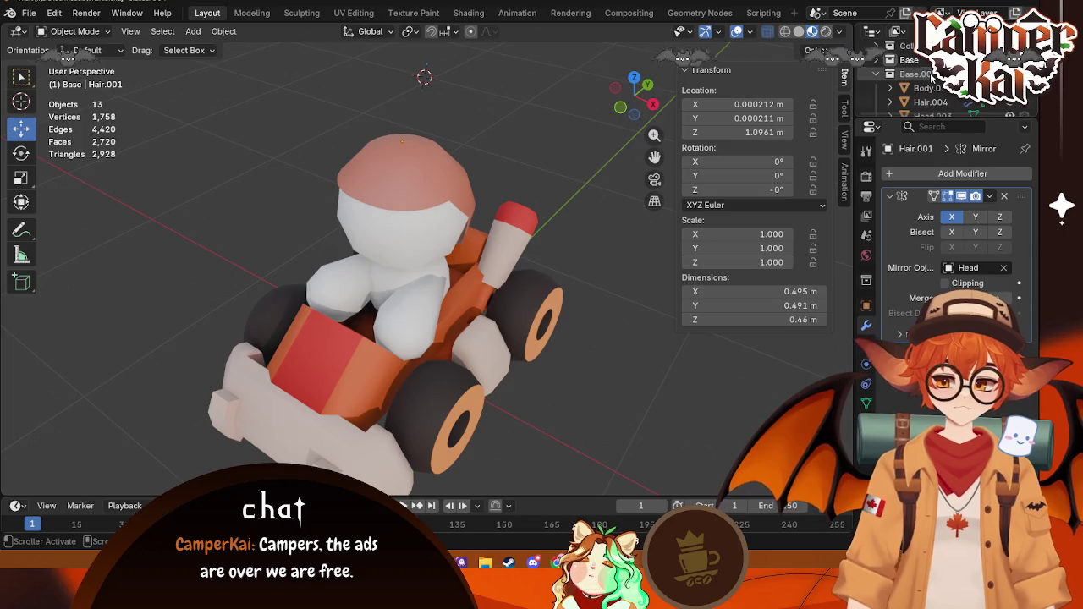
Step: Rename the Base.001 collection in the Outliner to Big
double_click(909, 74)
type("ig")
key("Return")
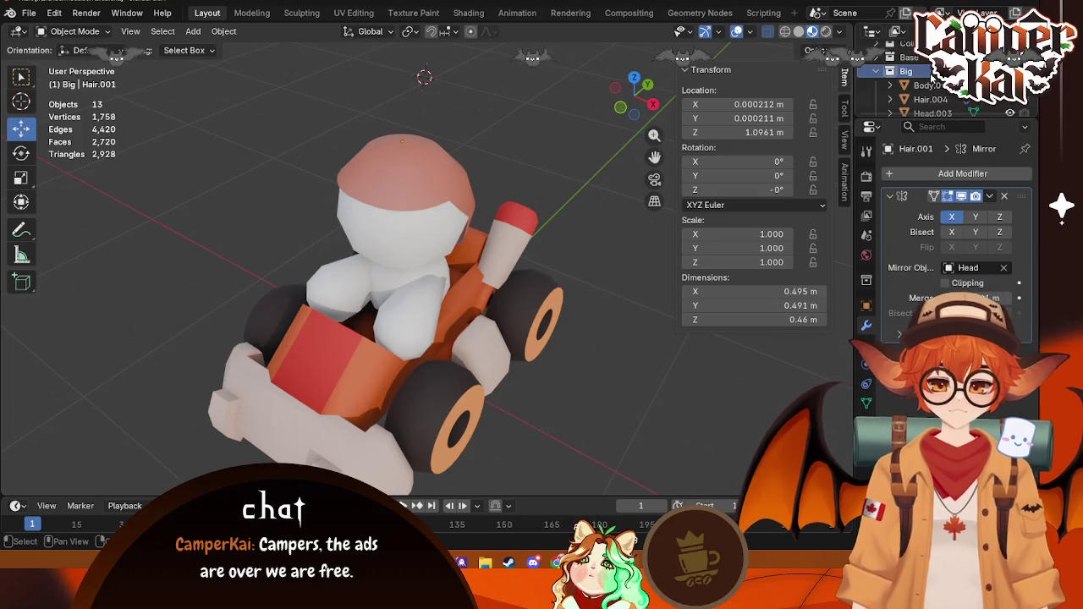
Step: Select the character's body and try moving the head upward, then undo it
scroll(527, 200, "up", 2)
left_click(514, 310)
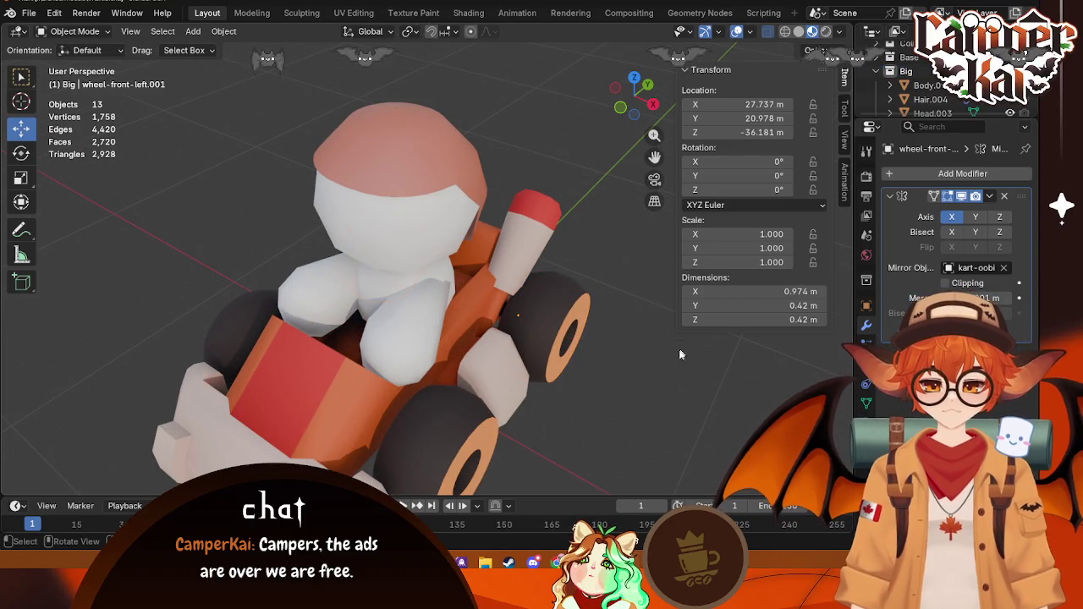
middle_click_drag(648, 385, 403, 365)
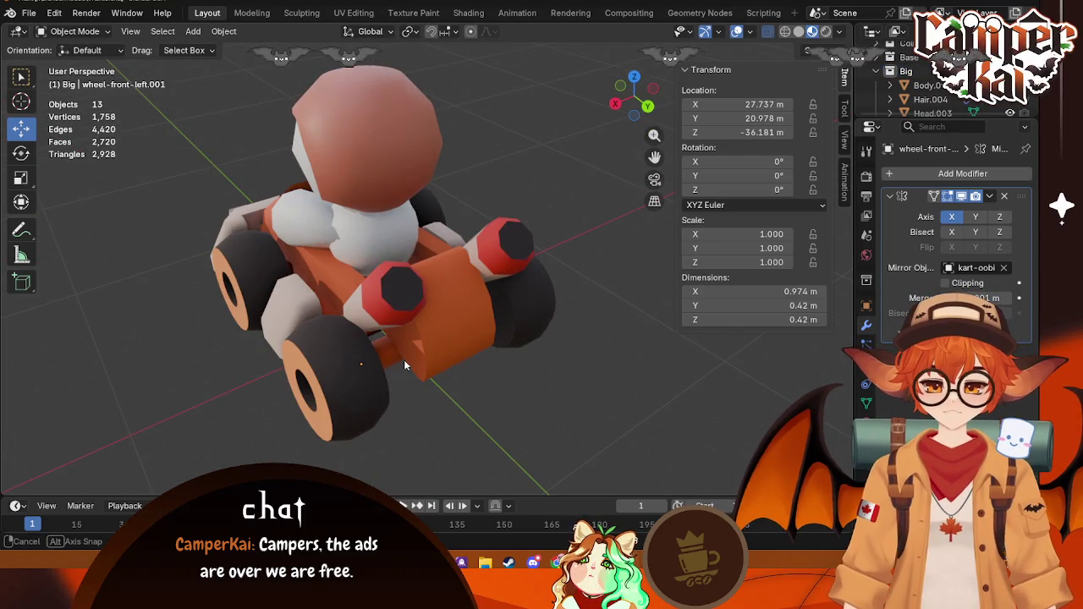
left_click(358, 241)
middle_click_drag(350, 242, 454, 212)
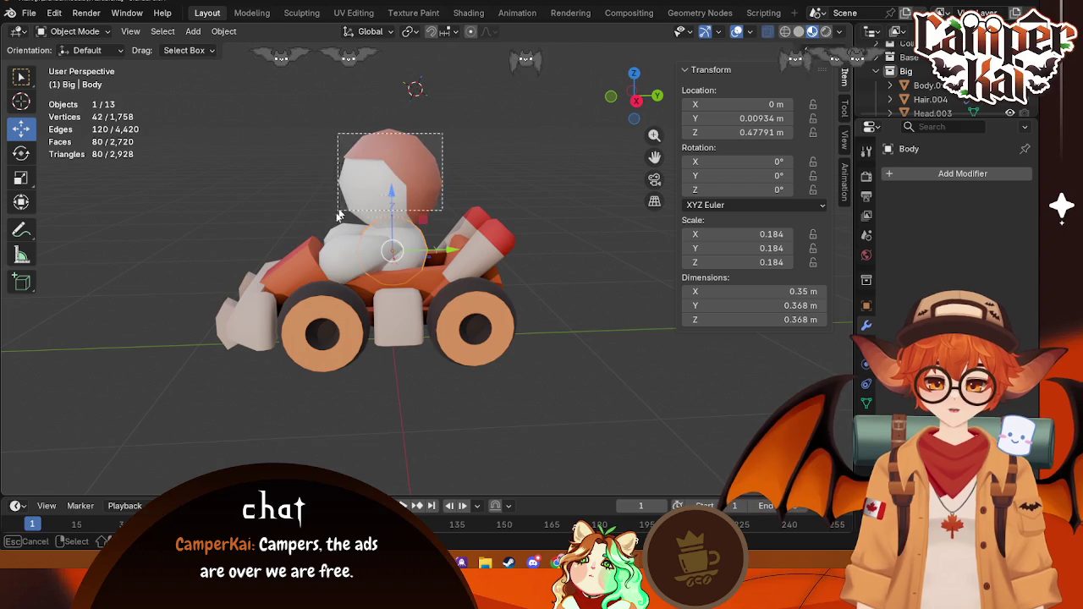
left_click_drag(389, 129, 423, 85)
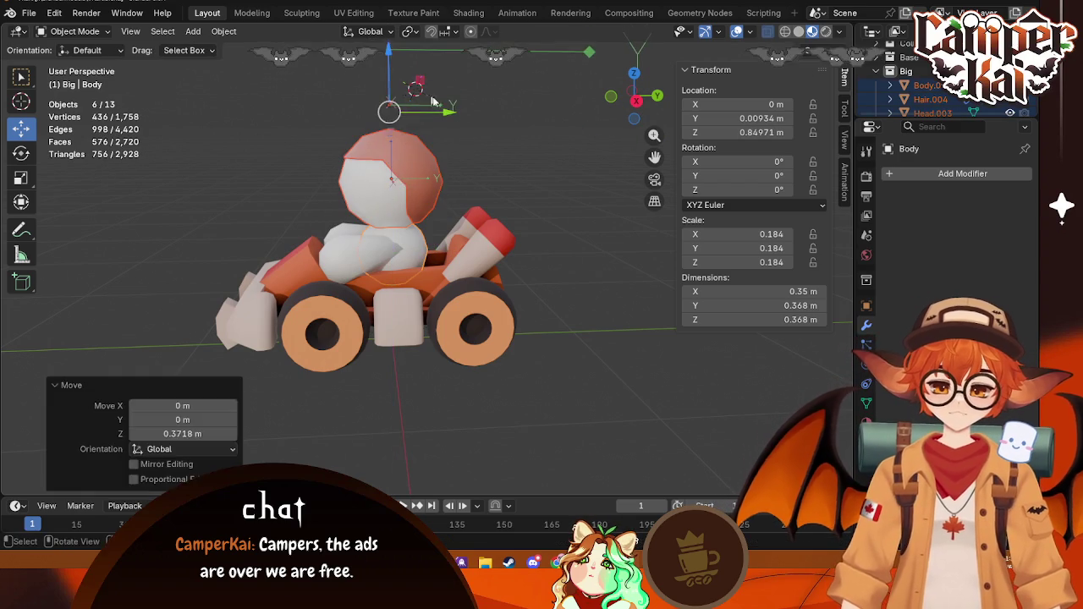
key("ctrl+z")
Step: Box-select the head and hair together and lift them high above the kart
left_click(819, 51)
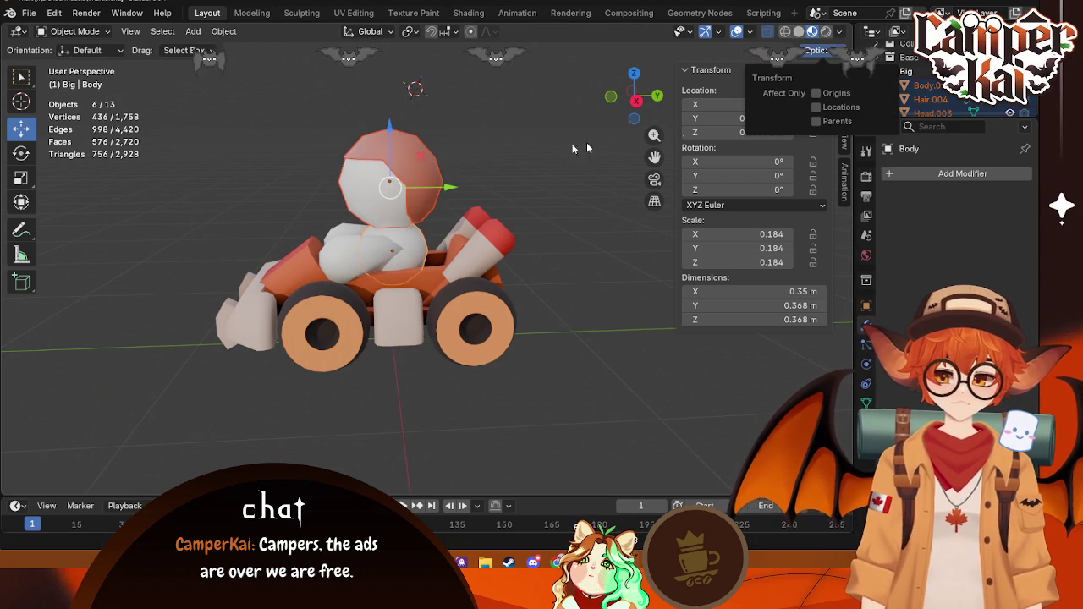
left_click_drag(392, 129, 393, 59)
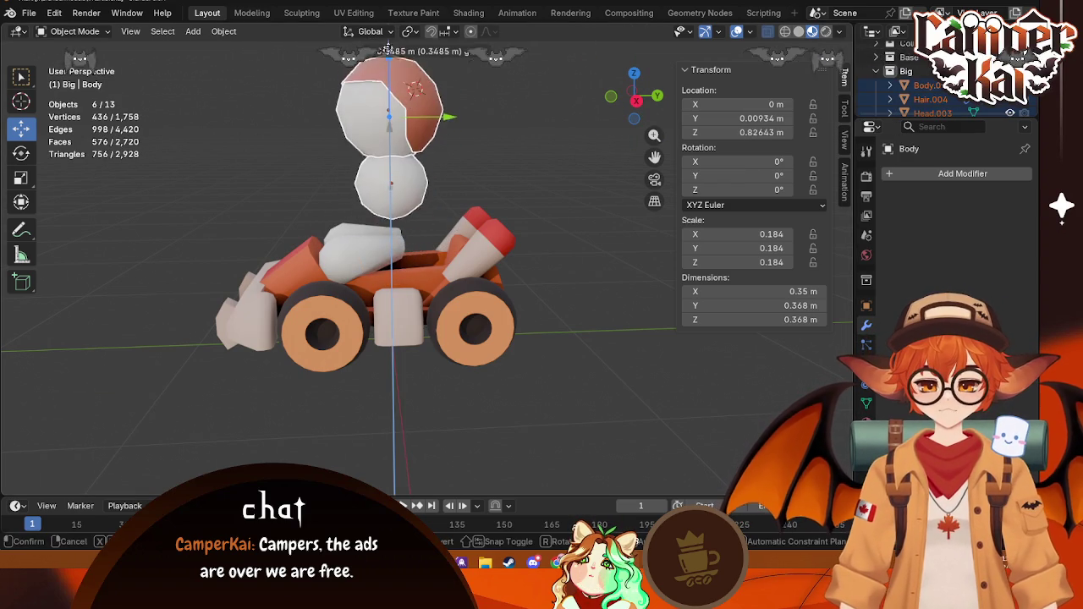
key("ctrl+z")
left_click_drag(482, 110, 314, 207)
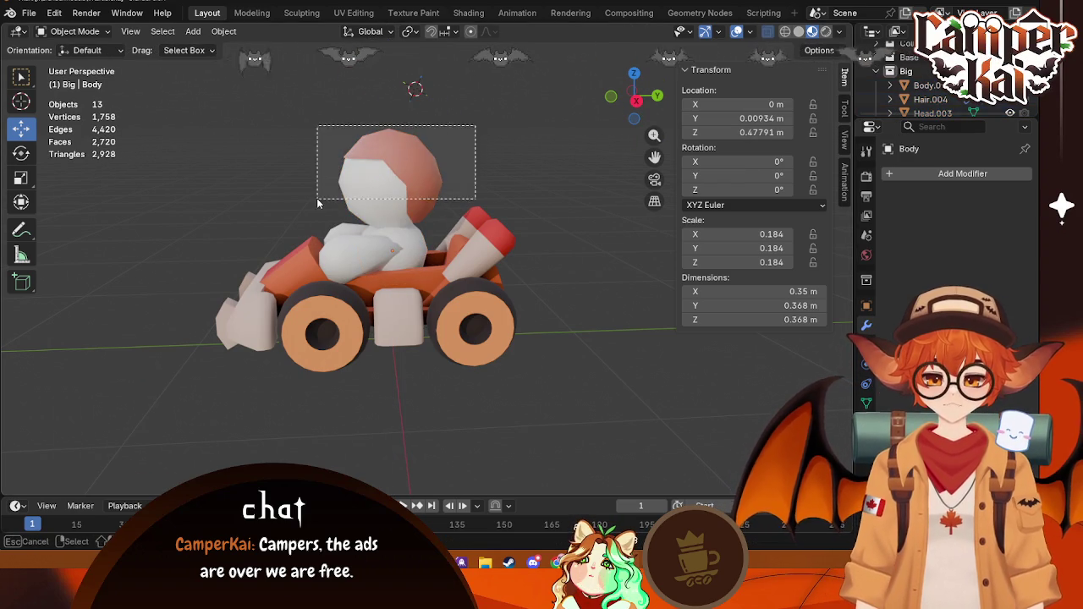
left_click_drag(389, 129, 390, 41)
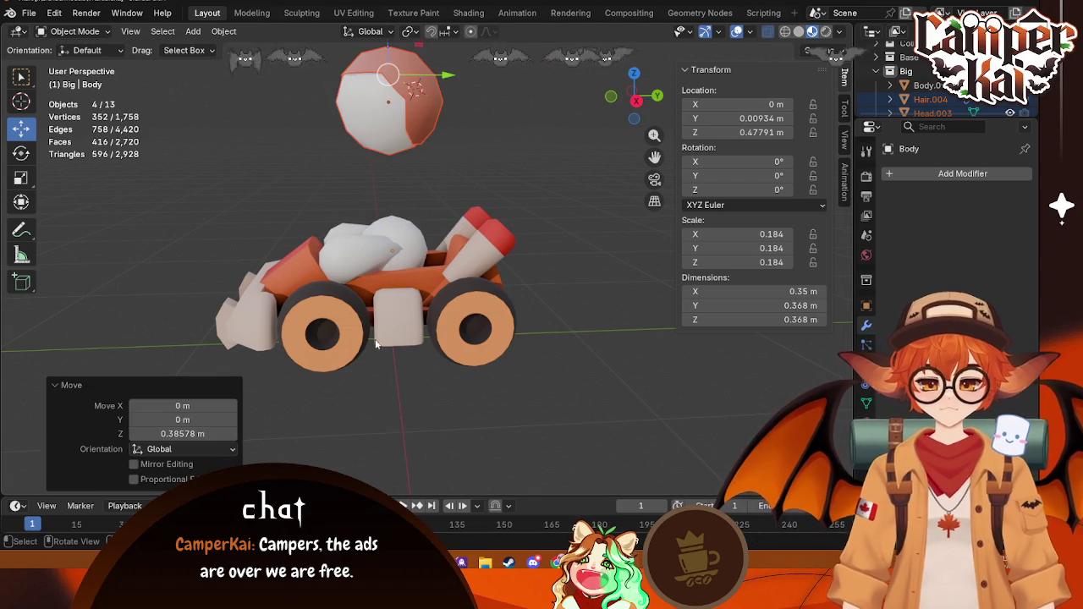
middle_click_drag(398, 169, 457, 279)
left_click(461, 296)
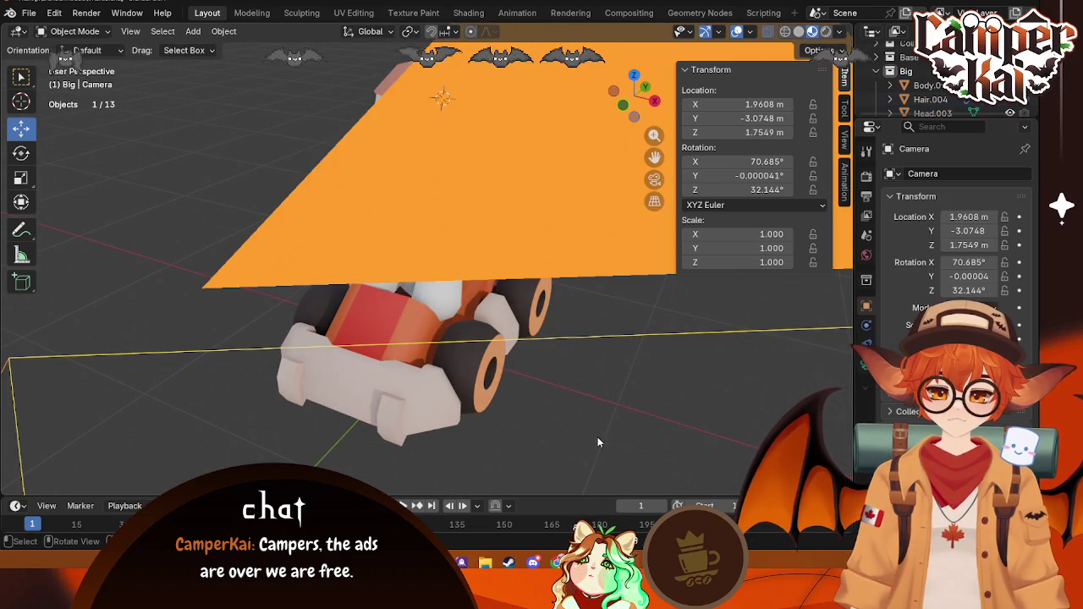
Step: Rotate the left hand 77.9° around the vertical axis in top view
middle_click_drag(597, 441, 540, 372)
left_click(359, 249)
key("KP_7")
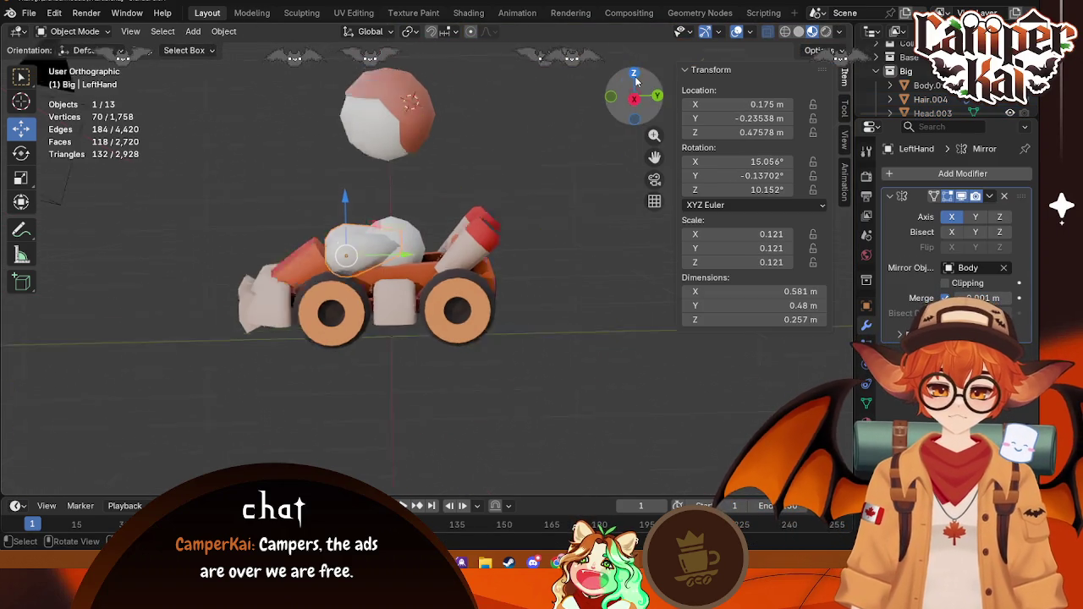
key("r")
left_click(626, 389)
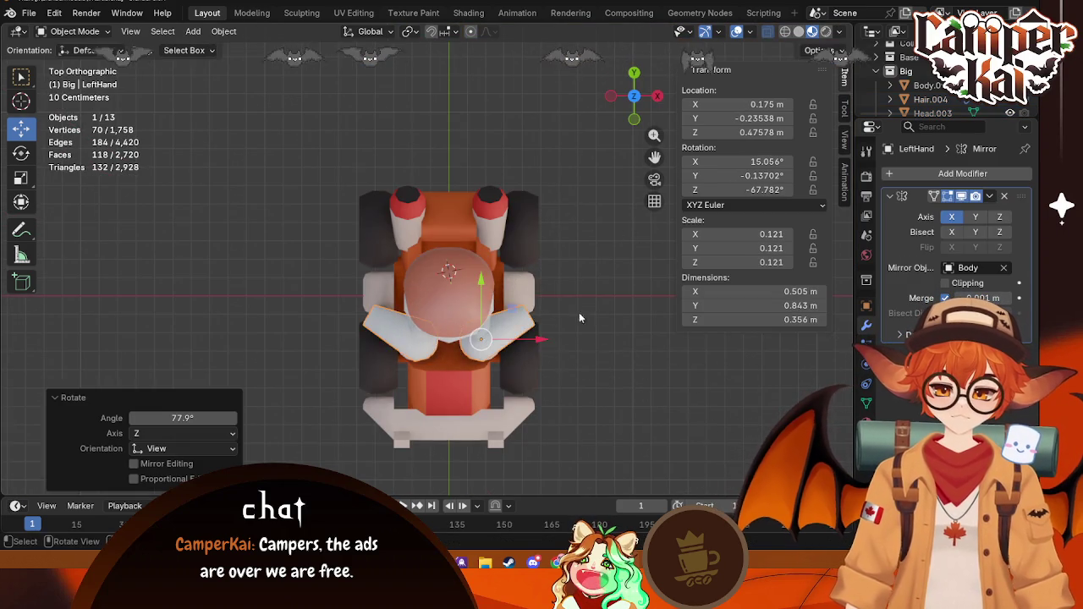
Step: Try moving the body along Y, then undo back to the rotated hand
middle_click_drag(626, 389, 397, 246)
left_click(397, 245)
key("g")
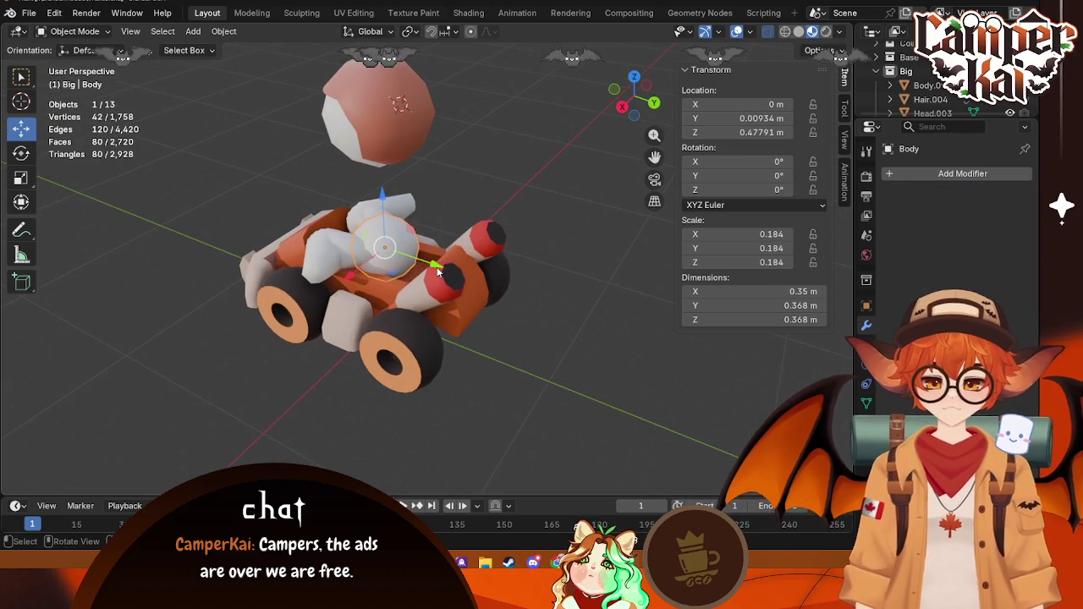
key("y")
left_click(590, 300)
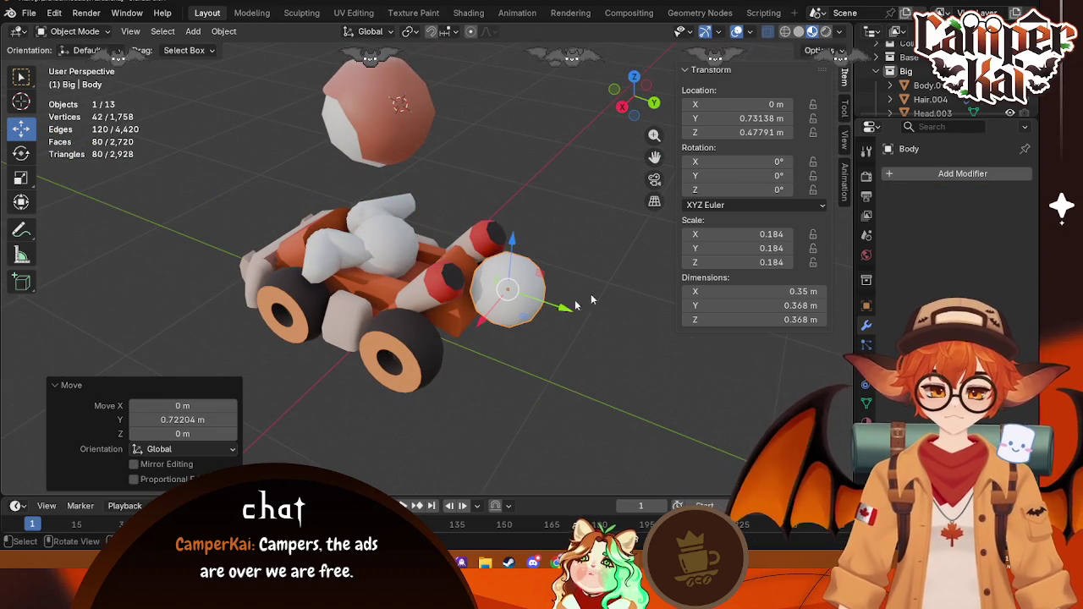
scroll(939, 85, "up", 2)
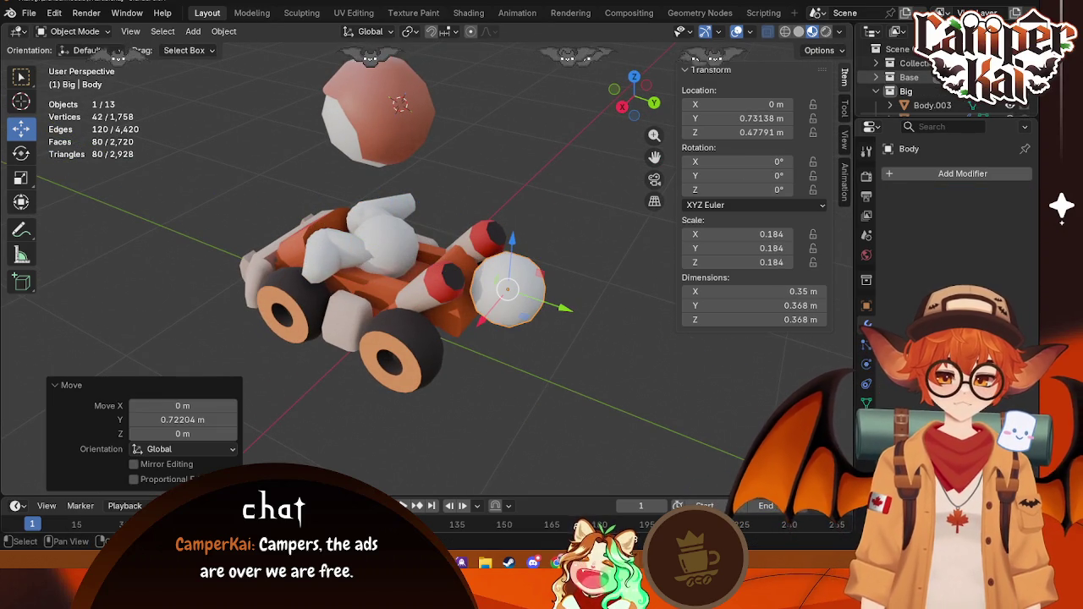
key("ctrl+z")
key("ctrl+z")
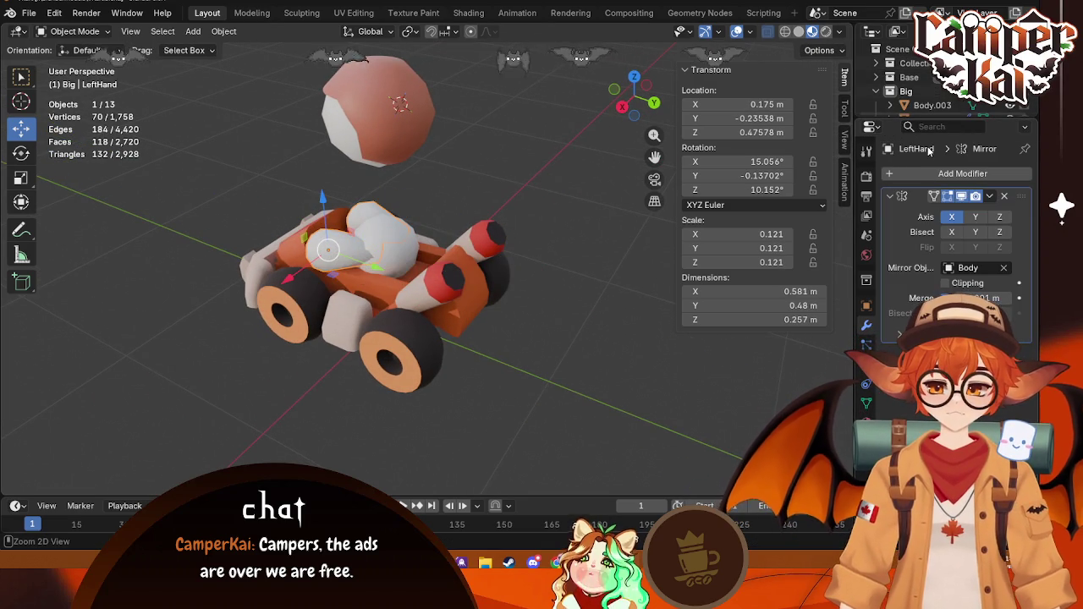
key("ctrl+z")
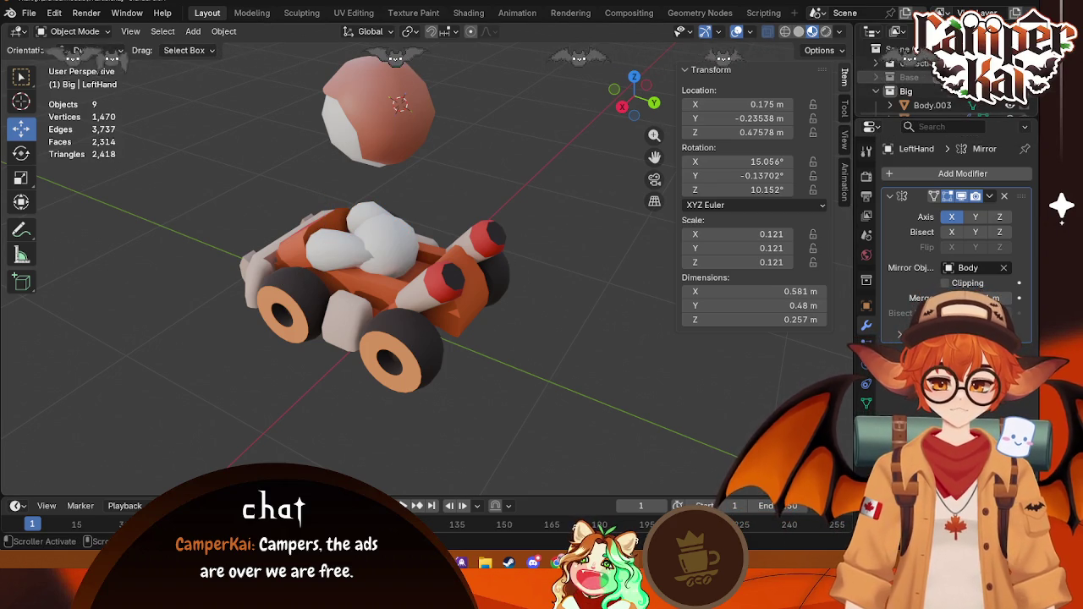
key("ctrl+z")
key("ctrl+shift+z")
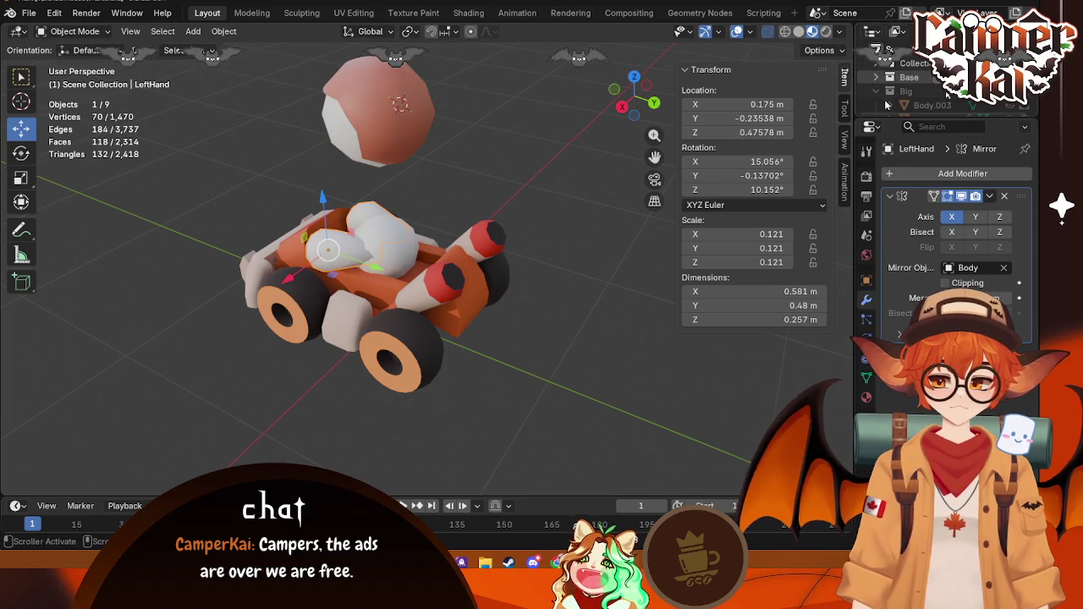
left_click(374, 142)
middle_click_drag(375, 145, 393, 147)
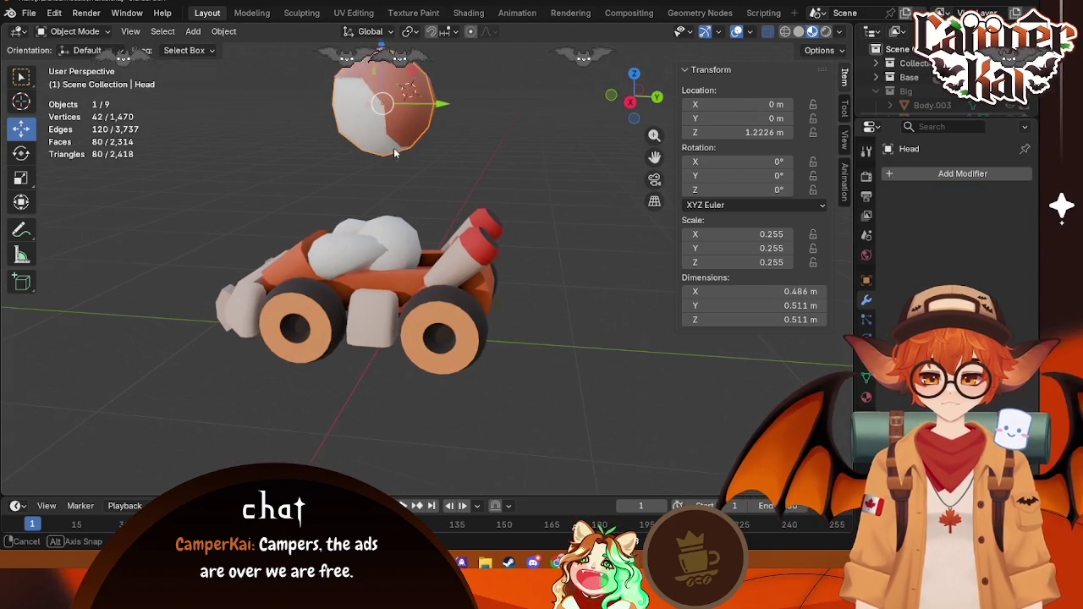
left_click(370, 68, "shift")
left_click_drag(382, 48, 381, 127)
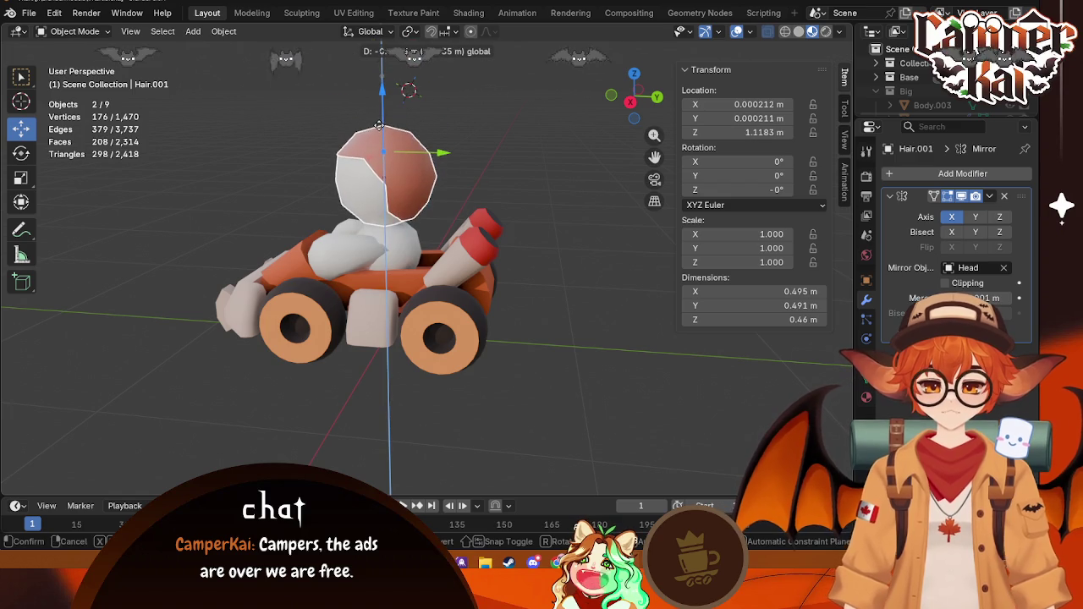
mouse_move(380, 127)
middle_mouse_down()
mouse_move(424, 190)
mouse_move(474, 182)
middle_mouse_up()
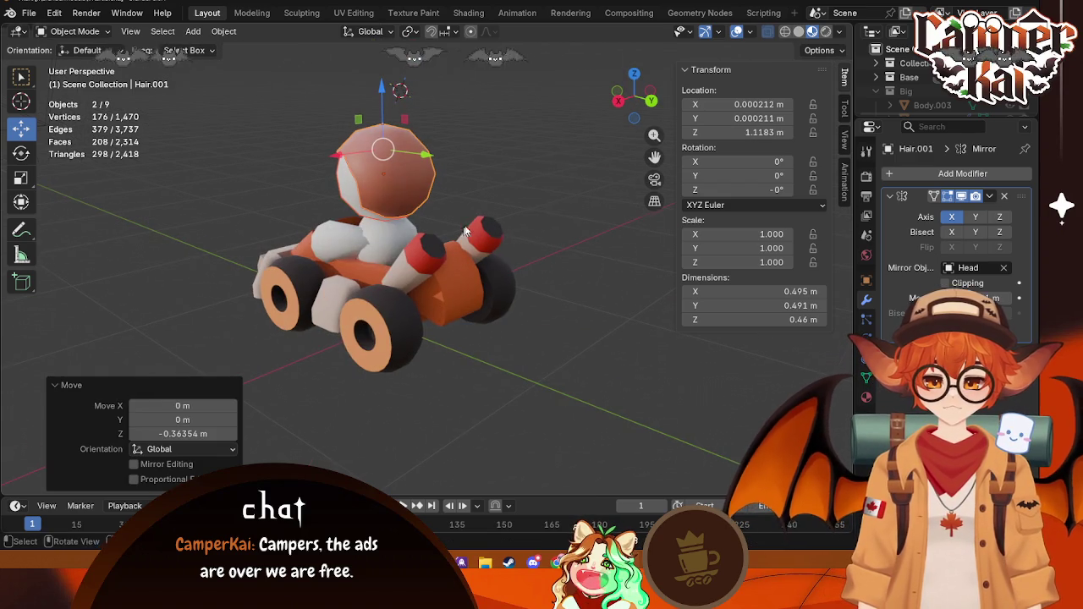
right_click(908, 76)
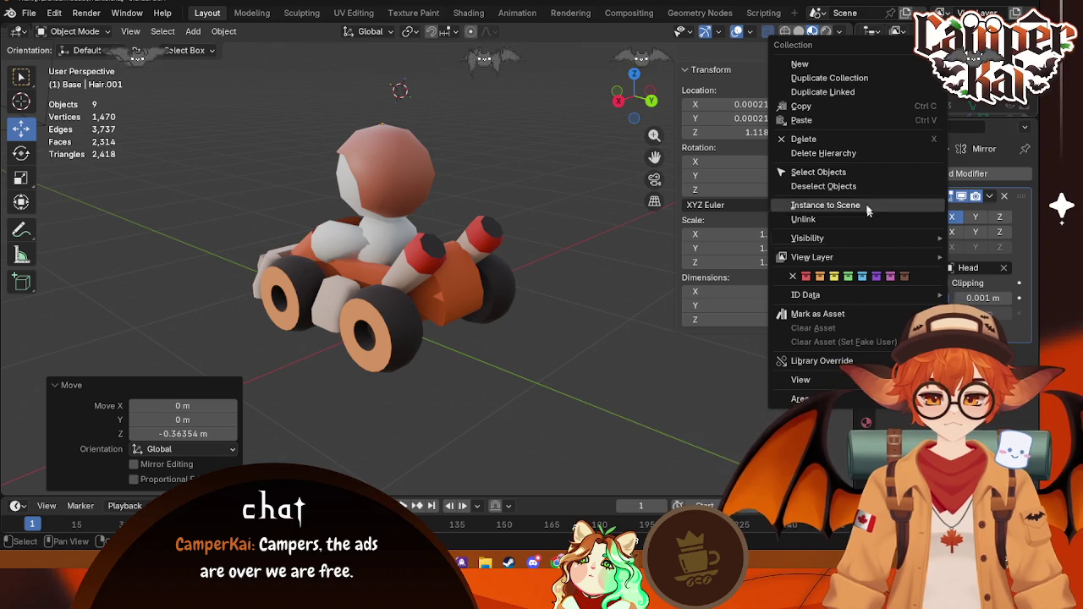
left_click(865, 77)
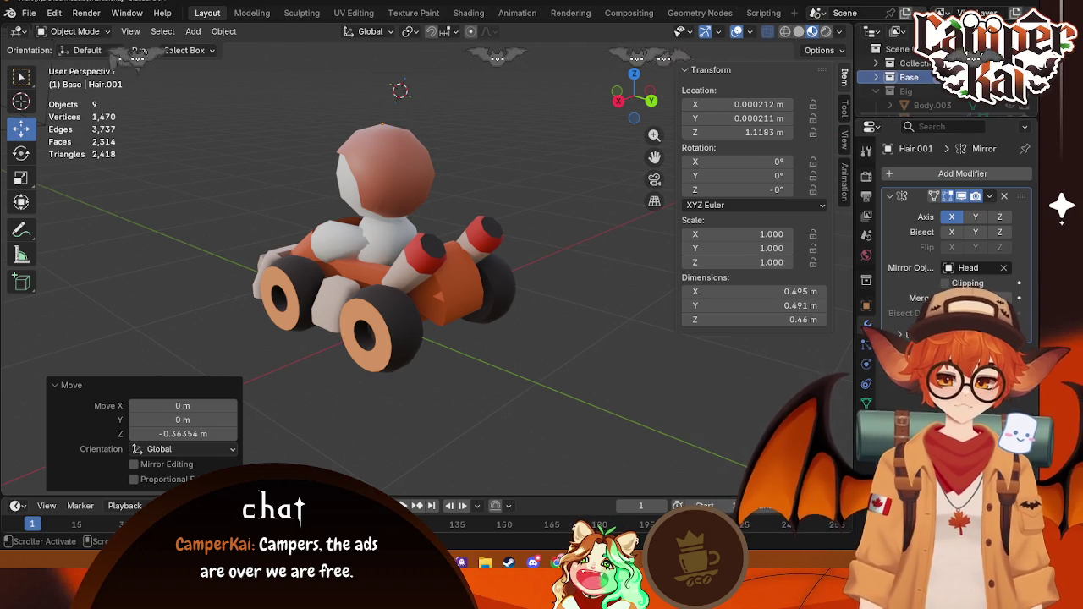
key("ctrl+z")
key("ctrl+z")
mouse_move(542, 205)
middle_mouse_down()
mouse_move(453, 317)
mouse_move(461, 321)
middle_mouse_up()
Step: Rotate LeftHand.003 73.9° in top view
left_click(474, 324)
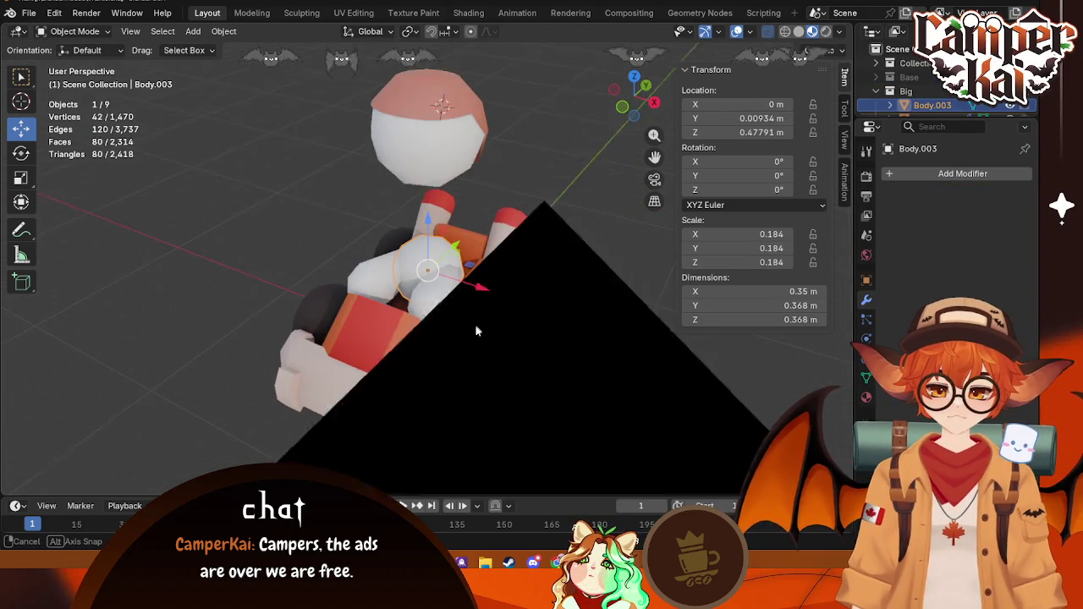
left_click(451, 321)
left_click(633, 79)
key("r")
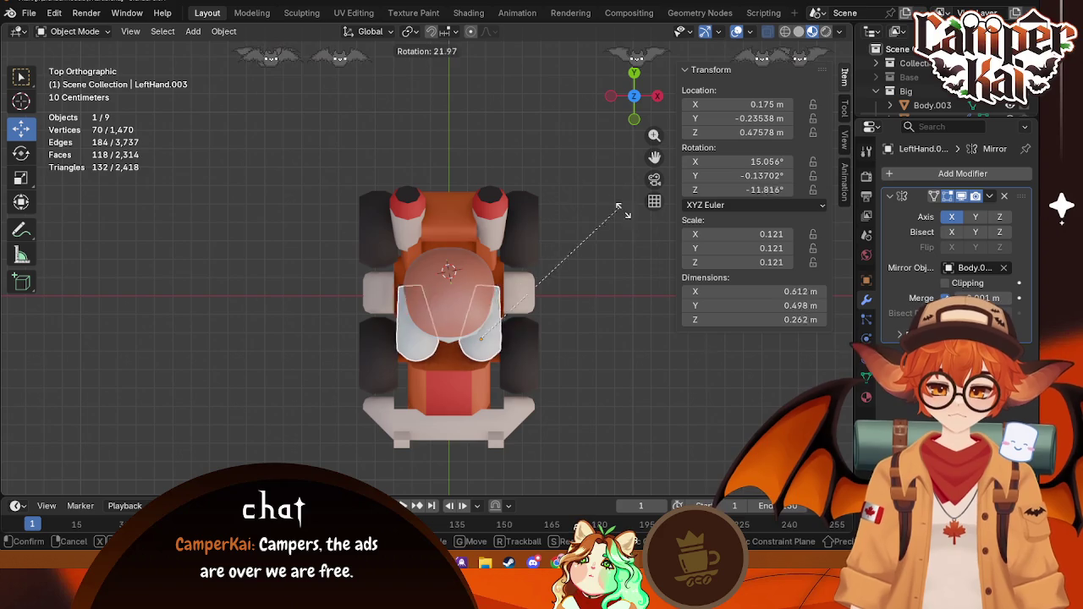
left_click(704, 372)
Step: Shift the Body.003 torso along Y and raise it upward
middle_click_drag(664, 389, 407, 264)
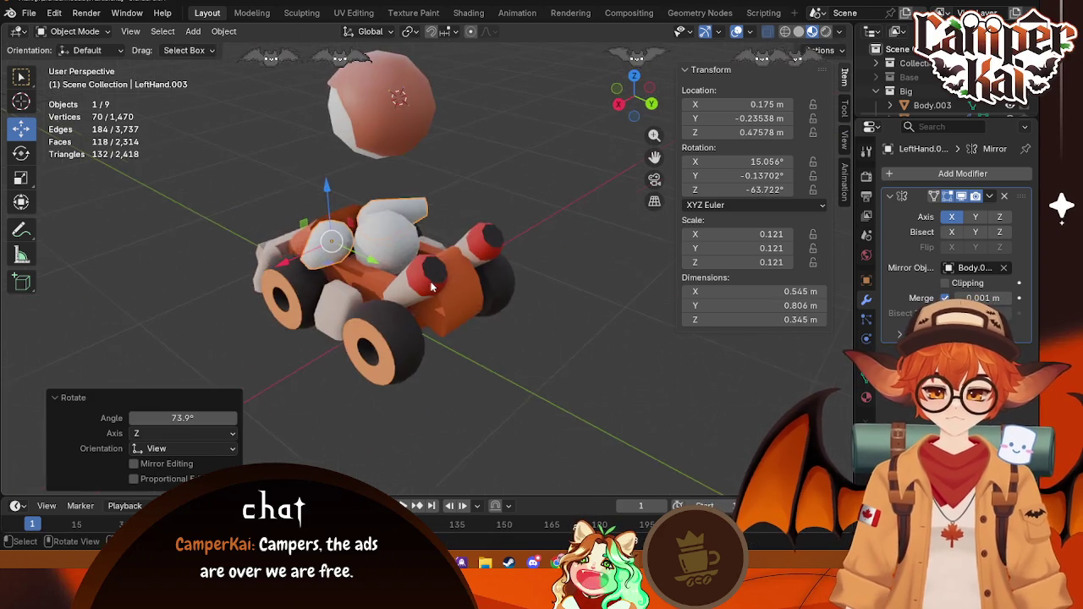
left_click(407, 264)
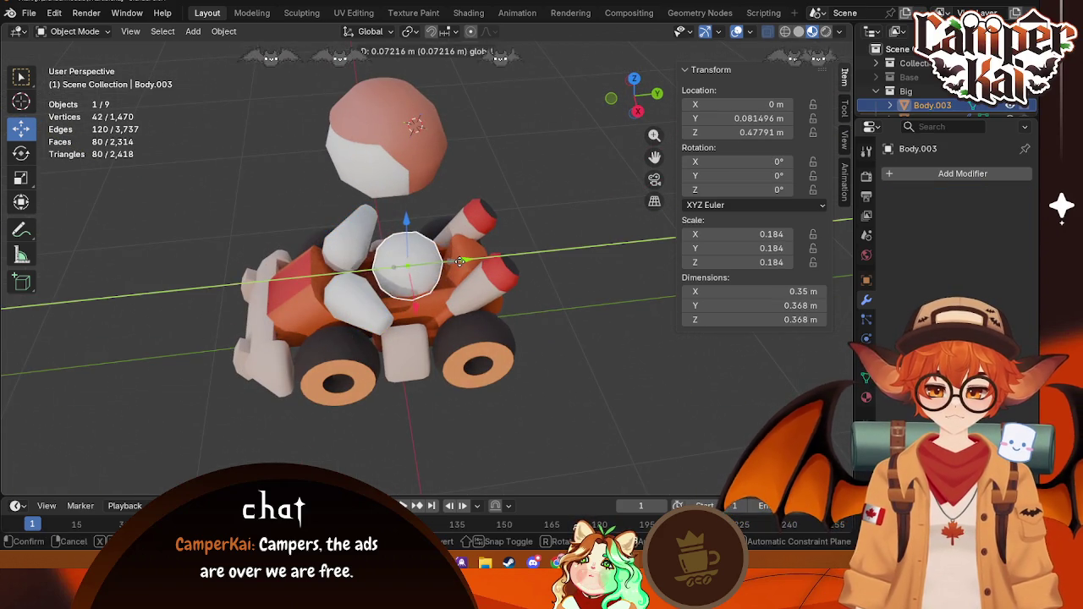
left_click_drag(441, 266, 532, 283)
middle_click_drag(532, 283, 447, 264)
left_click_drag(396, 200, 396, 157)
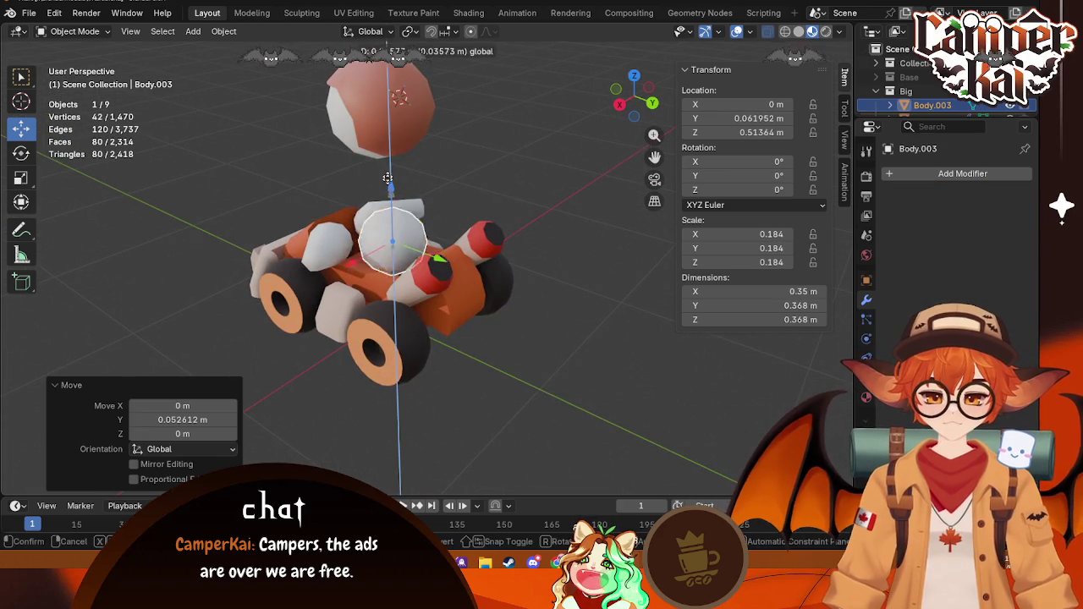
middle_click_drag(397, 158, 536, 171)
left_click(643, 111)
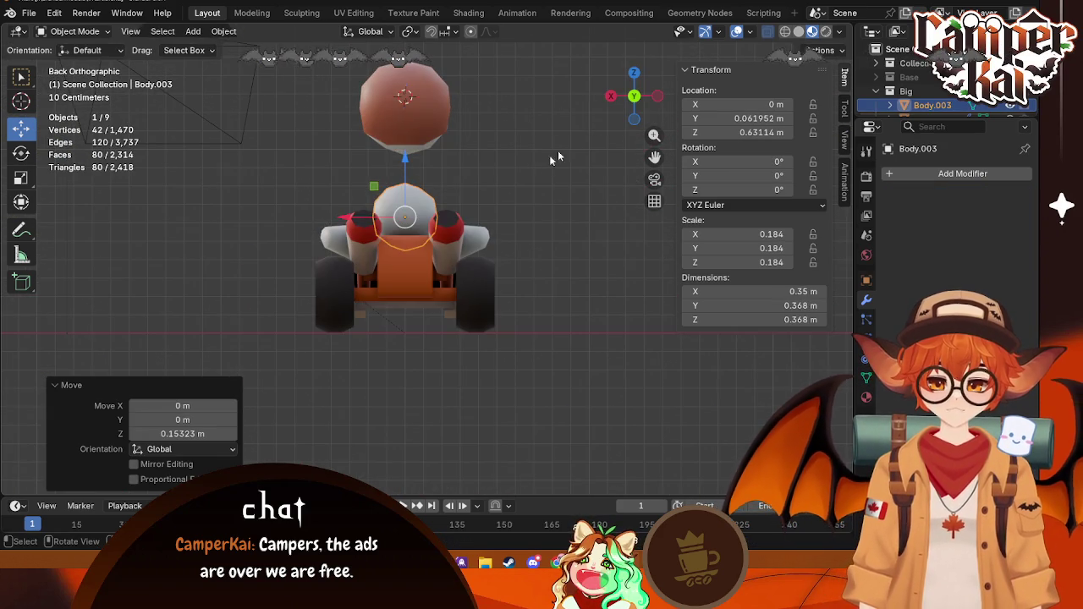
Step: Scale the torso up by 1.547 and slide it back toward the seat
key("s")
left_click(592, 140)
mouse_move(592, 139)
middle_mouse_down()
mouse_move(242, 336)
mouse_move(283, 367)
middle_mouse_up()
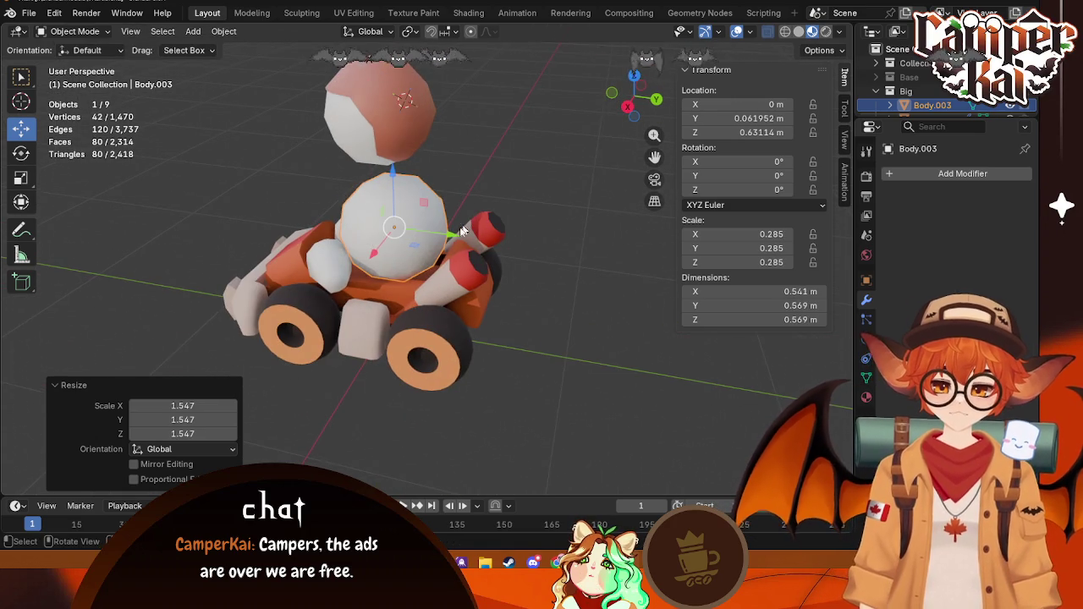
left_click_drag(452, 234, 474, 238)
mouse_move(474, 237)
middle_mouse_down()
mouse_move(427, 349)
mouse_move(459, 250)
middle_mouse_up()
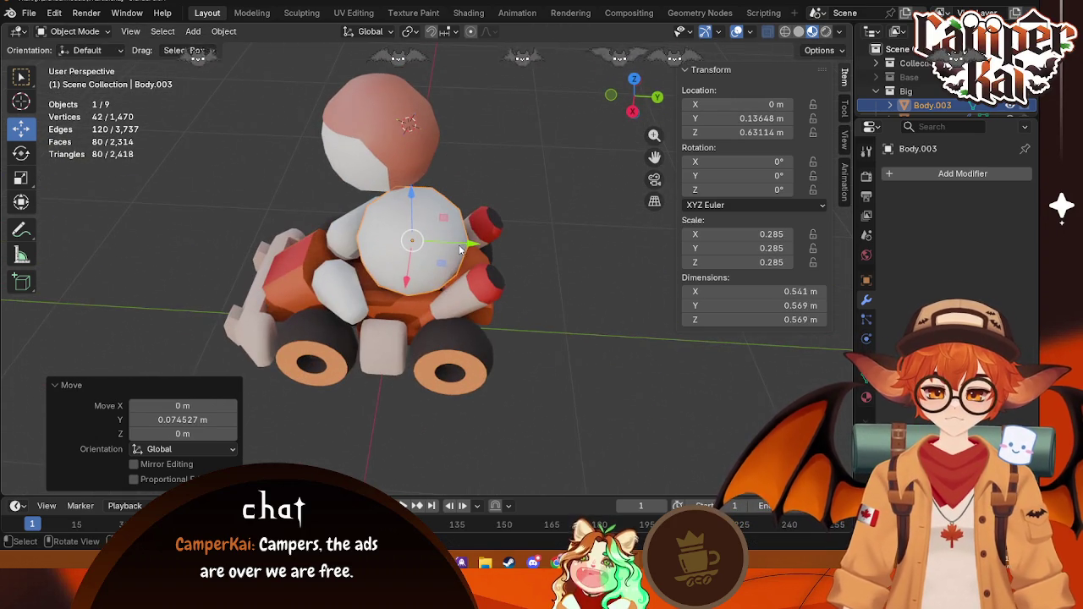
left_click_drag(465, 248, 447, 250)
mouse_move(447, 250)
middle_mouse_down()
mouse_move(617, 255)
mouse_move(465, 230)
mouse_move(486, 289)
mouse_move(524, 262)
middle_mouse_up()
Step: Enlarge the torso sphere further and fine-tune its position in the seat
key("s")
left_click(583, 229)
key("g")
left_click(465, 230)
Step: Tilt LeftHand.003 by -22.8° in Front view so the arms angle downward
left_click(512, 269)
left_click(634, 76)
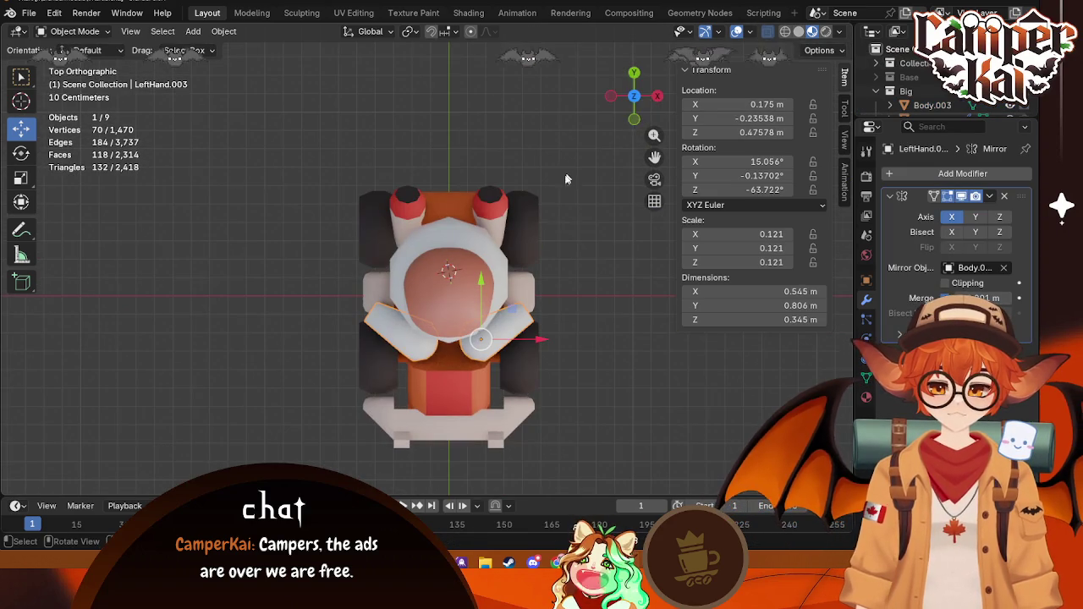
left_click(634, 120)
key("r")
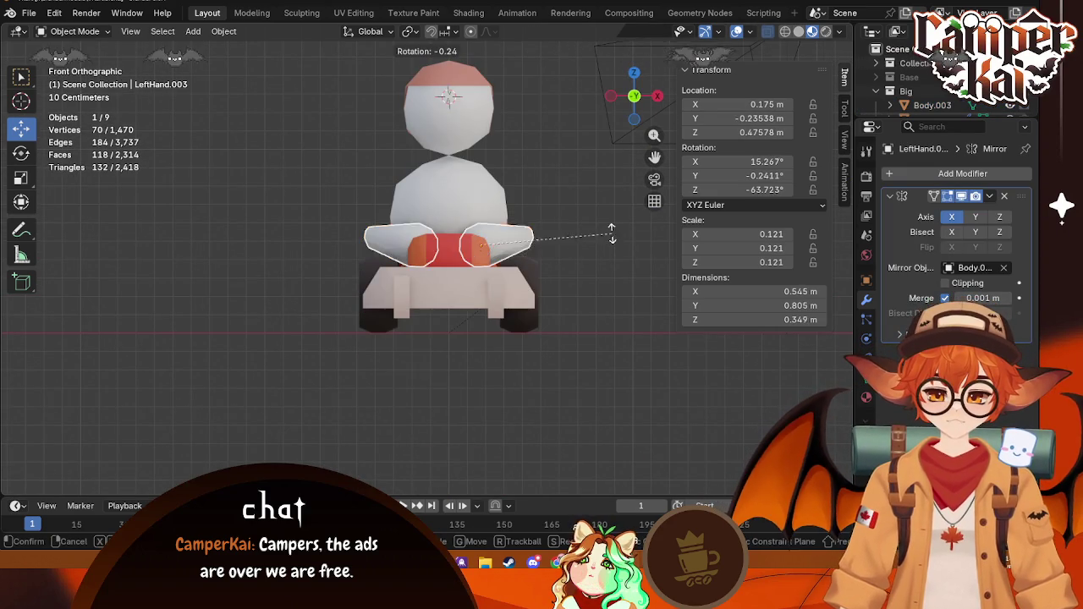
left_click(592, 191)
middle_click_drag(593, 191, 437, 311)
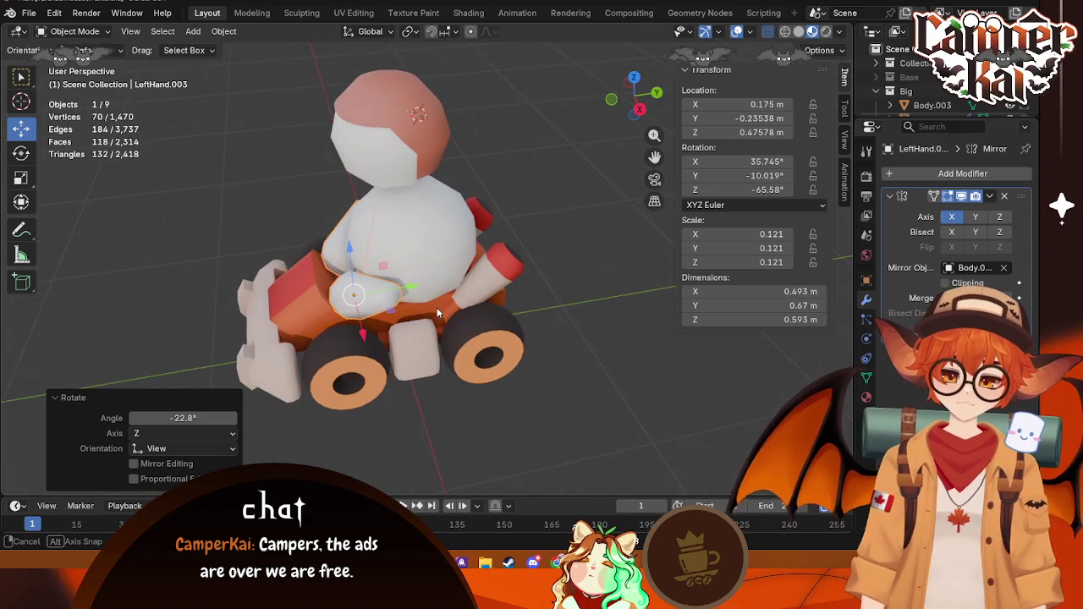
Step: Enter Edit Mode and select the Body.003 torso sphere
key("Tab")
key("Tab")
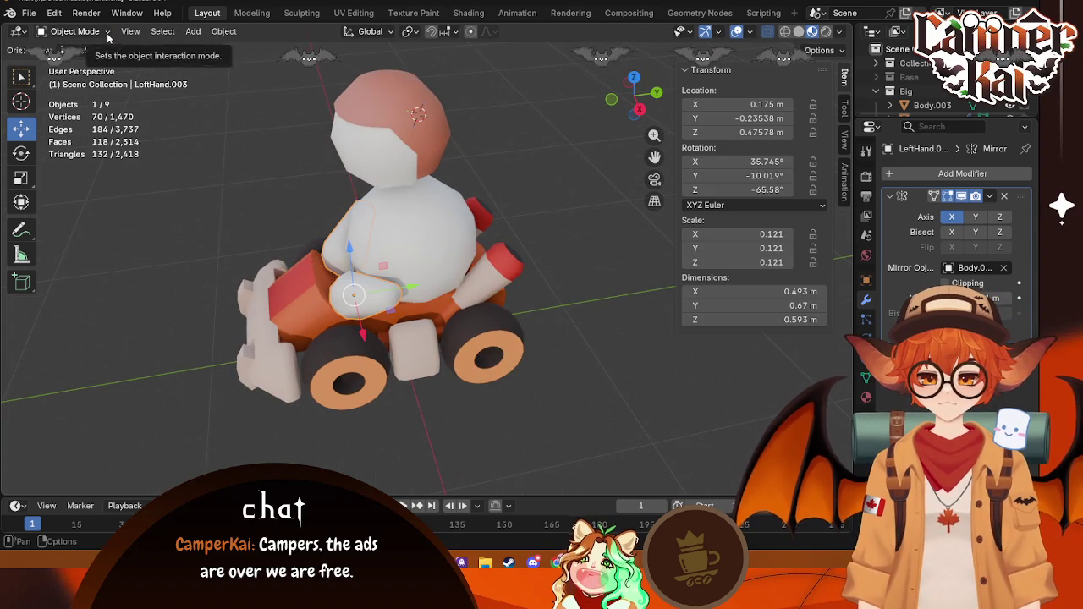
middle_click_drag(626, 329, 468, 335)
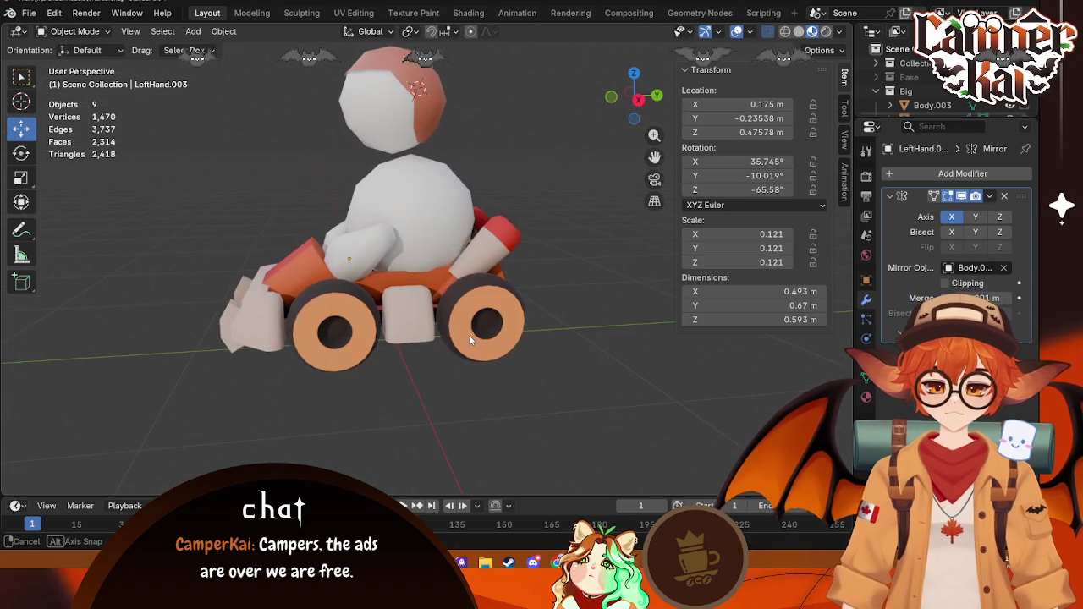
left_click(448, 229)
middle_click_drag(474, 237, 527, 237)
Step: Shrink the torso sphere to 0.671 and raise it slightly
key("Tab")
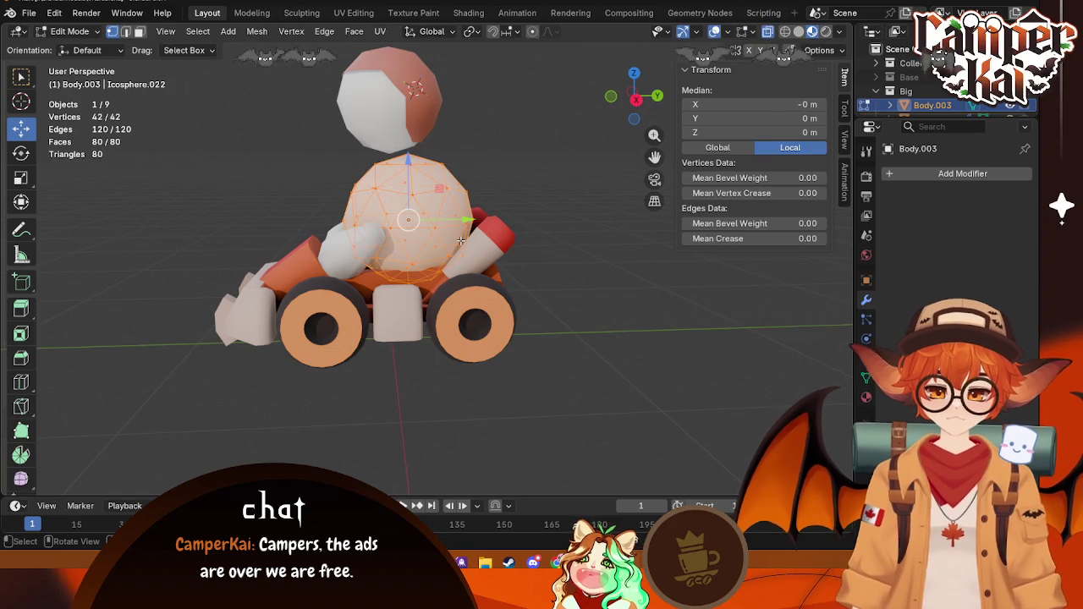
key("Tab")
key("s")
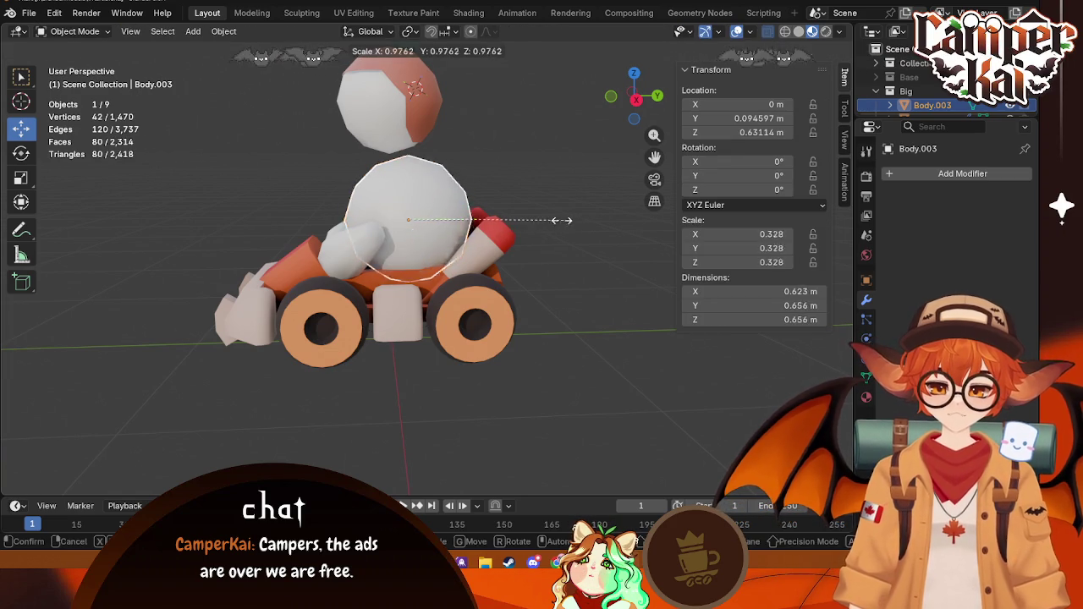
left_click(449, 223)
left_click_drag(405, 170, 405, 165)
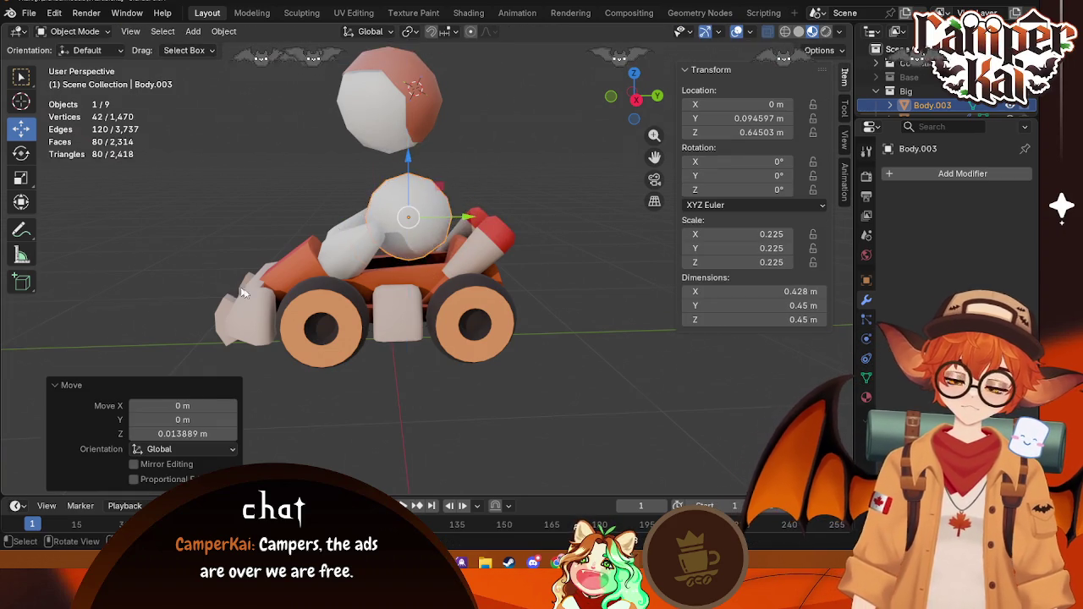
middle_click_drag(405, 165, 560, 197)
left_click(632, 107)
scroll(516, 246, "up", 2)
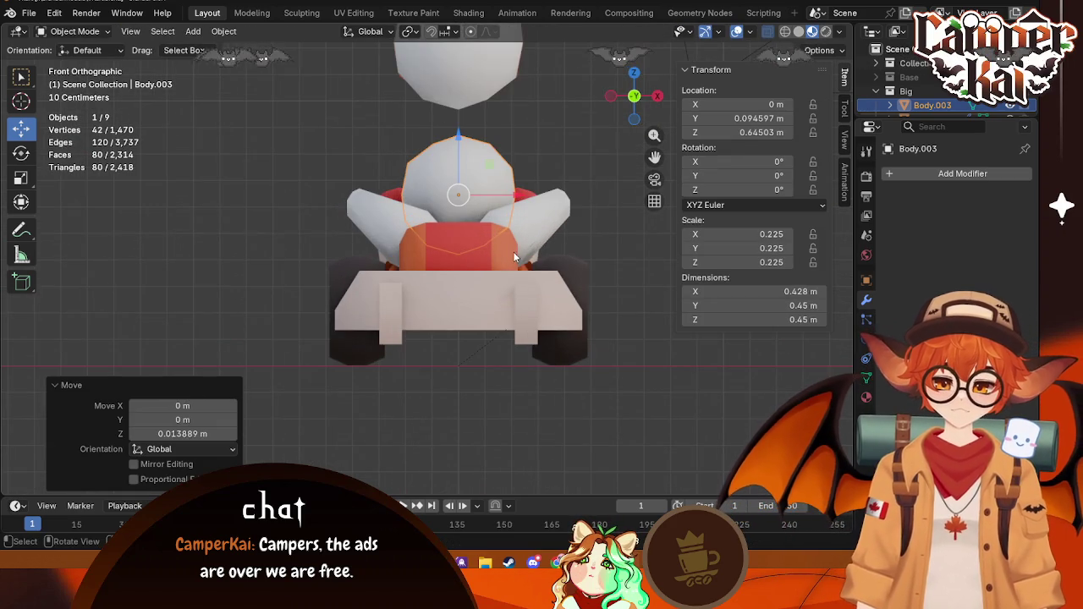
Step: In Edit Mode, widen the torso mesh 1.588 times along X and nudge it up
key("Tab")
scroll(523, 225, "down", 1)
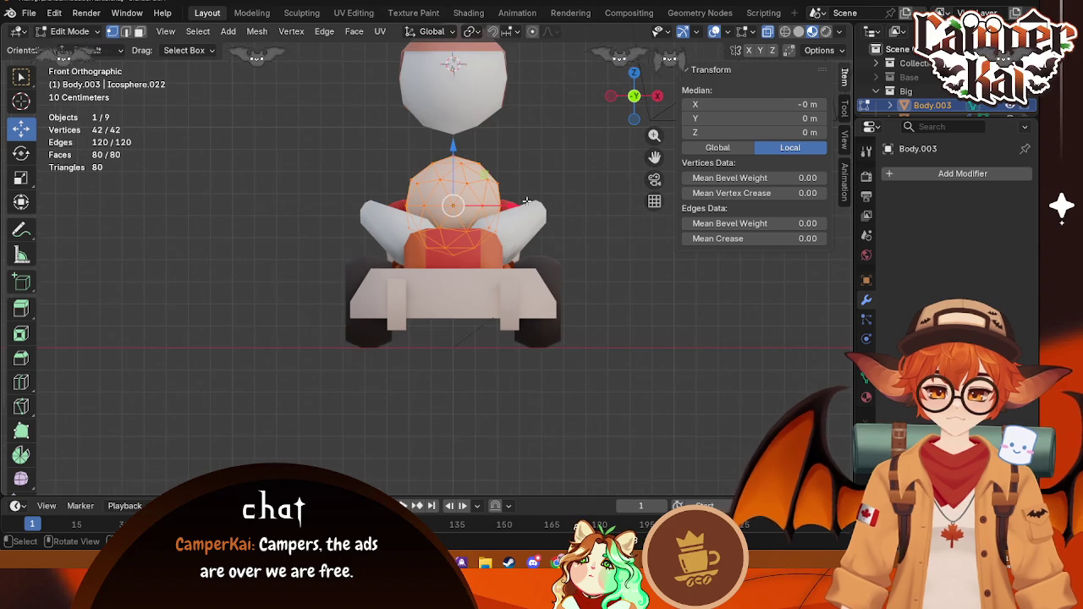
key("s")
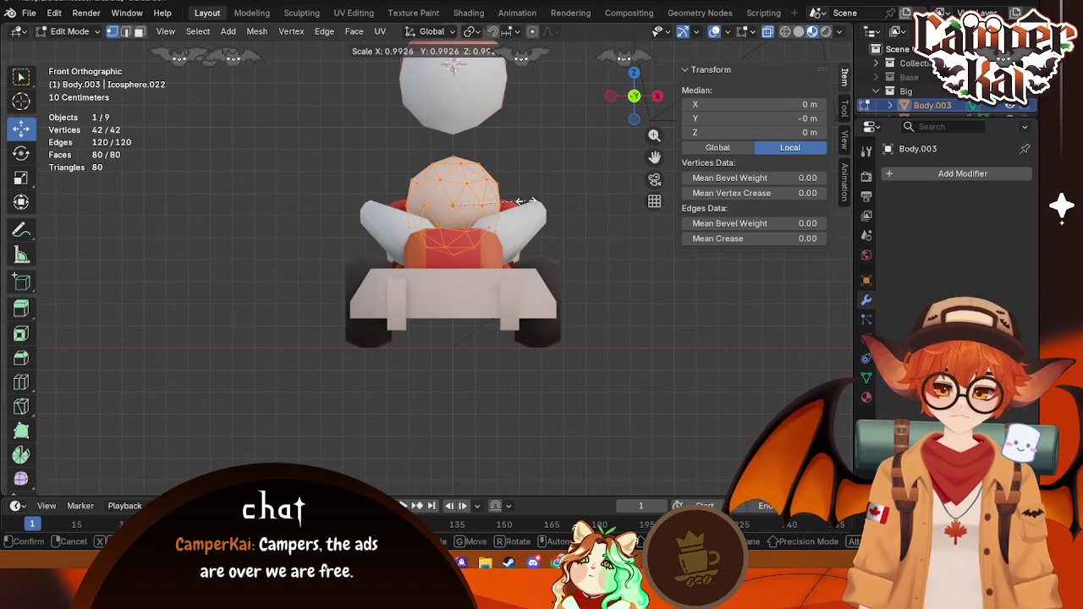
key("x")
left_click(565, 205)
middle_click_drag(565, 204, 440, 232)
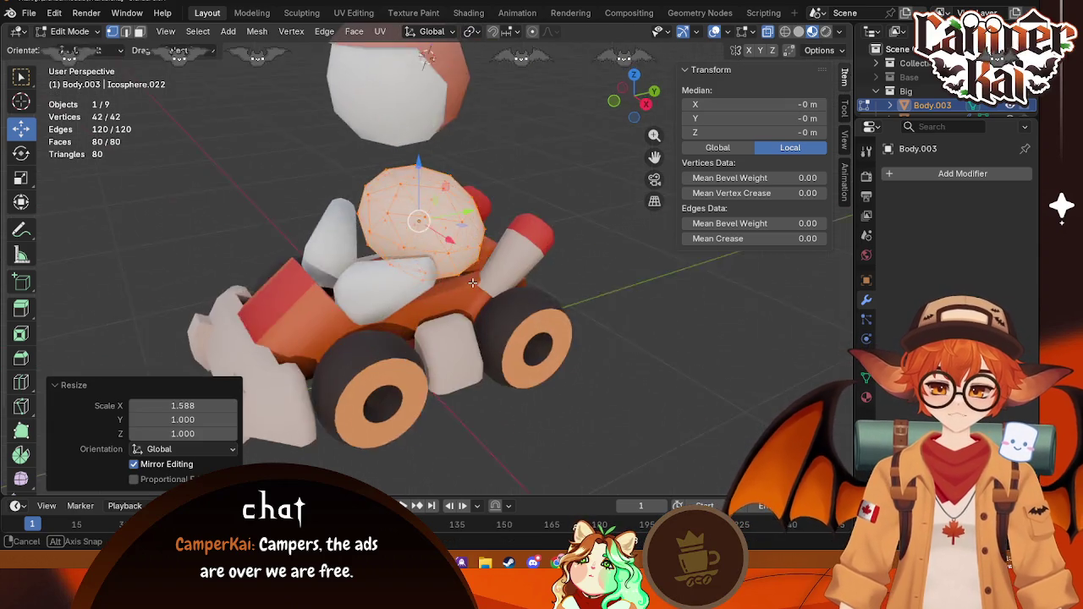
left_click_drag(410, 165, 411, 159)
middle_click_drag(411, 159, 471, 234)
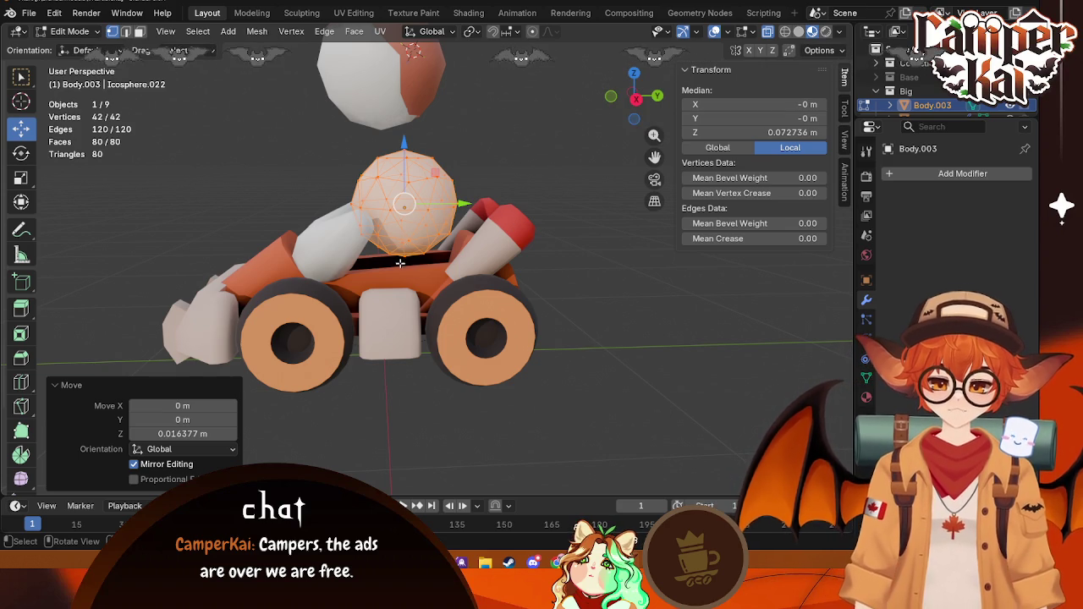
middle_click_drag(400, 263, 653, 134)
left_click(624, 100)
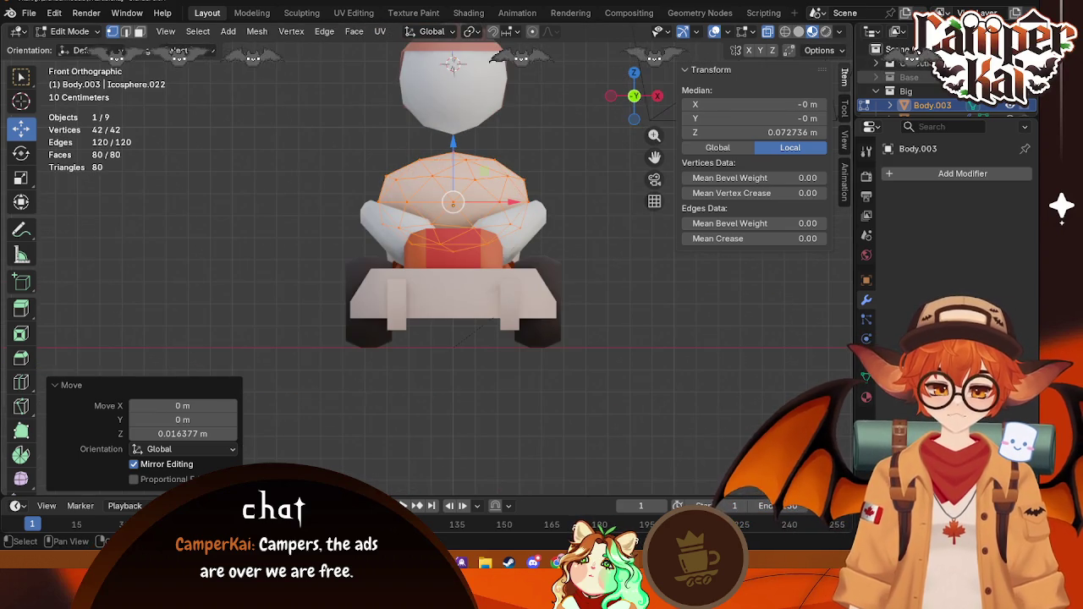
Step: Isolate the torso and arms in Local View and pull the bottom vertices down
key("KP_Divide")
left_click(551, 292)
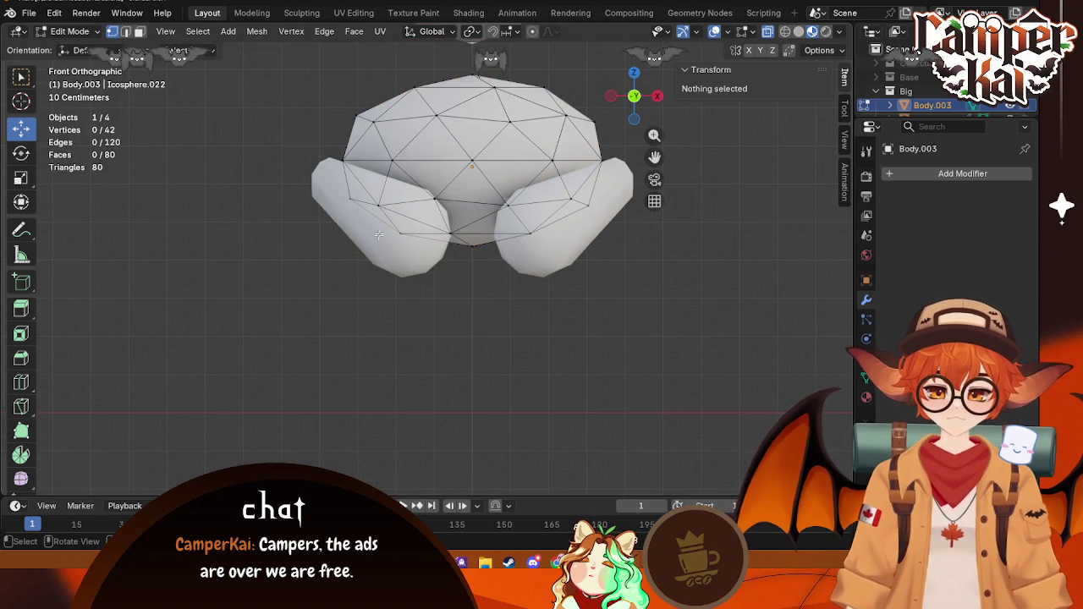
left_click_drag(537, 250, 537, 250)
left_click_drag(472, 178, 472, 228)
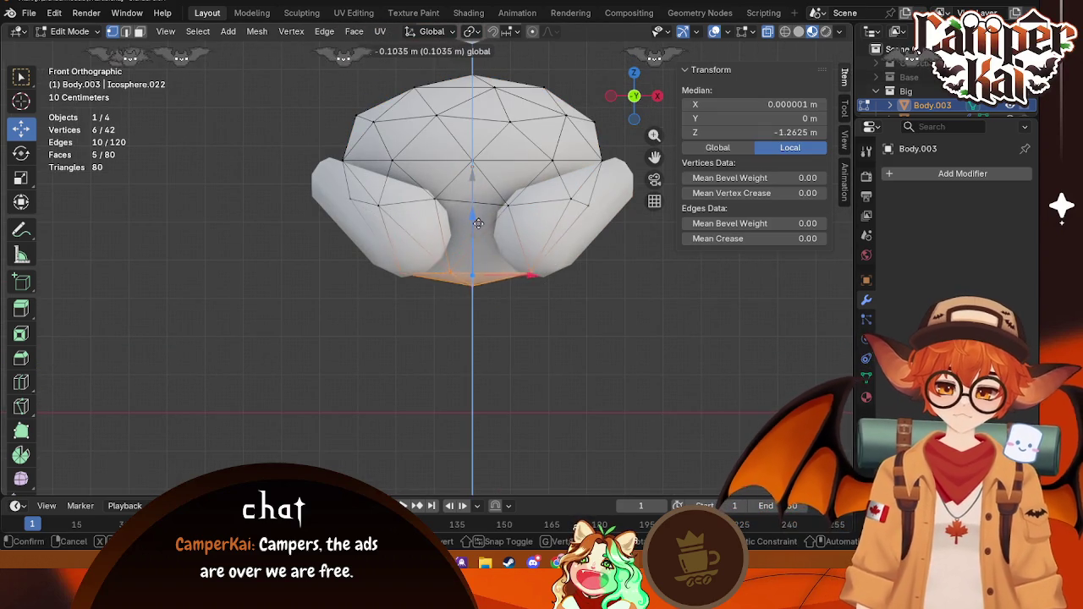
mouse_move(472, 229)
middle_mouse_down()
mouse_move(529, 307)
mouse_move(584, 221)
middle_mouse_up()
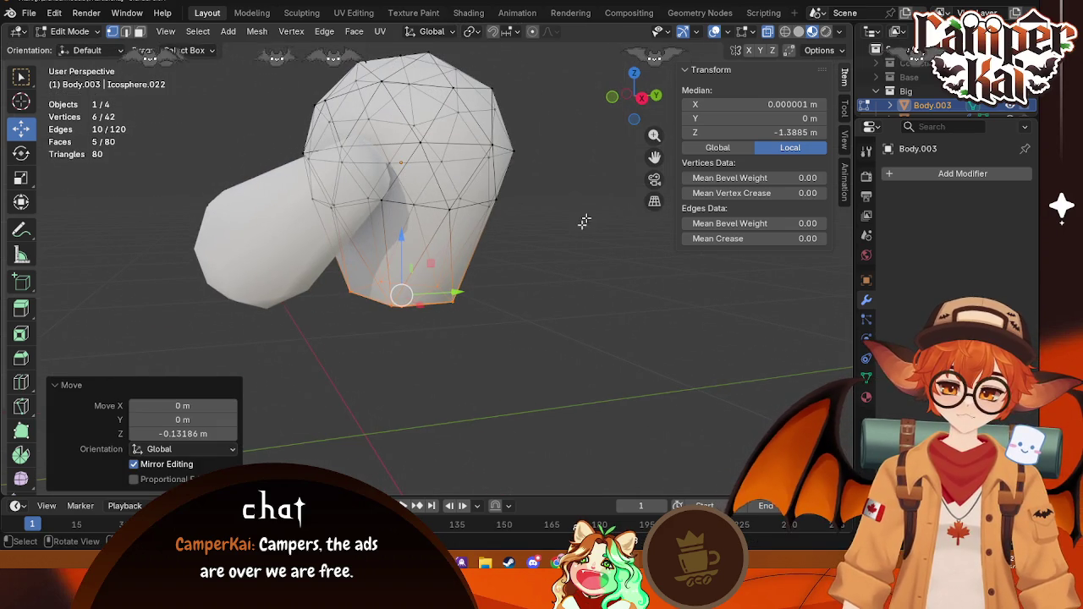
left_click(612, 95)
Step: Unhide the kart briefly, then undo to keep only torso and arms shown
left_click(502, 321)
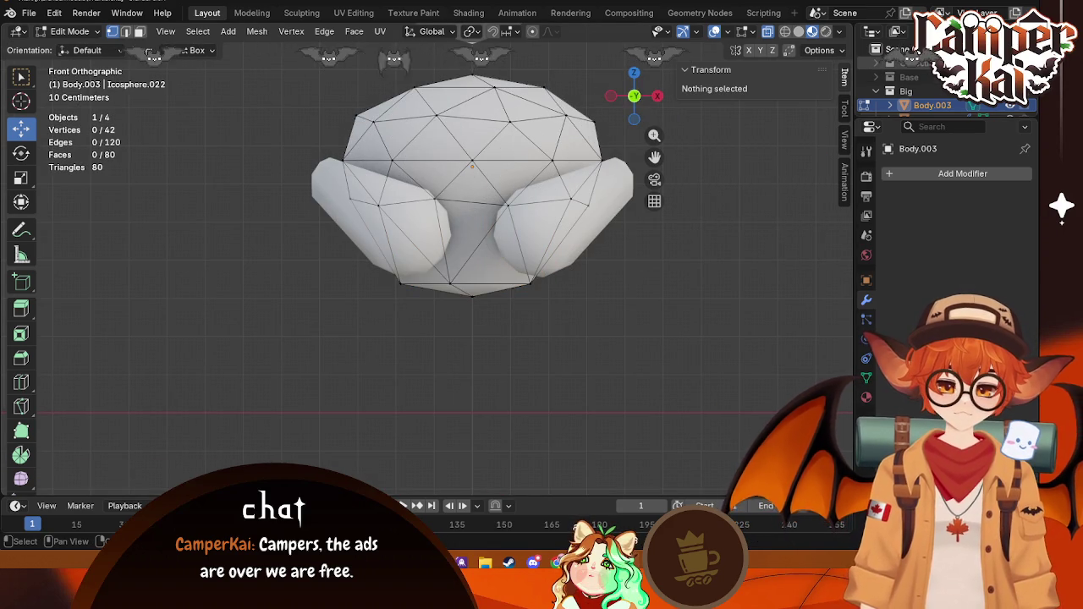
key("alt+h")
mouse_move(738, 255)
middle_mouse_down()
mouse_move(484, 335)
mouse_move(499, 330)
middle_mouse_up()
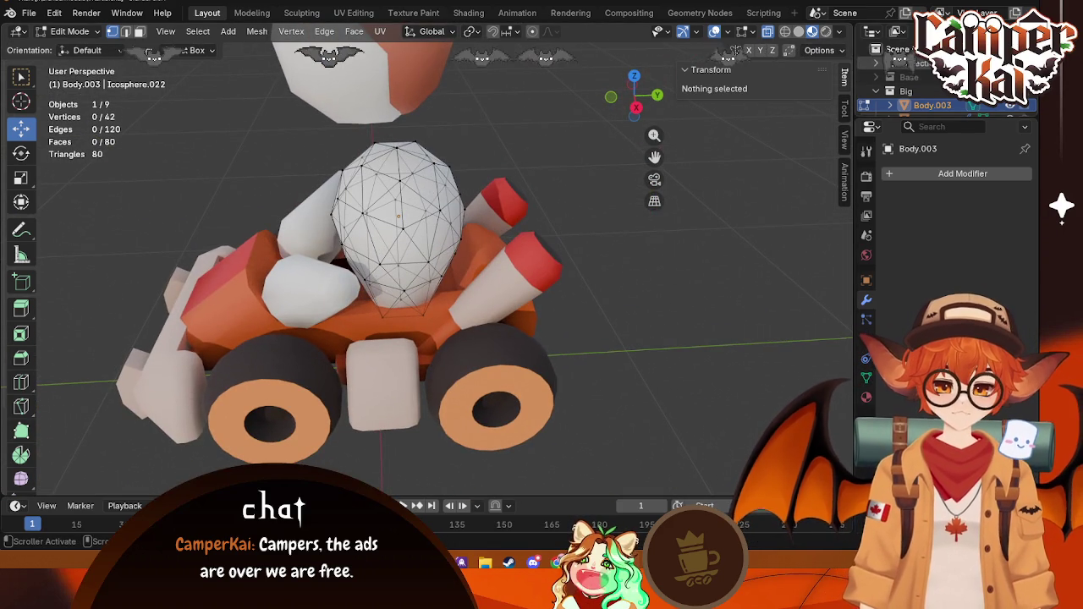
key("ctrl+z")
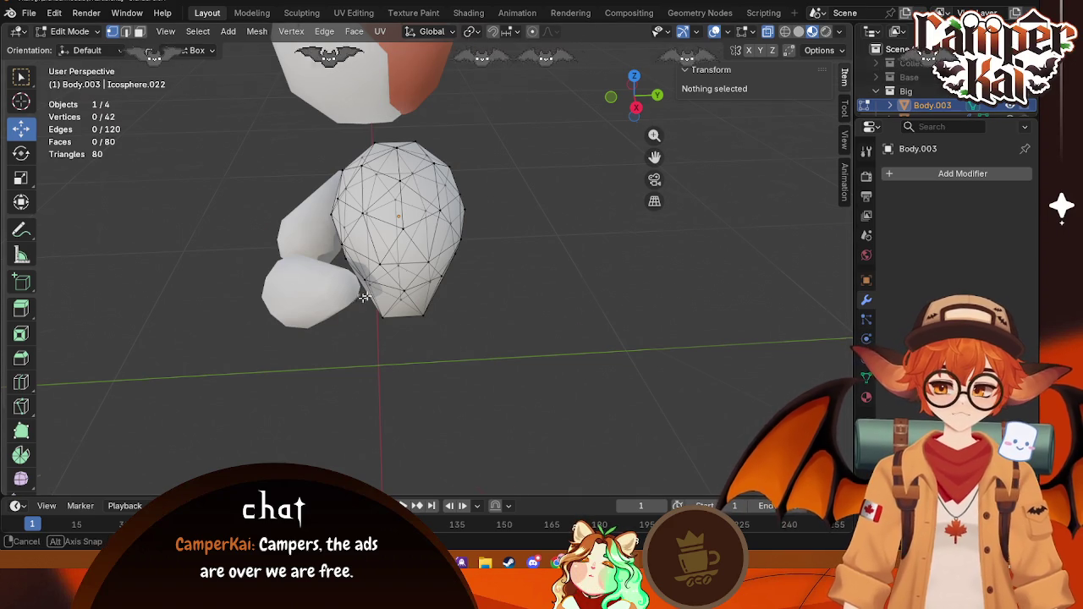
middle_click_drag(364, 297, 341, 274)
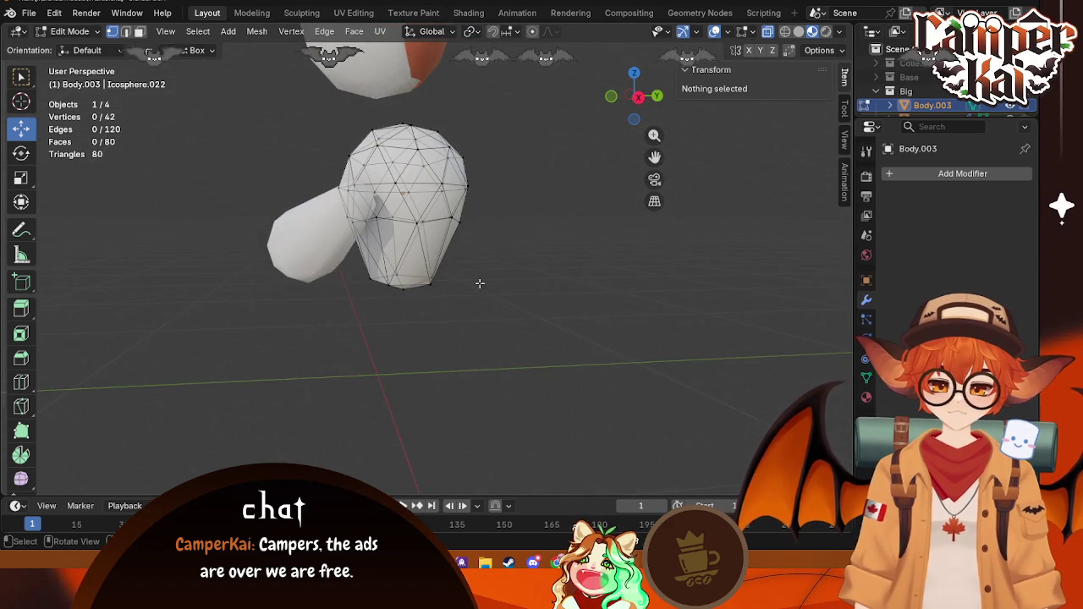
middle_click_drag(479, 283, 435, 261)
Step: Scale the torso's bottom cap to 0.791, then select the whole torso mesh
left_click_drag(360, 254, 440, 295)
key("s")
left_click(546, 262)
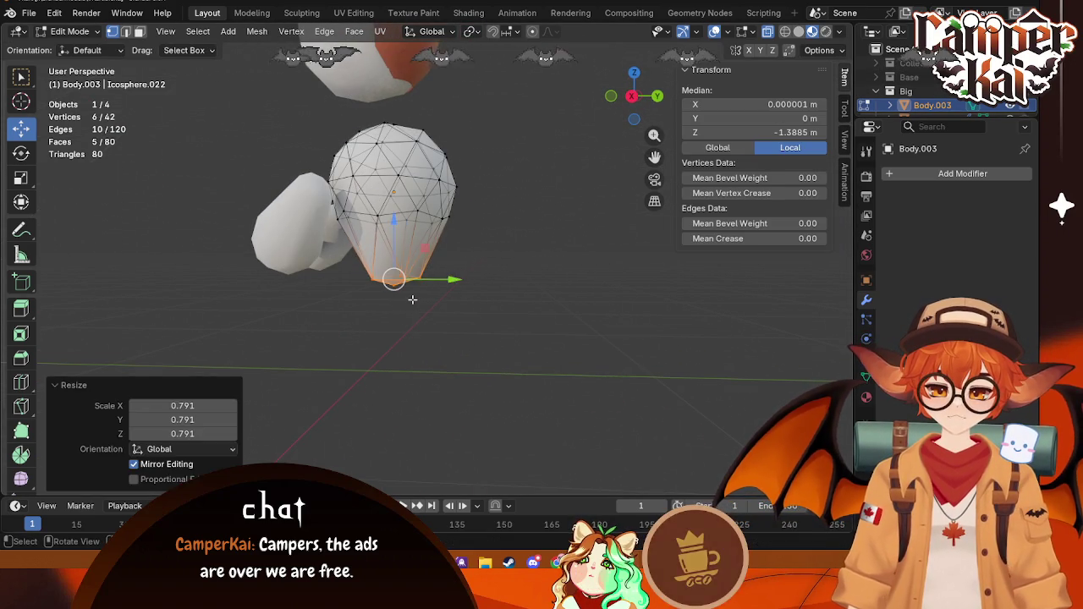
left_click(415, 379)
middle_click_drag(500, 327, 499, 169)
left_click_drag(500, 115, 353, 231)
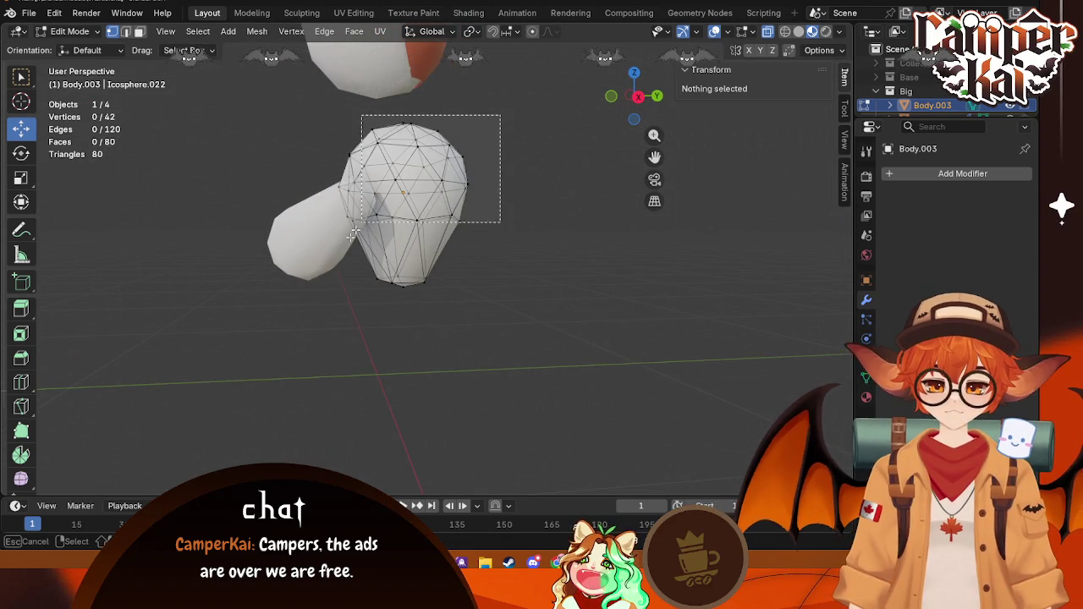
key("a")
left_click(638, 95)
Step: Tilt the whole torso mesh and shift it along Y
key("r")
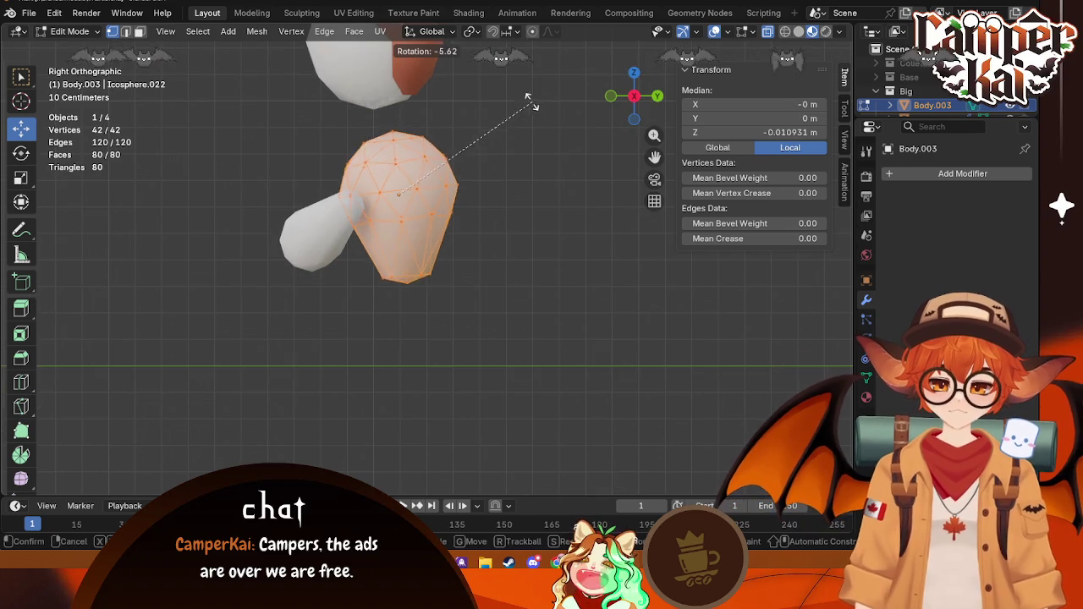
left_click(499, 91)
key("g")
key("y")
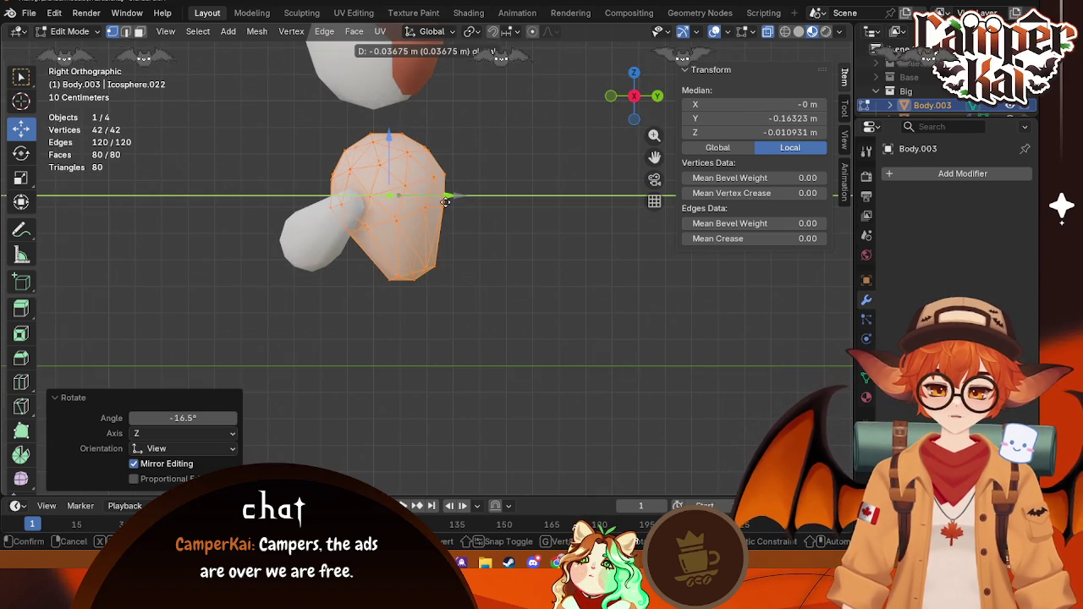
left_click(445, 201)
left_click(435, 264)
mouse_move(321, 351)
middle_mouse_down()
mouse_move(362, 374)
mouse_move(493, 374)
mouse_move(437, 329)
mouse_move(474, 322)
mouse_move(581, 394)
mouse_move(256, 443)
mouse_move(502, 404)
mouse_move(300, 411)
mouse_move(573, 254)
middle_mouse_up()
Step: Leave Local View and look at the kart from the right side
key("KP_Divide")
left_click(581, 395)
scroll(381, 423, "down", 3)
left_click(633, 95)
scroll(605, 135, "up", 3)
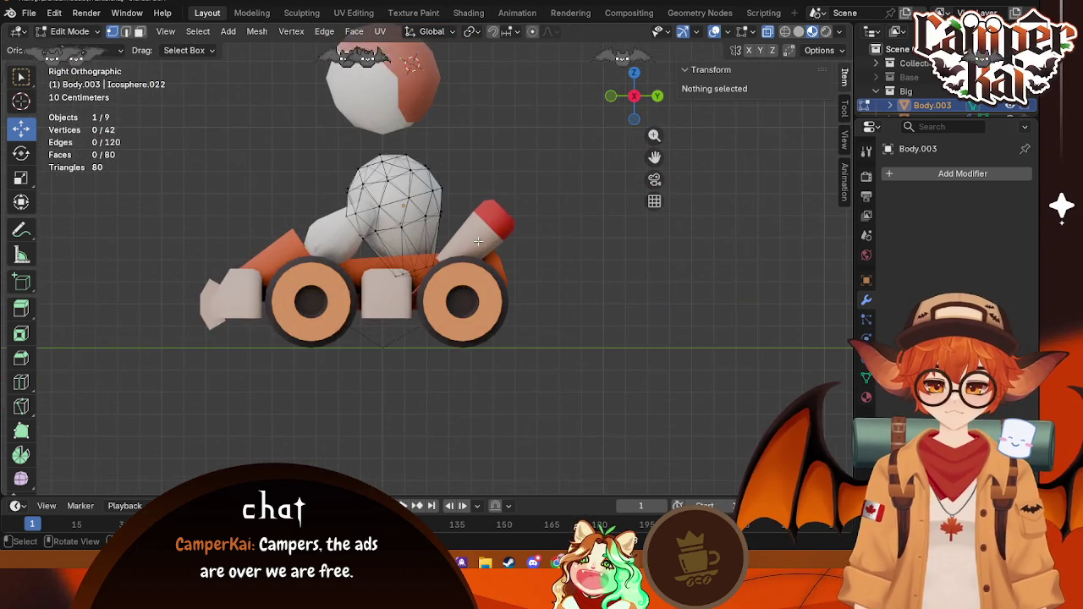
scroll(605, 136, "up", 1)
Step: Enlarge the isolated torso 1.095 times, nudge it along Y, and tilt it -4.19°
key("KP_Divide")
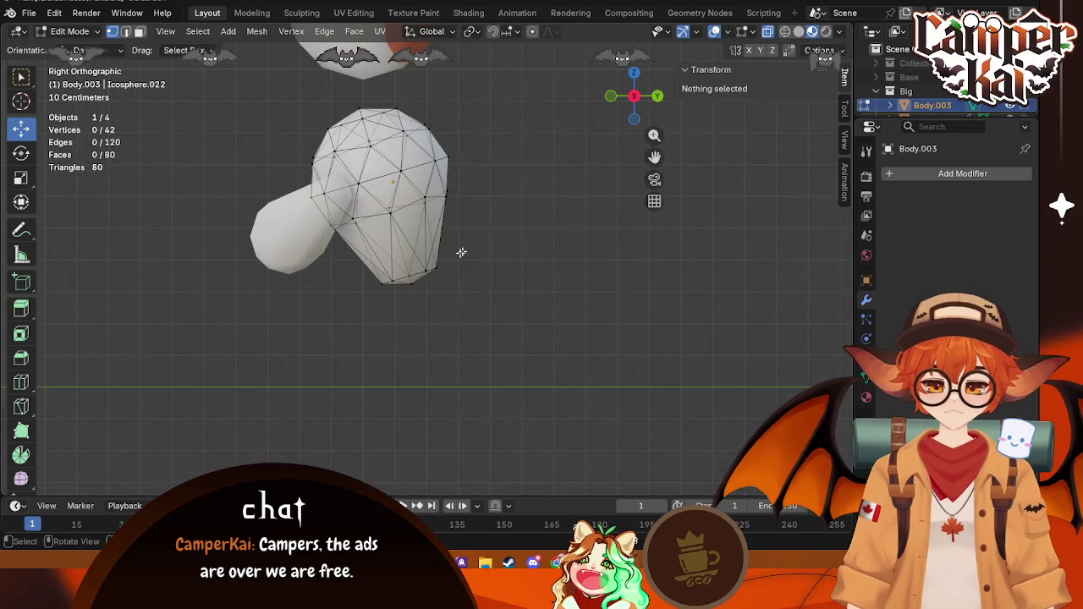
left_click_drag(492, 90, 263, 291)
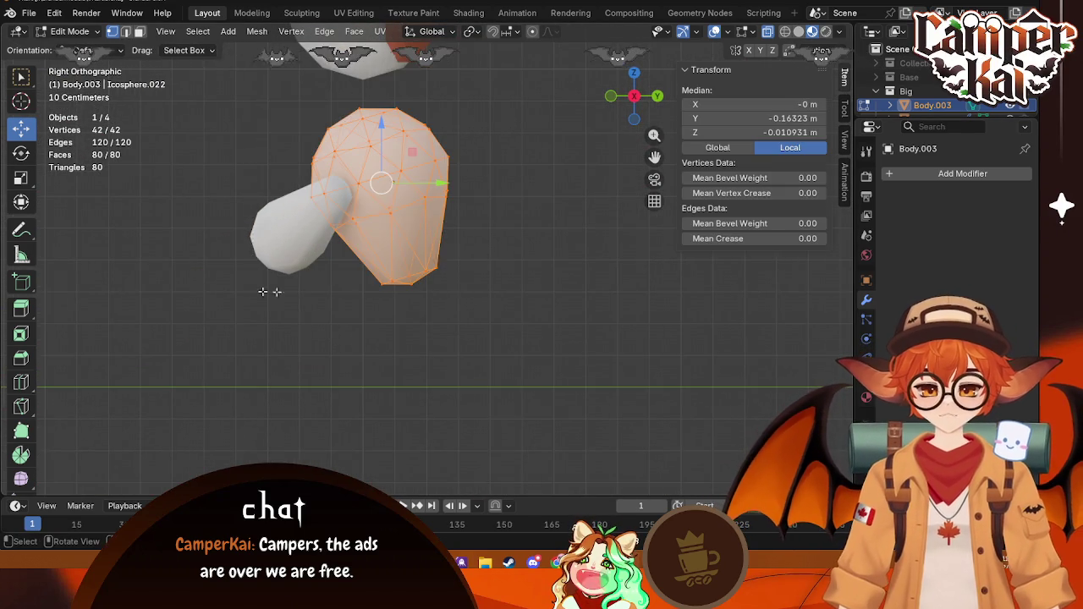
left_click(628, 245)
left_click_drag(441, 182, 445, 182)
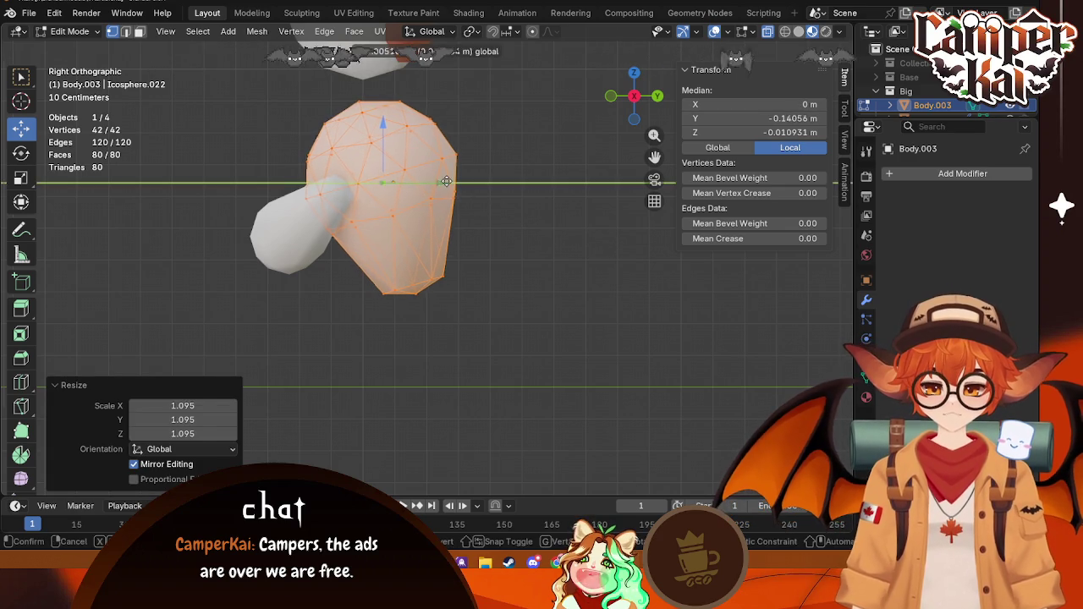
key("r")
left_click(522, 283)
key("r")
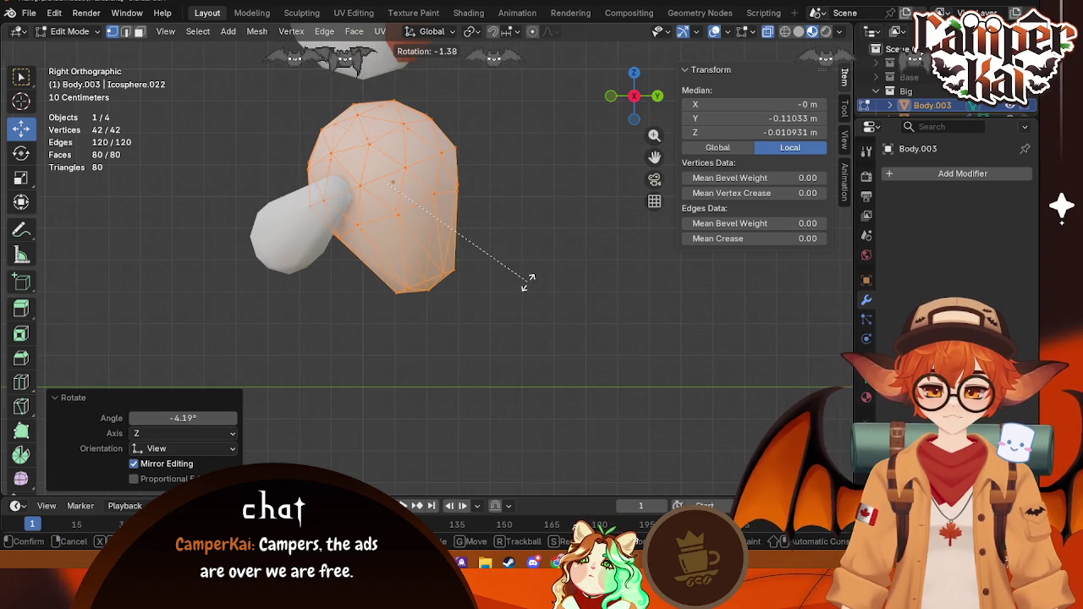
left_click(531, 280)
left_click(493, 310)
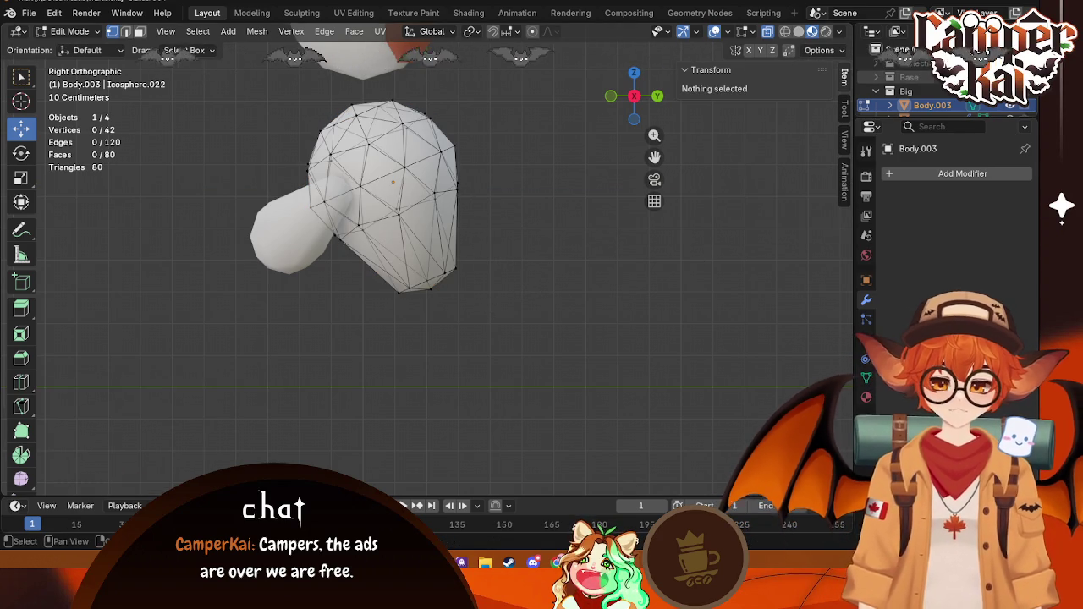
middle_click_drag(440, 355, 483, 363)
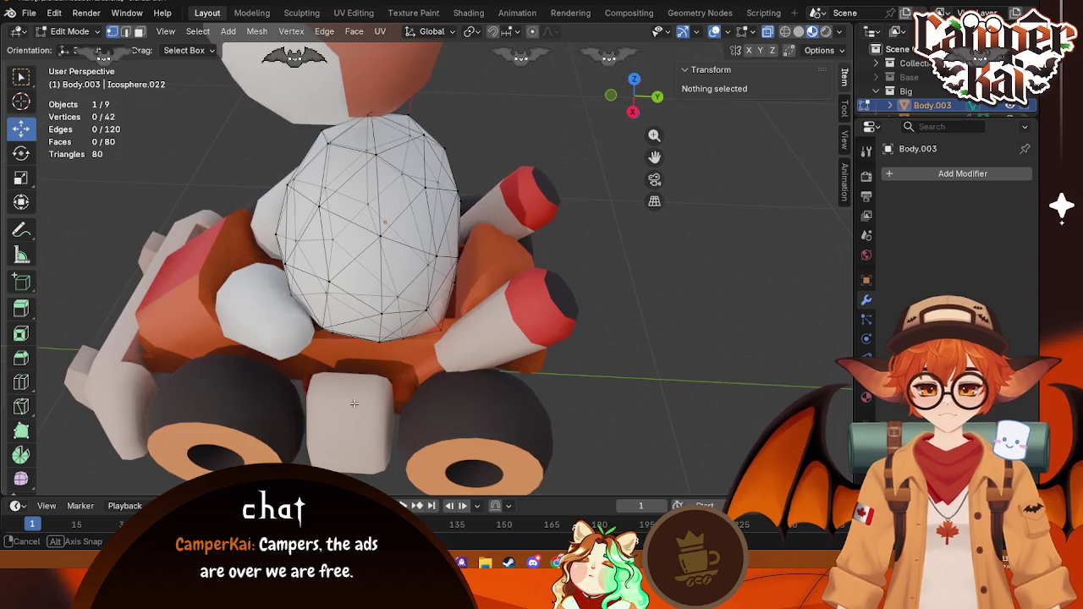
Step: Switch to top view and return from Edit Mode to Object Mode
scroll(482, 364, "down", 5)
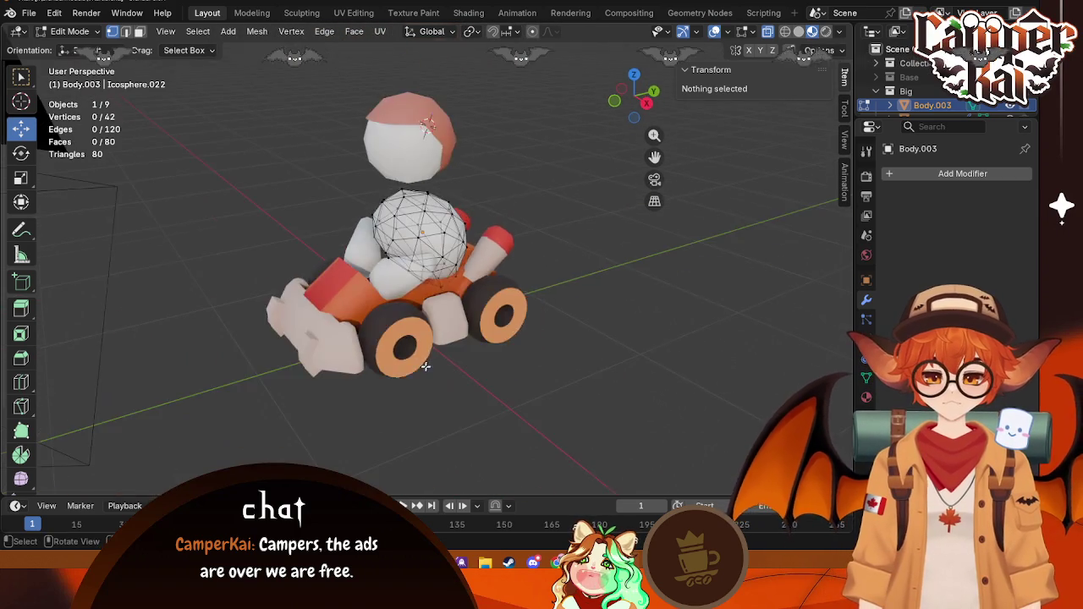
mouse_move(482, 364)
middle_mouse_down()
mouse_move(395, 373)
mouse_move(575, 331)
middle_mouse_up()
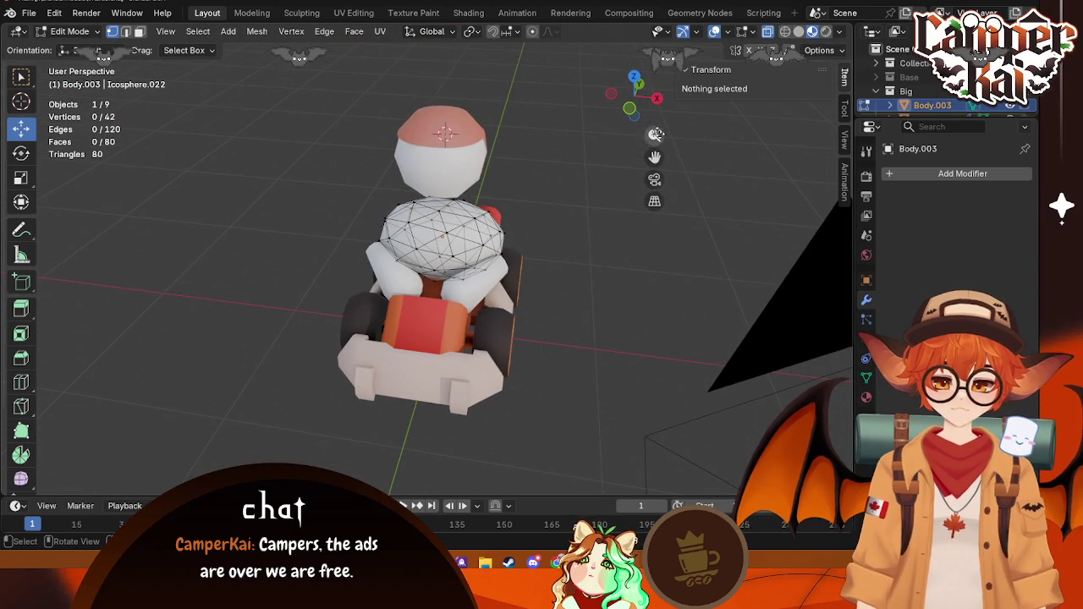
left_click(636, 80)
left_click(636, 75)
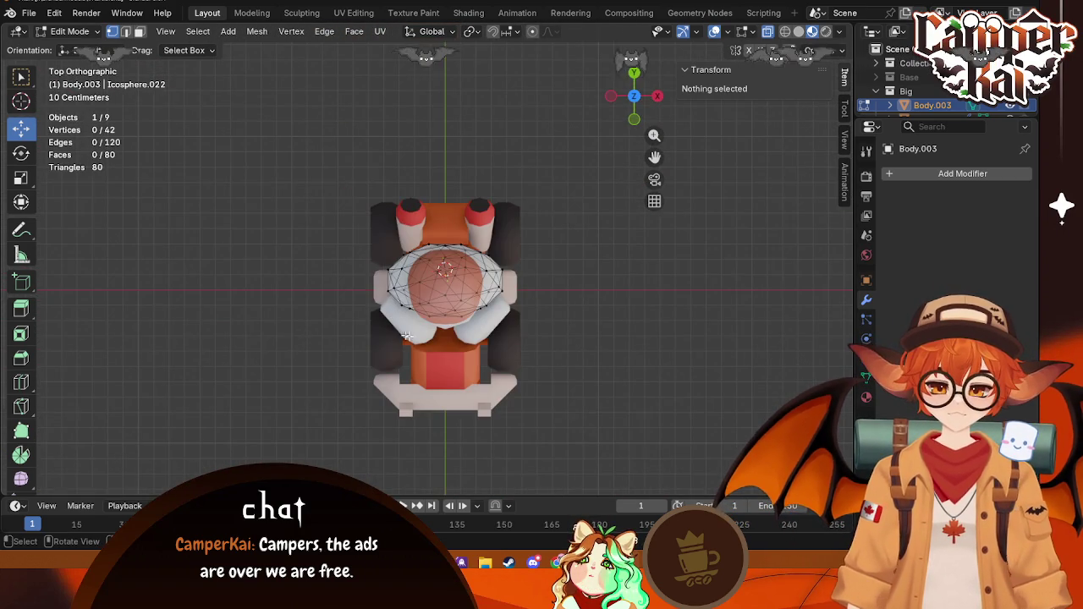
left_click(490, 311)
key("Tab")
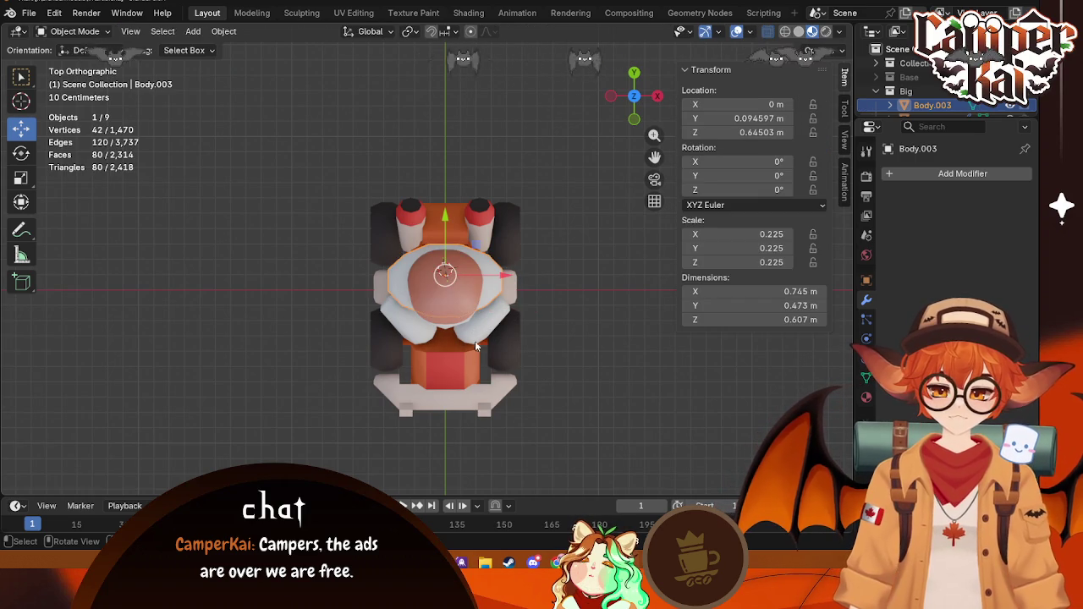
Step: Rotate LeftHand.003 a further 10.9° to Z -76.455° and enter Edit Mode
left_click(505, 330)
key("r")
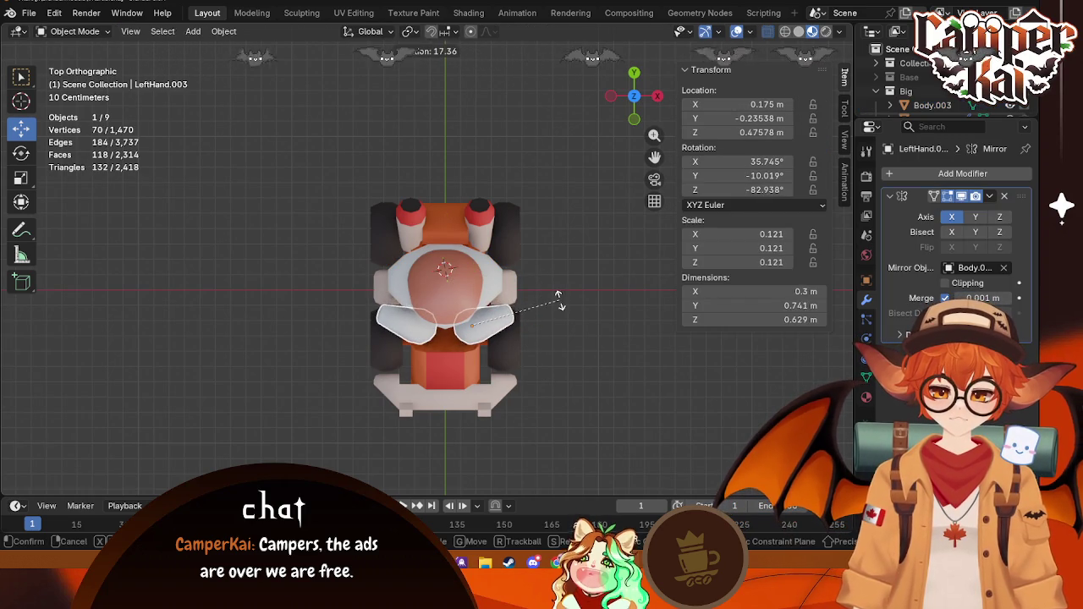
left_click(554, 292)
mouse_move(555, 291)
middle_mouse_down()
mouse_move(454, 247)
mouse_move(461, 279)
middle_mouse_up()
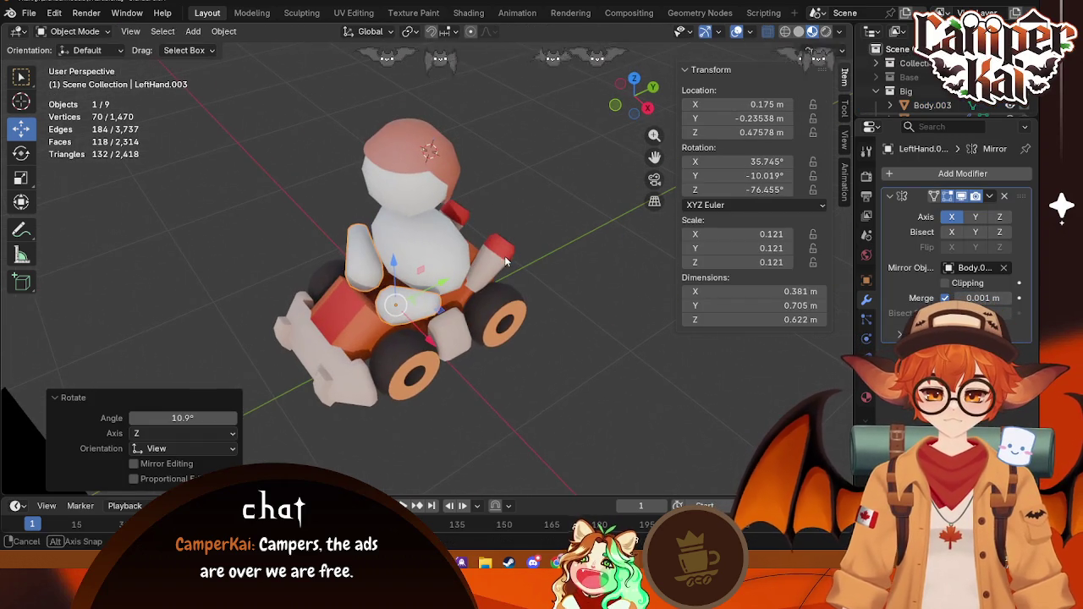
key("Tab")
scroll(464, 345, "up", 4)
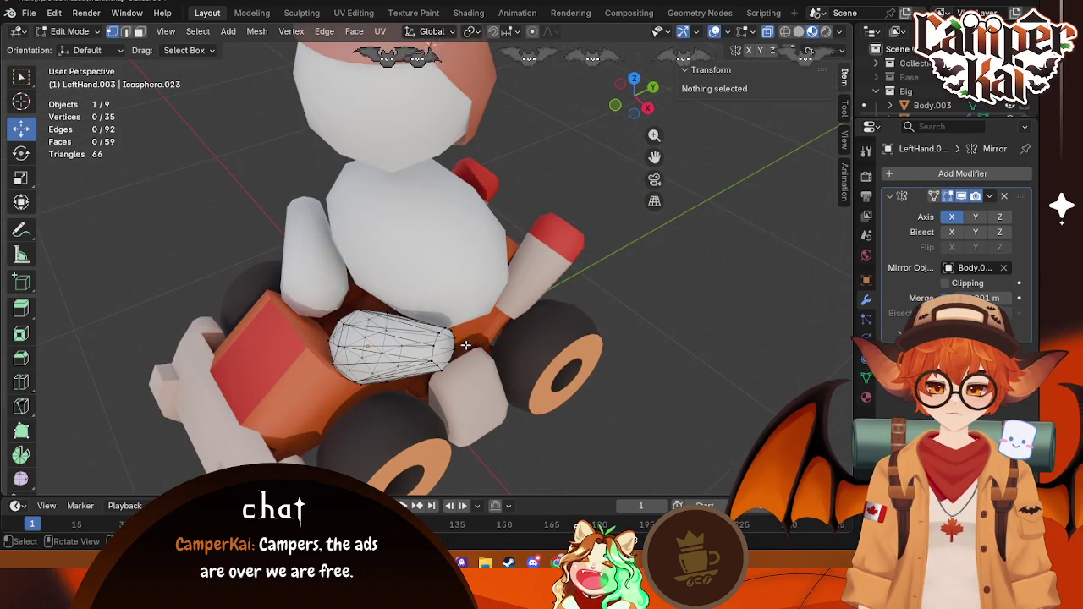
Step: In top view, rotate the hand's end vertices about -41.7° and slide them along X
left_click(636, 78)
left_click_drag(640, 318, 545, 380)
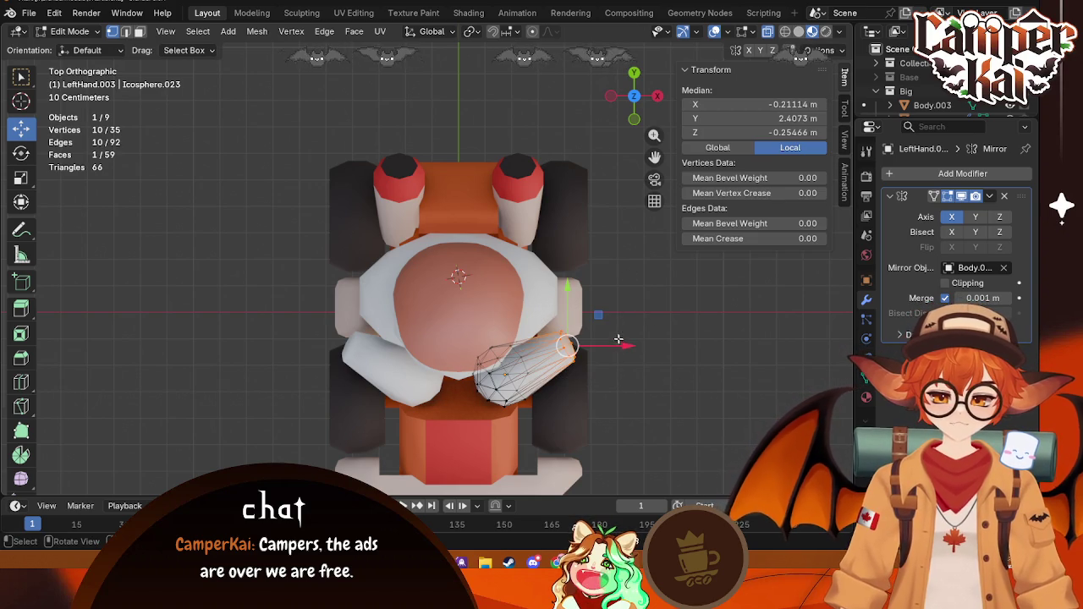
key("r")
left_click(644, 287)
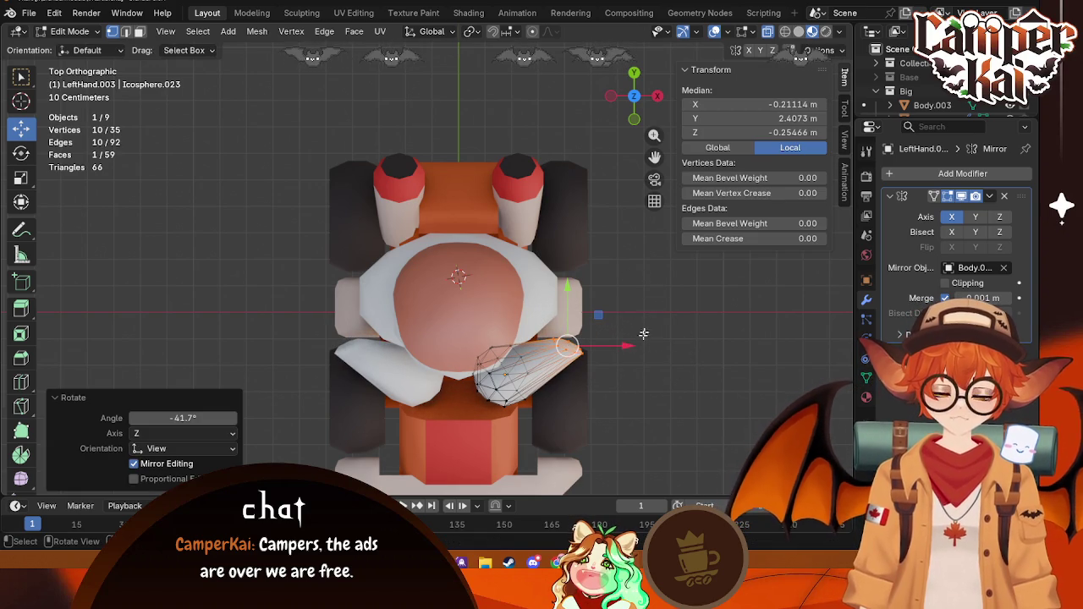
left_click_drag(630, 349, 613, 349)
middle_click_drag(614, 348, 487, 225)
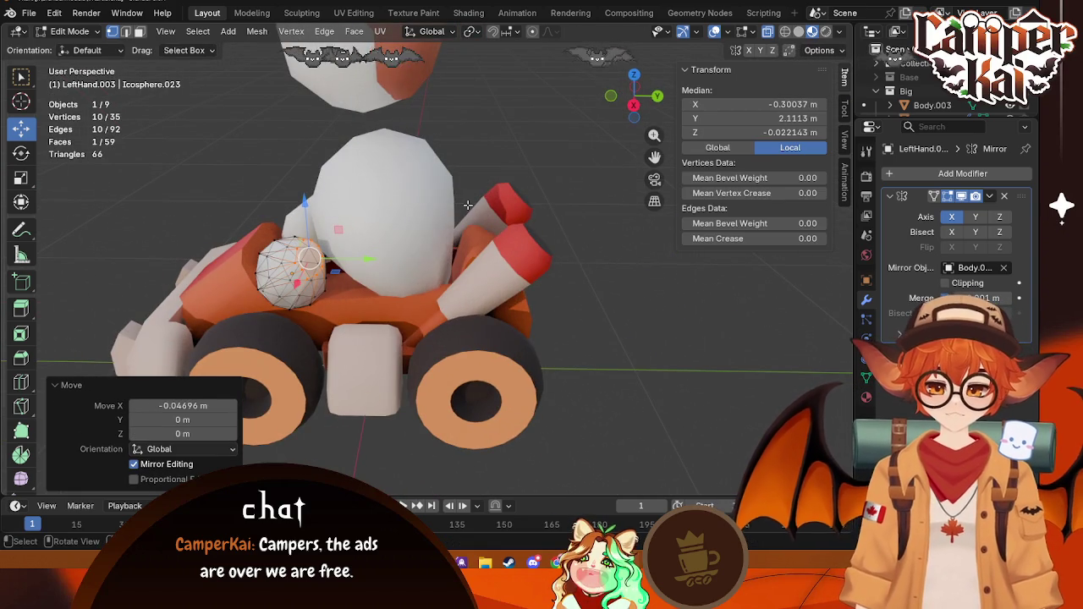
Step: Cancel a stray duplicate, switch to face select mode and pick a hand face
key("shift+d")
key("Escape")
key("ctrl+z")
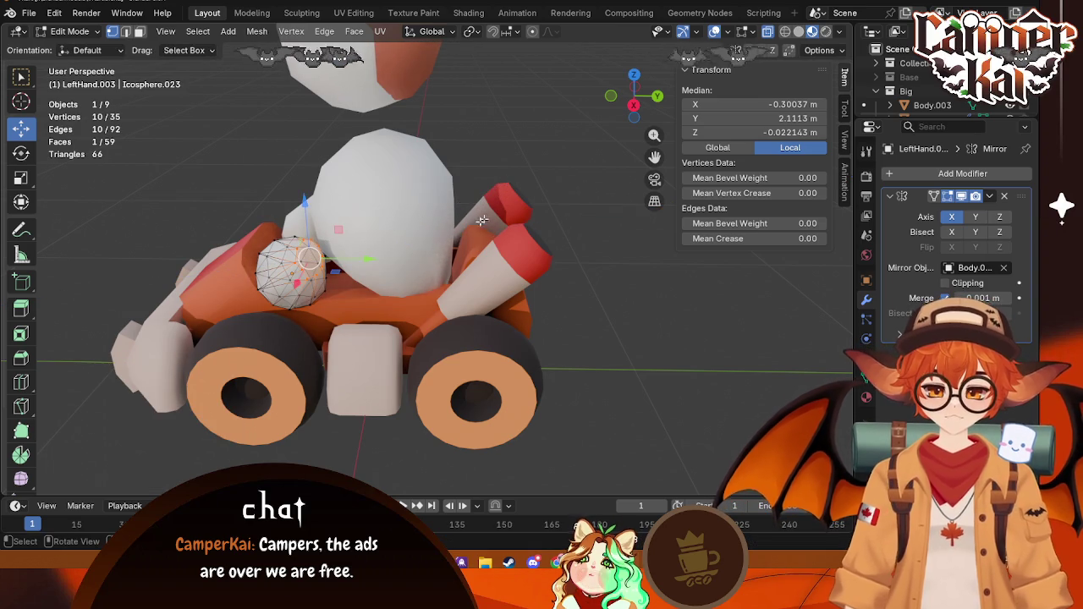
left_click(140, 32)
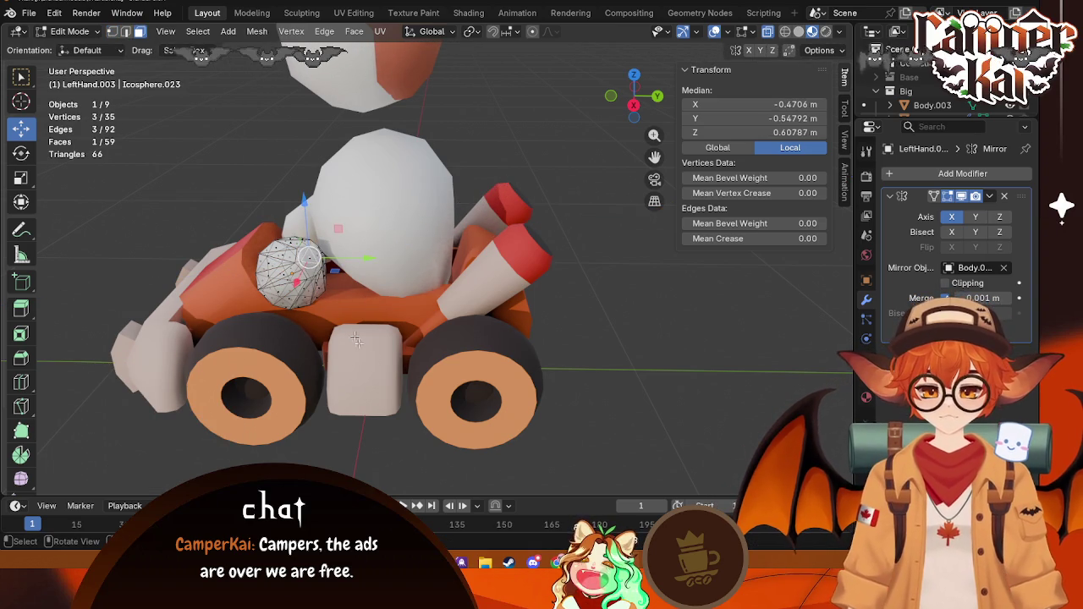
left_click(475, 285)
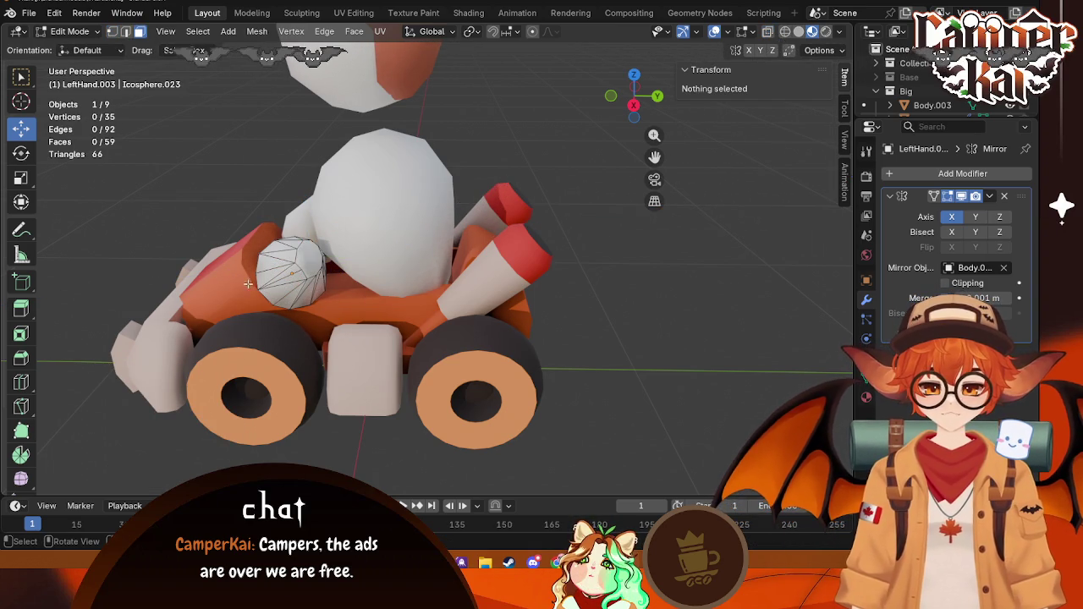
left_click(320, 254)
Step: From the right view, extrude the hand's upper face 0.224 m into an arm segment
left_click(634, 105)
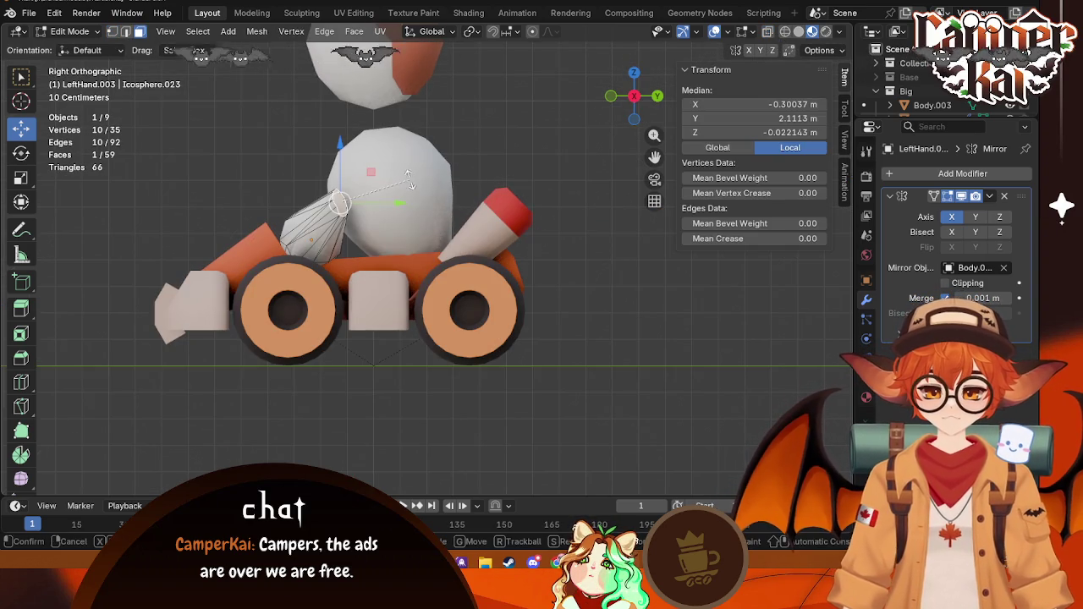
left_click(408, 179)
left_click(352, 206)
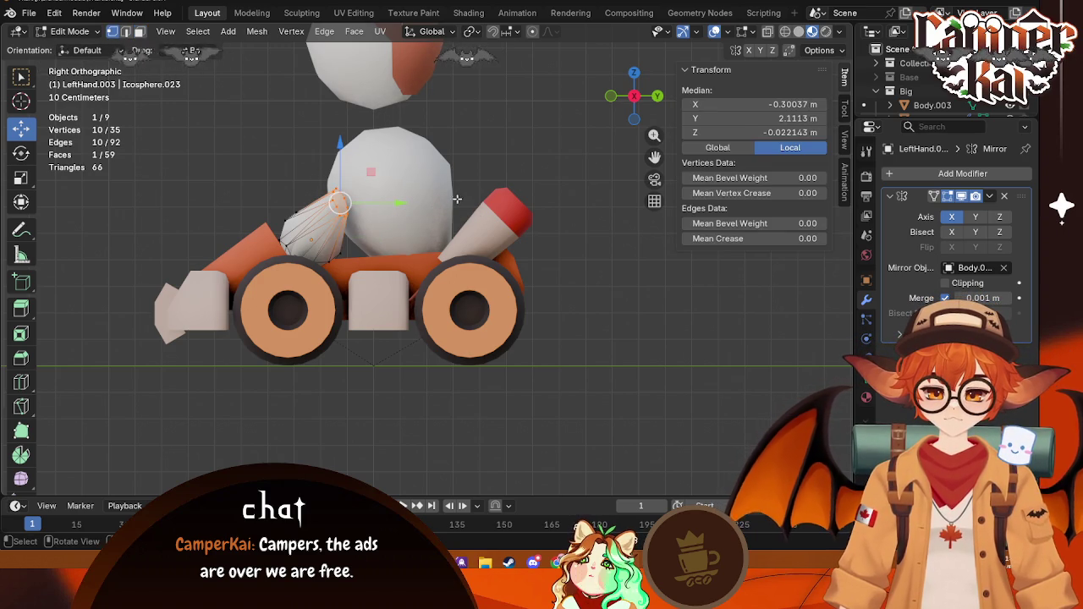
left_click(385, 211)
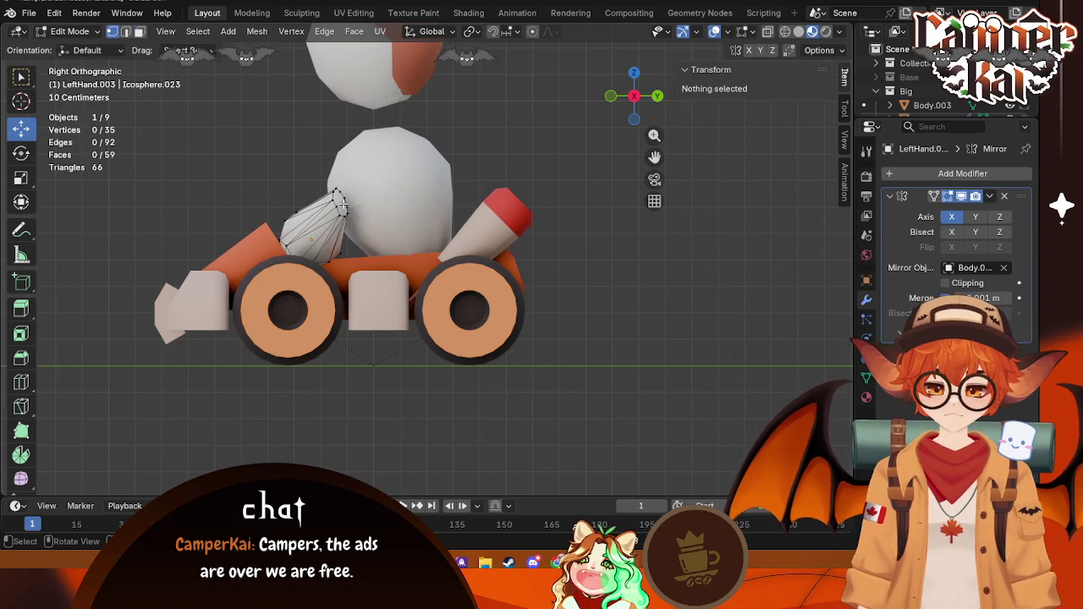
left_click(344, 201)
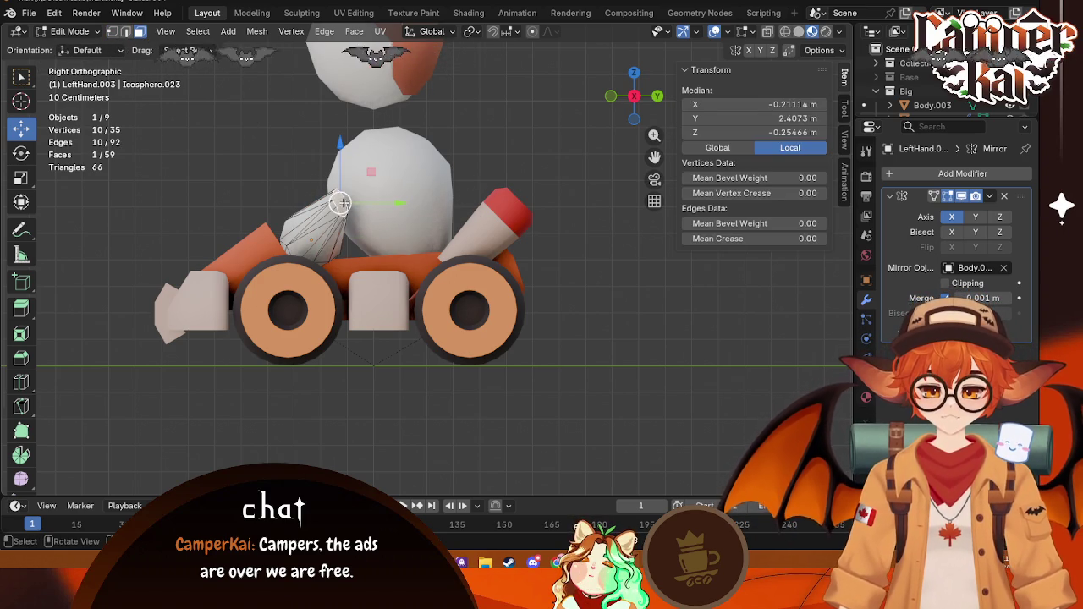
key("e")
left_click(429, 168)
Step: Flatten the arm end to 0.624 along the Y axis
key("s")
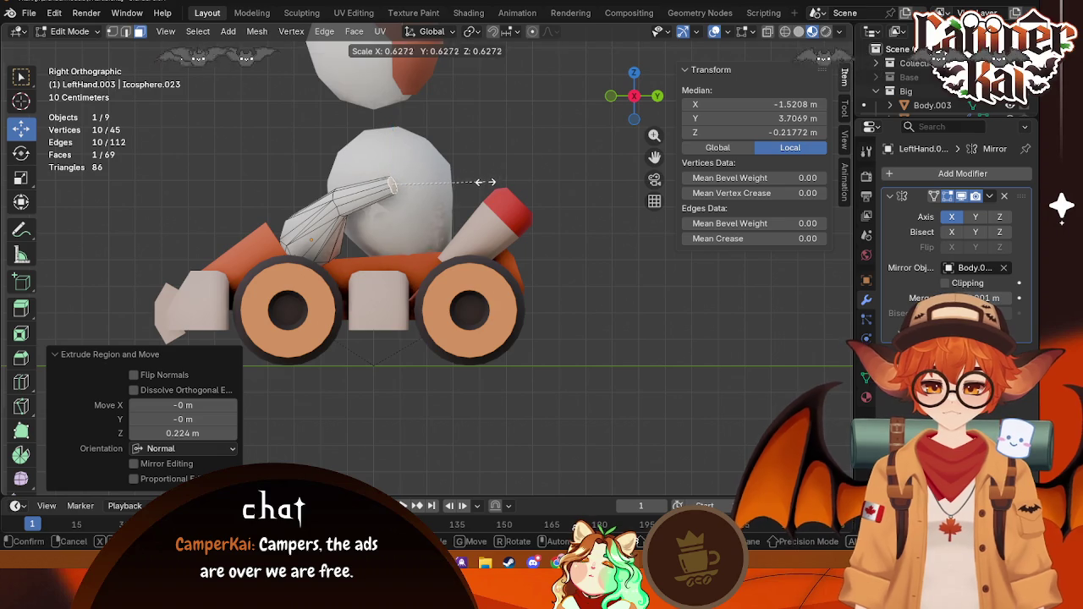
key("y")
key("Return")
middle_click_drag(483, 191, 487, 270)
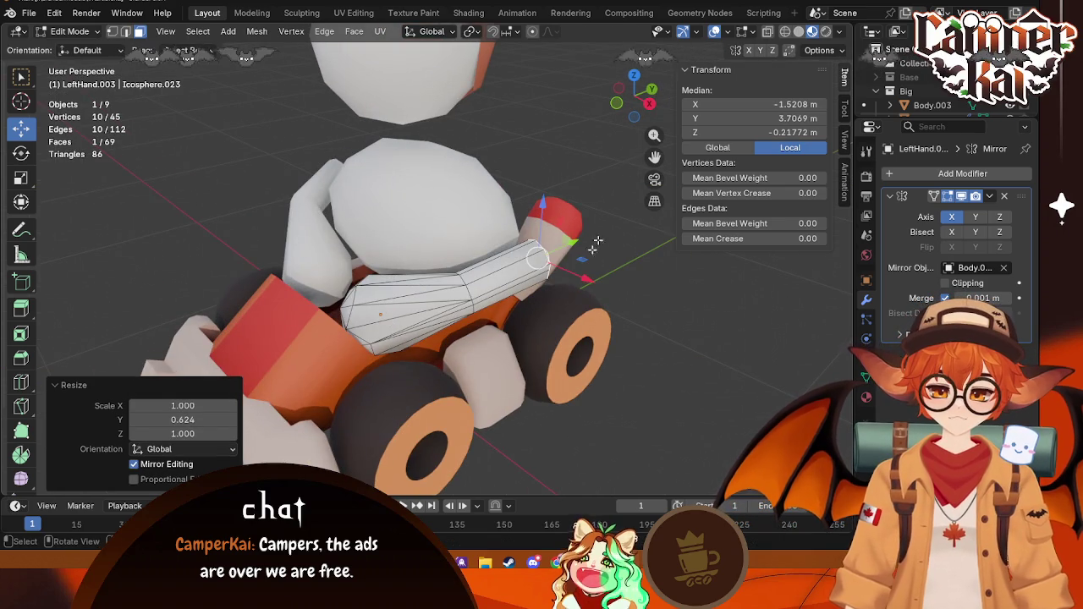
left_click(634, 77)
Step: Move the arm end back along Y, rotate it -22.6°, and nudge it along Y
key("g")
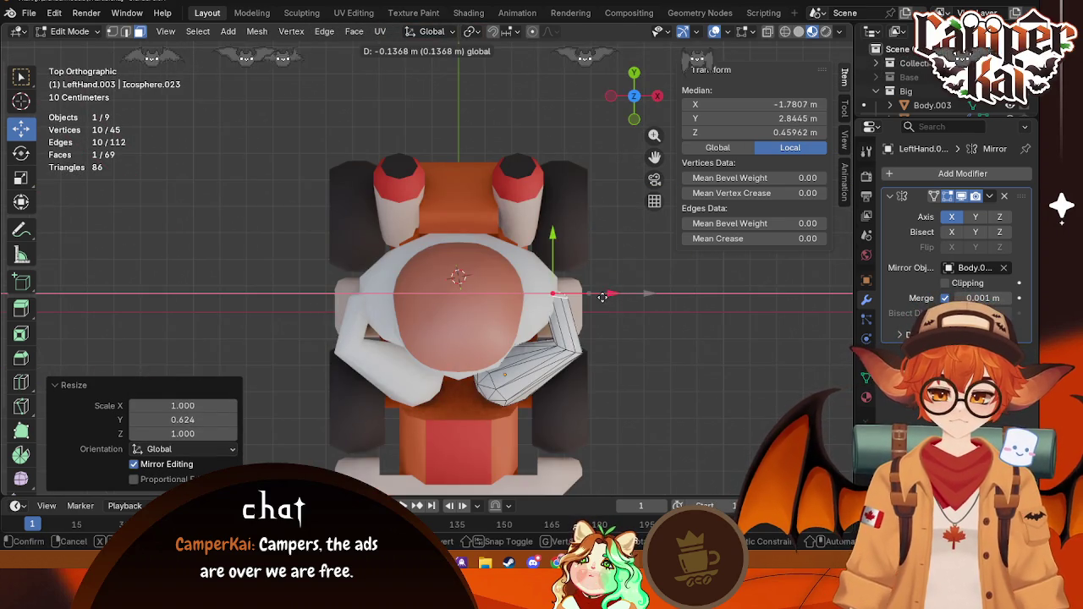
key("y")
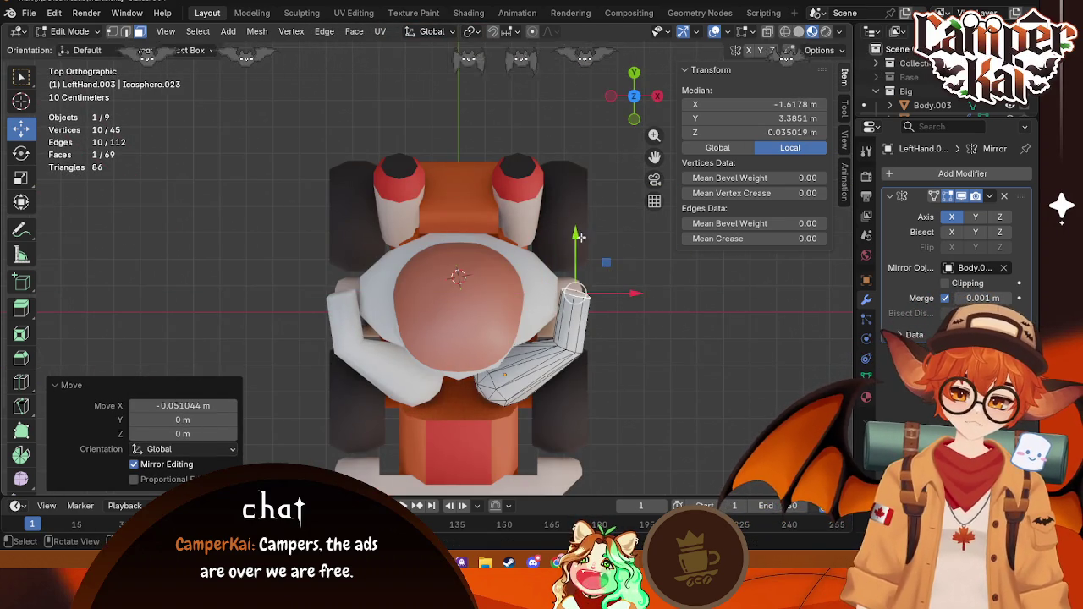
left_click(627, 332)
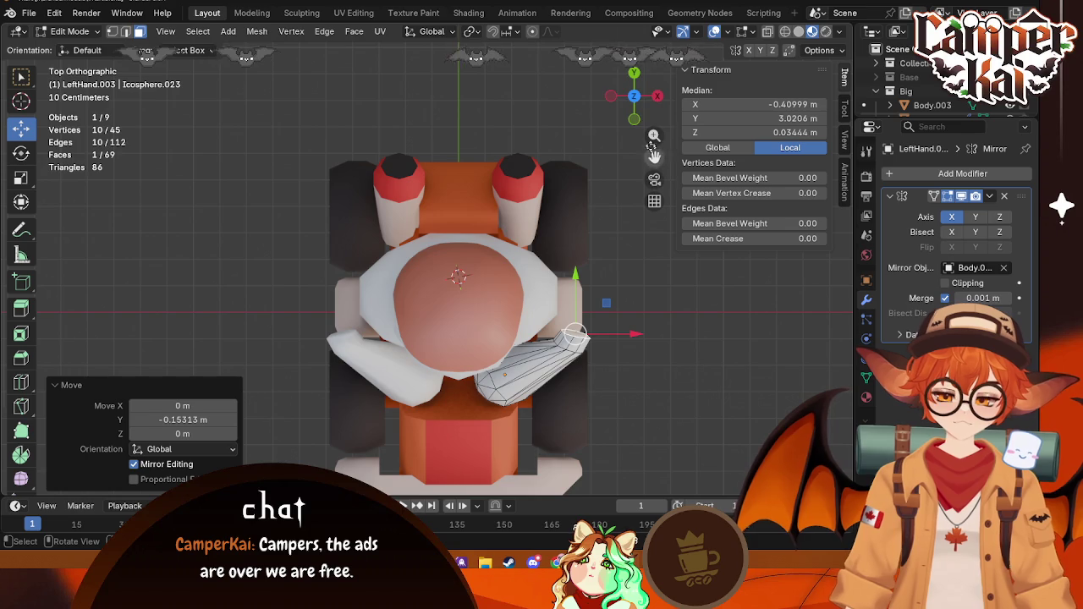
left_click(634, 97)
left_click(635, 96)
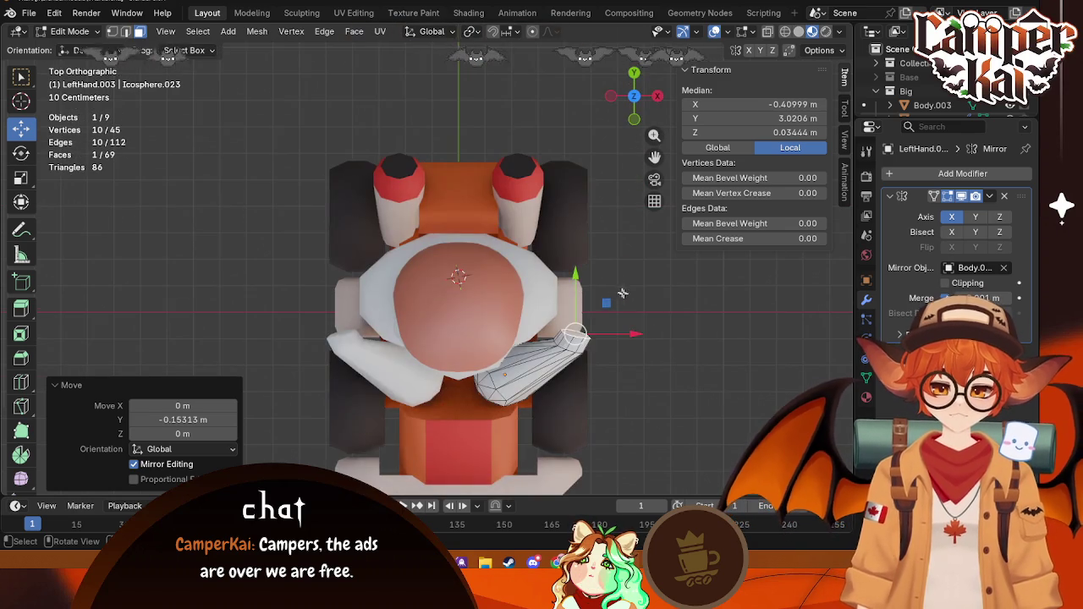
key("r")
left_click(641, 280)
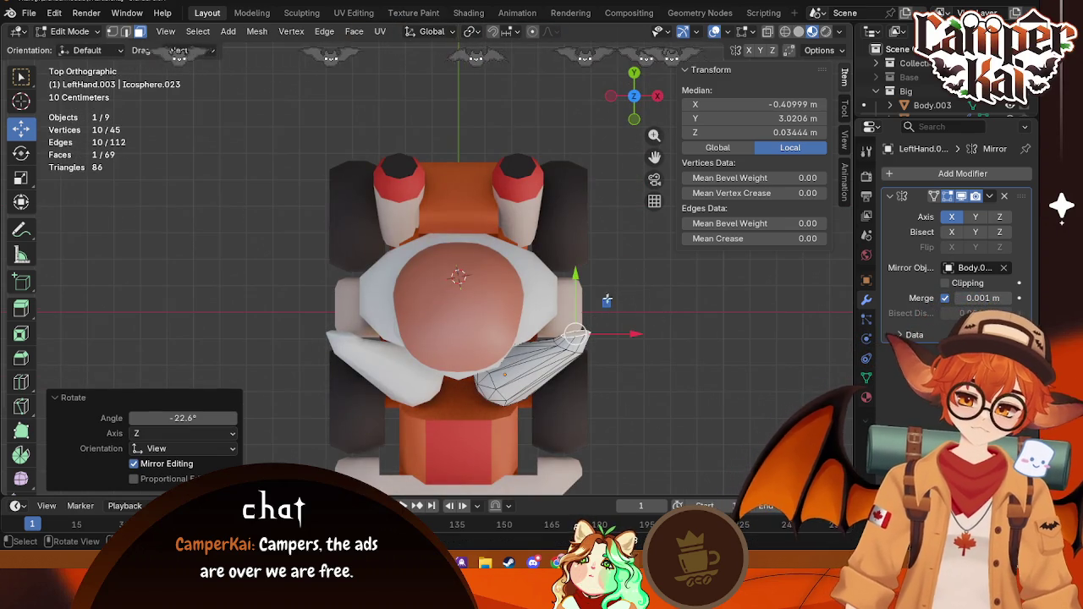
left_click_drag(574, 274, 574, 286)
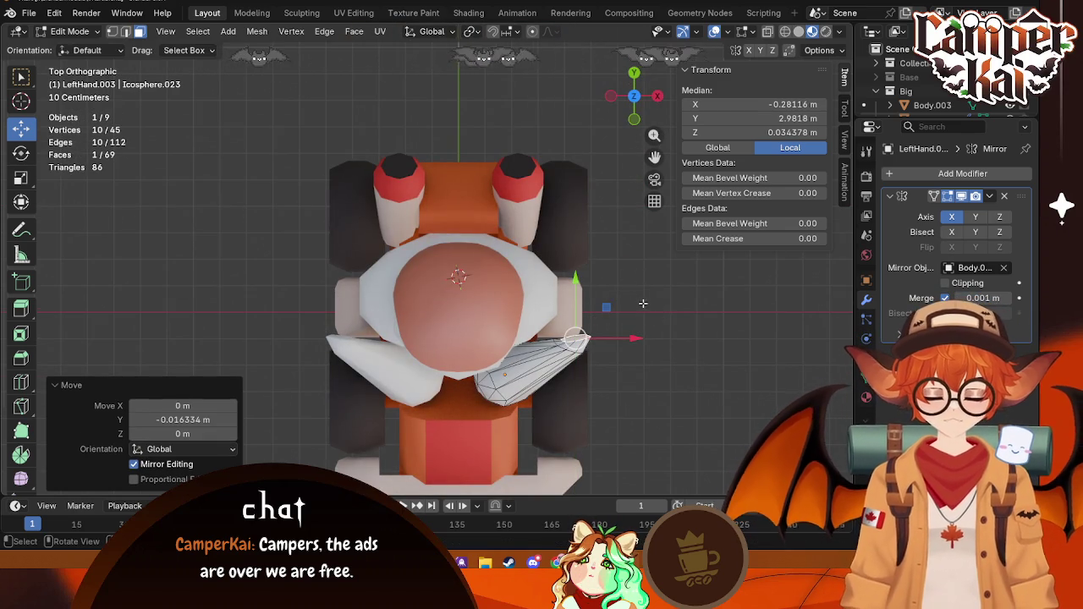
Step: Extrude the arm end further, enlarge it, shift it along Y and rotate it
key("e")
left_click(620, 257)
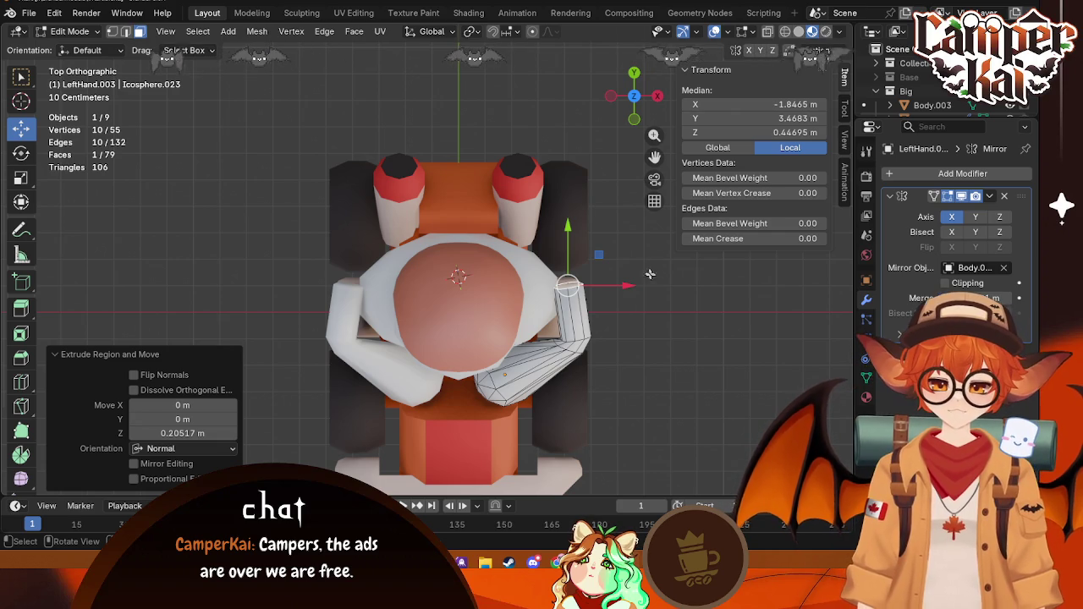
key("s")
left_click(717, 273)
left_click_drag(558, 236, 572, 262)
key("r")
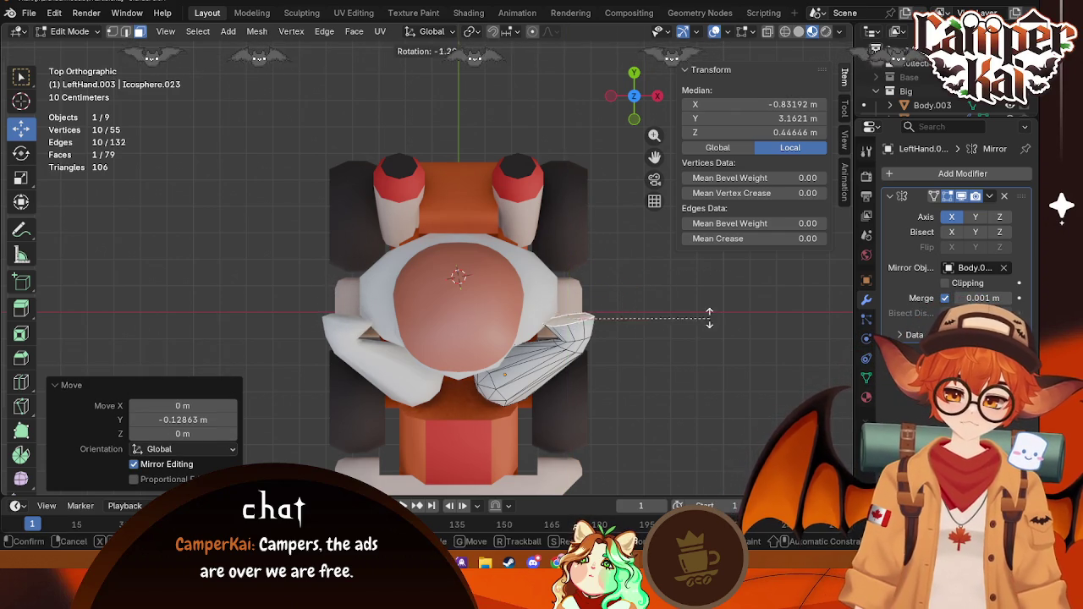
left_click(687, 274)
middle_click_drag(687, 274, 638, 215)
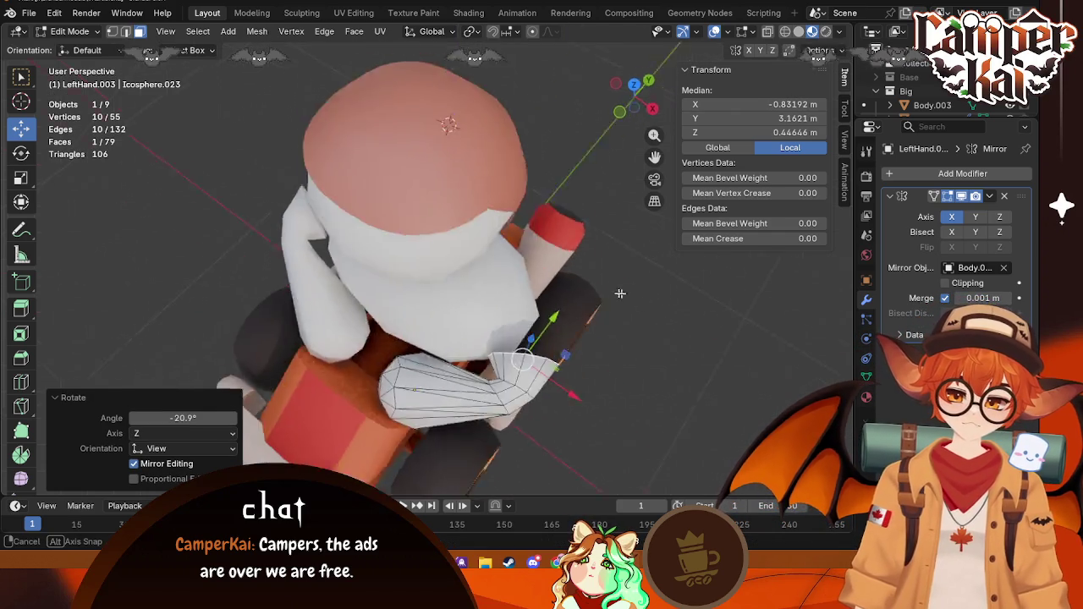
left_click(647, 110)
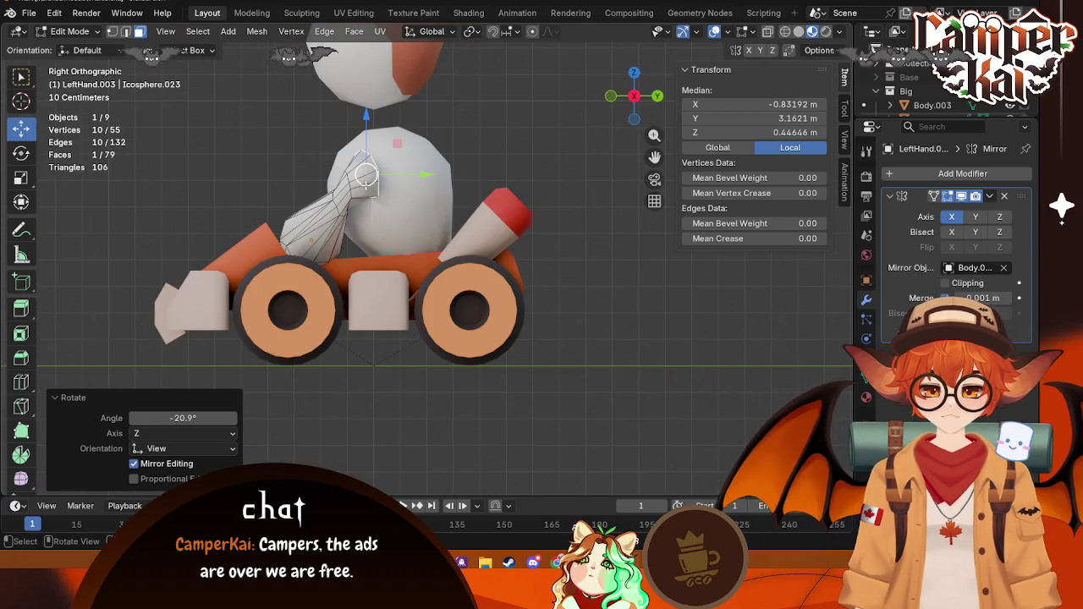
Step: Undo the extra tip, lower the arm end 0.055 m, rotate it -8.48°, and deselect
key("ctrl+z")
key("ctrl+z")
key("ctrl+z")
key("ctrl+z")
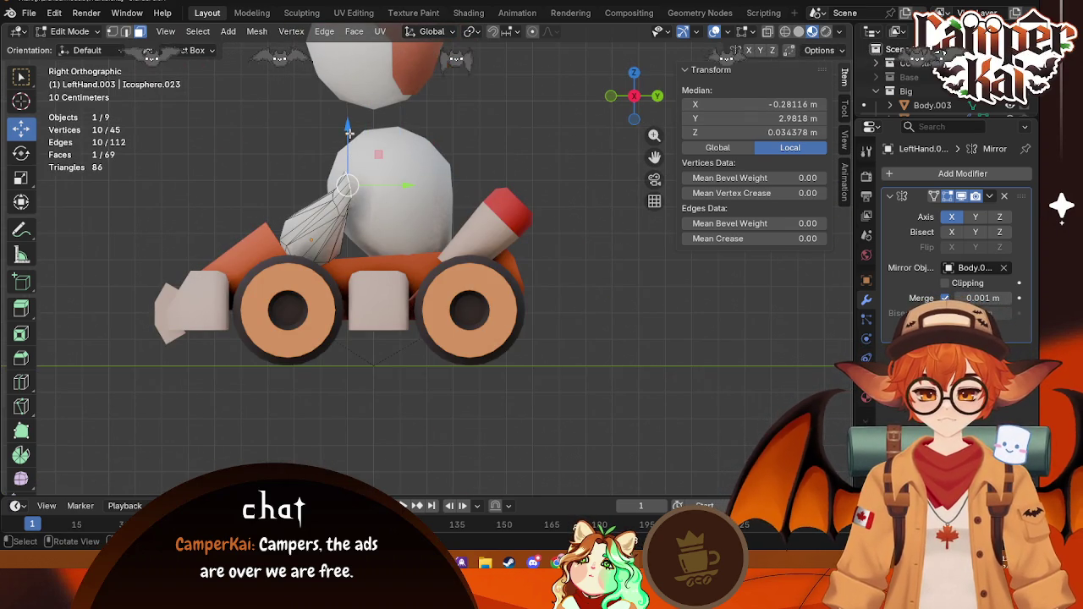
left_click_drag(348, 131, 349, 140)
left_click(633, 97)
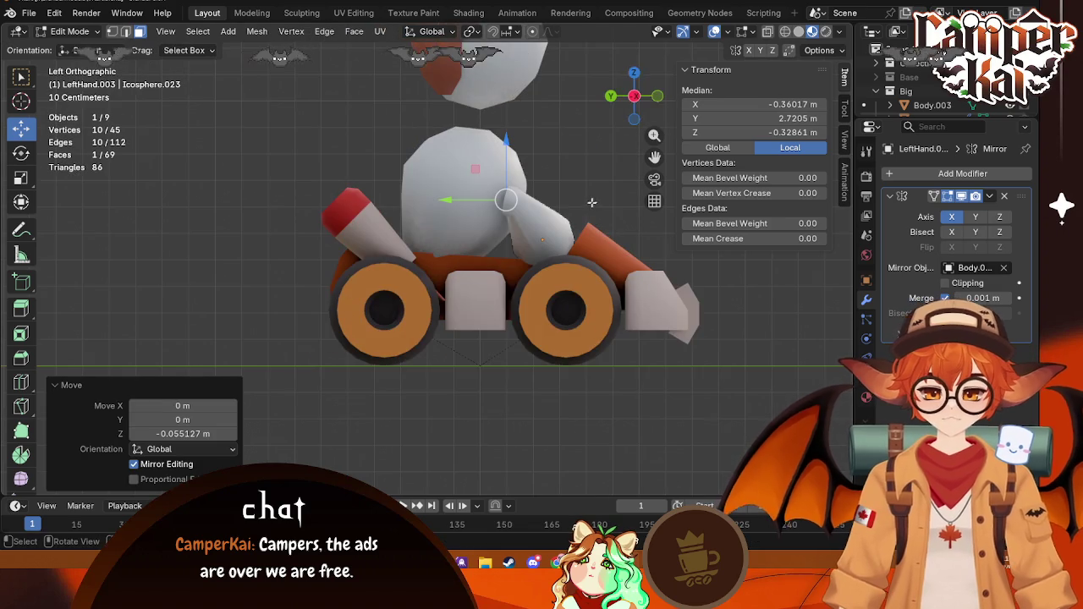
left_click(634, 97)
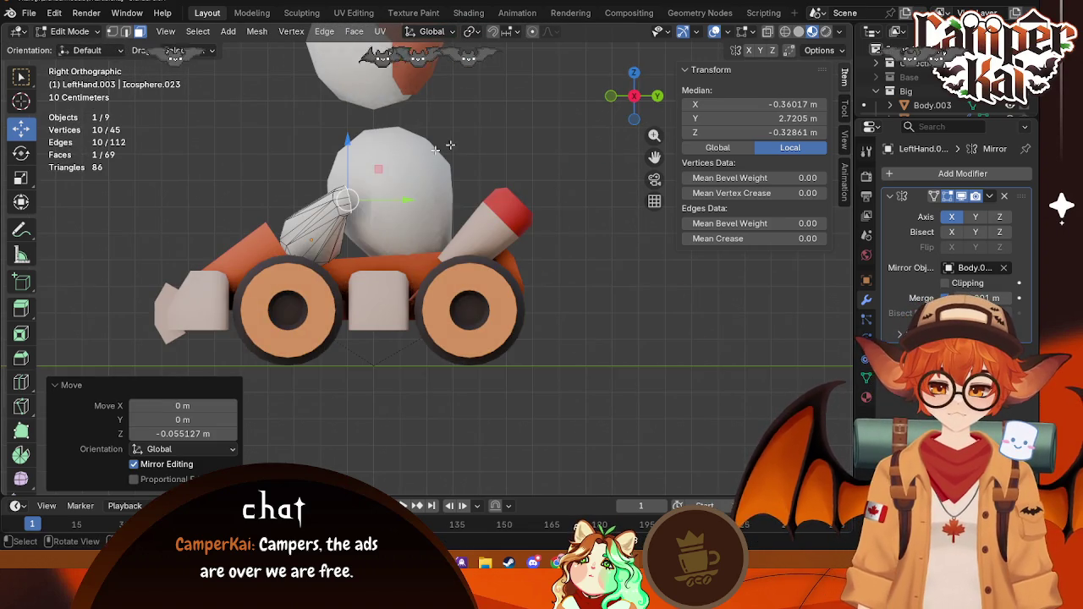
key("r")
left_click(491, 110)
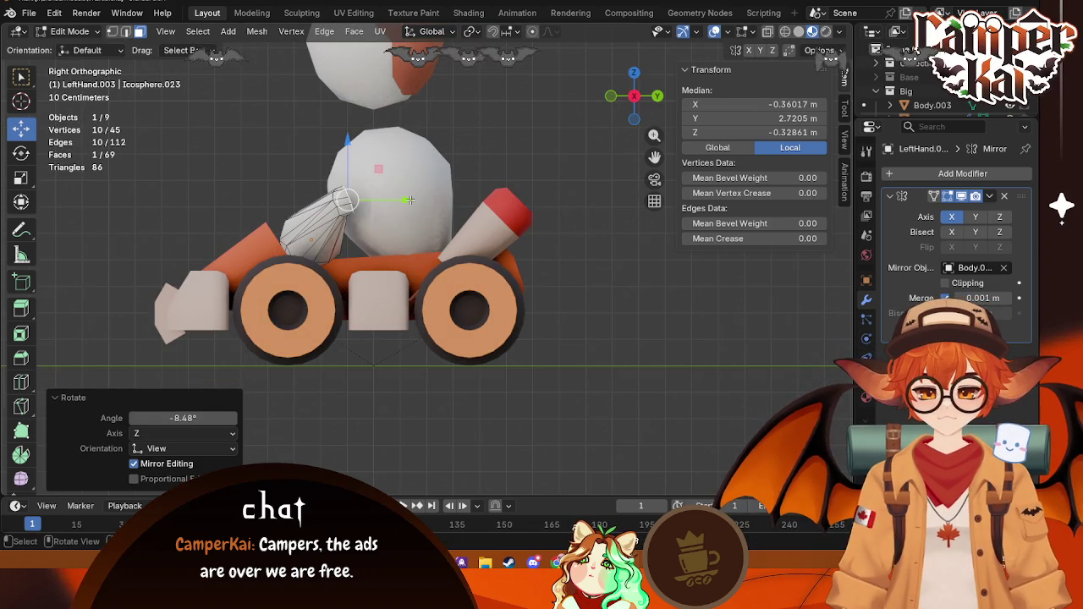
left_click(570, 128)
left_click(631, 75)
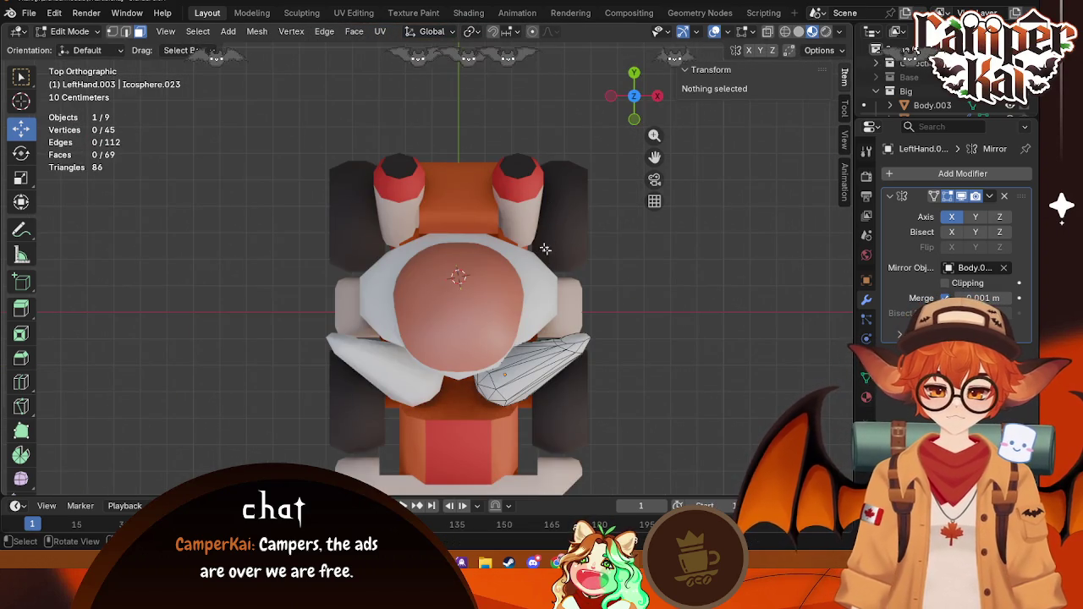
Step: Rotate the arm's end loop, extrude it and scale the new loop up 2.185 times
left_click(586, 340, "alt")
key("r")
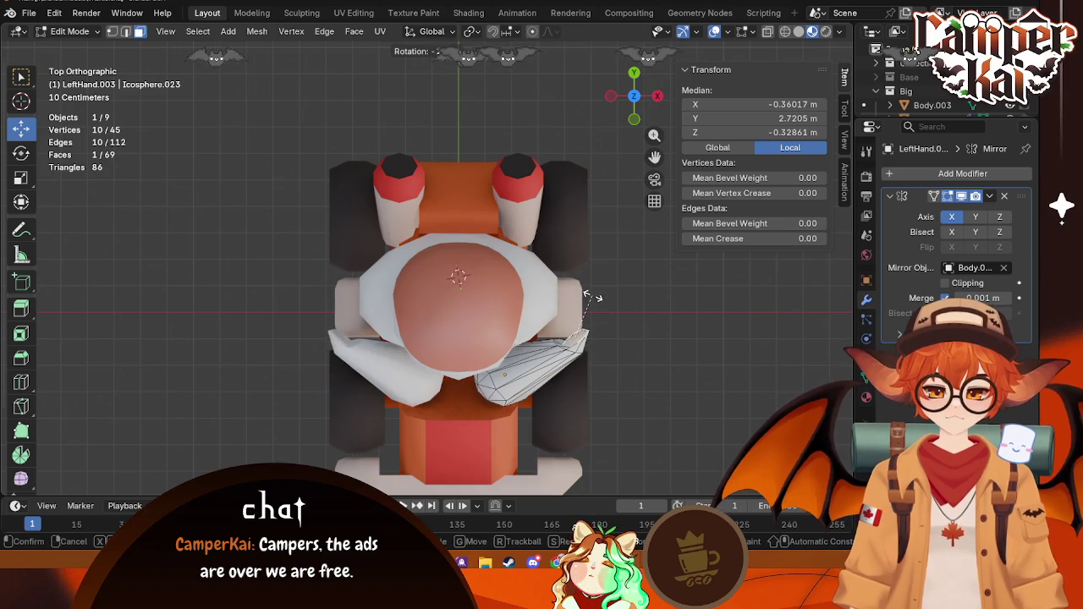
left_click(624, 301)
key("e")
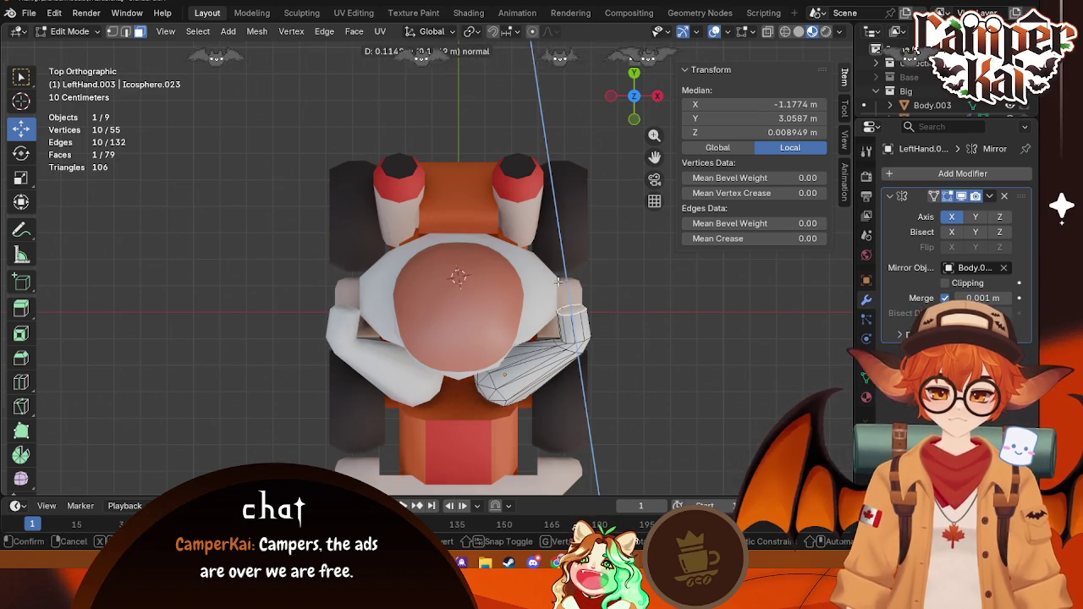
left_click(557, 281)
key("s")
left_click(624, 290)
mouse_move(624, 290)
middle_mouse_down()
mouse_move(634, 241)
mouse_move(573, 179)
mouse_move(561, 207)
middle_mouse_up()
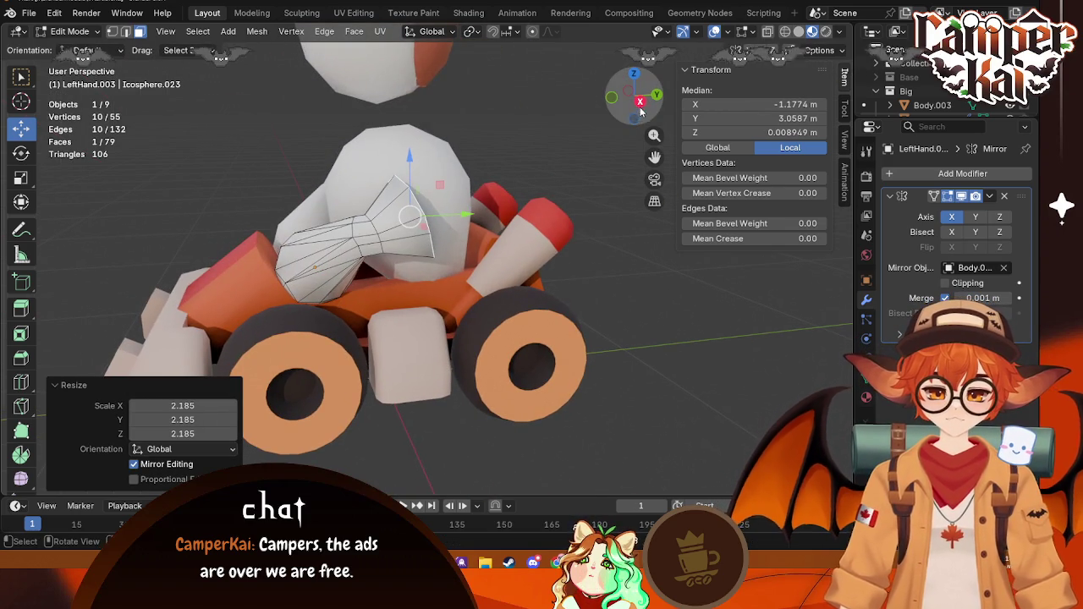
key("KP_3")
Step: Raise the new section along Z, turn it -52.5° toward the front, and slide it along X
key("g")
key("z")
left_click(376, 127)
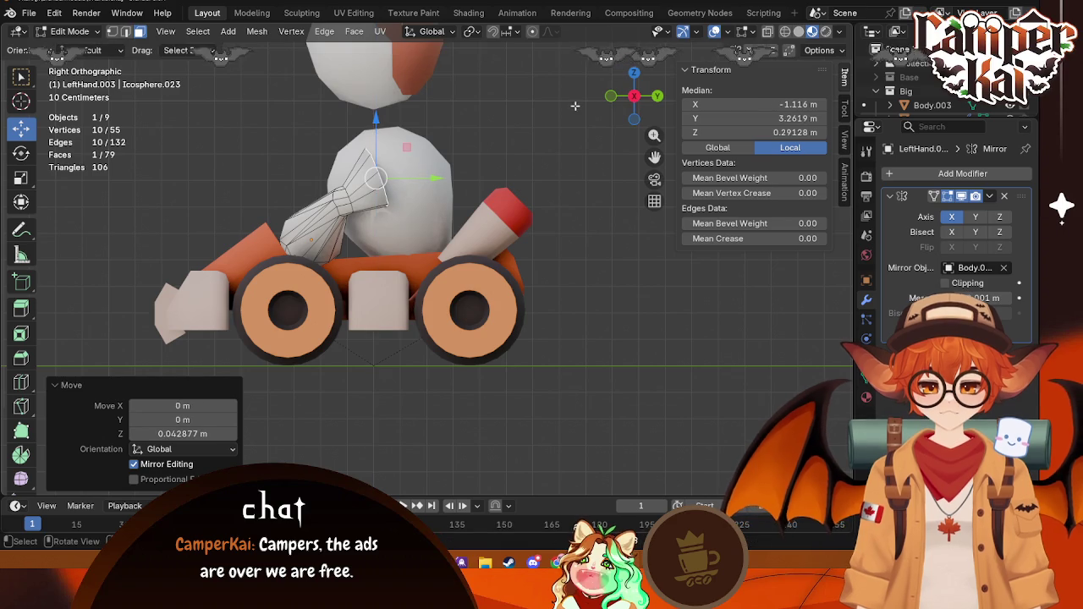
middle_click_drag(376, 126, 507, 212)
key("KP_7")
key("r")
left_click(602, 238)
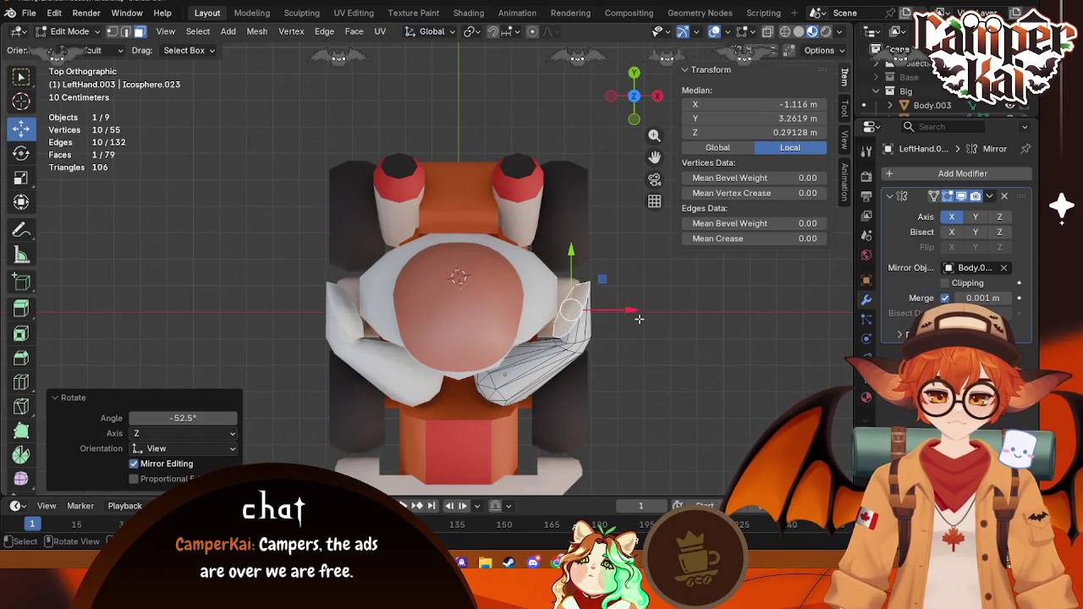
key("g")
key("x")
left_click(589, 307)
Step: Lower the hand section along Z in front view and check the arm outside Edit Mode
left_click(633, 118)
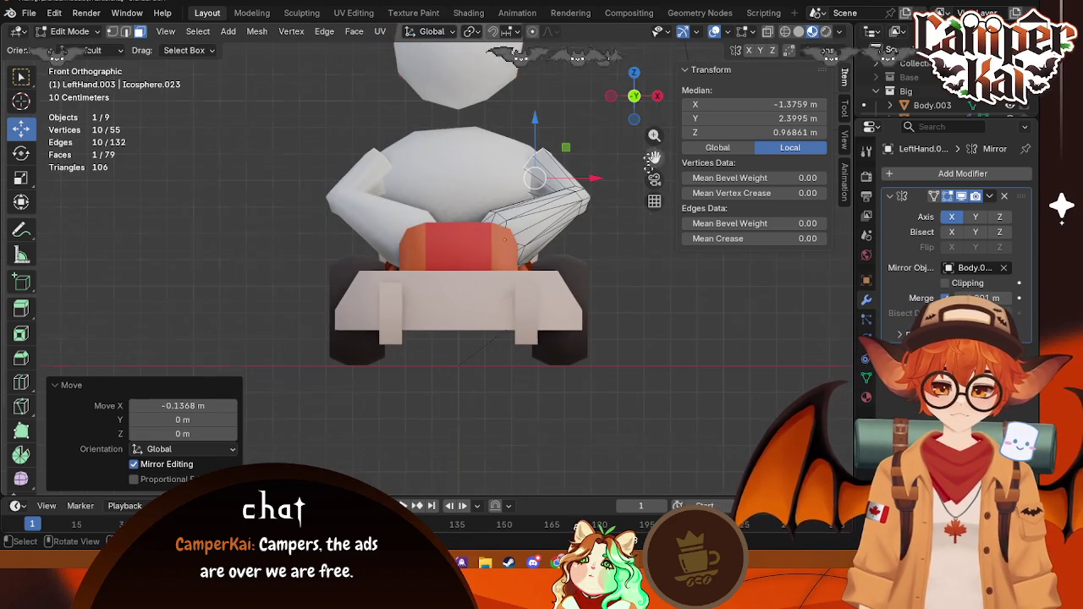
key("g")
key("z")
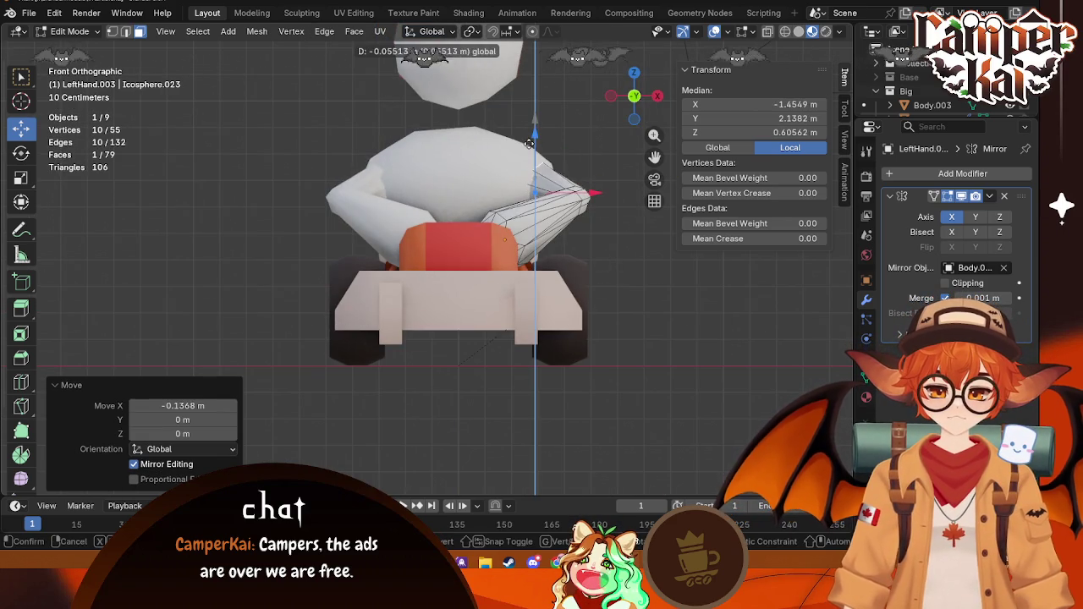
left_click(550, 169)
middle_click_drag(550, 169, 509, 286)
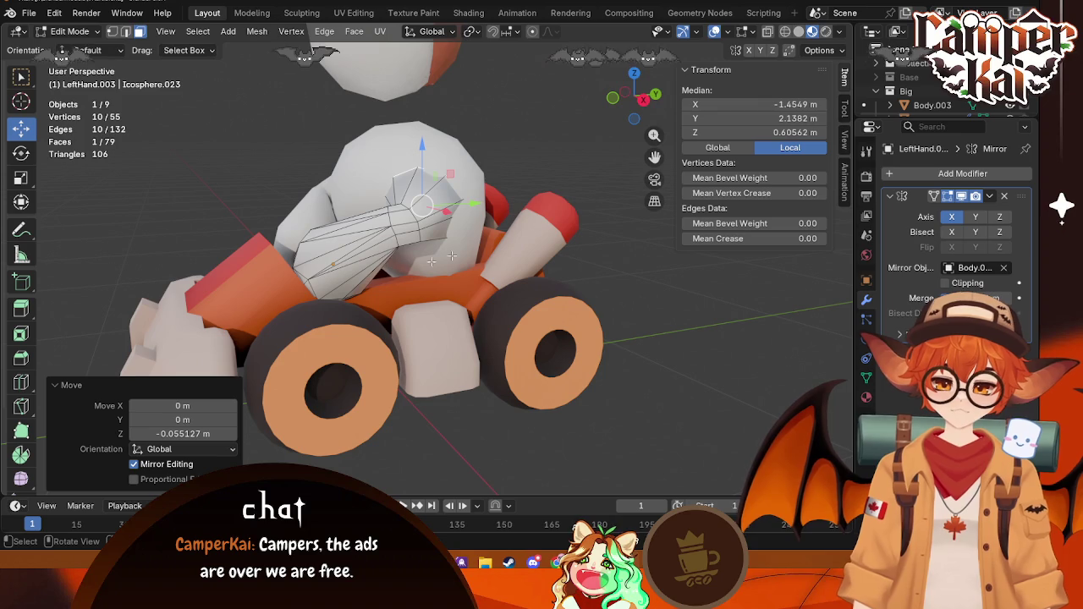
key("Tab")
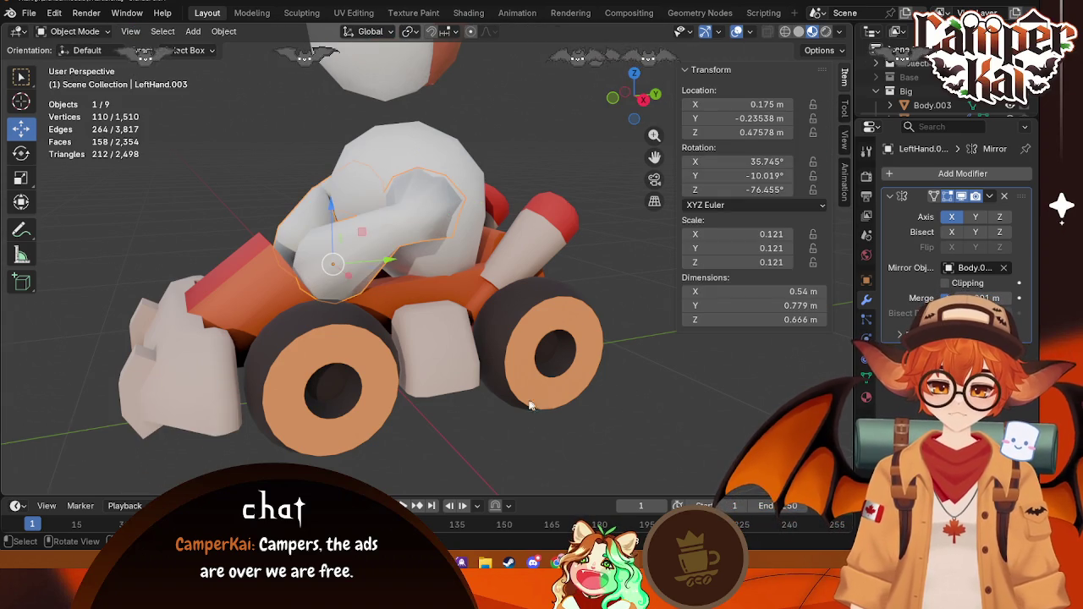
key("Tab")
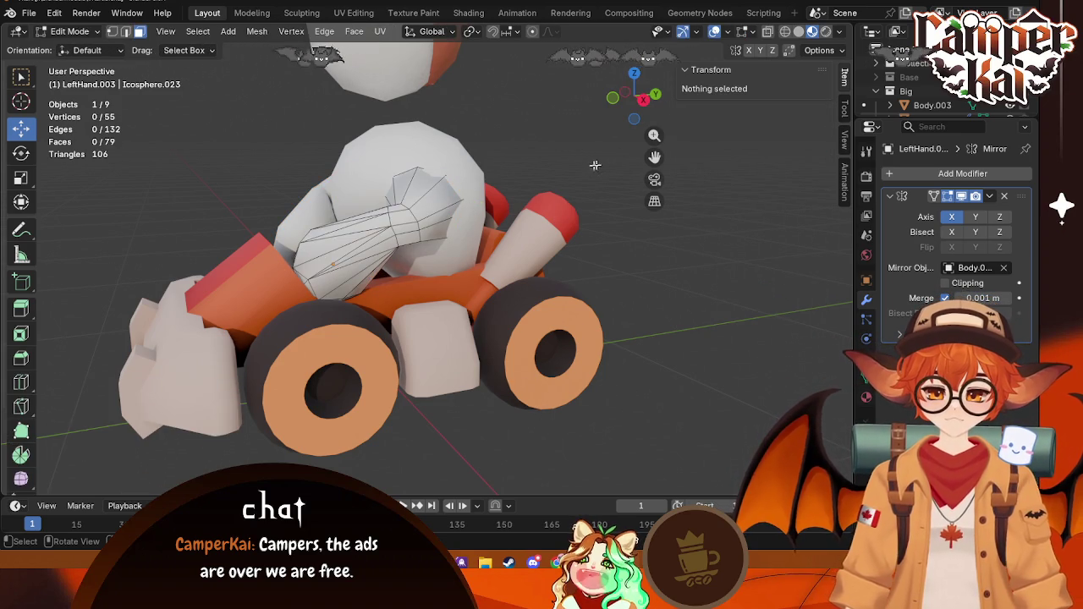
Step: Select Body.003 in Edit Mode and scale its box-selected bottom vertices from side view
mouse_move(595, 165)
middle_mouse_down()
mouse_move(649, 324)
mouse_move(726, 344)
middle_mouse_up()
middle_click_drag(624, 277, 399, 218)
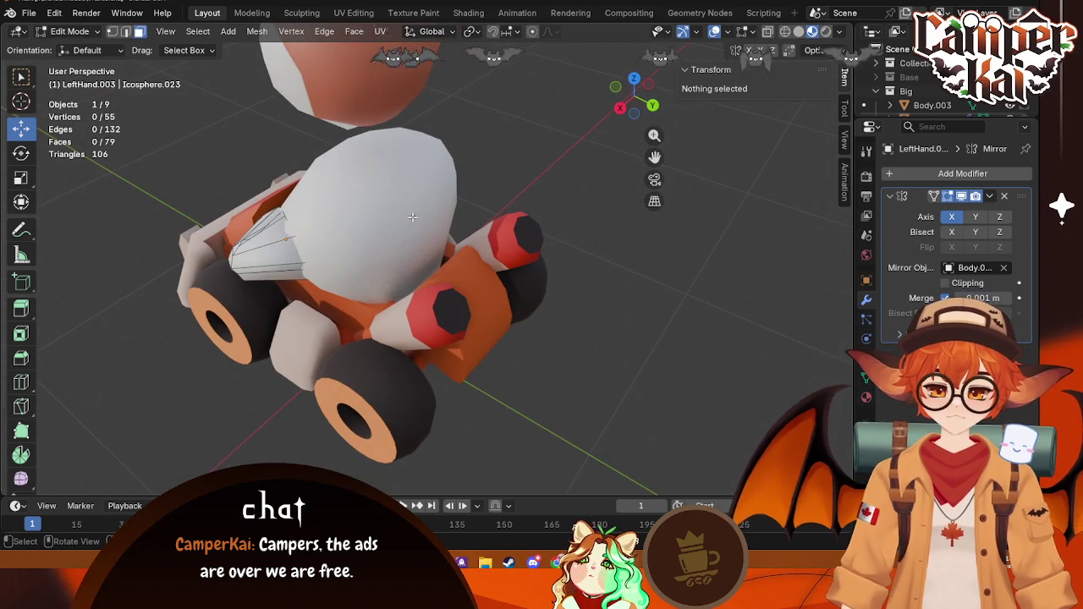
key("Tab")
left_click(401, 222)
key("Tab")
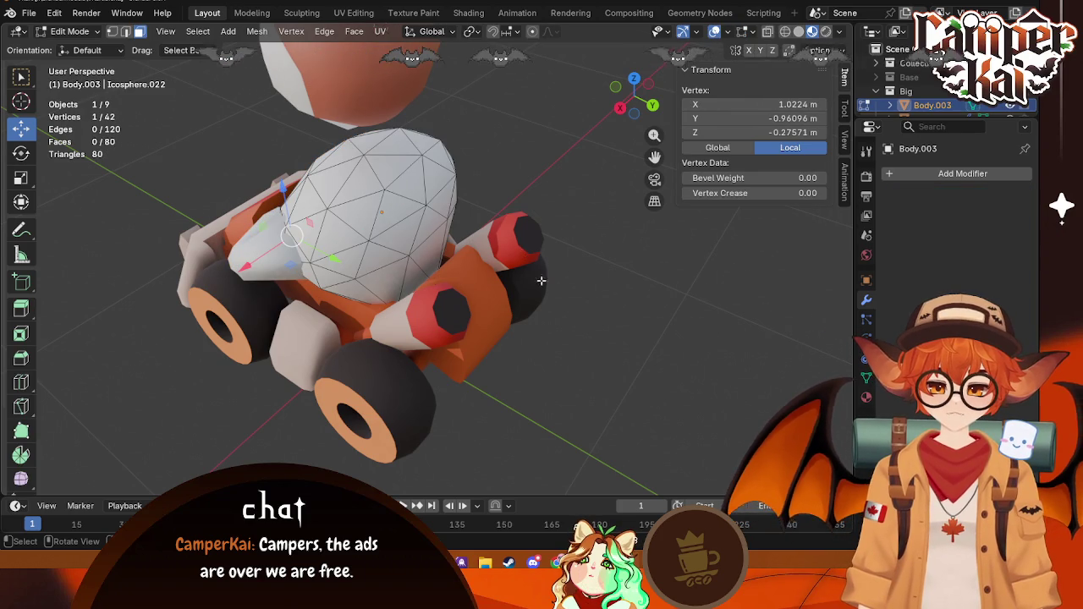
key("KP_3")
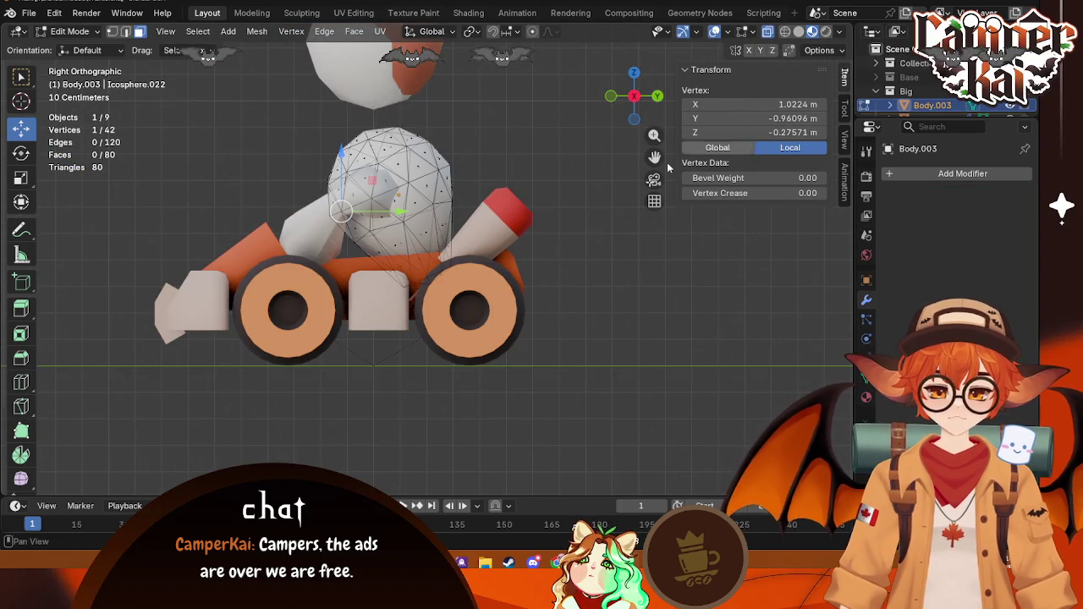
left_click_drag(506, 261, 377, 241)
key("s")
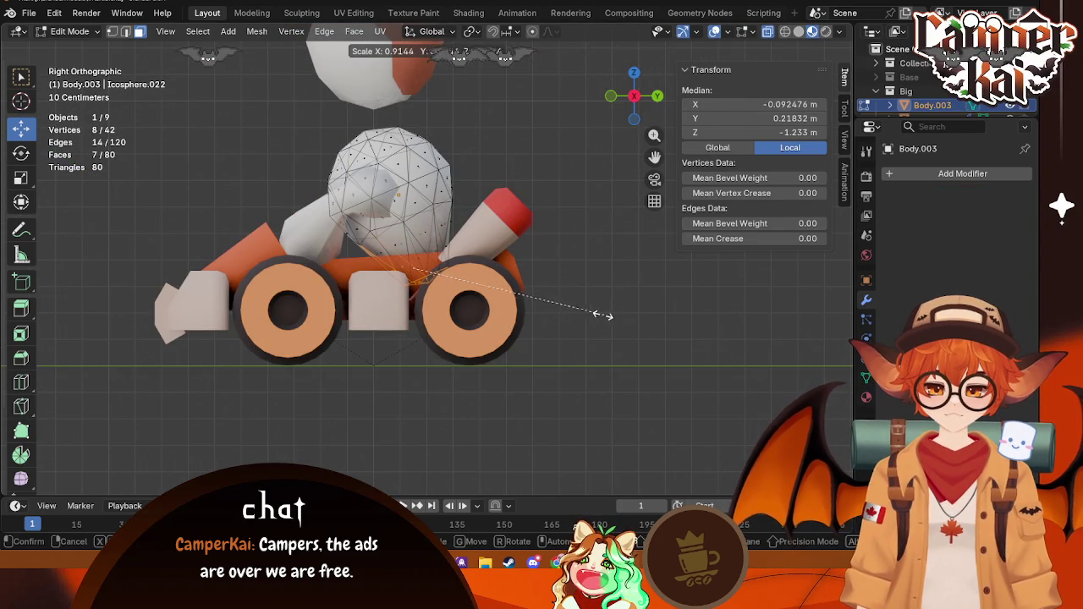
left_click(657, 314)
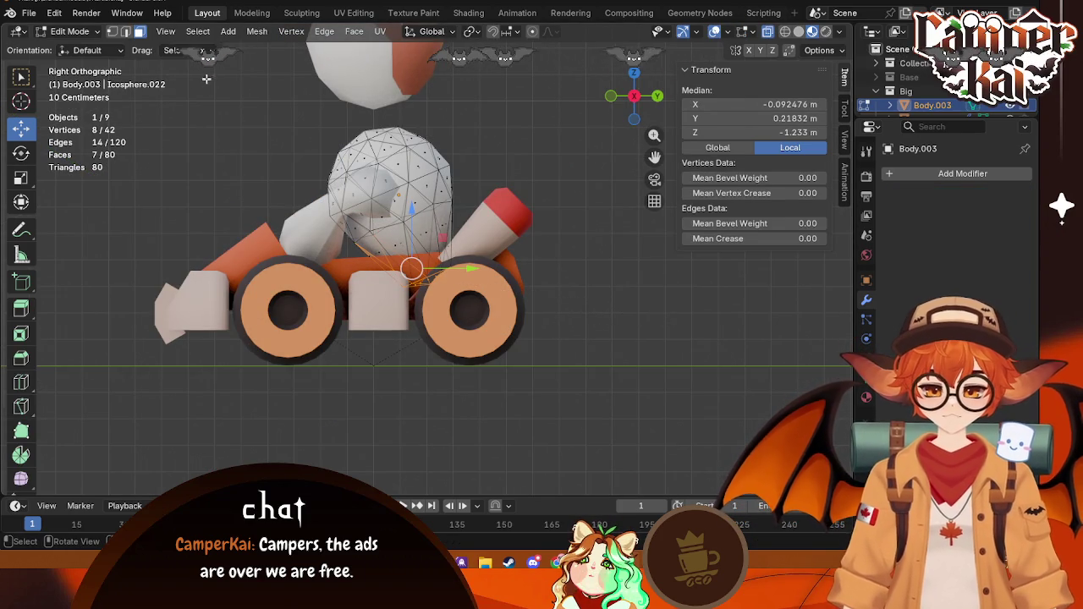
Step: Shrink the body's lowest vertex ring twice to about 0.783, nudge it forward, and exit Edit Mode
left_click(341, 212)
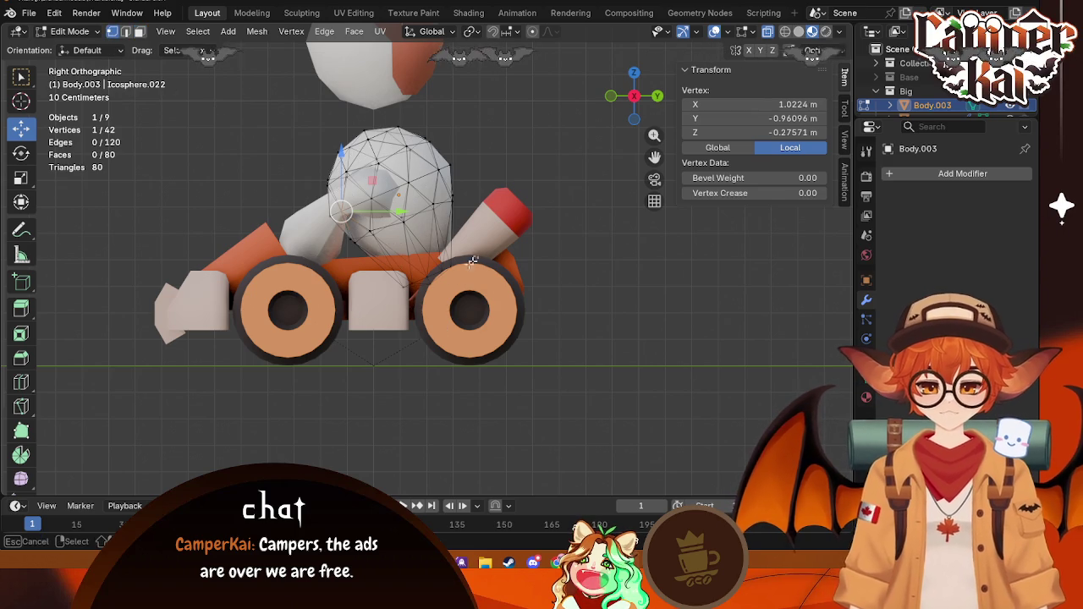
left_click_drag(472, 262, 474, 263)
key("s")
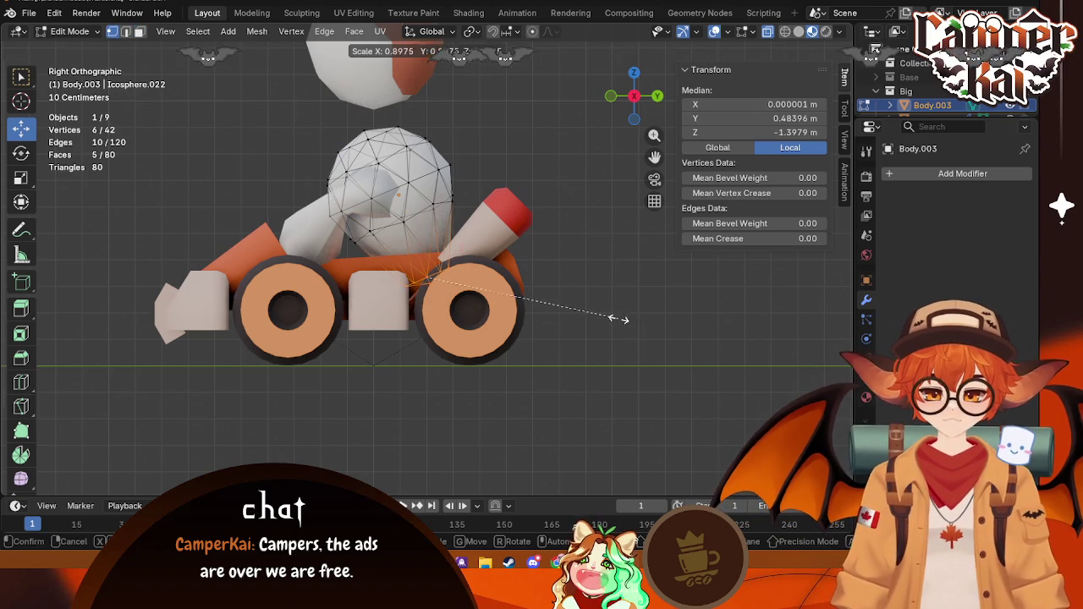
left_click(619, 319)
middle_click_drag(619, 319, 595, 353)
key("s")
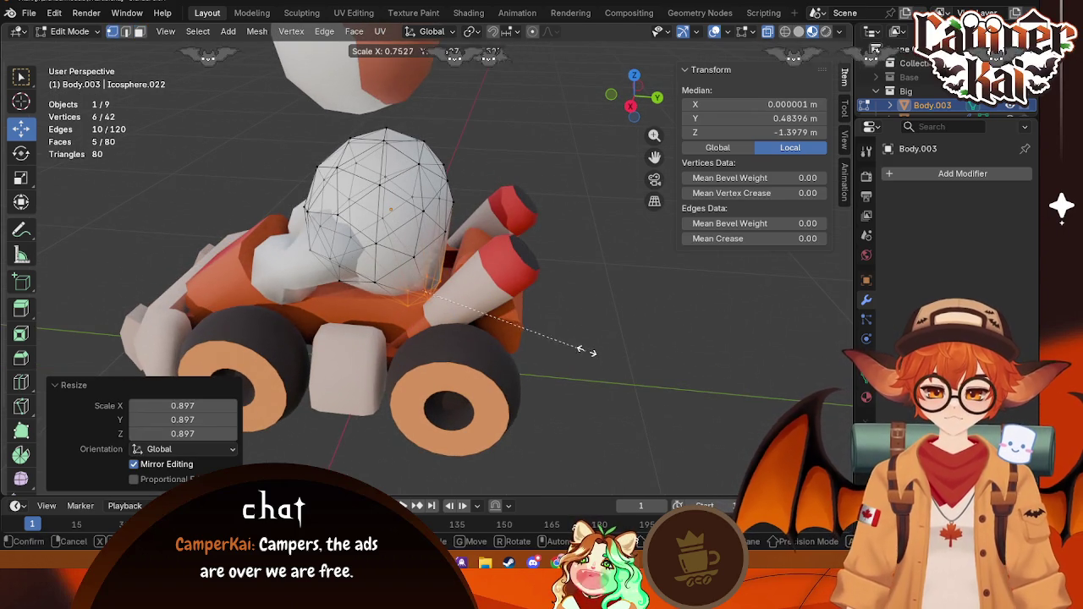
left_click(586, 352)
left_click_drag(484, 298, 563, 380)
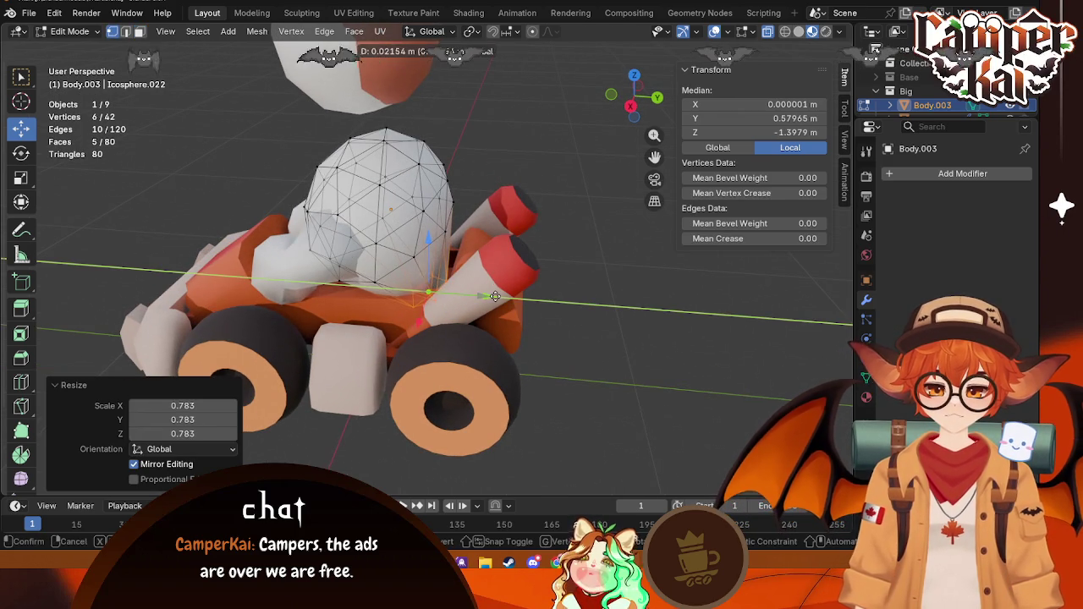
left_click(346, 431)
middle_click_drag(346, 431, 716, 313)
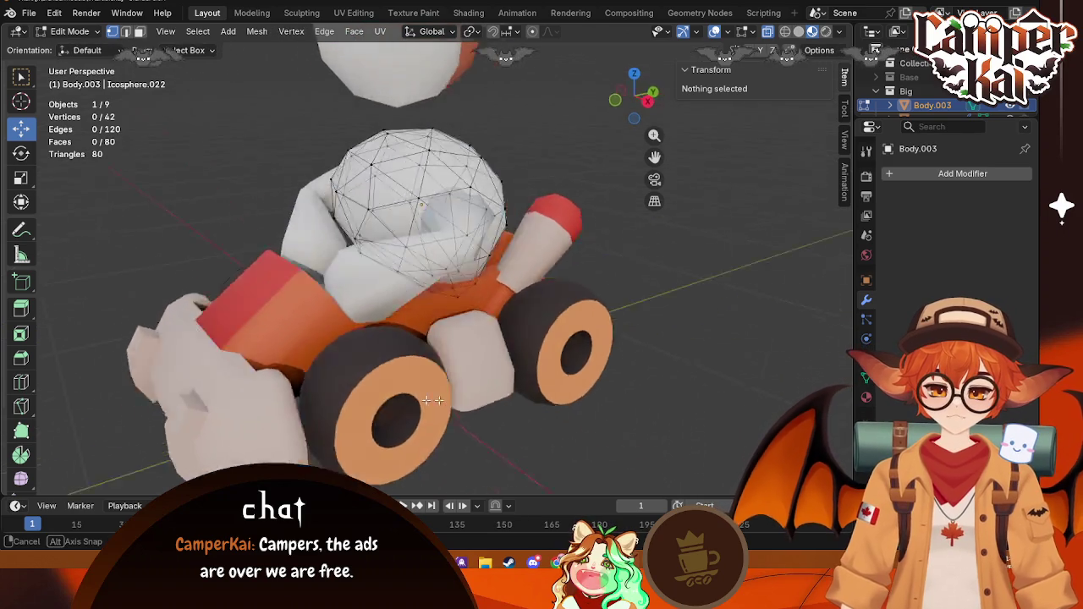
key("Tab")
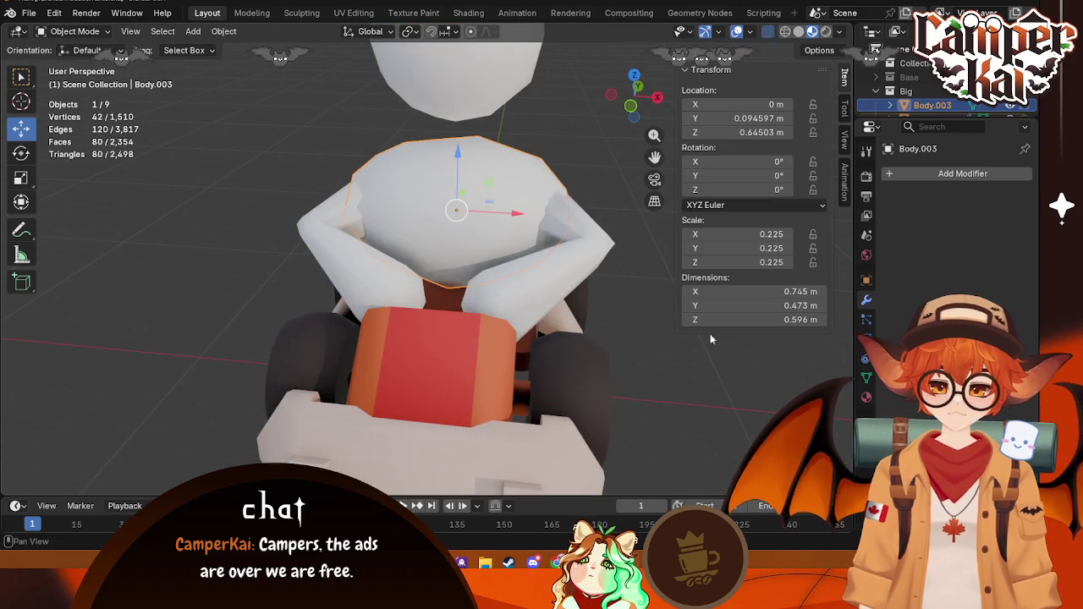
Step: In top view, select LeftHand.003's connected hand island and rotate it
left_click(717, 377)
middle_click_drag(717, 377, 584, 392)
left_click(406, 324)
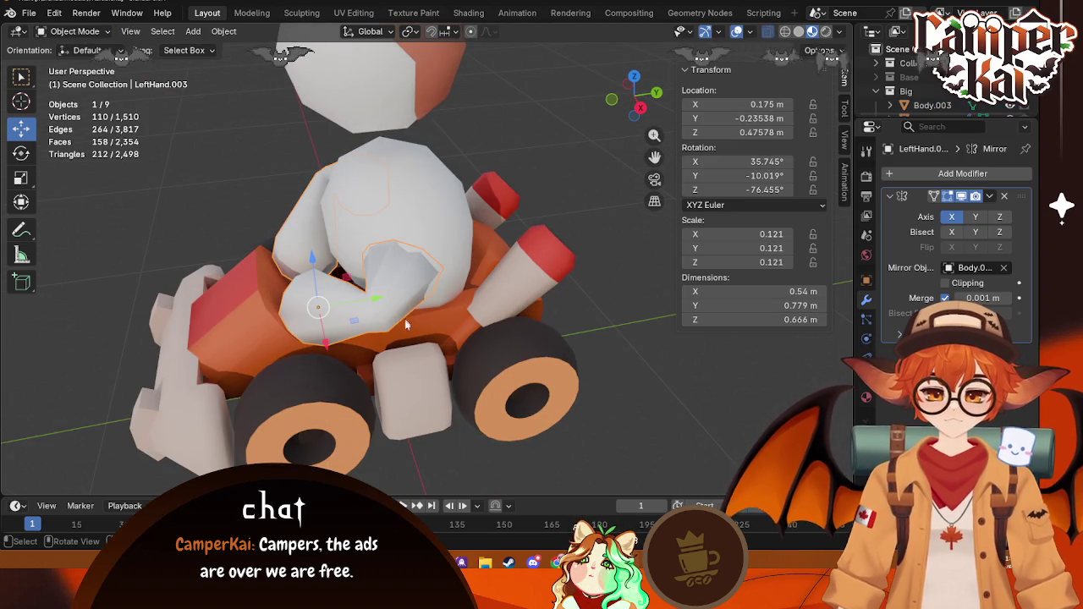
key("KP_7")
key("Tab")
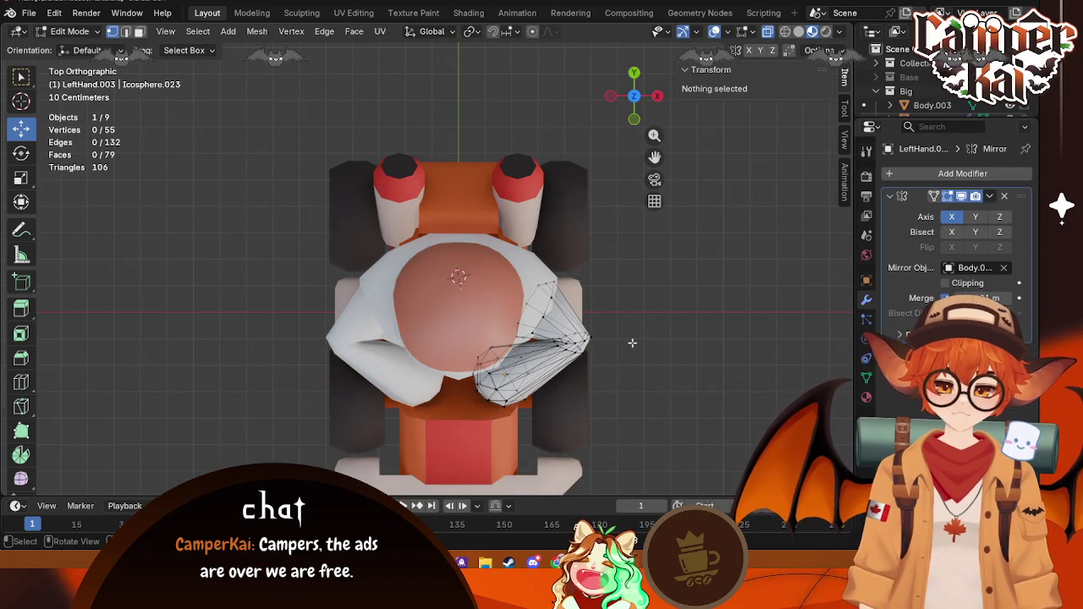
scroll(632, 342, "up", 2)
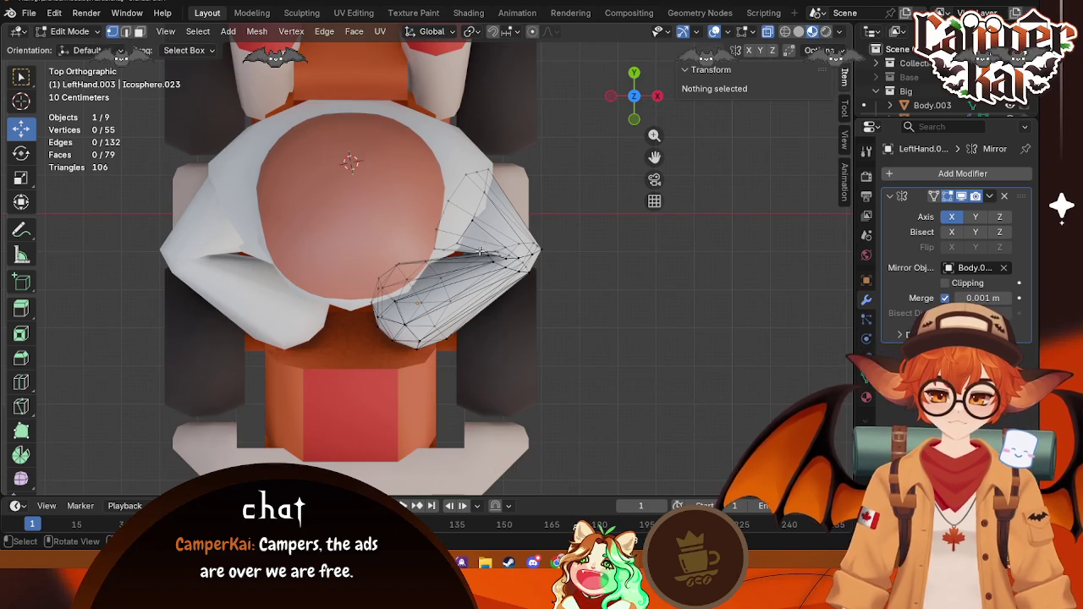
key("l")
key("r")
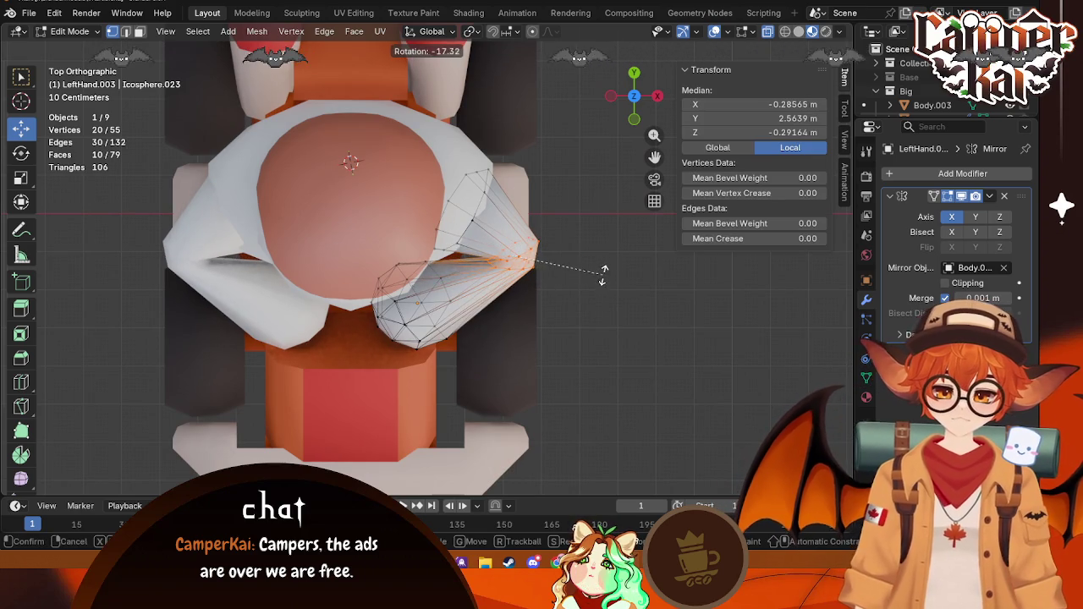
left_click(599, 279)
Step: Slide the hand vertices nearest the torso along X, then leave Edit Mode
key("alt+a")
mouse_move(569, 260)
middle_mouse_down()
mouse_move(622, 299)
mouse_move(561, 234)
mouse_move(647, 131)
middle_mouse_up()
left_click(634, 77)
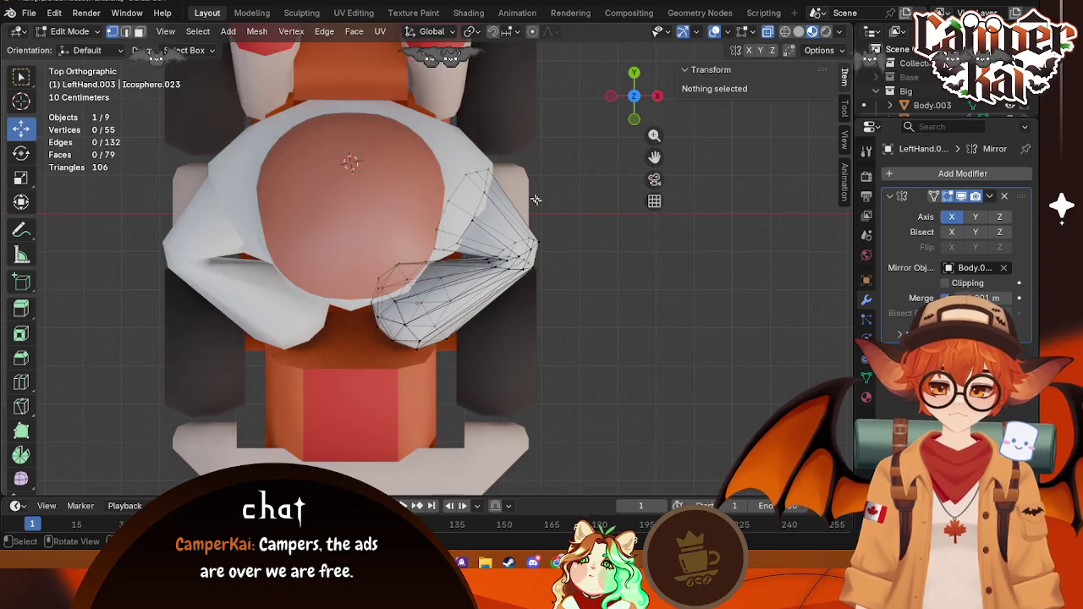
left_click_drag(474, 181, 472, 182)
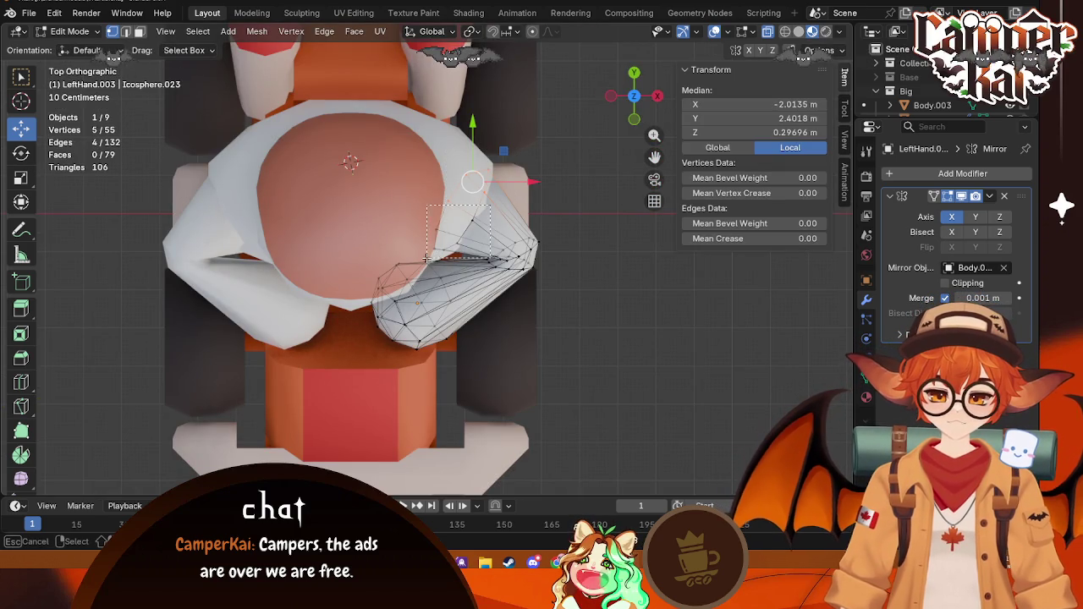
left_click_drag(427, 257, 427, 257)
key("g")
key("x")
left_click(508, 208)
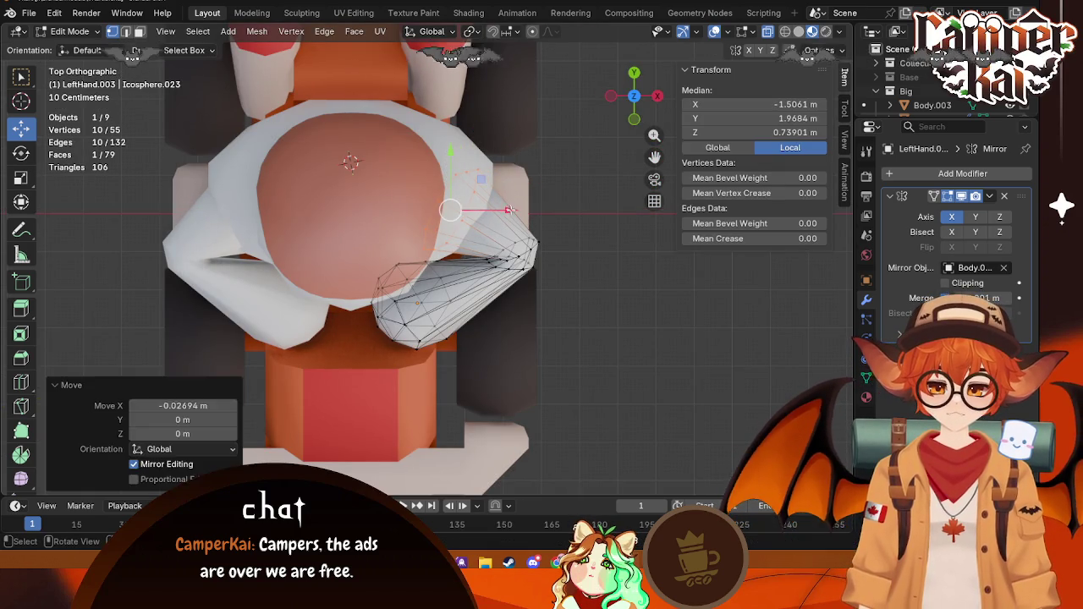
key("alt+a")
key("Tab")
Step: Check the kart from top and right views, then reselect the left hand for editing
middle_click_drag(623, 367, 536, 293)
left_click(536, 294)
scroll(537, 293, "down", 4)
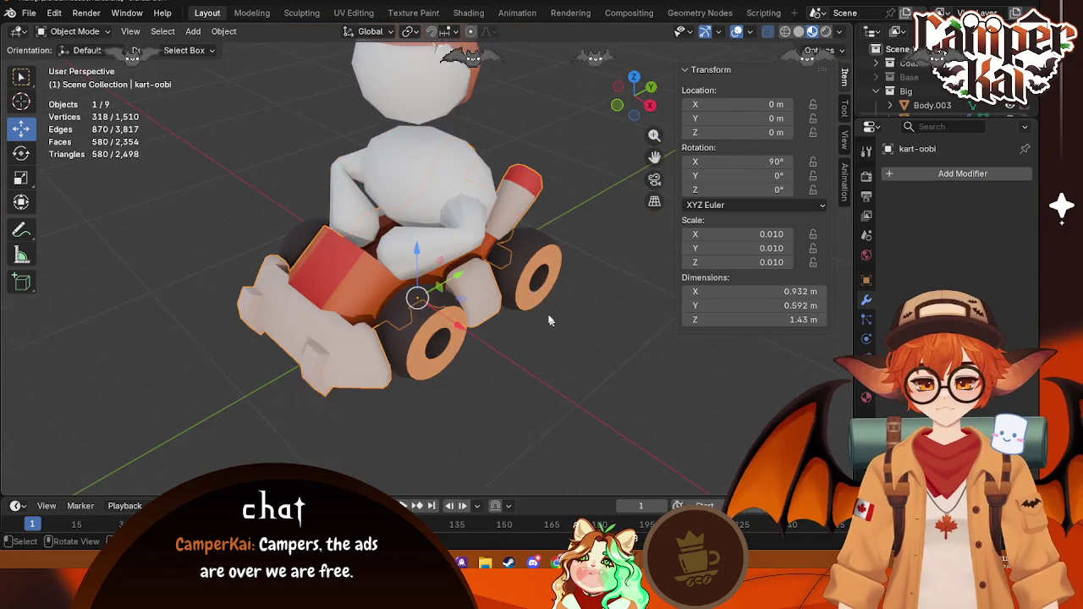
left_click(633, 77)
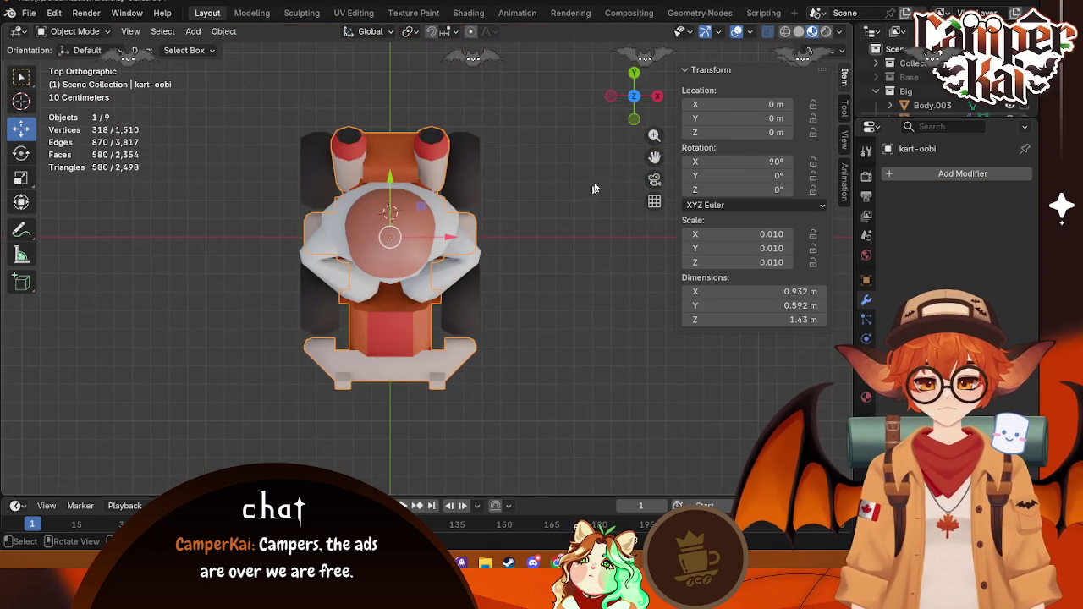
left_click(656, 97)
left_click(447, 209)
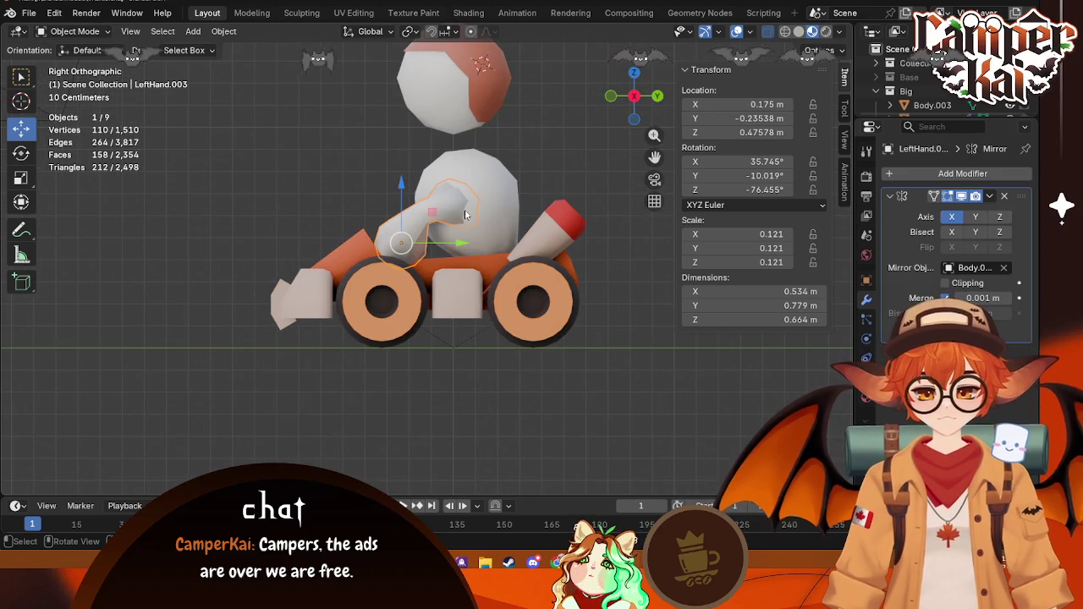
key("Tab")
mouse_move(487, 213)
middle_mouse_down()
mouse_move(409, 184)
mouse_move(433, 167)
middle_mouse_up()
Step: Raise the hand's tip vertices about 0.03 m, shift them sideways, and exit Edit Mode
left_click_drag(420, 197, 474, 212)
key("g")
key("Escape")
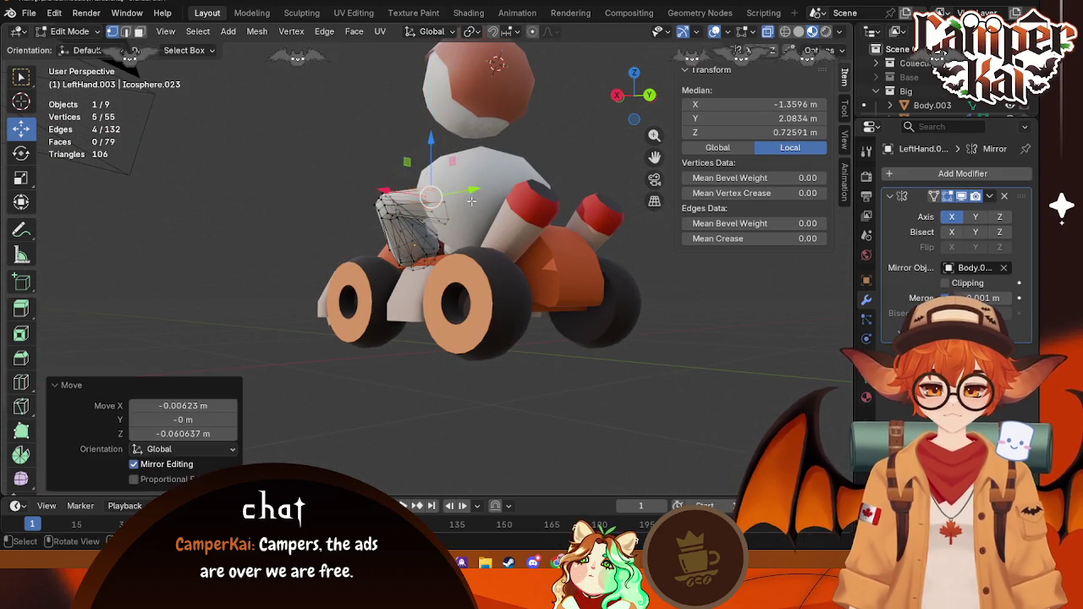
key("ctrl+z")
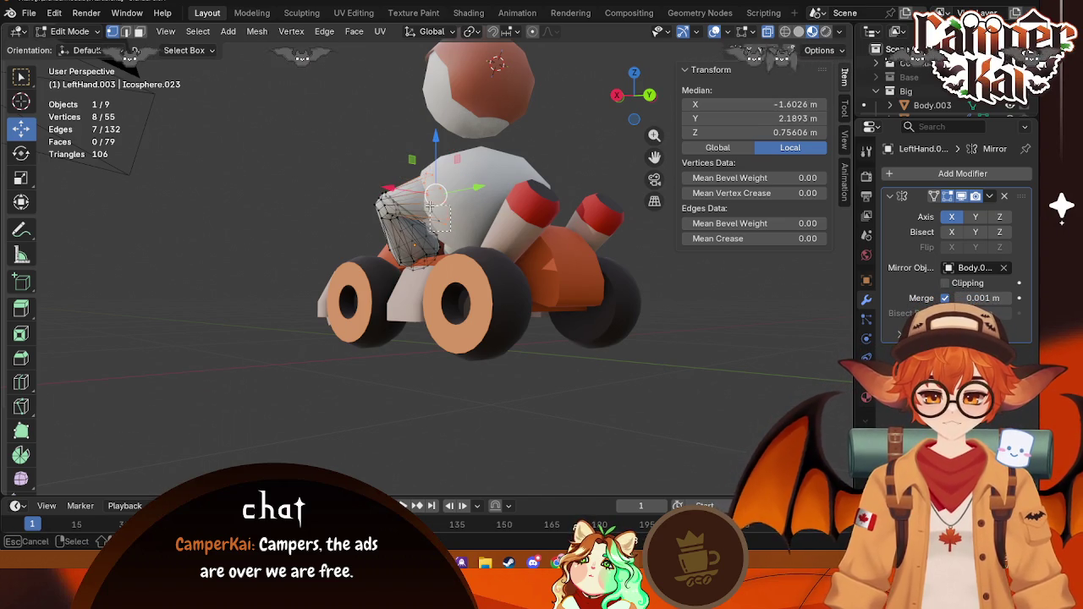
key("KP_1")
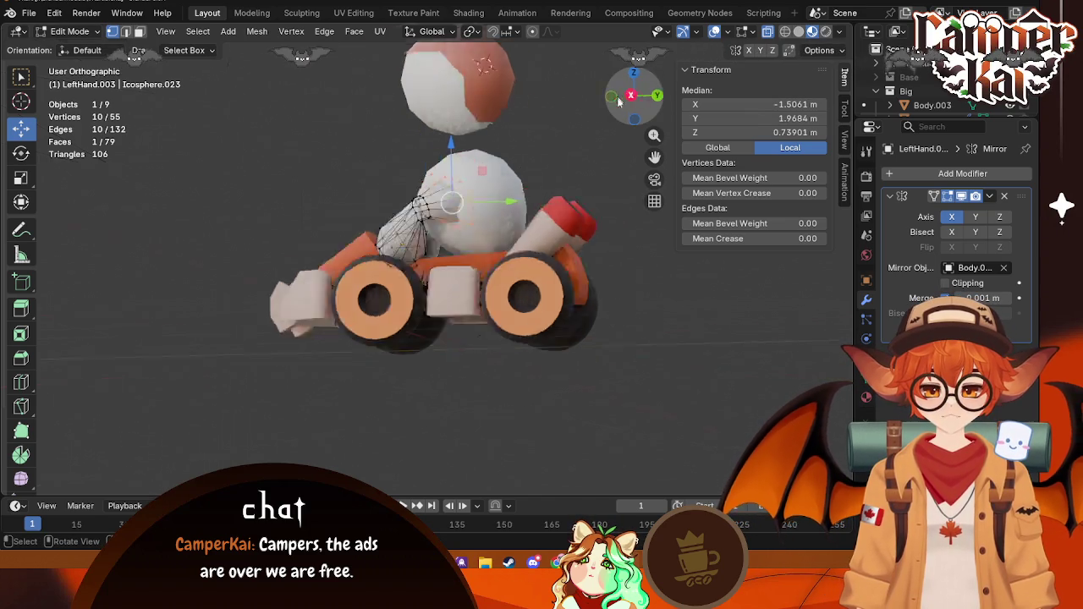
left_click_drag(440, 149, 443, 138)
mouse_move(495, 197)
left_mouse_down()
mouse_move(480, 198)
mouse_move(525, 197)
left_mouse_up()
left_click(487, 196)
key("KP_3")
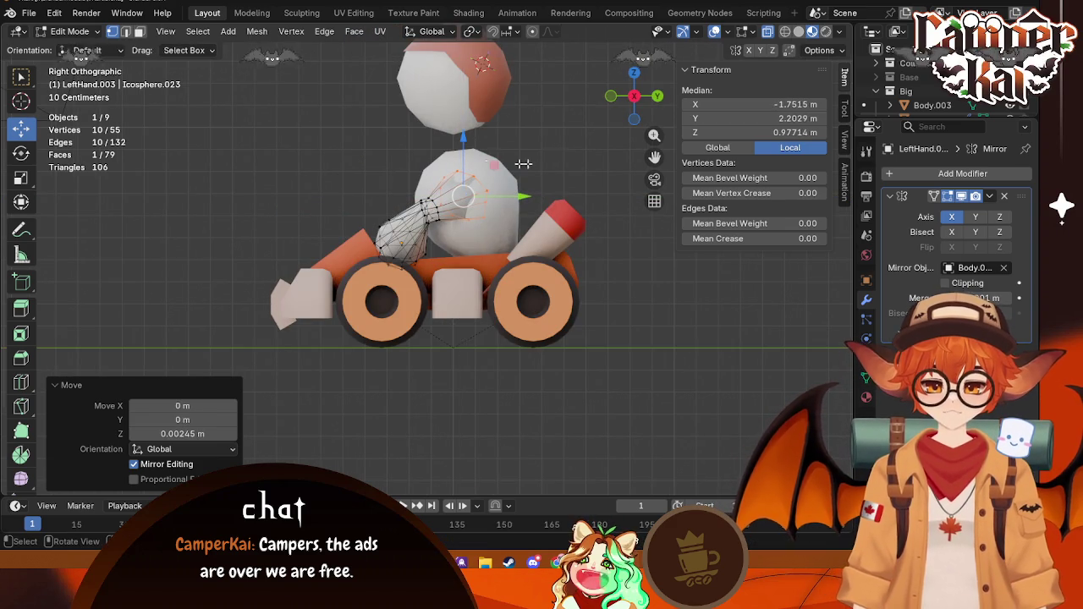
left_click(560, 197)
key("Tab")
mouse_move(559, 197)
middle_mouse_down()
mouse_move(423, 381)
mouse_move(628, 369)
middle_mouse_up()
Step: Smooth-shade the left hand object
left_click(470, 236)
right_click(471, 233)
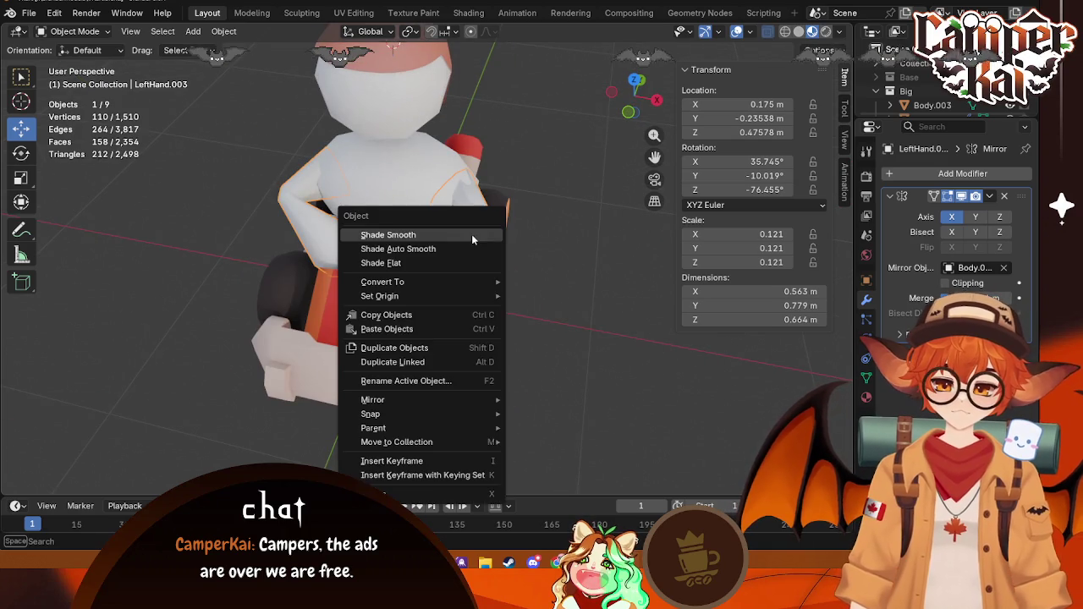
left_click(444, 240)
left_click(560, 324)
mouse_move(560, 324)
middle_mouse_down()
mouse_move(476, 276)
mouse_move(554, 292)
middle_mouse_up()
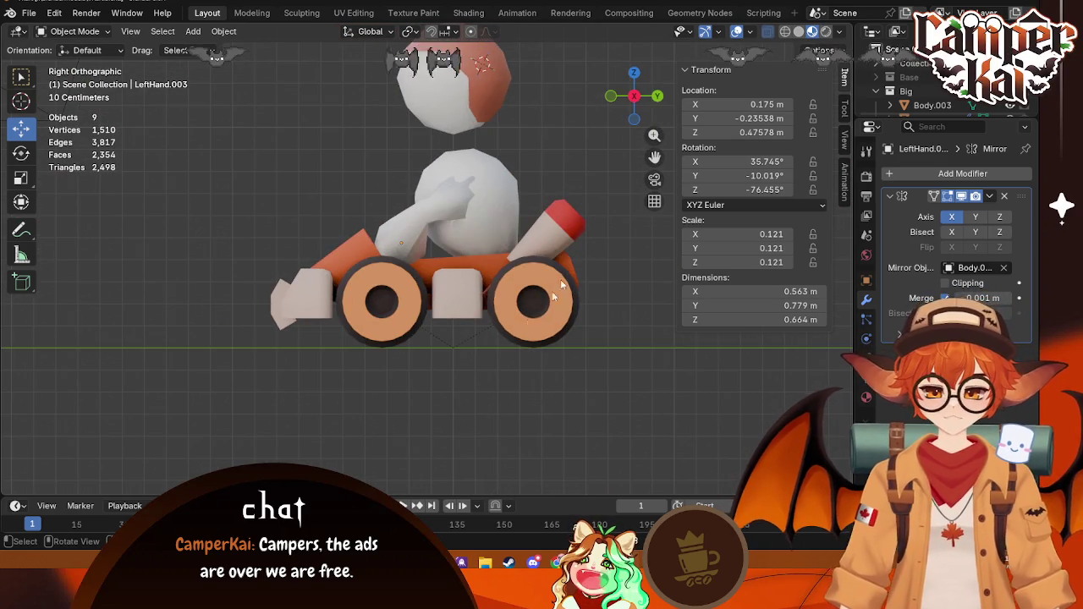
scroll(326, 263, "down", 1)
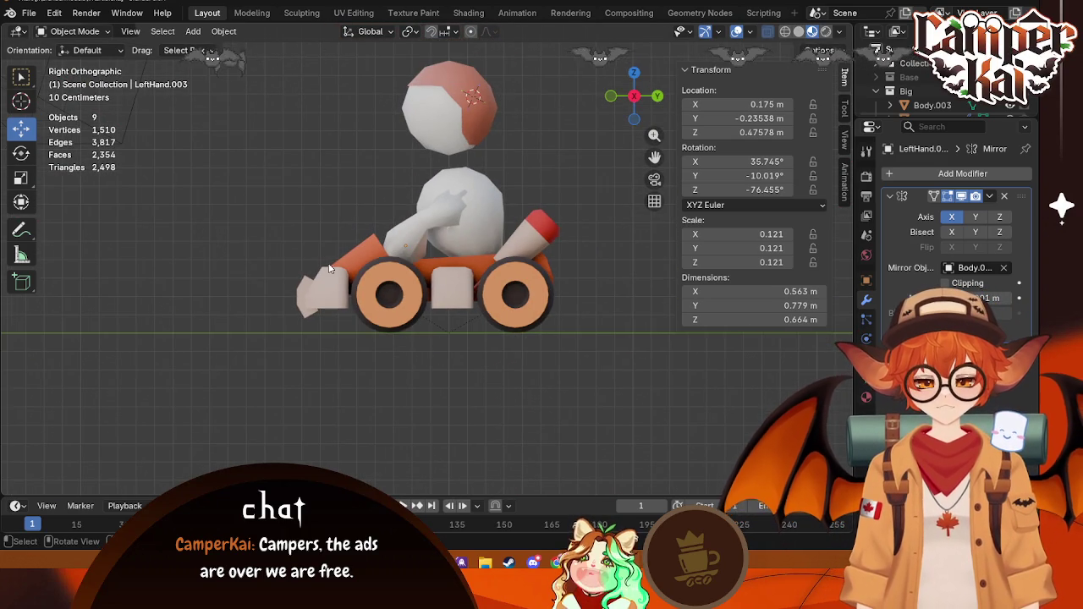
Step: Scale the hair and head to about 0.73 and lower them onto the body
left_click(483, 106)
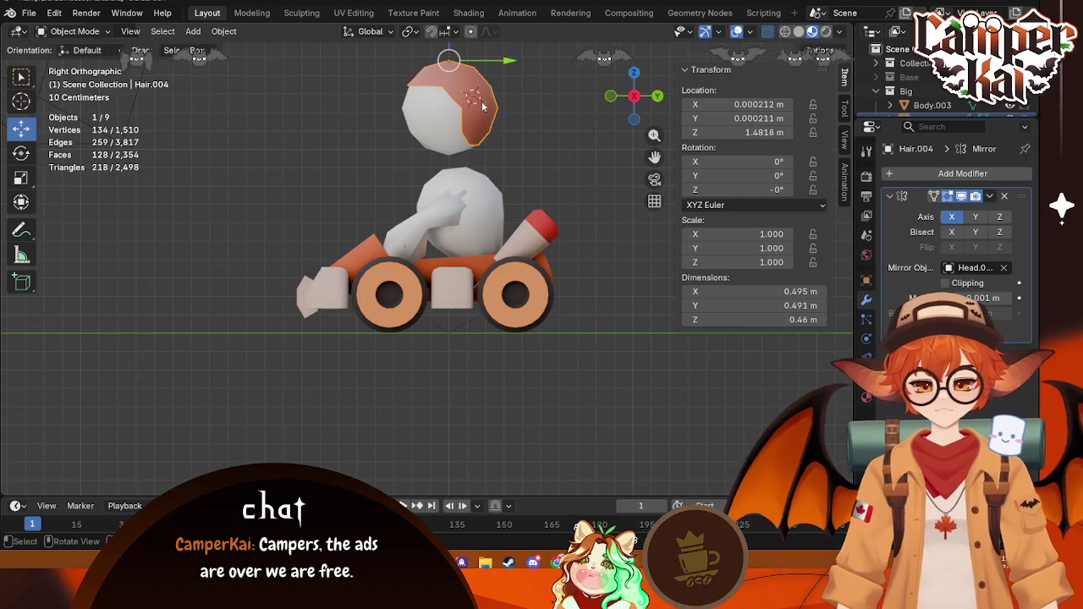
left_click(447, 131)
key("g")
key("z")
key("Return")
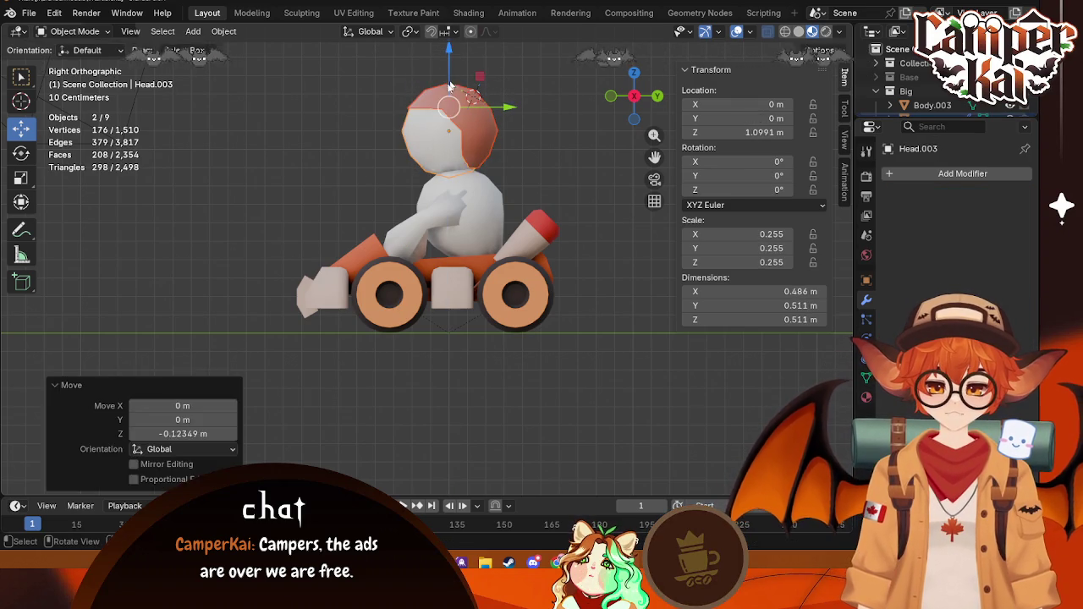
left_click_drag(520, 82, 397, 173)
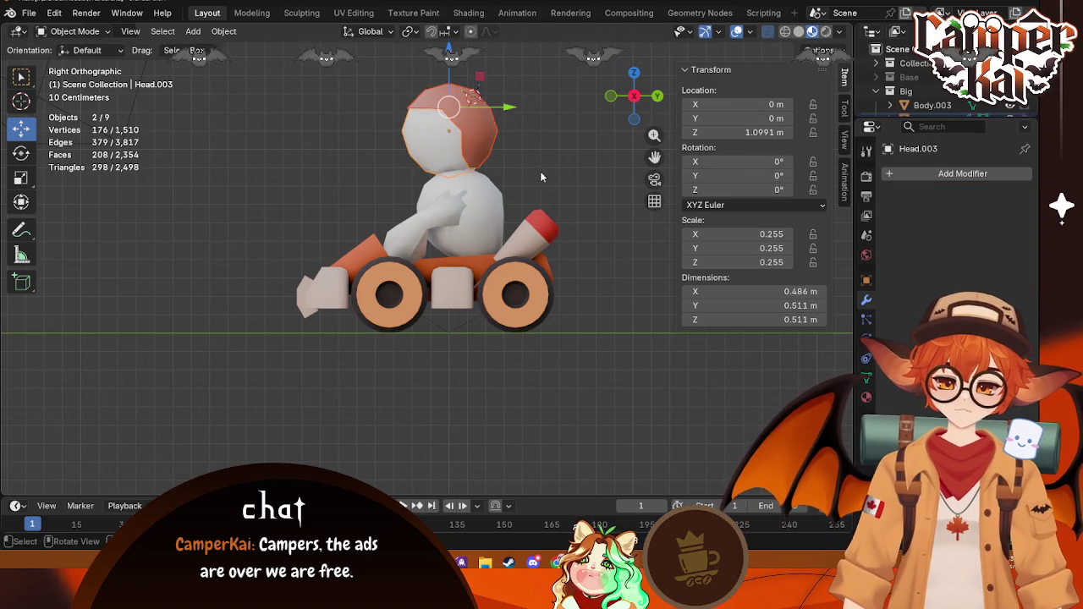
key("s")
left_click(508, 169)
key("g")
key("z")
key("Return")
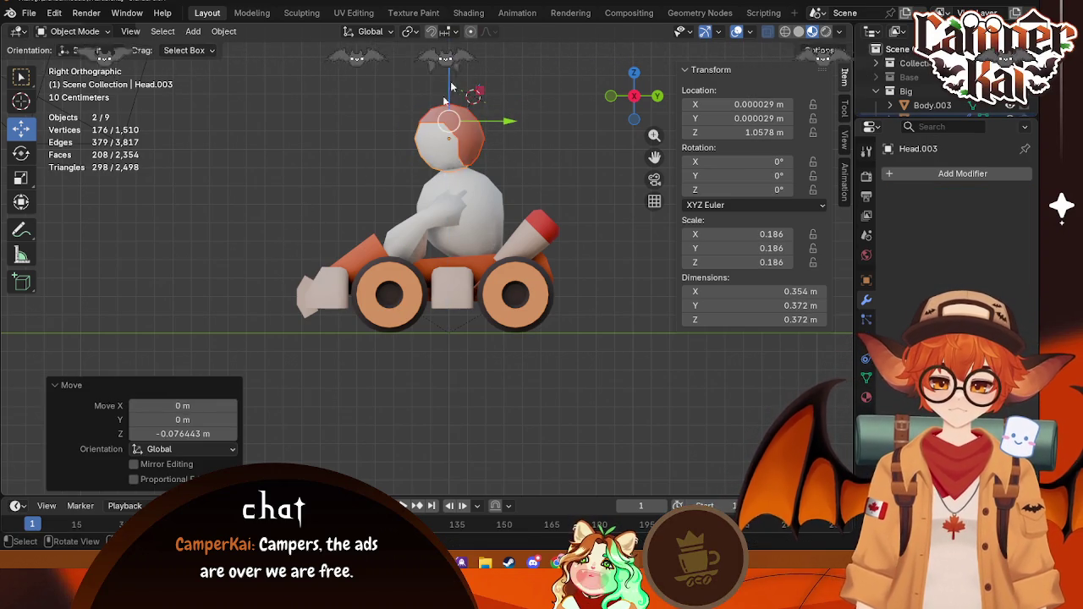
Step: Move the head and hair slightly back, tilt them forward 8.67° and nudge lower
left_click(252, 260)
mouse_move(251, 260)
middle_mouse_down()
mouse_move(503, 309)
mouse_move(573, 402)
mouse_move(426, 336)
mouse_move(525, 136)
middle_mouse_up()
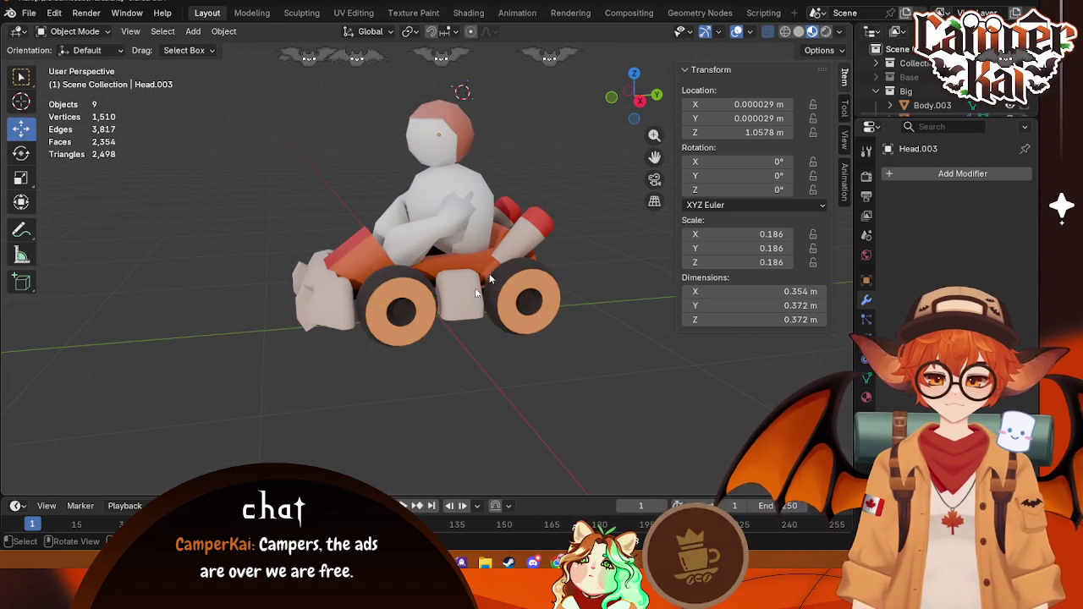
left_click(475, 121)
left_click(440, 127, "shift")
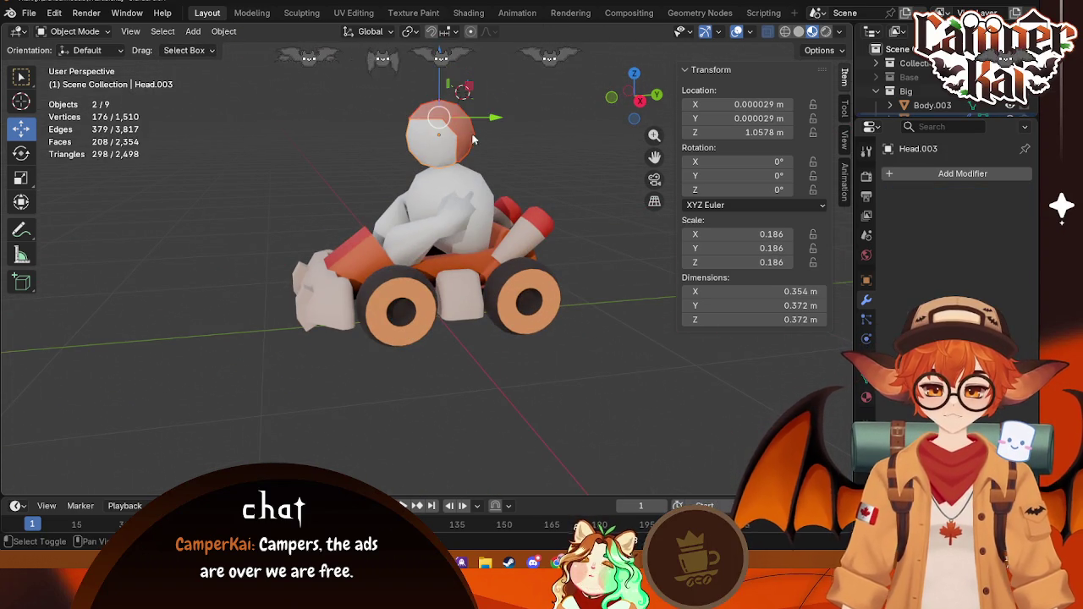
mouse_move(449, 105)
left_mouse_down()
mouse_move(428, 104)
mouse_move(431, 119)
left_mouse_up()
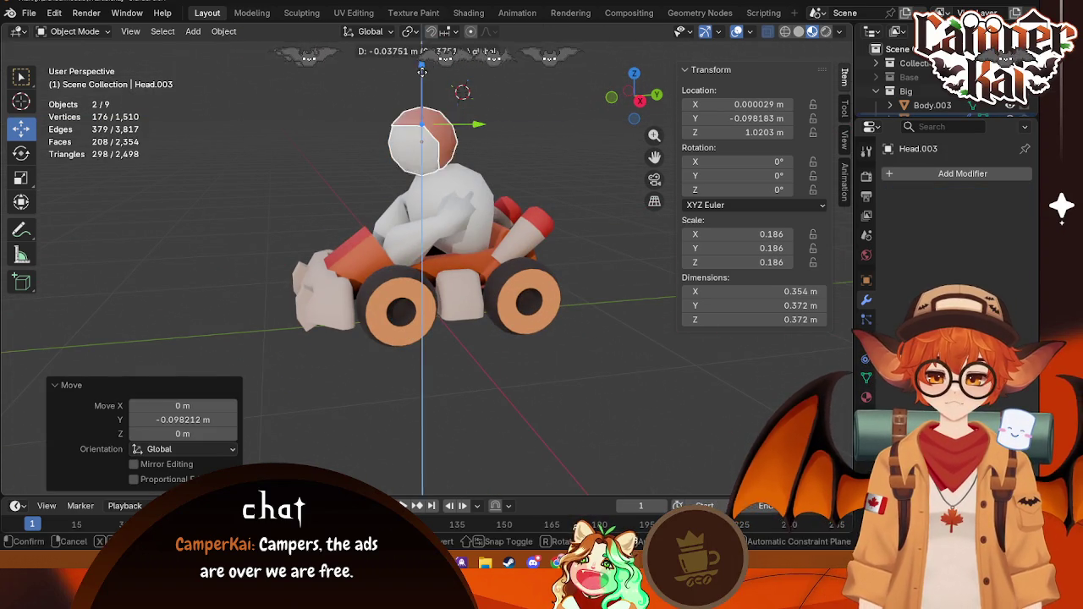
left_click(640, 100)
left_click(495, 144)
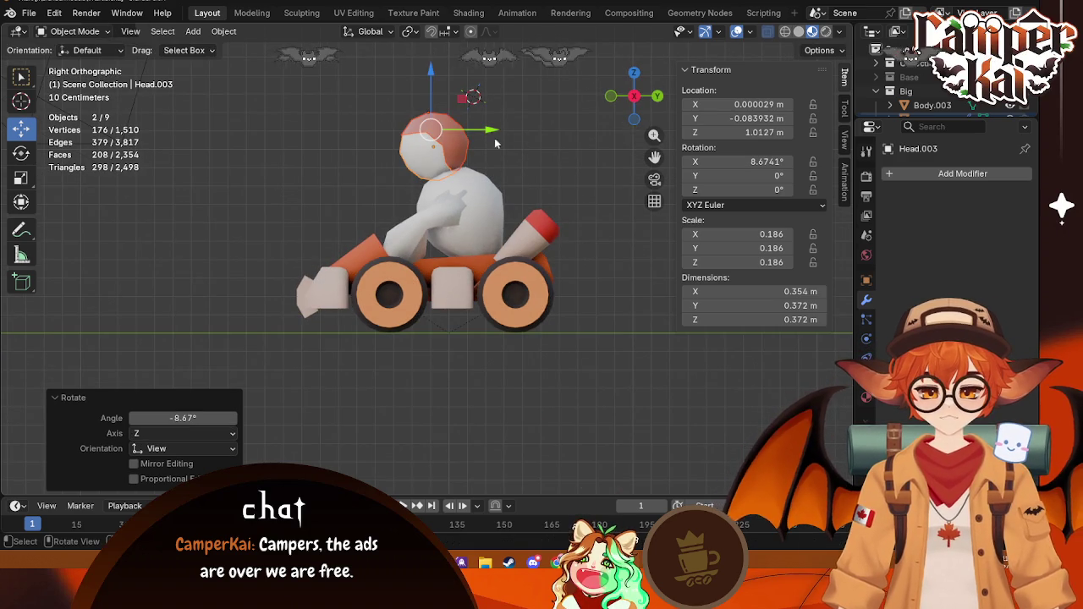
left_click_drag(427, 76, 428, 78)
Step: Check the kart from the top view and select the left hand object
left_click(307, 227)
mouse_move(307, 227)
middle_mouse_down()
mouse_move(477, 350)
mouse_move(577, 344)
mouse_move(504, 382)
mouse_move(540, 334)
mouse_move(363, 338)
mouse_move(413, 396)
mouse_move(536, 413)
mouse_move(541, 394)
mouse_move(507, 411)
mouse_move(431, 370)
mouse_move(519, 338)
mouse_move(477, 321)
mouse_move(478, 195)
mouse_move(588, 367)
middle_mouse_up()
key("KP_7")
left_click(478, 191)
left_click(478, 191)
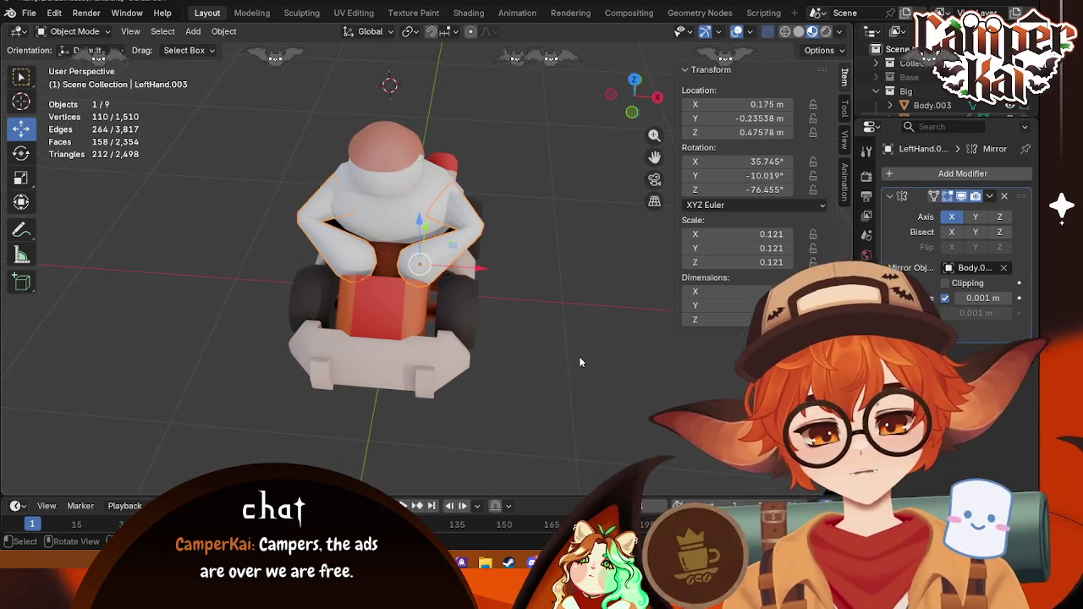
Step: Lower the left hand's connected vertices vertically in Edit Mode
left_click(572, 376)
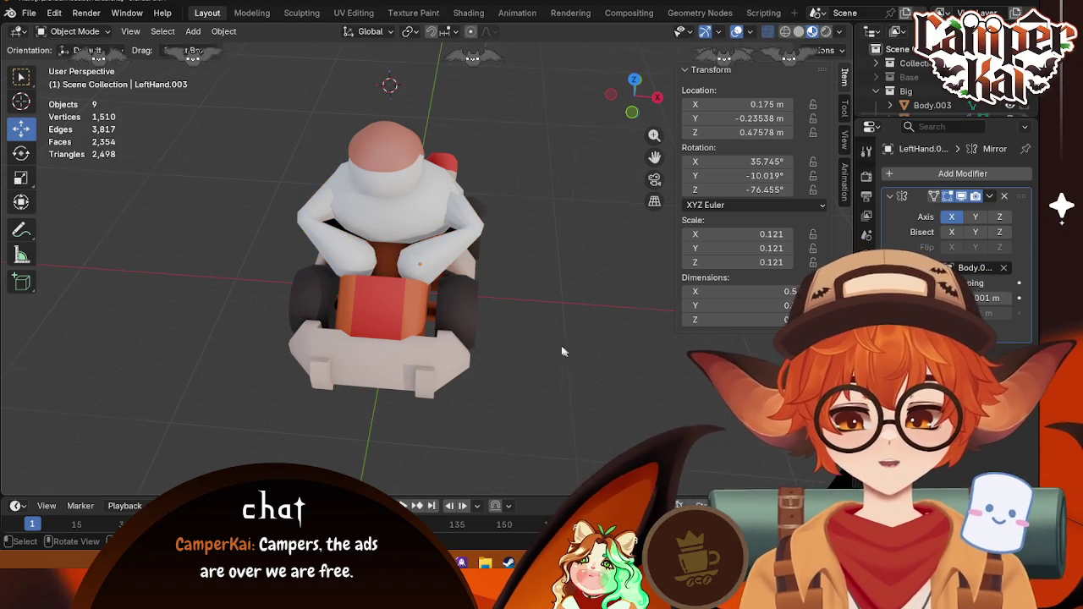
middle_click_drag(572, 376, 427, 282)
left_click(452, 203)
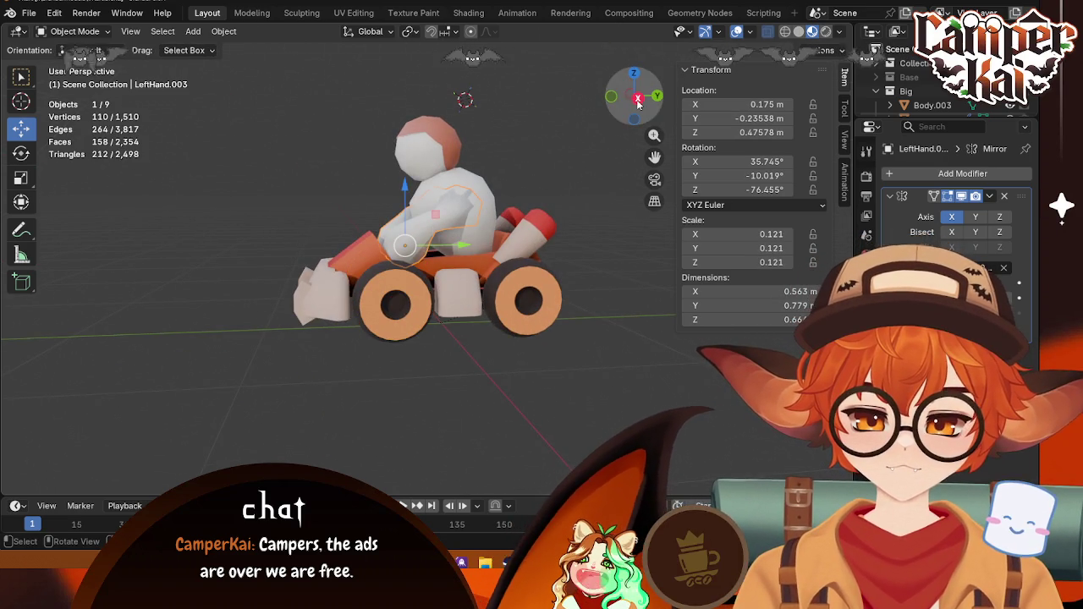
left_click(637, 97)
key("Tab")
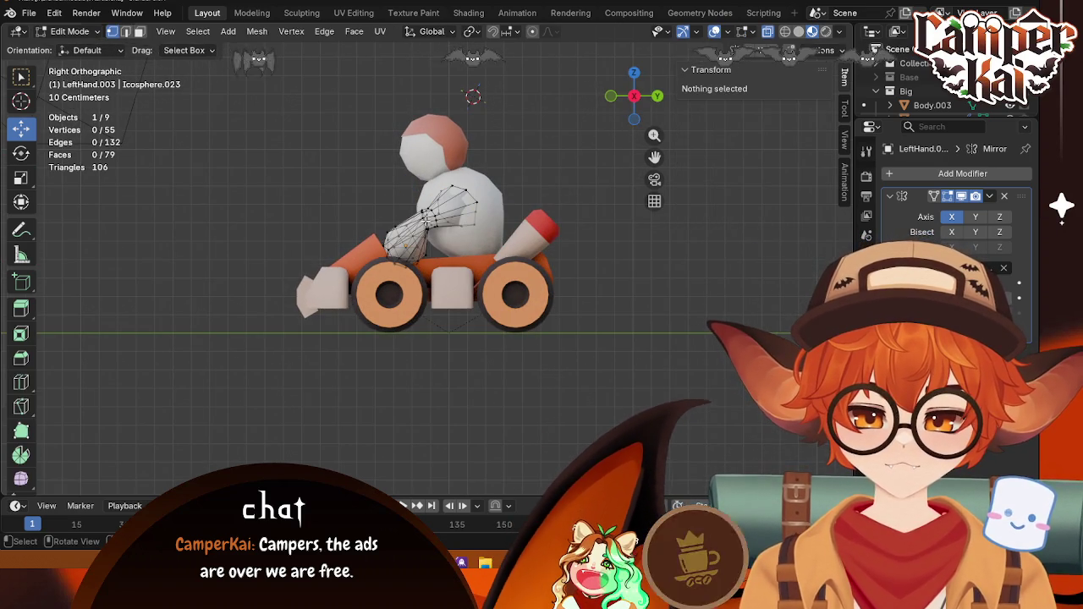
key("l")
key("g")
key("z")
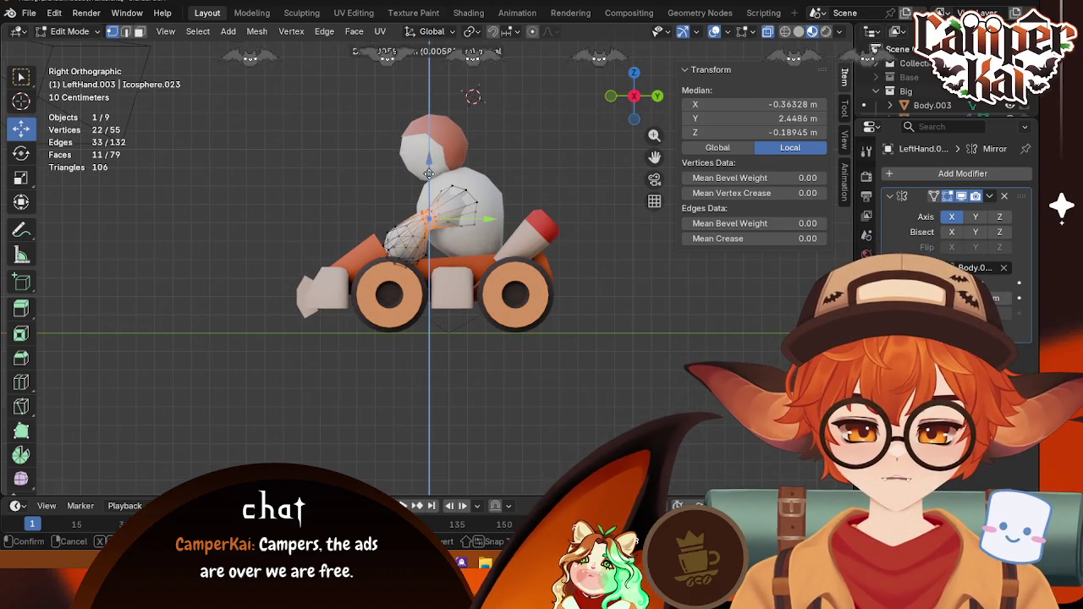
left_click(431, 178)
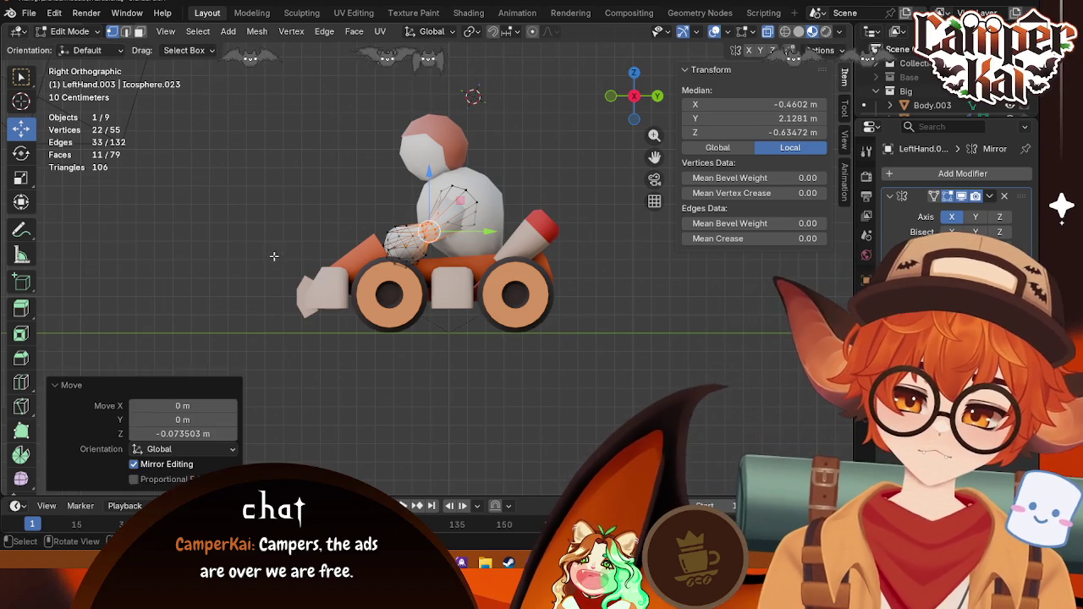
Step: Return to Object Mode and orbit around the kart to inspect the lowered hand
left_click(282, 276)
mouse_move(282, 277)
middle_mouse_down()
mouse_move(589, 387)
mouse_move(540, 280)
middle_mouse_up()
key("Tab")
left_click(537, 388)
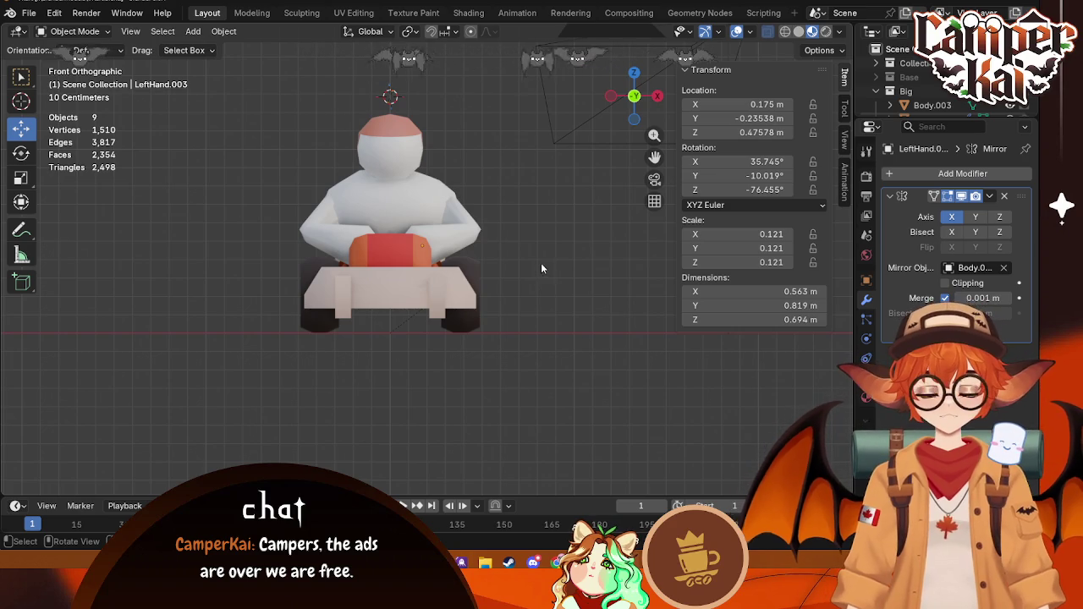
mouse_move(562, 254)
middle_mouse_down()
mouse_move(532, 307)
mouse_move(553, 438)
mouse_move(587, 443)
mouse_move(608, 416)
mouse_move(537, 352)
middle_mouse_up()
left_click(531, 307)
left_click(406, 232)
mouse_move(563, 316)
middle_mouse_down()
mouse_move(436, 272)
mouse_move(288, 295)
mouse_move(334, 292)
middle_mouse_up()
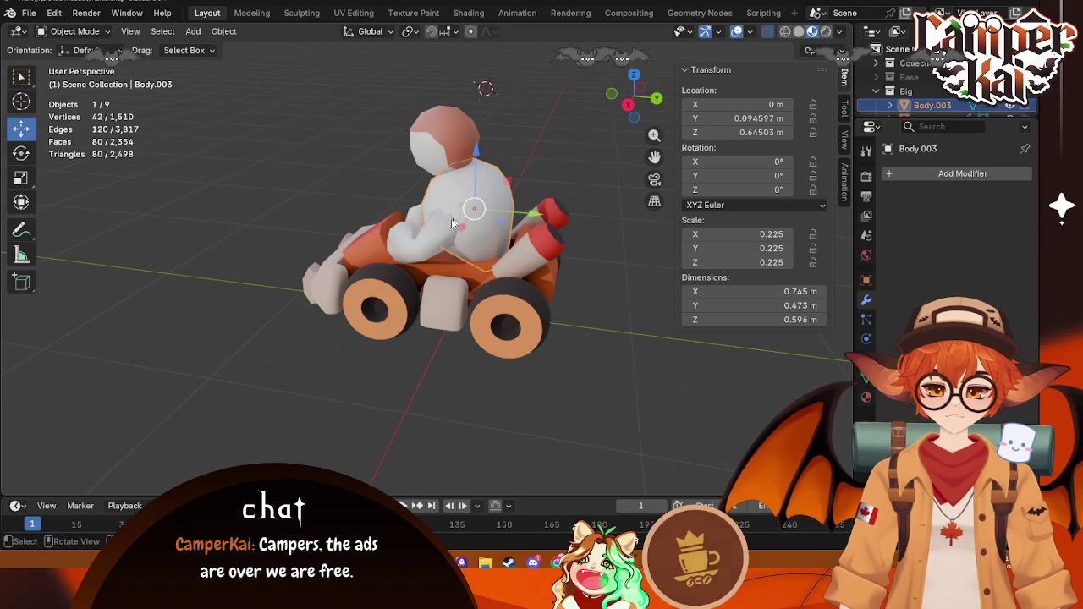
Step: Move a single hand vertex along Y and raise it slightly
left_click(467, 224)
key("Tab")
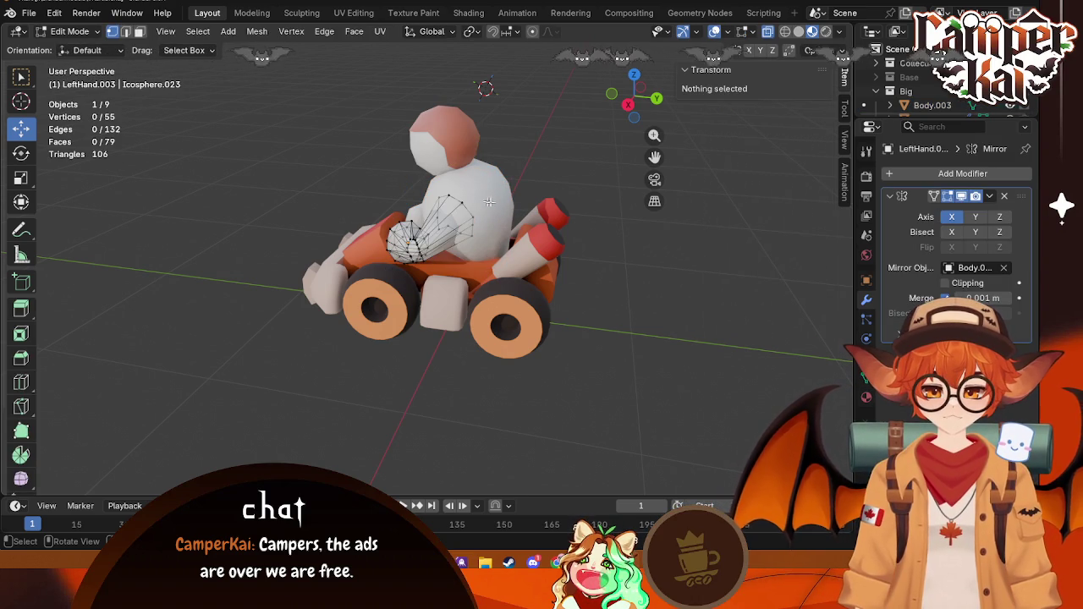
middle_click_drag(533, 172, 449, 225)
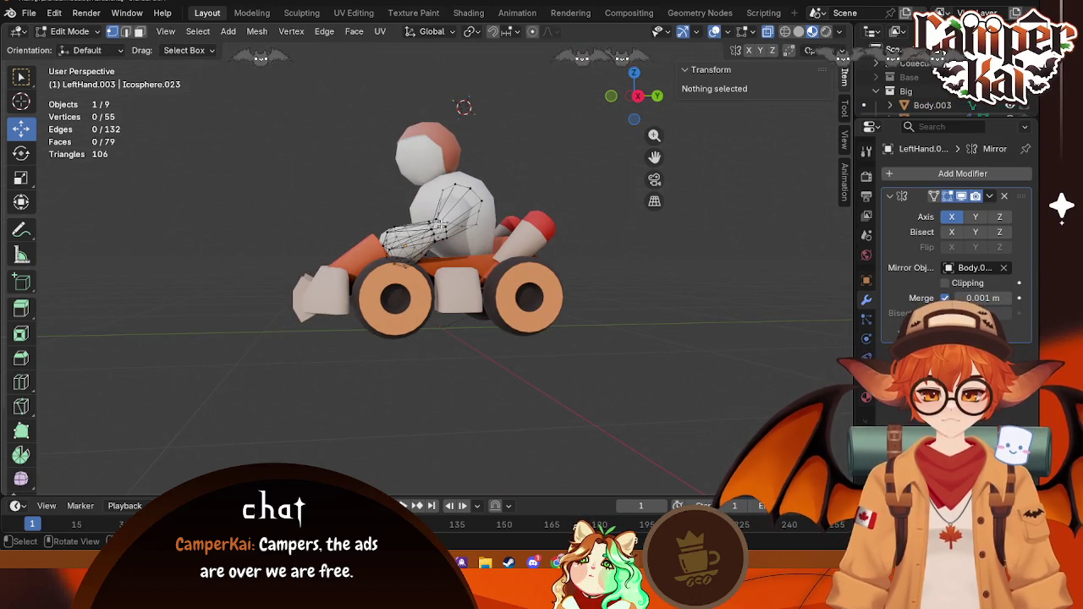
left_click(454, 221)
left_click_drag(497, 228, 487, 210)
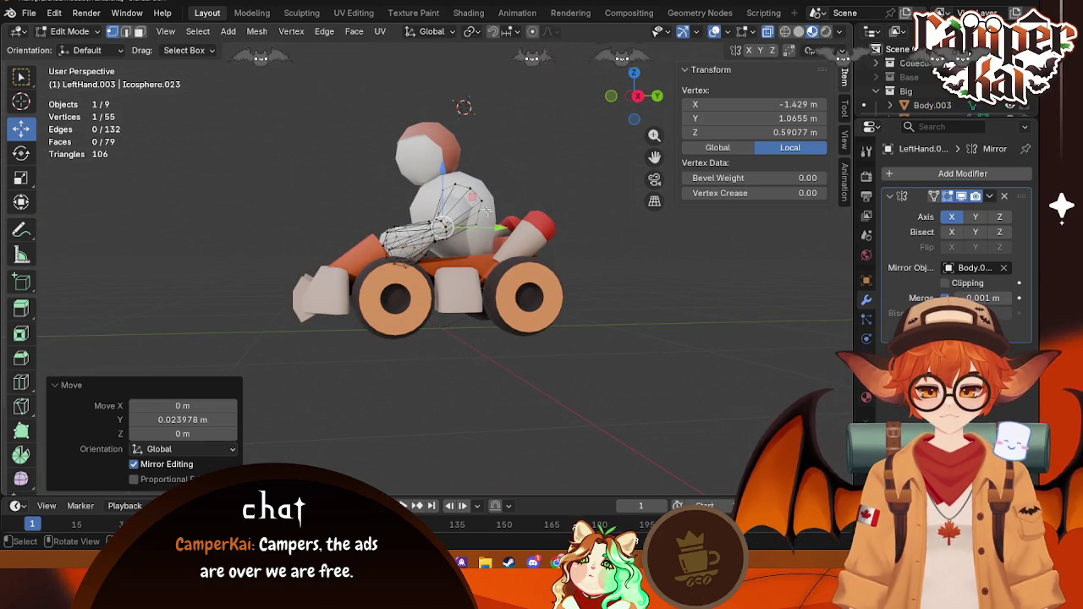
left_click_drag(436, 180, 438, 153)
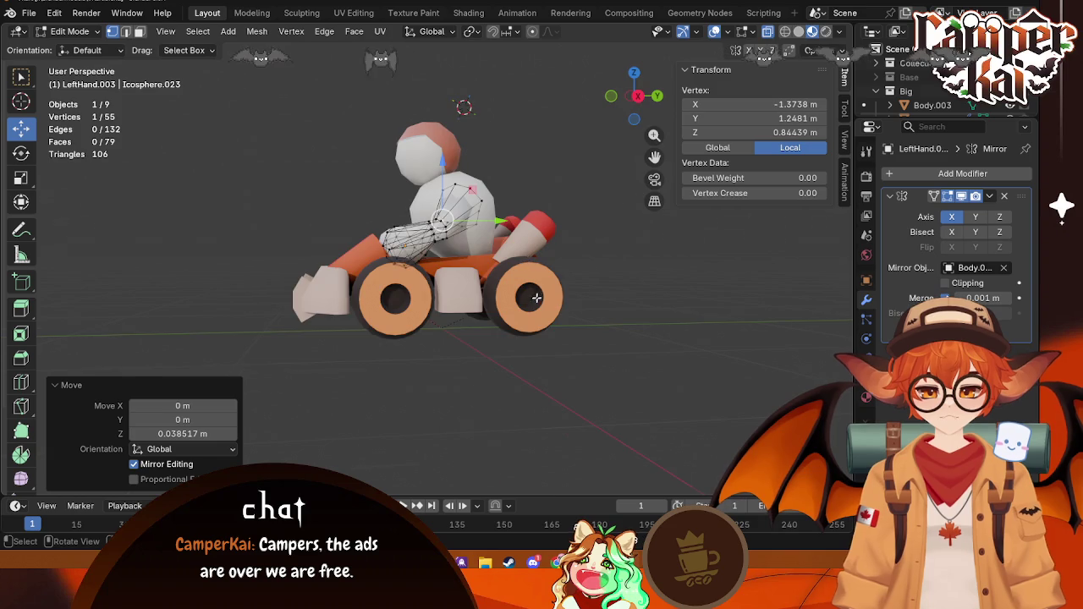
middle_click_drag(491, 253, 525, 312)
Step: Move a box-selected cluster of hand vertices and scale them to 0.843
left_click(517, 179)
left_click_drag(510, 166, 429, 221)
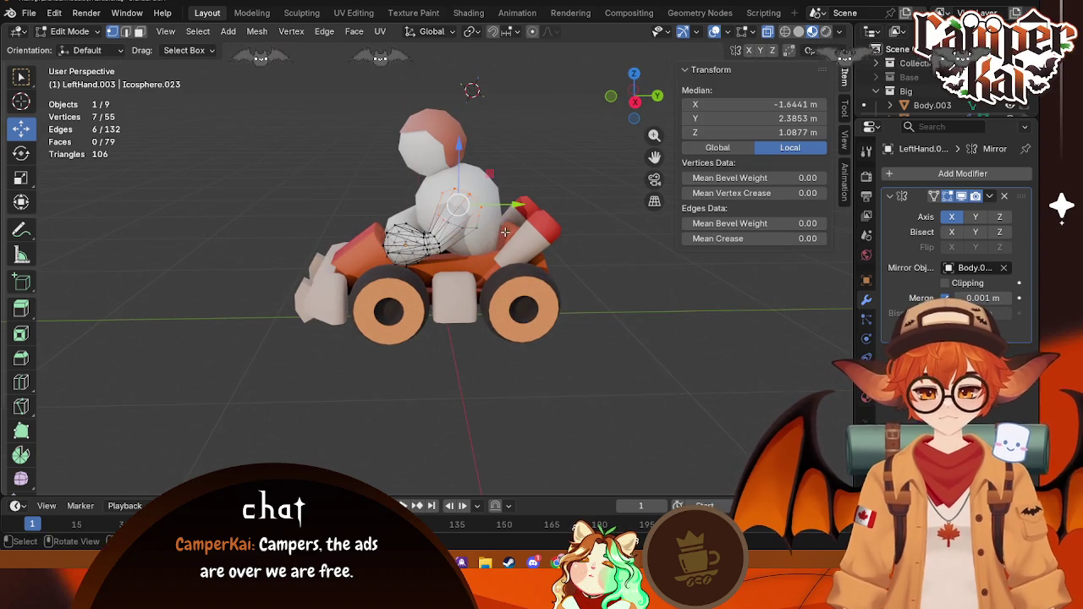
key("g")
left_click(559, 264)
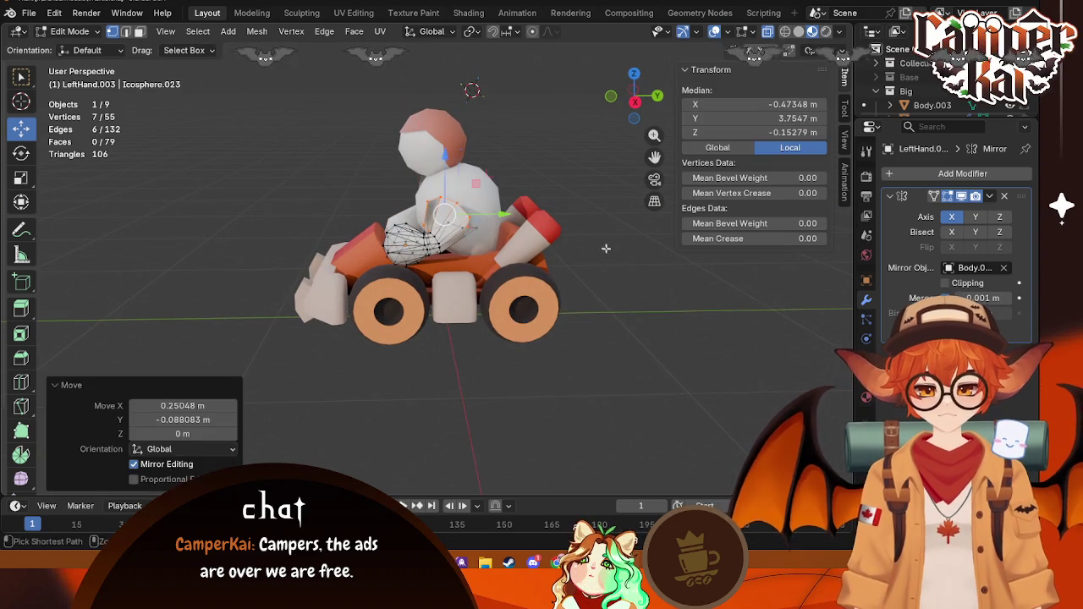
left_click(446, 208, "shift")
key("g")
left_click(590, 245)
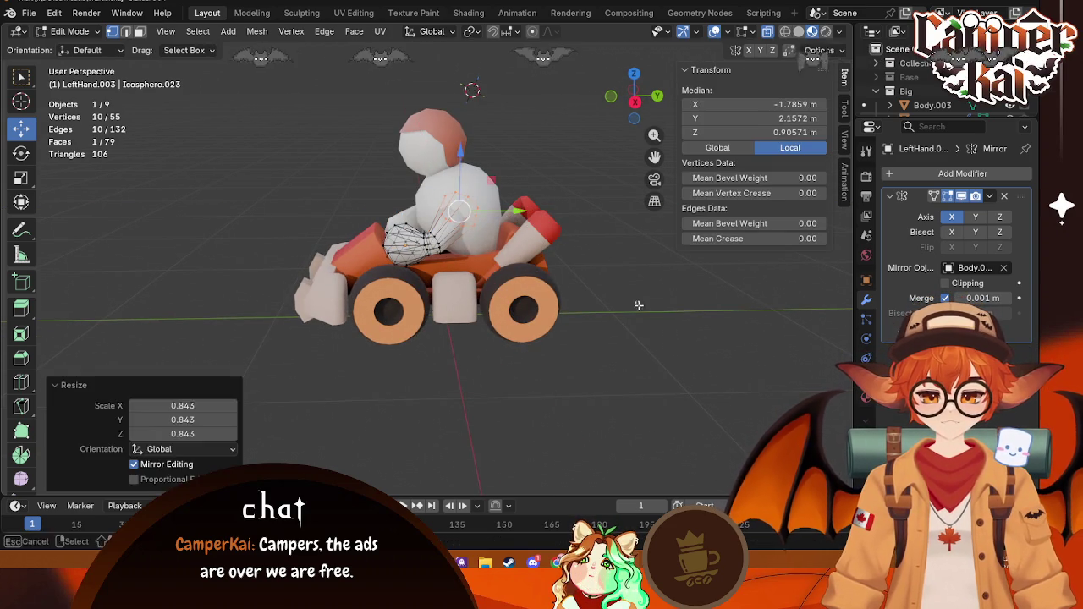
left_click(592, 271)
middle_click_drag(592, 271, 597, 347)
key("Tab")
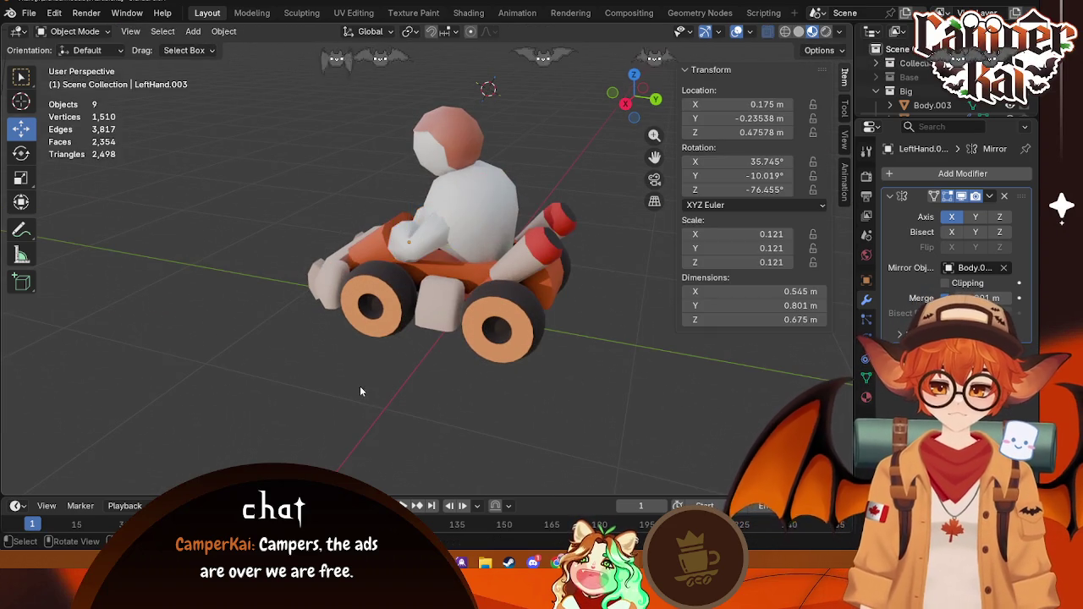
mouse_move(359, 385)
middle_mouse_down()
mouse_move(551, 368)
mouse_move(572, 381)
mouse_move(507, 398)
mouse_move(388, 354)
mouse_move(466, 381)
mouse_move(582, 373)
mouse_move(472, 370)
mouse_move(450, 385)
mouse_move(403, 367)
mouse_move(441, 412)
mouse_move(549, 391)
mouse_move(352, 362)
mouse_move(457, 395)
mouse_move(623, 392)
mouse_move(499, 364)
middle_mouse_up()
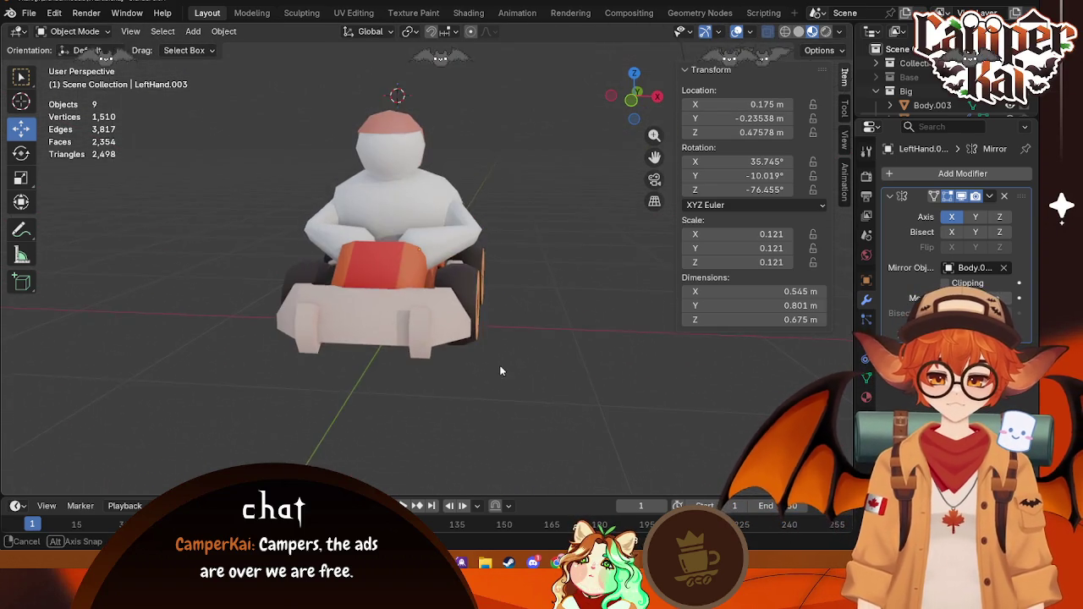
Step: Delete the orange Hair.004 piece, then select Body.003 and LeftHand.003
left_click(391, 135)
middle_click_drag(605, 261, 537, 263)
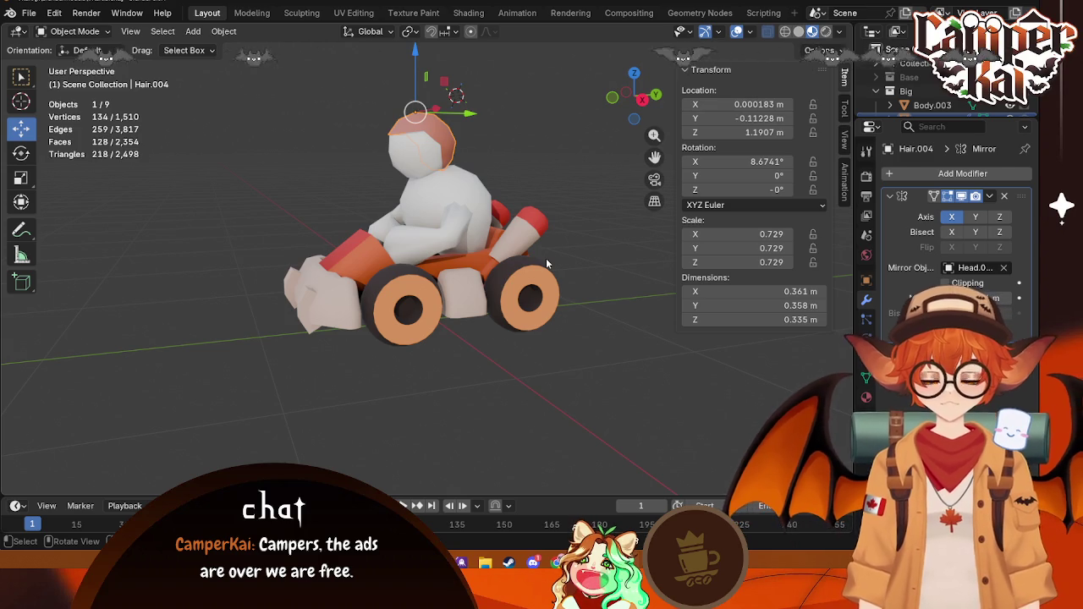
key("Delete")
left_click(424, 135)
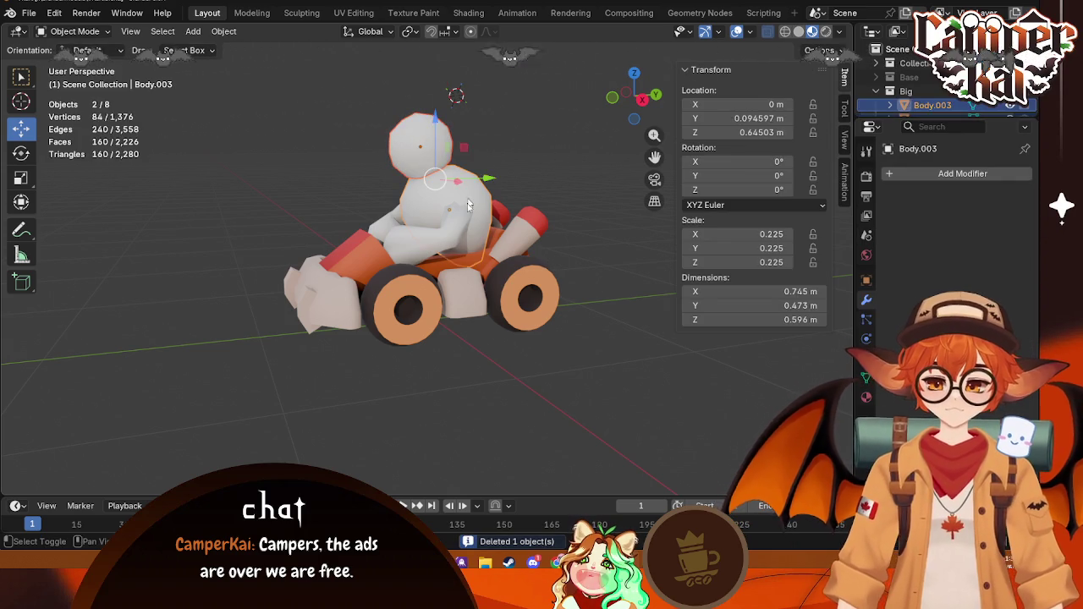
left_click(457, 222)
mouse_move(586, 185)
middle_mouse_down()
mouse_move(585, 254)
mouse_move(825, 186)
middle_mouse_up()
middle_click_drag(502, 354, 845, 155)
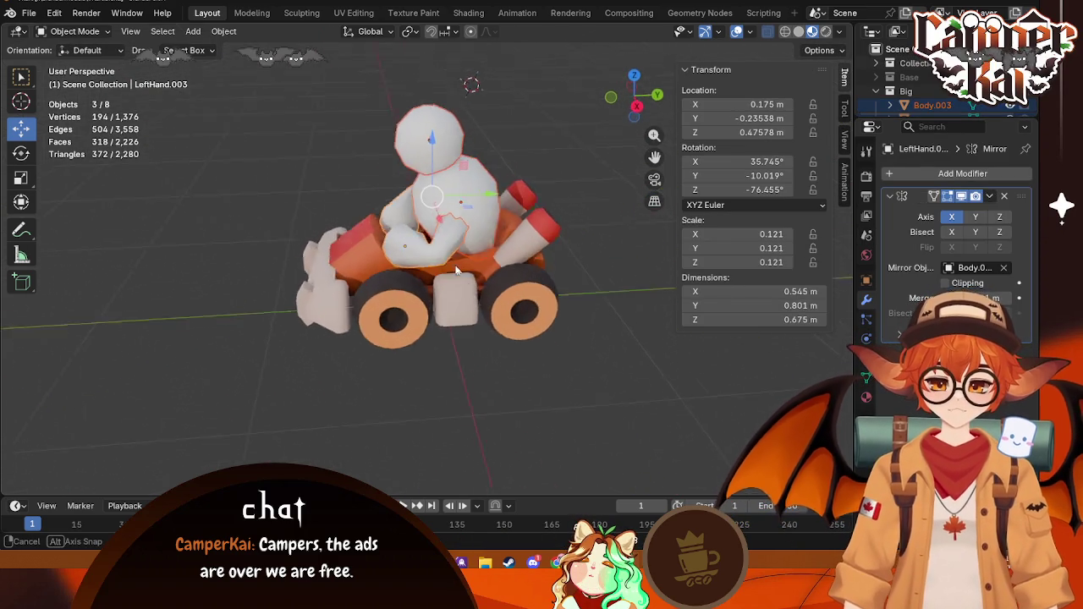
Step: In the Shading workspace, assign EnemyMaterial to the hand
left_click(470, 12)
mouse_move(505, 227)
middle_mouse_down()
mouse_move(623, 263)
mouse_move(665, 237)
mouse_move(589, 197)
mouse_move(567, 220)
middle_mouse_up()
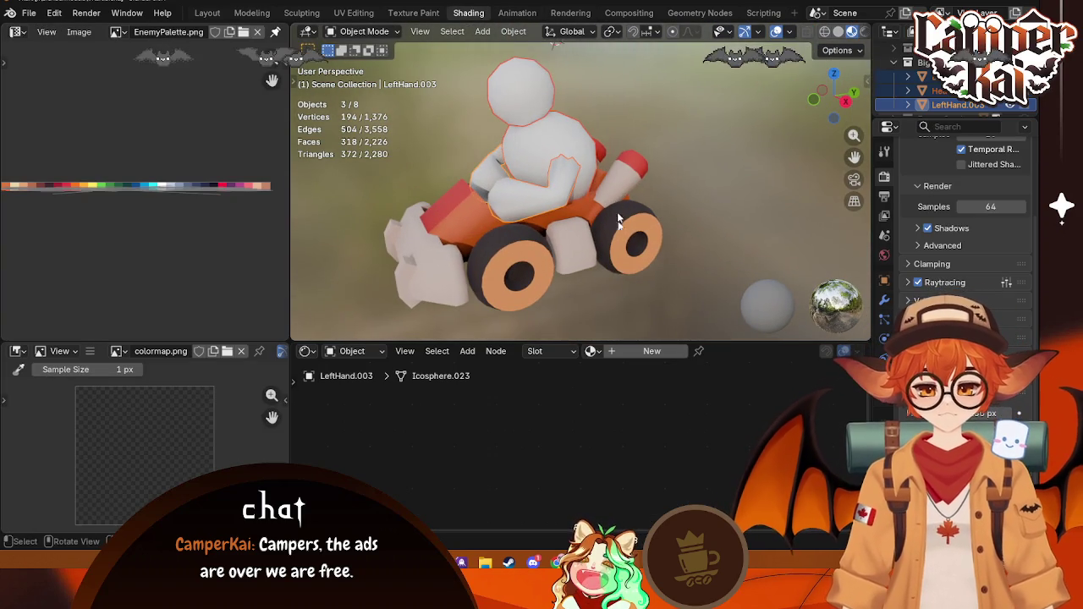
left_click(595, 352)
left_click(637, 392)
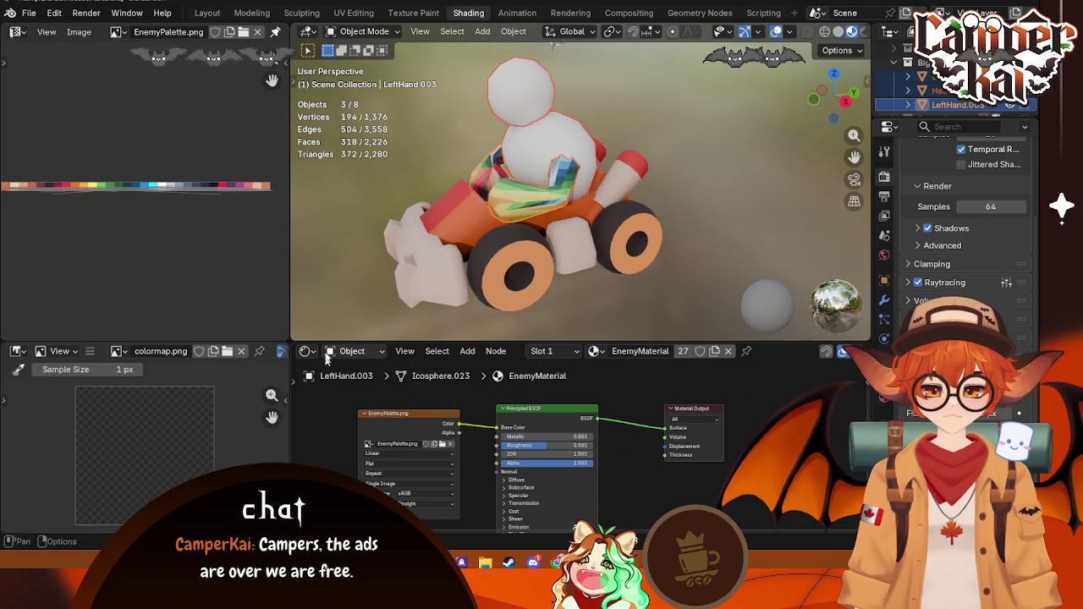
scroll(539, 170, "down", 2)
Step: In Edit Mode, select the character's faces and shrink their UVs
key("Tab")
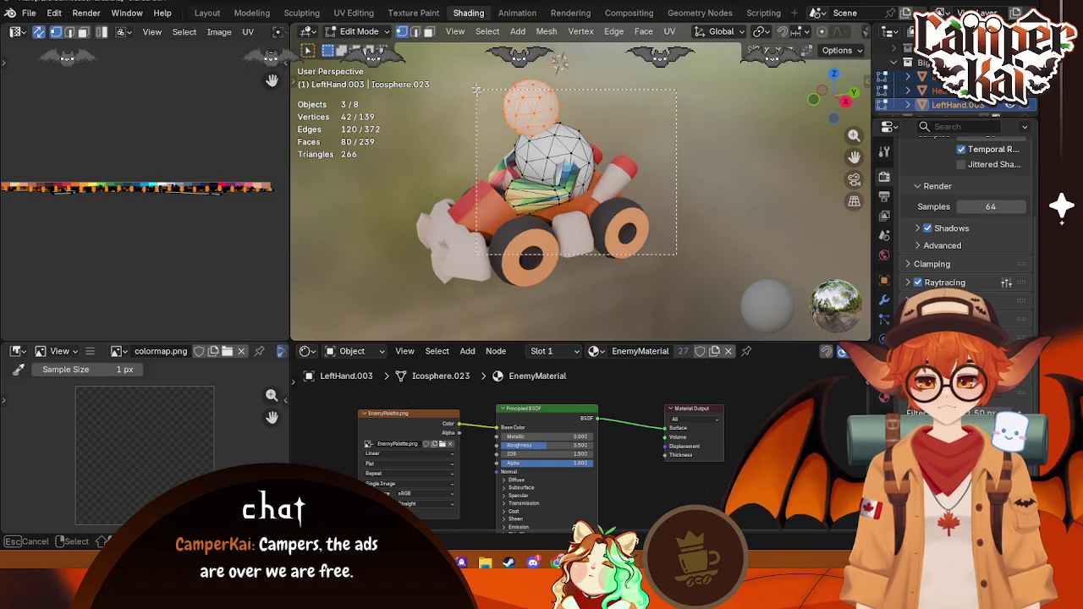
key("l")
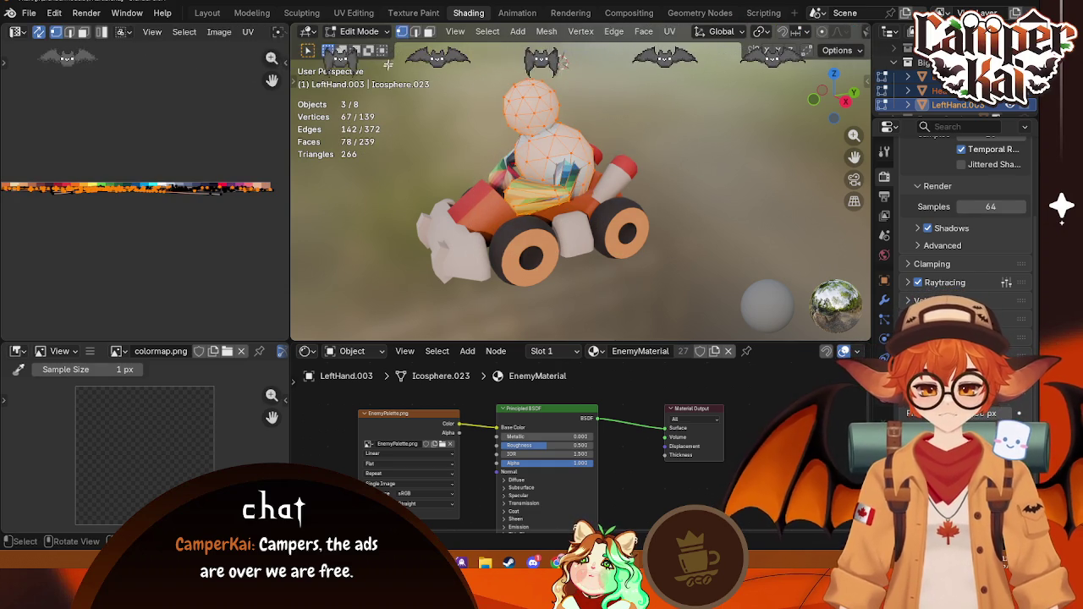
key("3")
left_click_drag(650, 281, 458, 145)
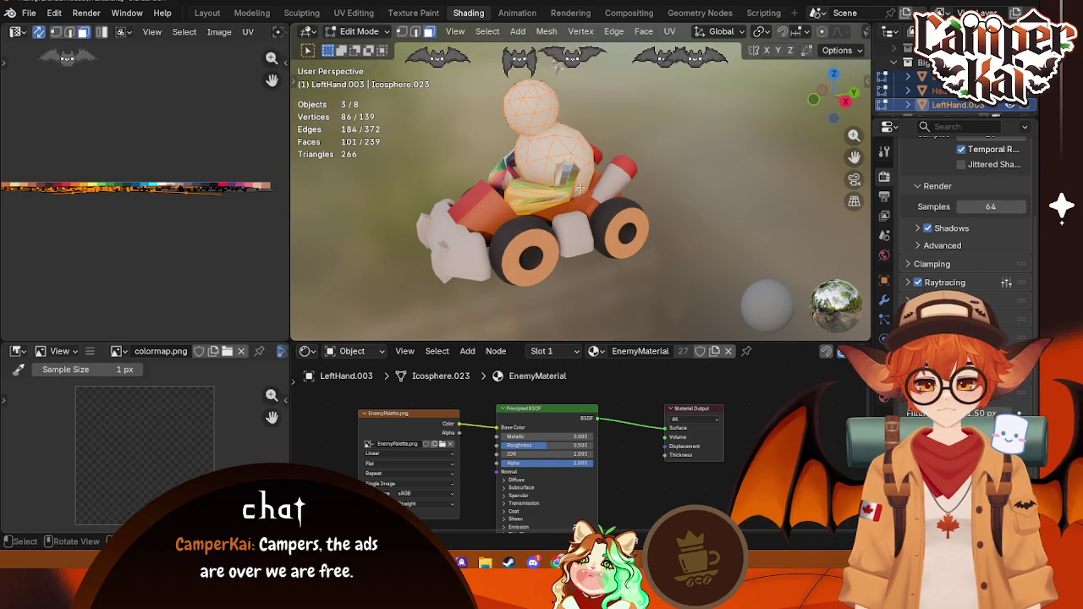
key("s")
left_click(220, 240)
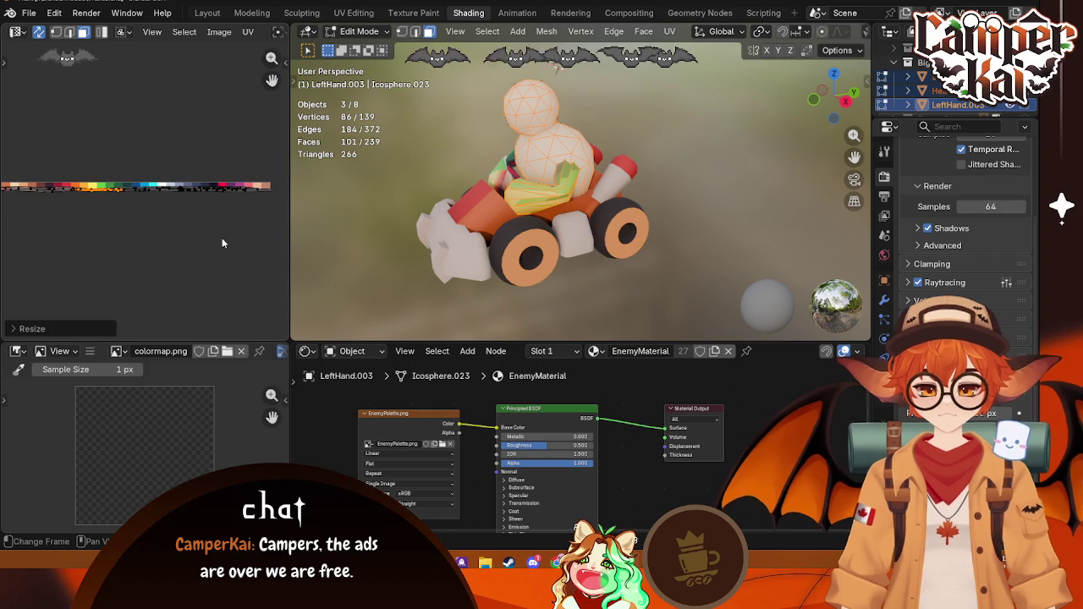
Step: Shrink all UVs tightly and move them onto a light skin swatch of the palette
key("a")
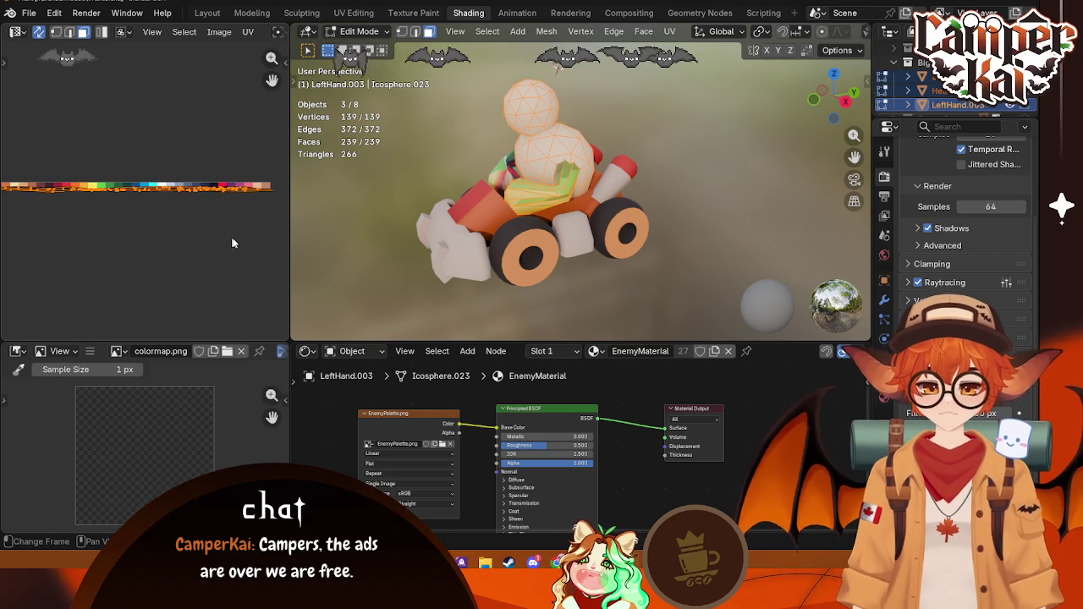
key("s")
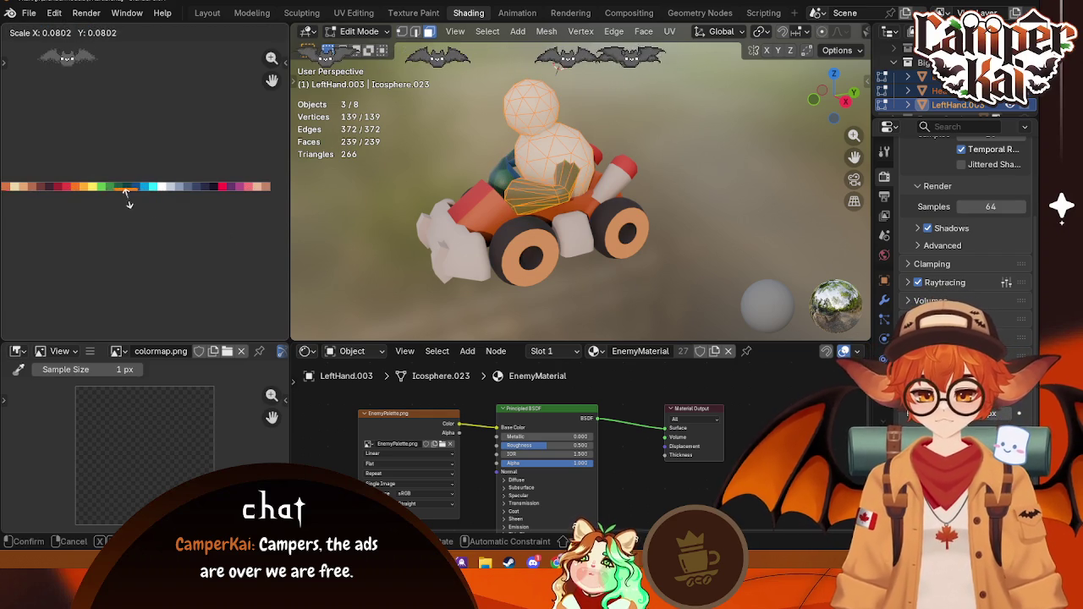
left_click(127, 195)
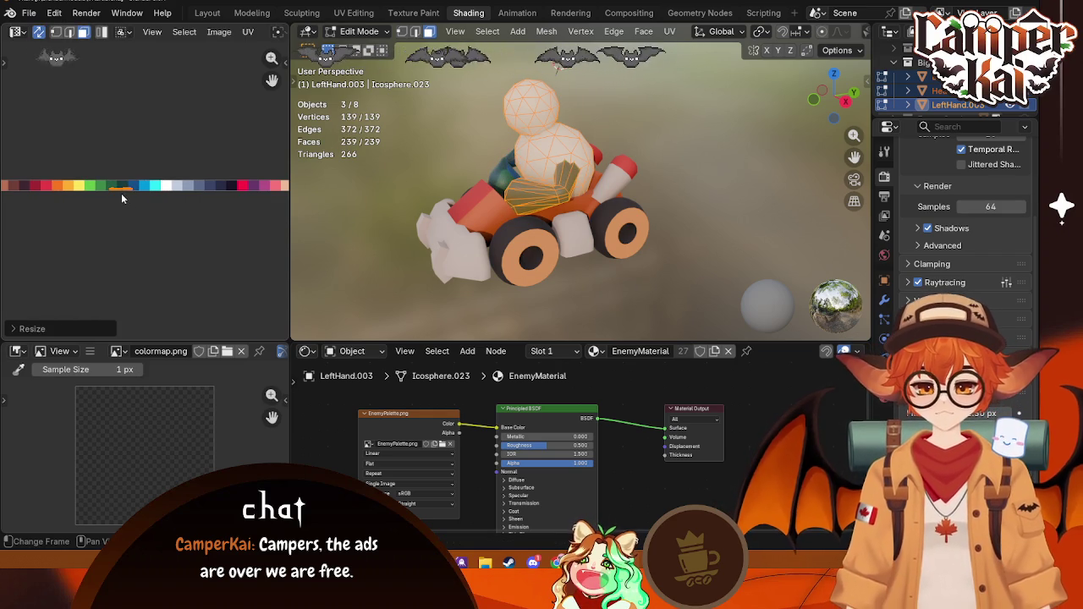
key("Home")
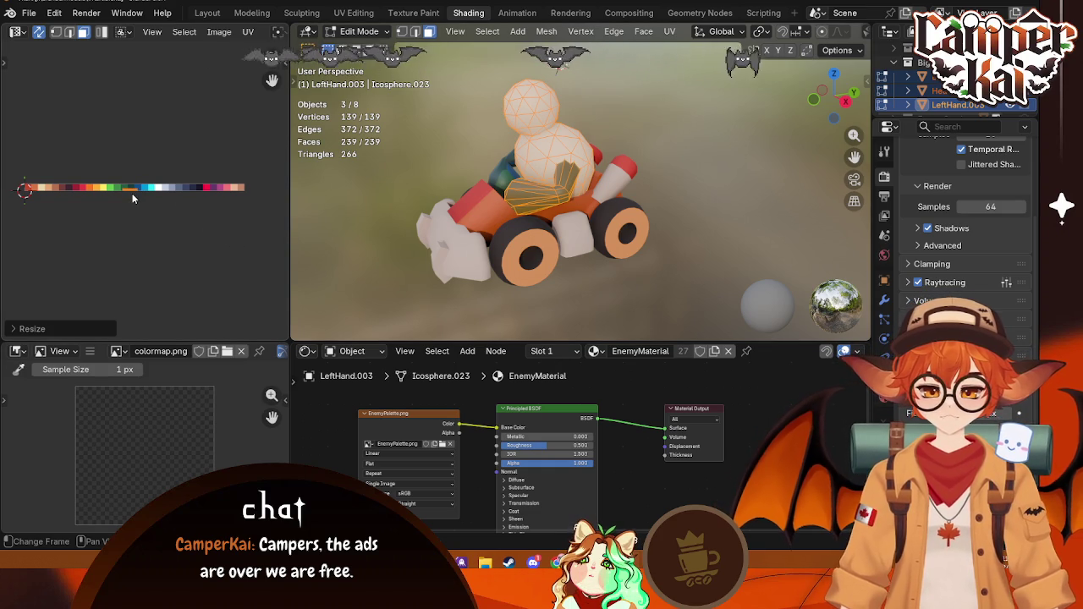
key("g")
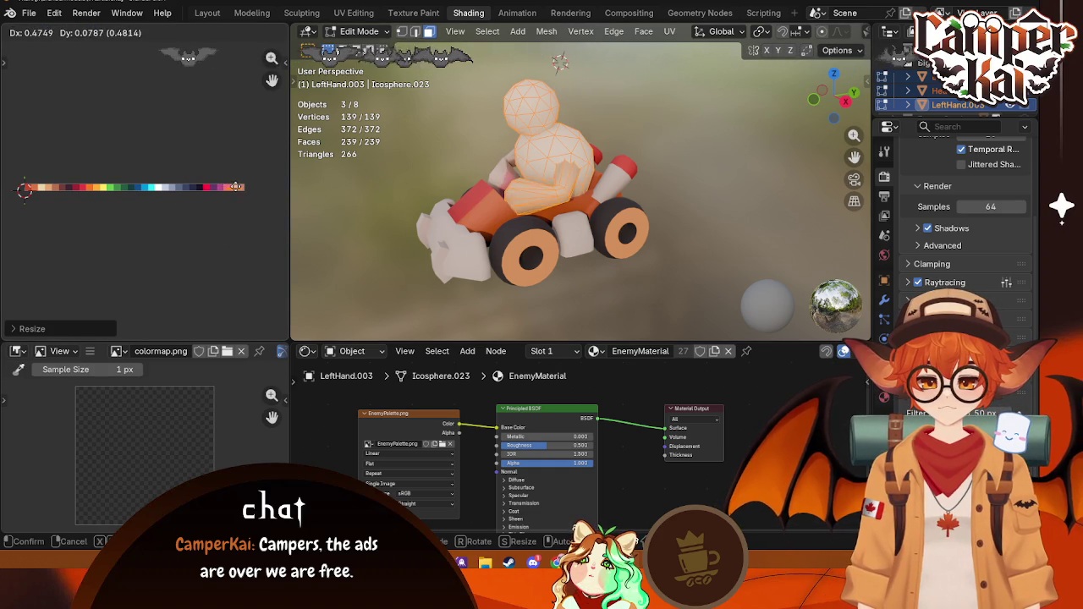
left_click(228, 187)
key("s")
left_click(234, 193)
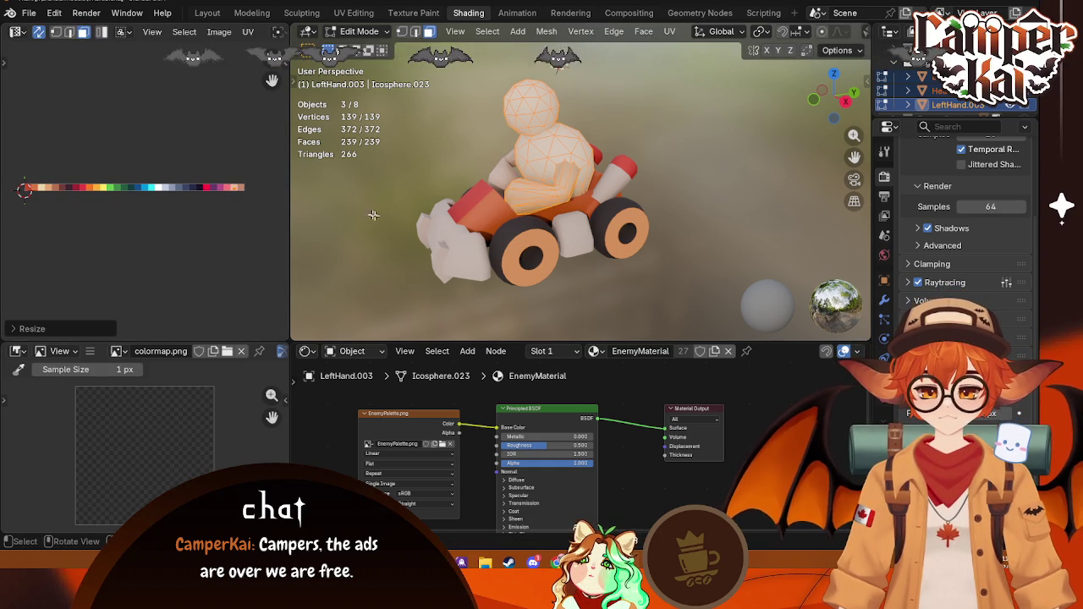
key("Tab")
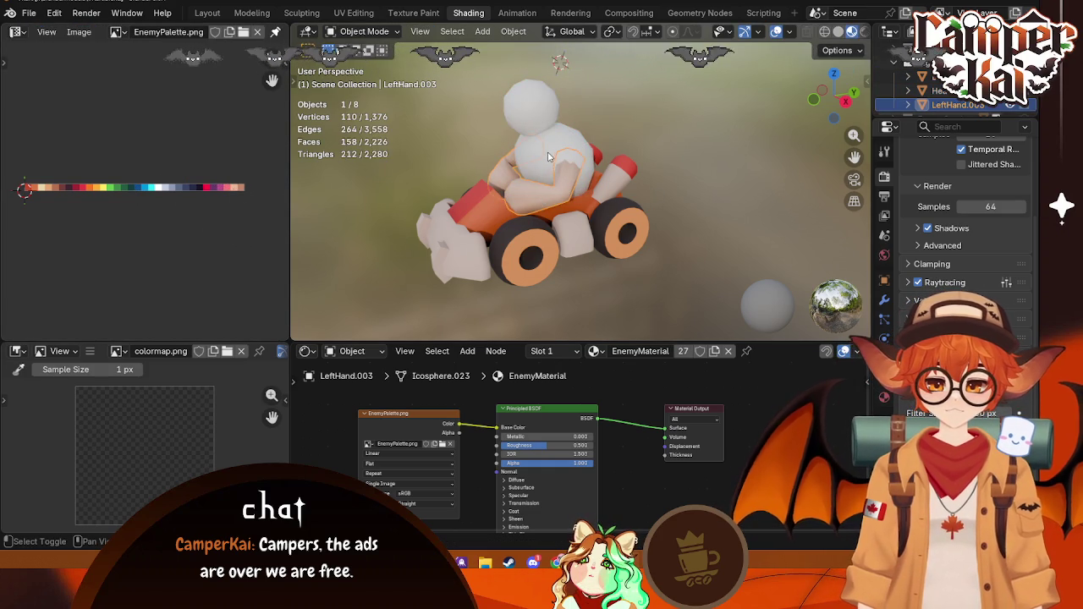
Step: Try selection options on the character, ending with only Head.003 selected
left_click(542, 194)
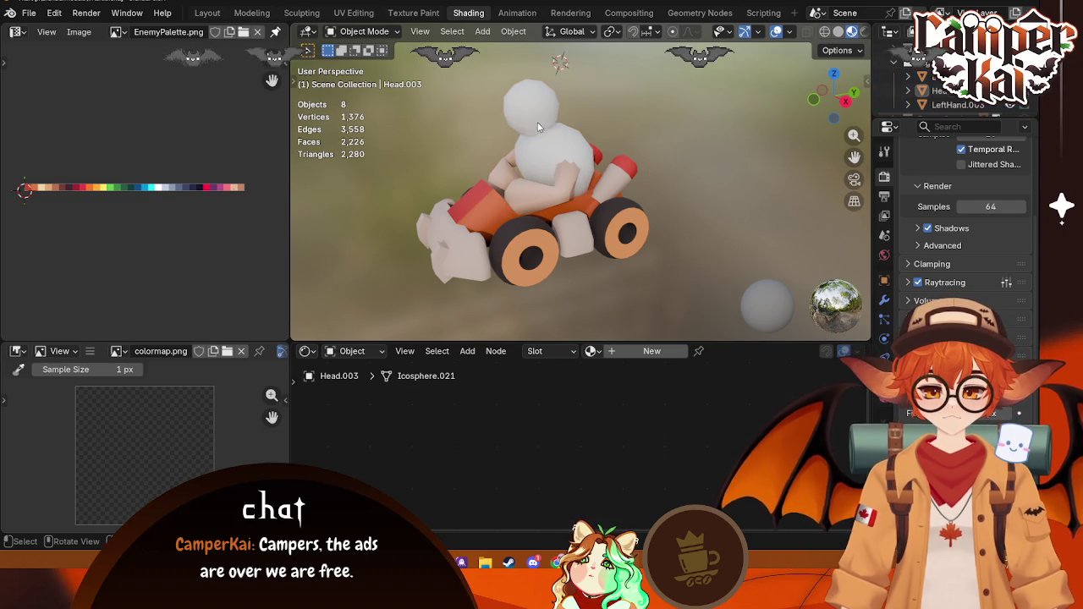
left_click(555, 145, "shift")
right_click(524, 202)
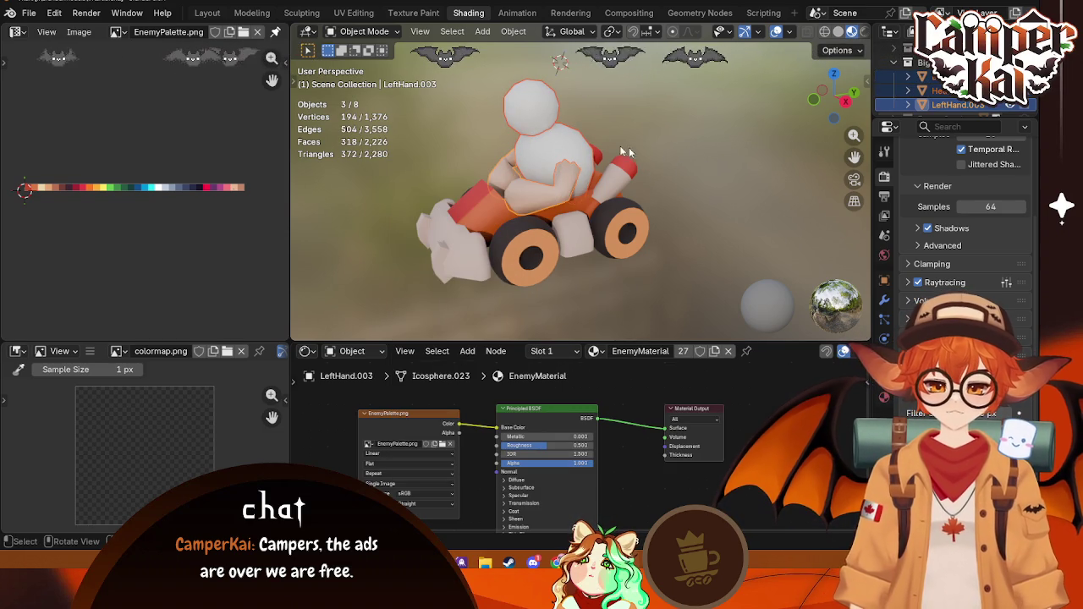
key("shift+a")
key("Escape")
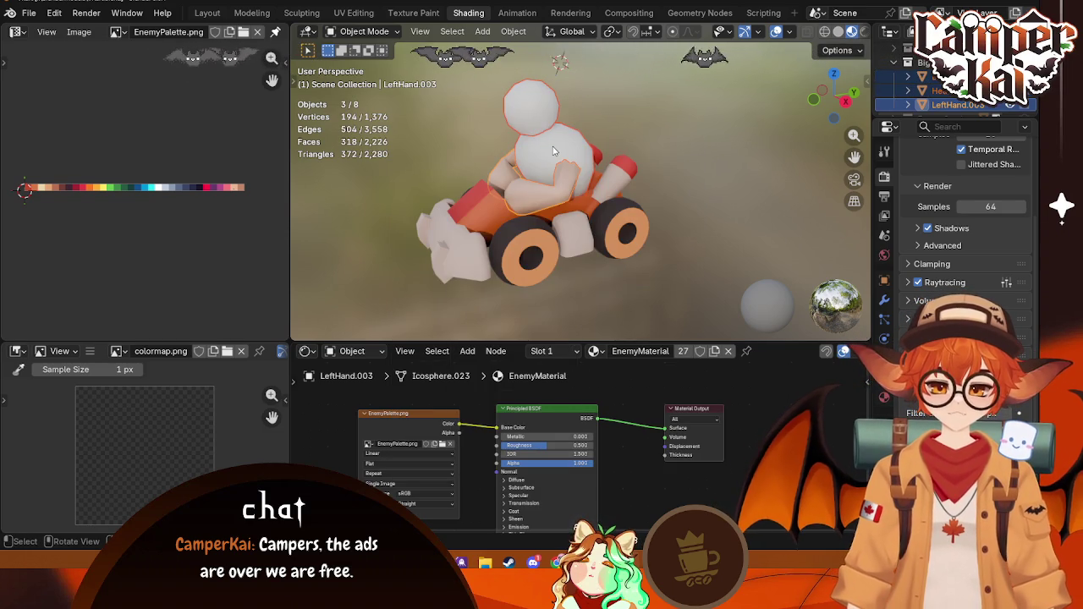
key("shift+l")
left_click(511, 165)
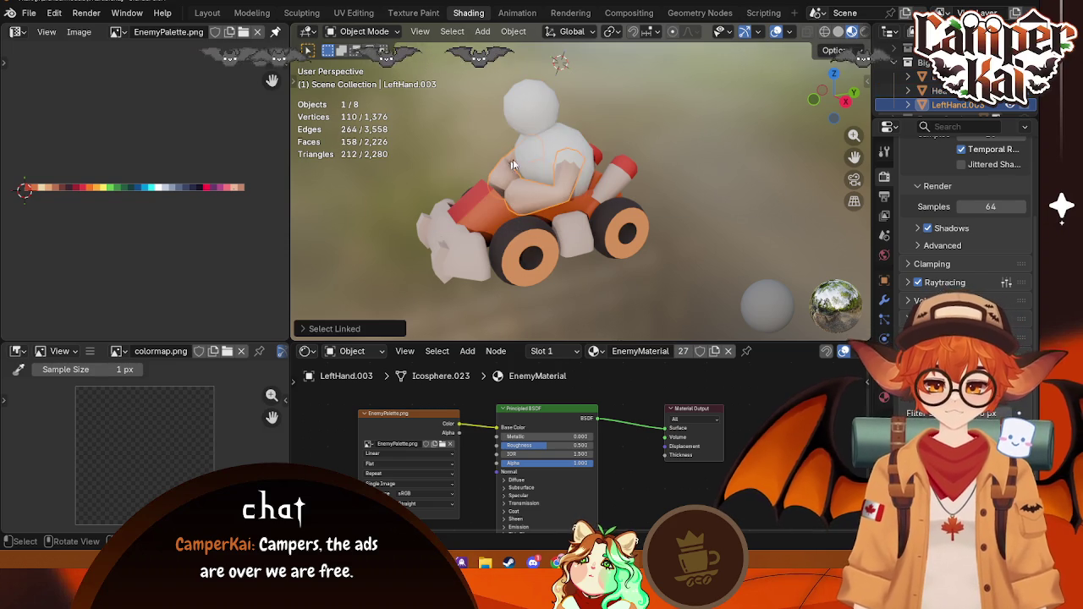
left_click(549, 118)
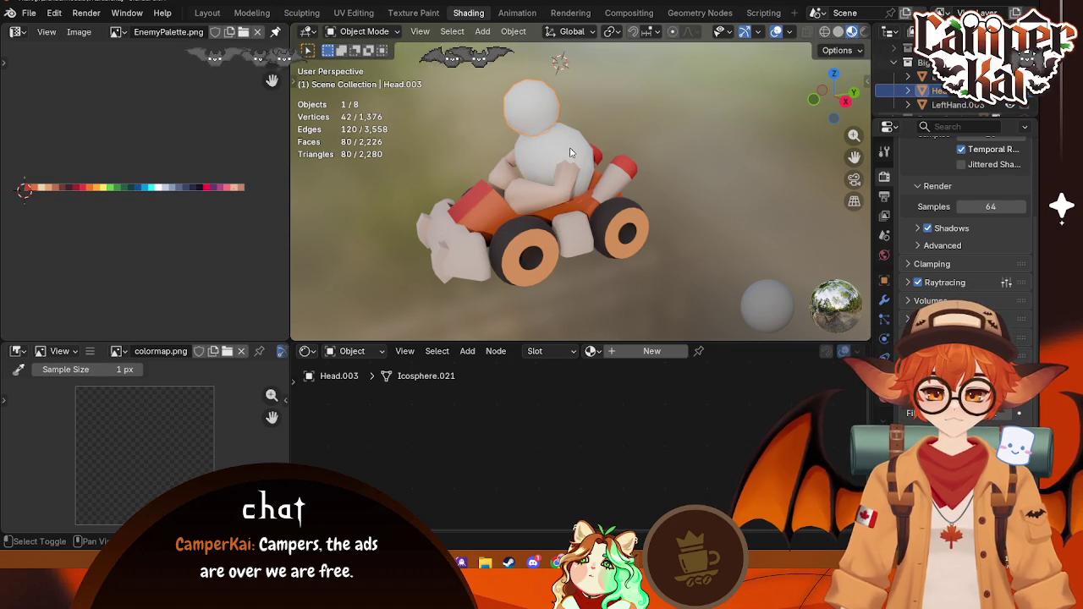
left_click(576, 181, "shift")
left_click(531, 106)
Step: Assign EnemyMaterial to Head.003 and Body.003, then deselect everything
left_click(589, 351)
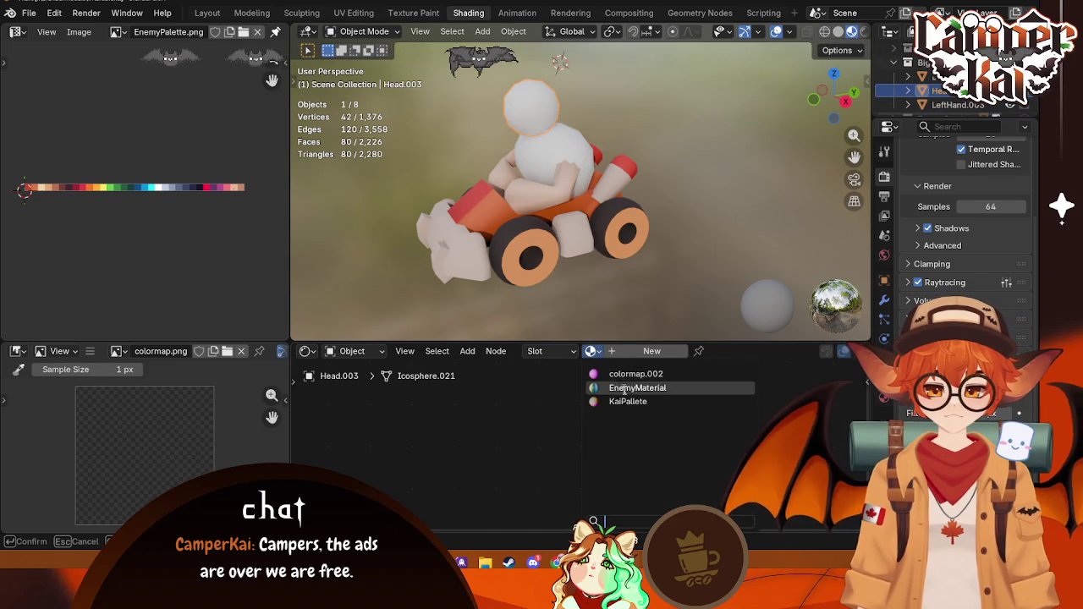
left_click(628, 391)
left_click(546, 146)
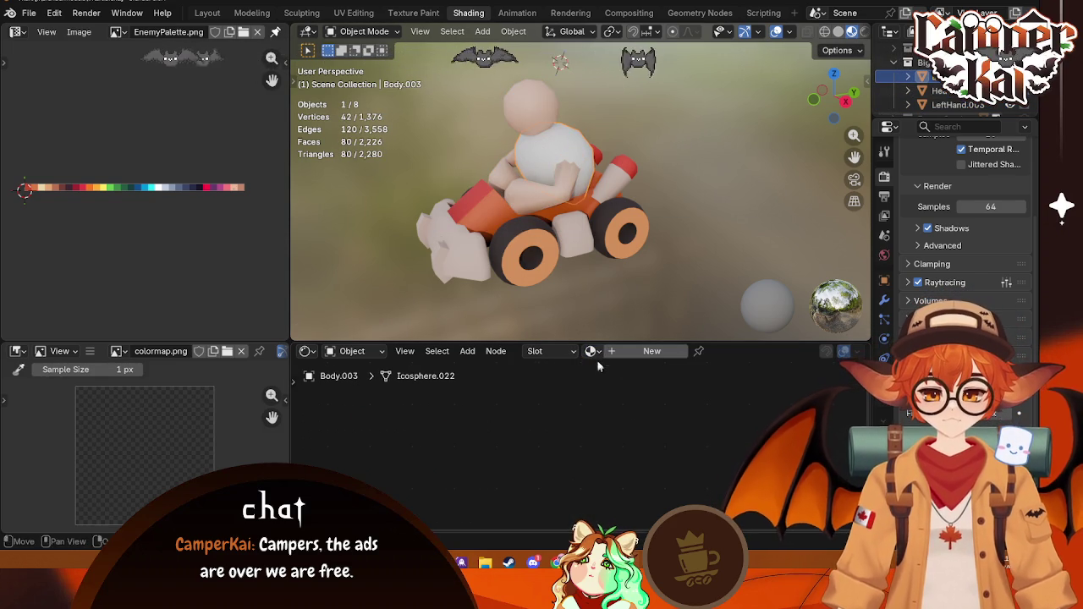
left_click(589, 351)
left_click(631, 388)
left_click(663, 274)
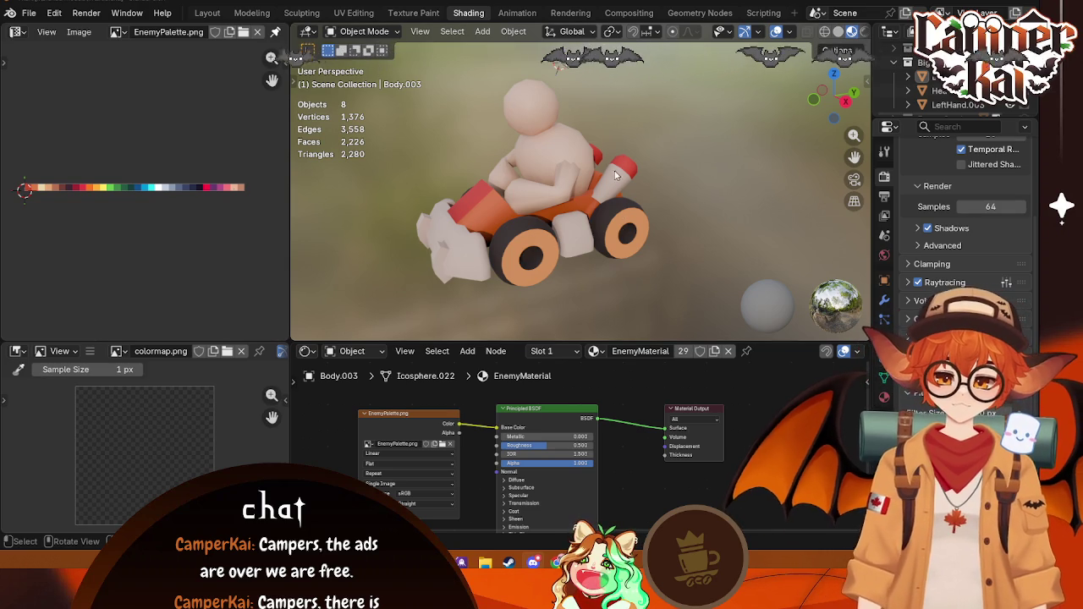
Step: Zoom in, select the body and enter Edit Mode
scroll(606, 187, "up", 1)
scroll(550, 210, "up", 1)
middle_click_drag(550, 209, 652, 203)
scroll(652, 203, "up", 3)
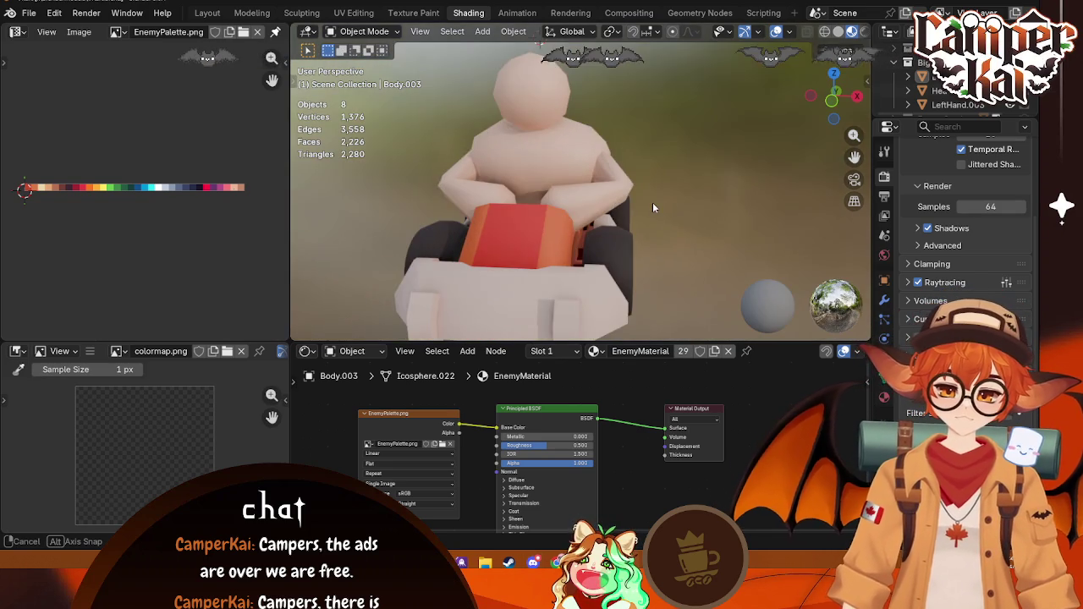
left_click(519, 164)
key("Tab")
scroll(554, 179, "up", 2)
middle_click_drag(588, 184, 535, 184)
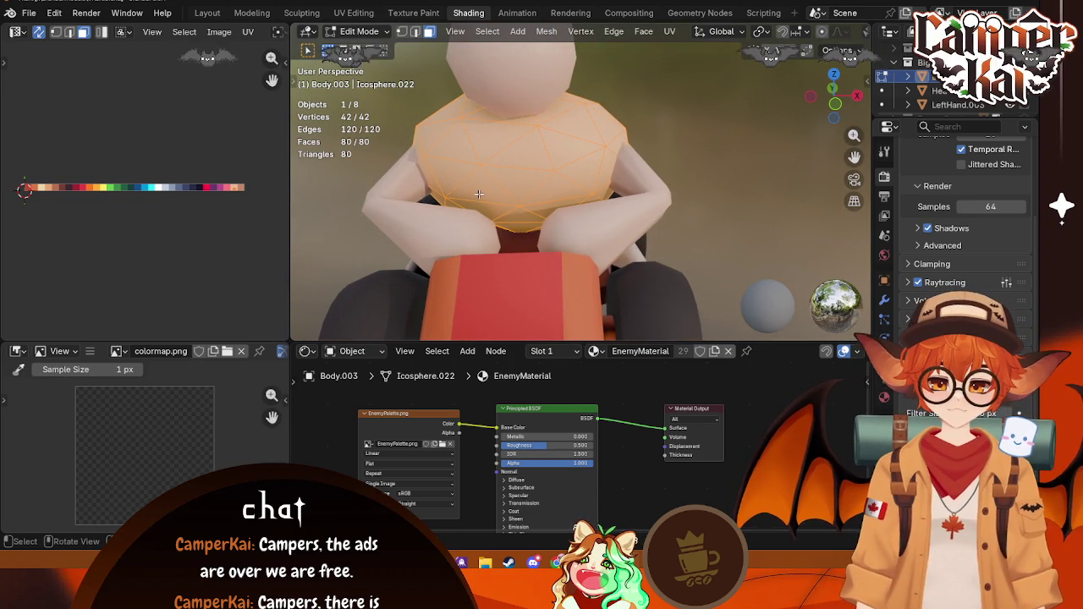
Step: Select two lower-chest faces, try extruding an edge, then cancel and undo
left_click(536, 198)
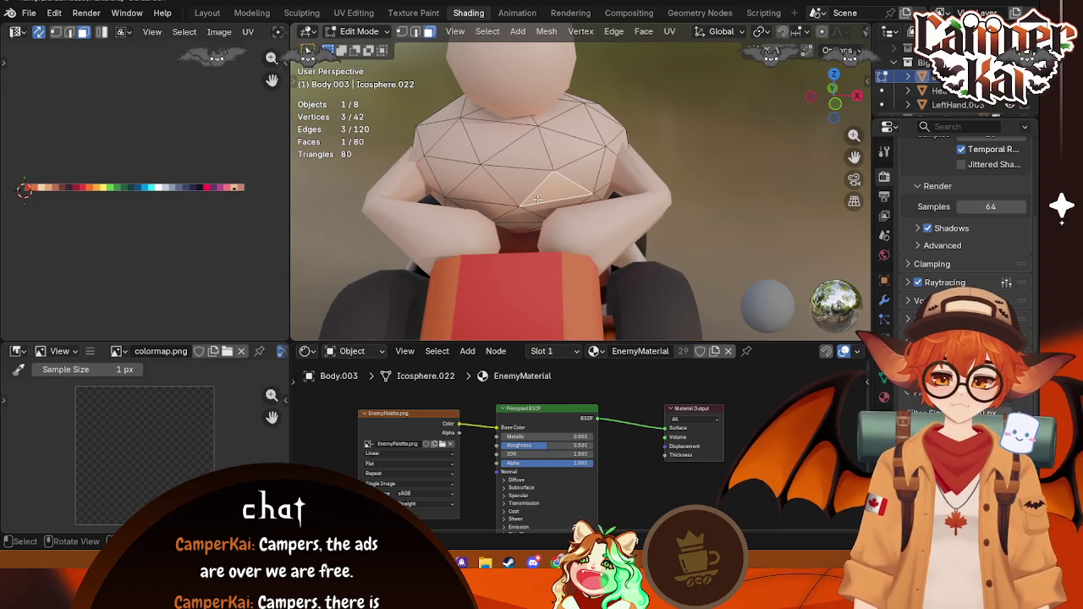
left_click(480, 197, "shift")
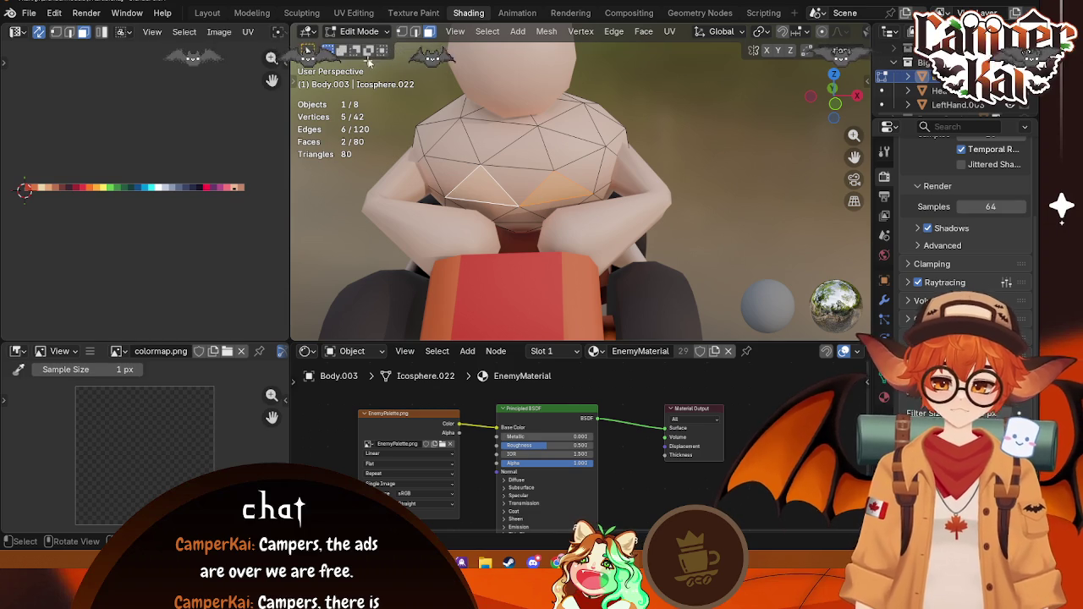
left_click(414, 32)
left_click(538, 199)
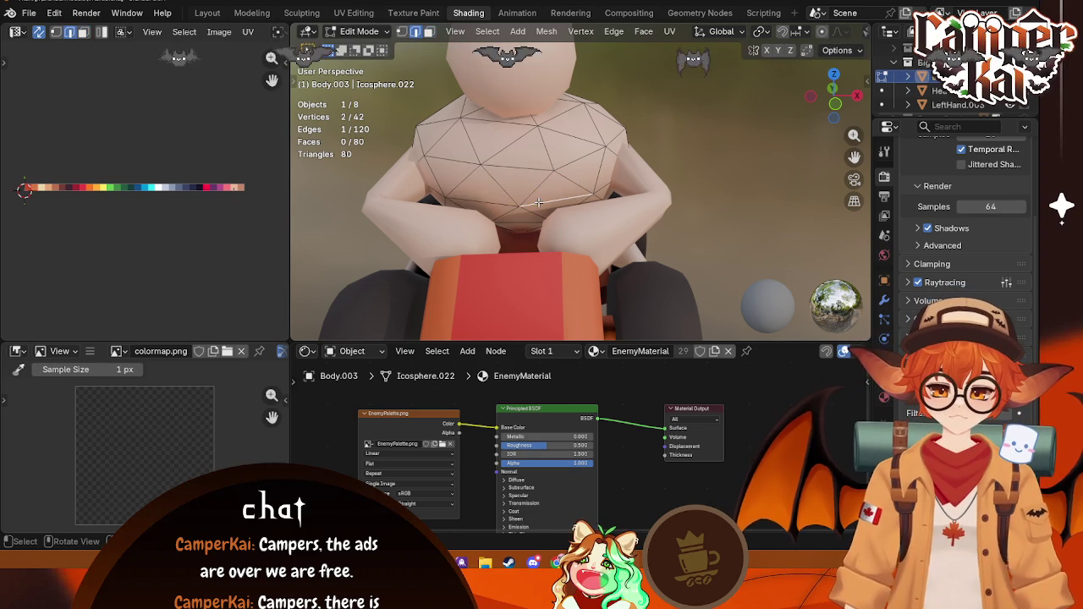
key("e")
key("Escape")
key("ctrl+z")
key("ctrl+z")
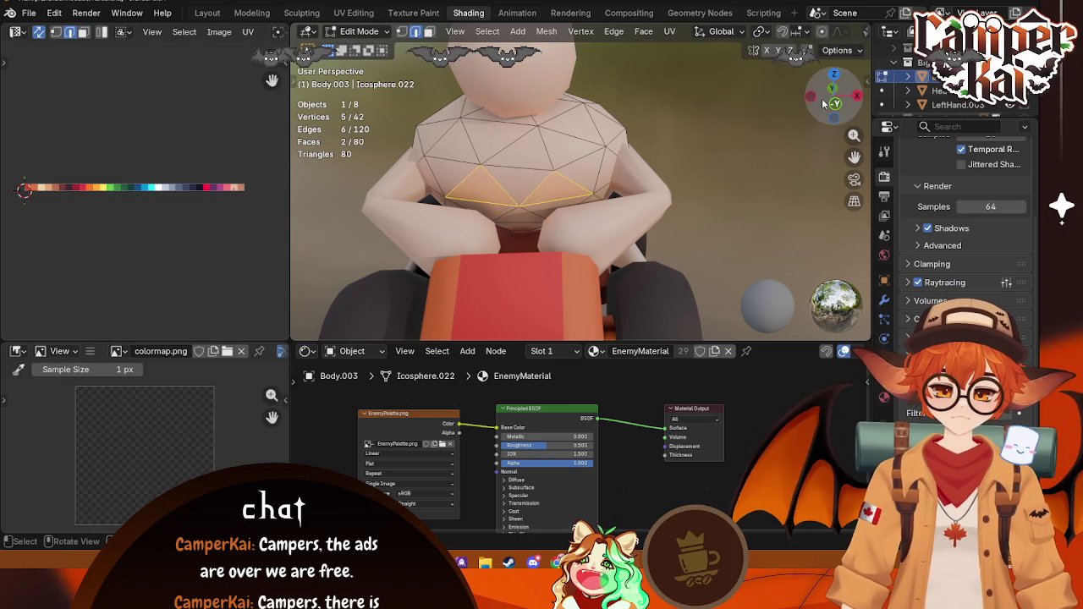
Step: Isolate the body in local view, then try a face extrude and loop cut, cancelling both
key("KP_Divide")
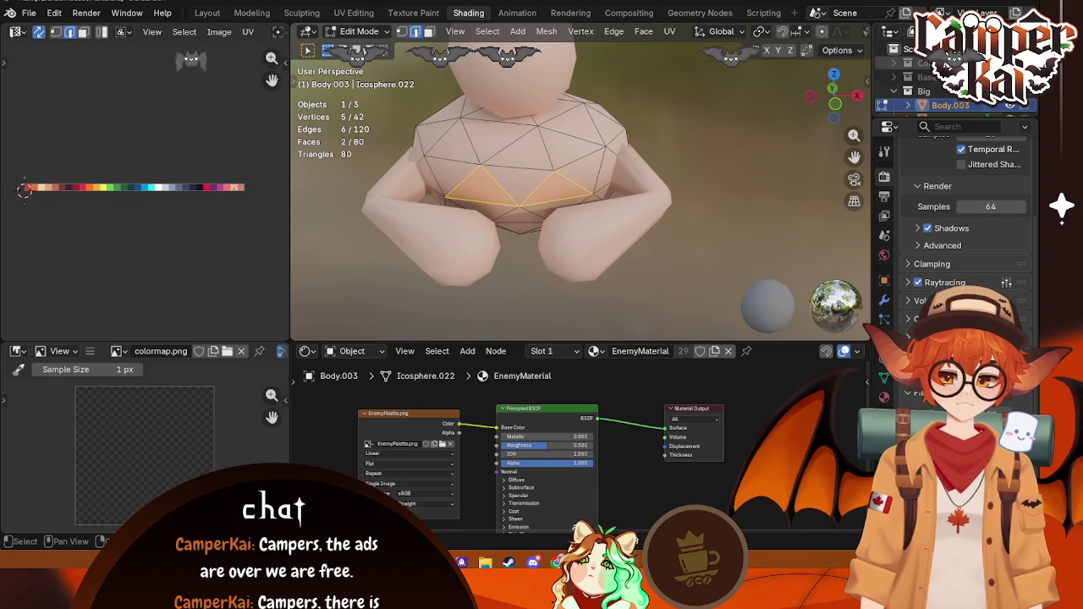
mouse_move(592, 220)
middle_mouse_down()
mouse_move(612, 211)
mouse_move(525, 170)
mouse_move(505, 284)
mouse_move(516, 283)
middle_mouse_up()
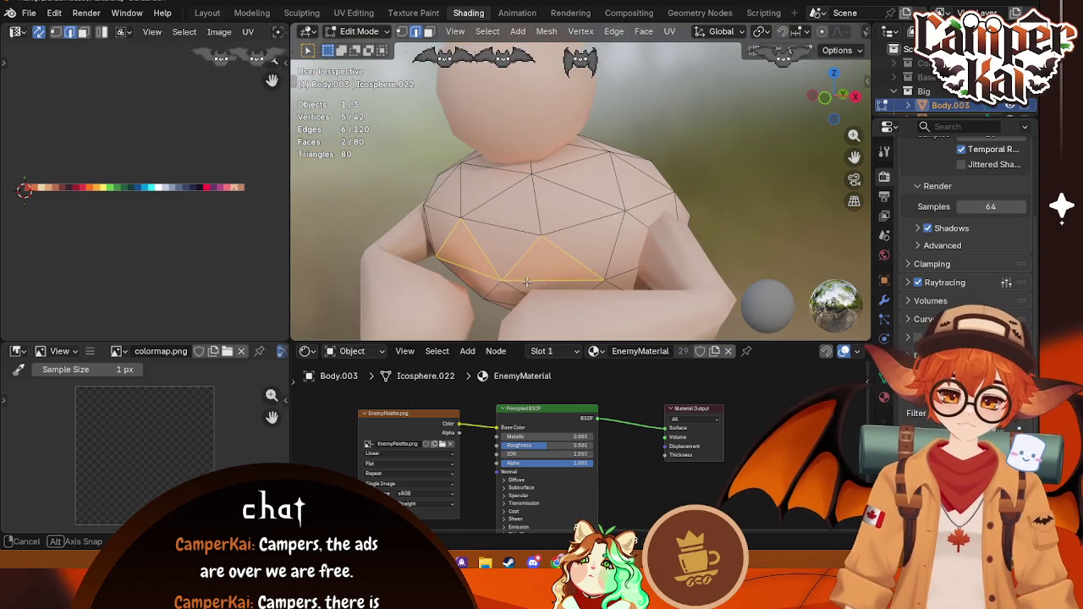
key("e")
key("Escape")
key("ctrl+z")
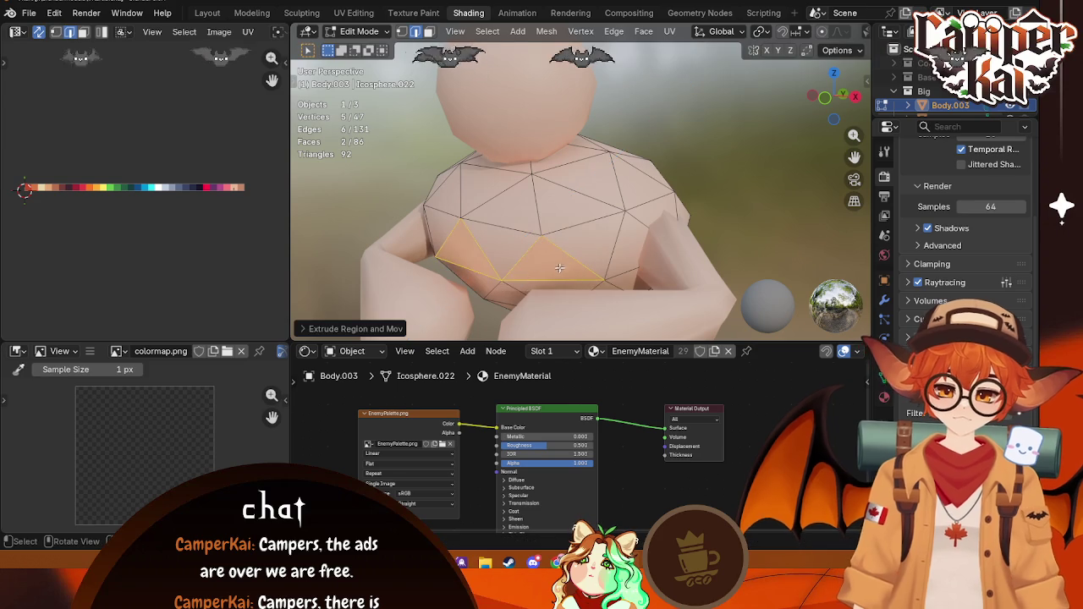
left_click(603, 288)
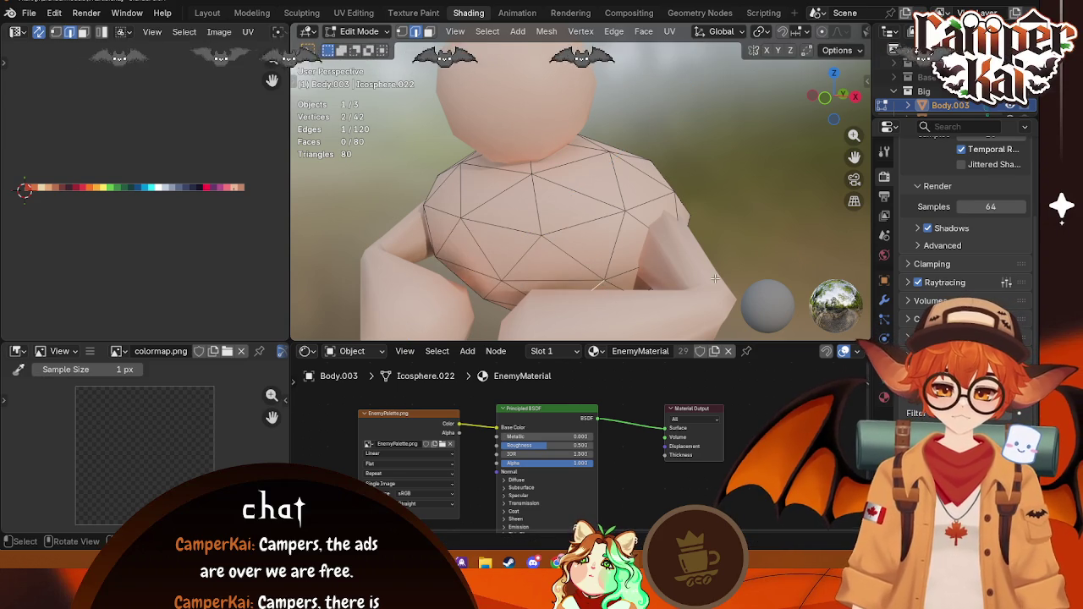
middle_click_drag(603, 288, 735, 267)
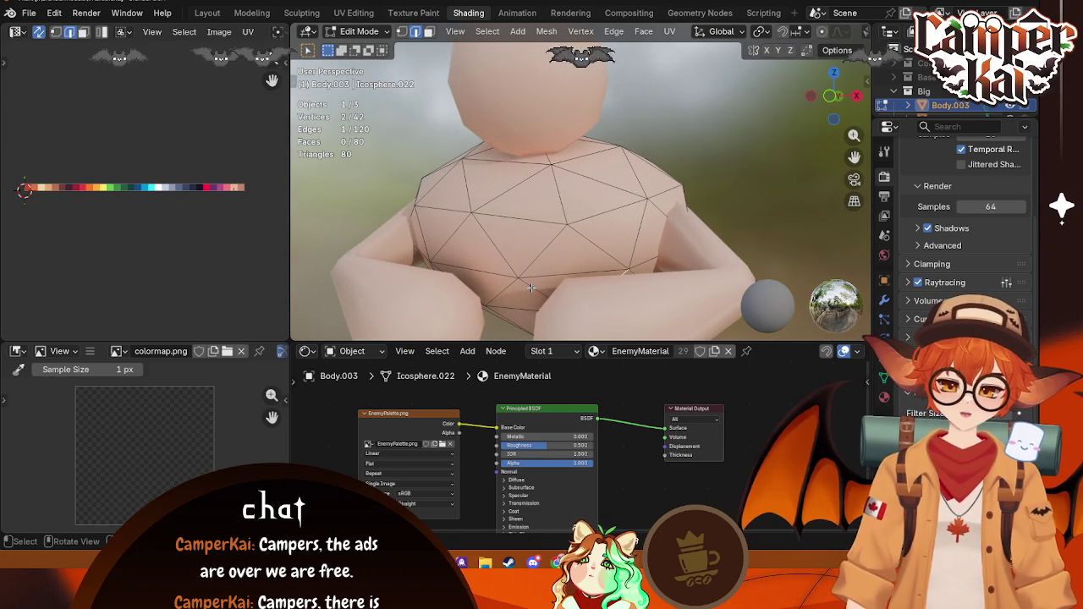
key("ctrl+r")
scroll(510, 283, "down", 1)
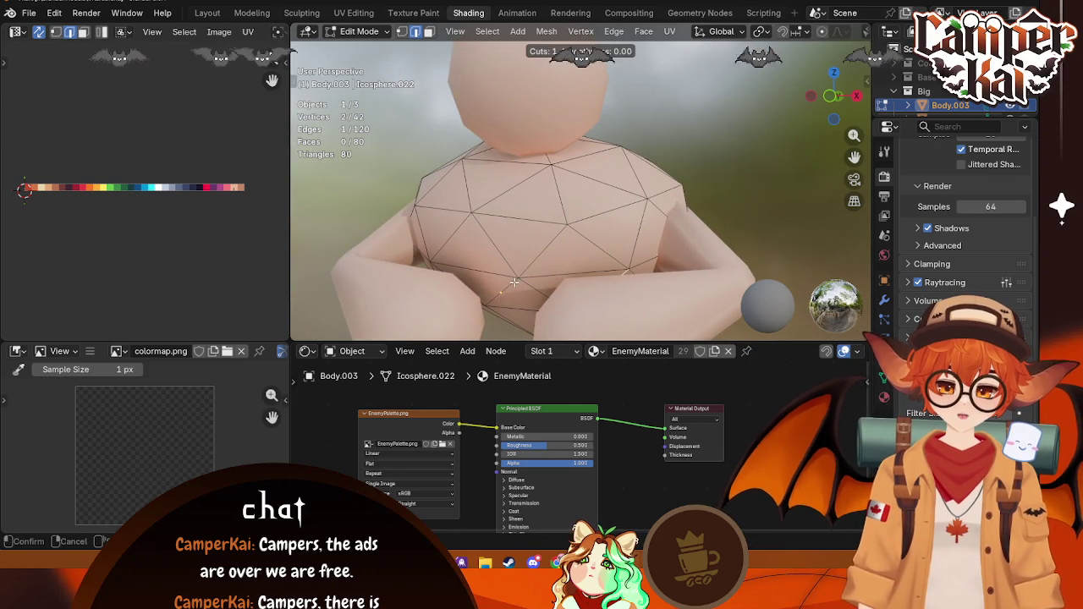
key("Escape")
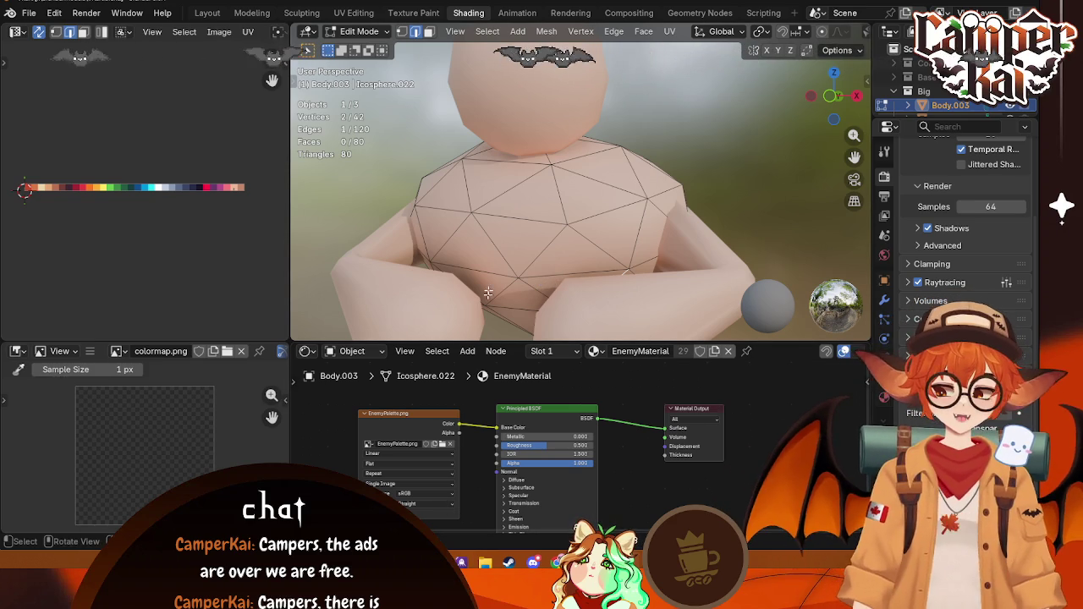
left_click(530, 276, "shift")
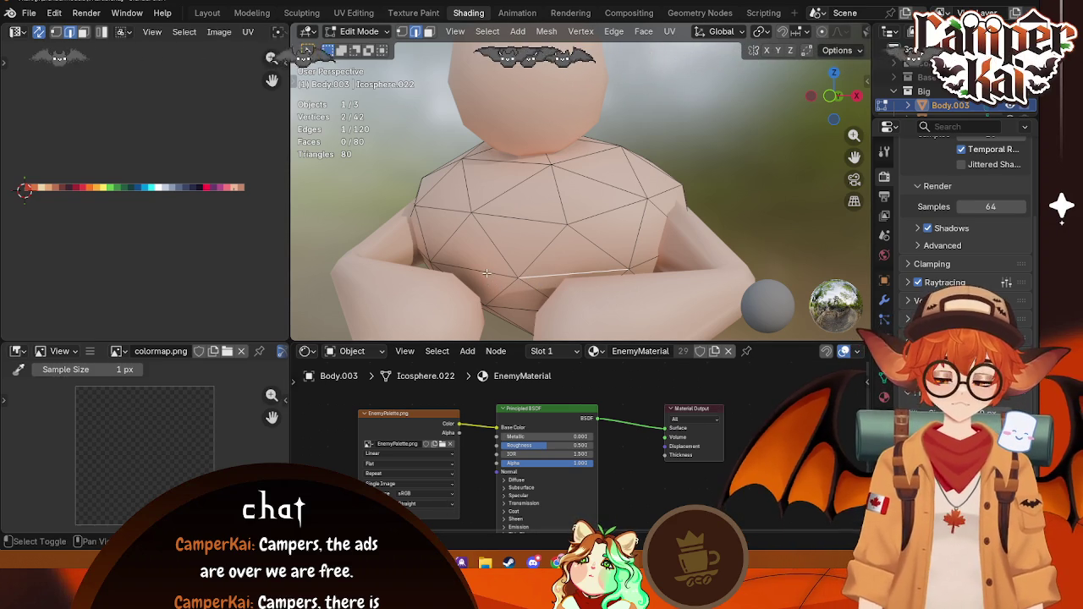
mouse_move(529, 276)
middle_mouse_down()
mouse_move(588, 317)
mouse_move(583, 309)
middle_mouse_up()
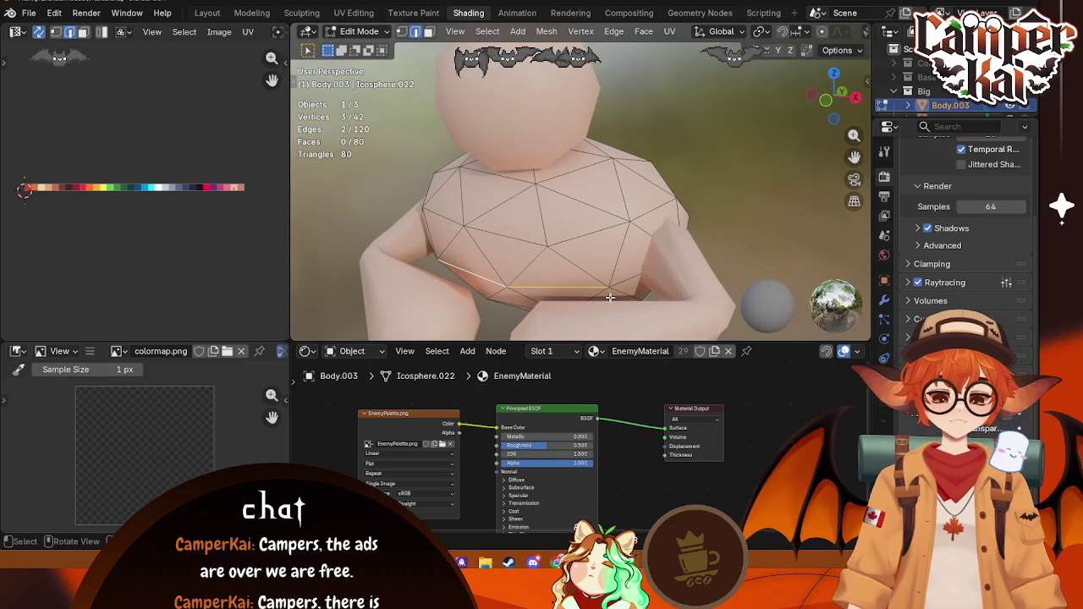
key("e")
key("Escape")
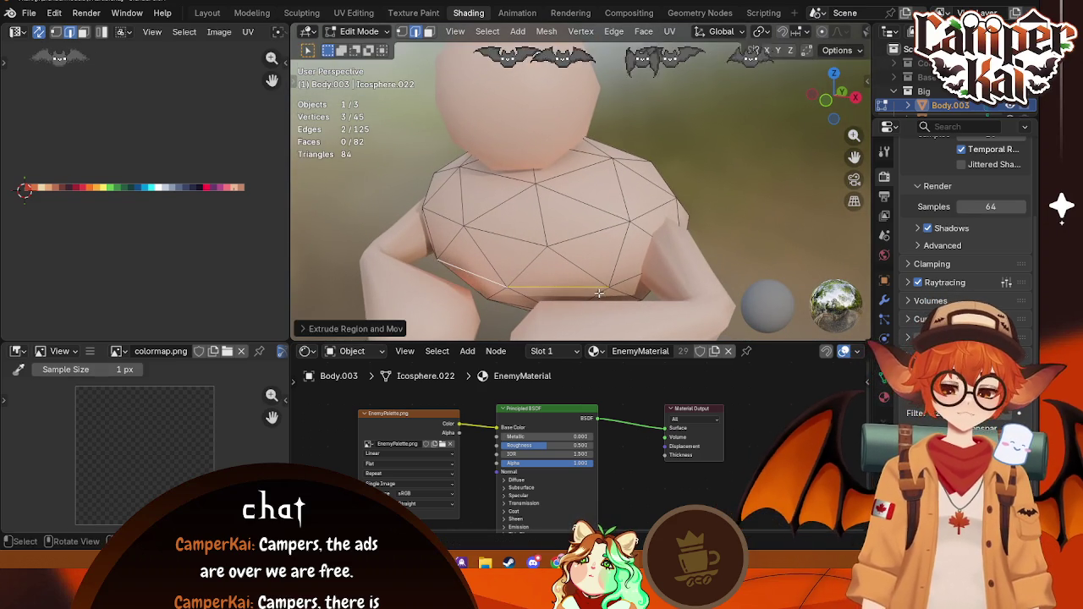
key("ctrl+z")
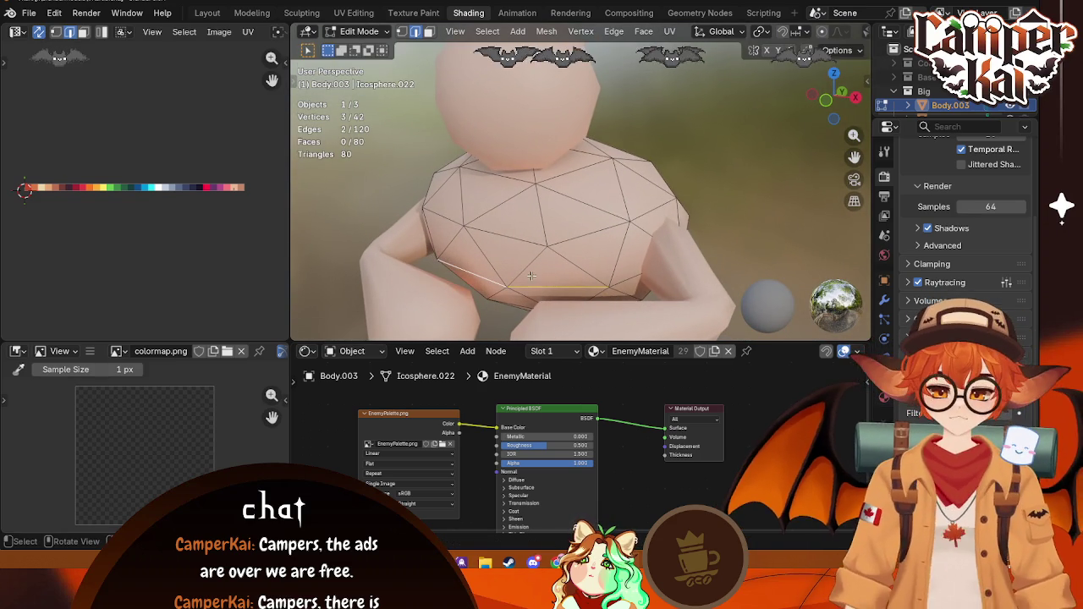
middle_click_drag(532, 276, 520, 237)
key("shift+e")
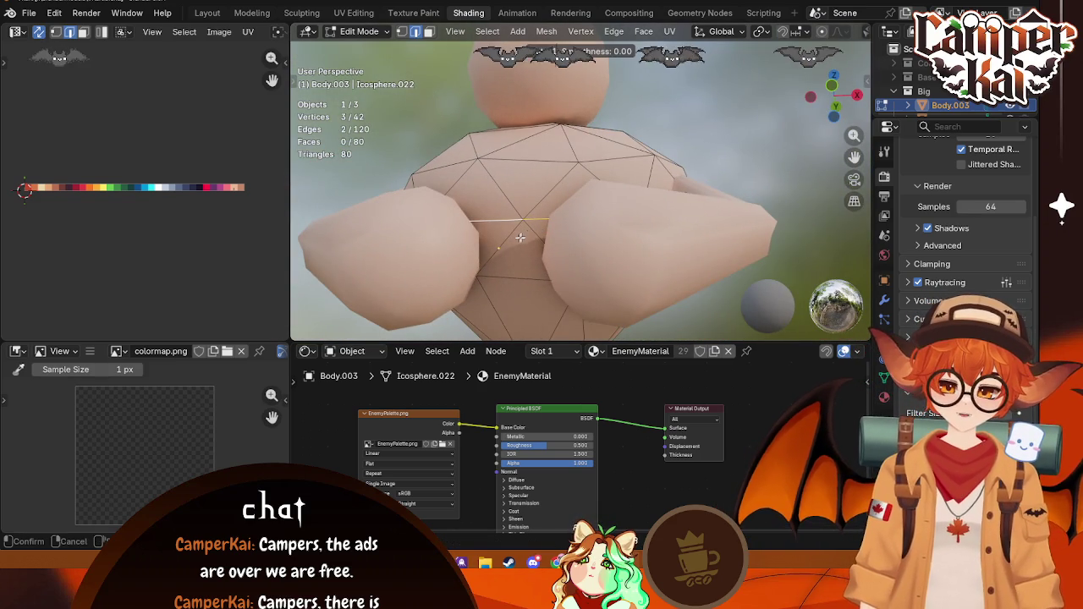
key("Escape")
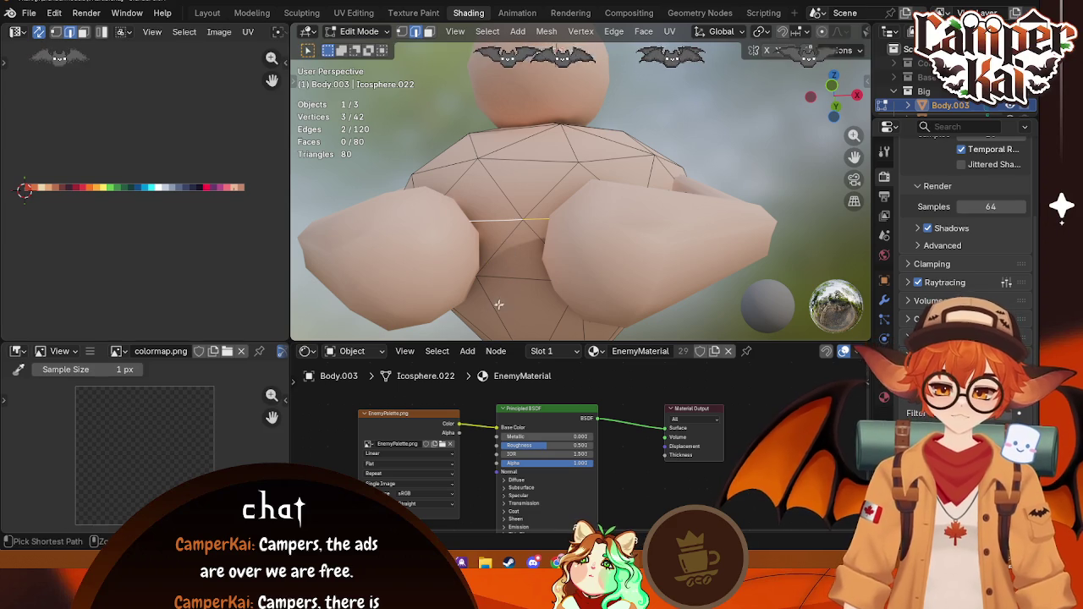
middle_click_drag(527, 253, 524, 283)
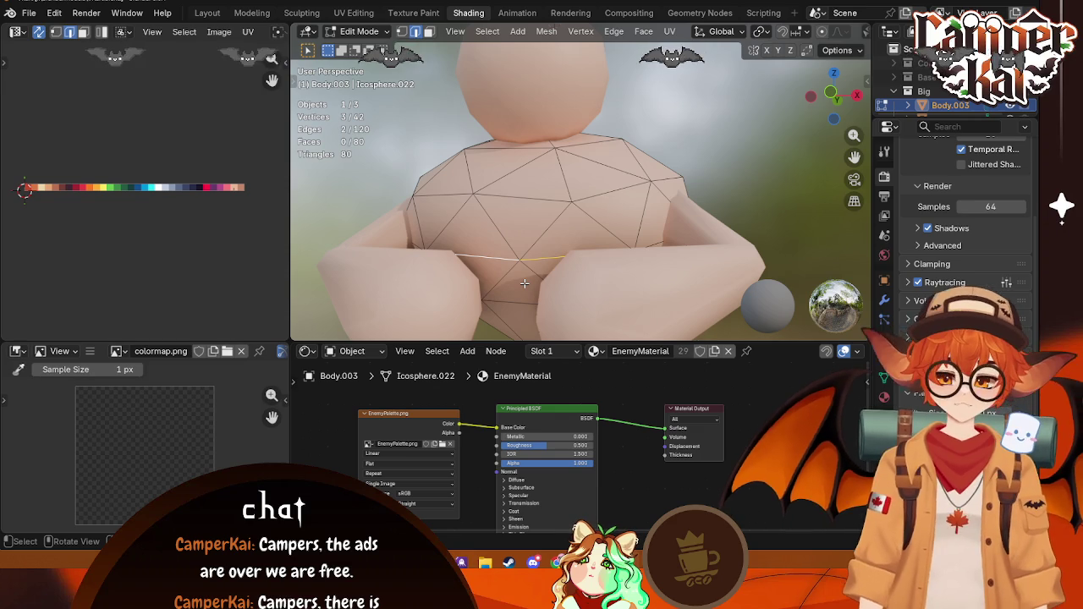
mouse_move(791, 158)
middle_mouse_down()
mouse_move(578, 186)
mouse_move(750, 128)
middle_mouse_up()
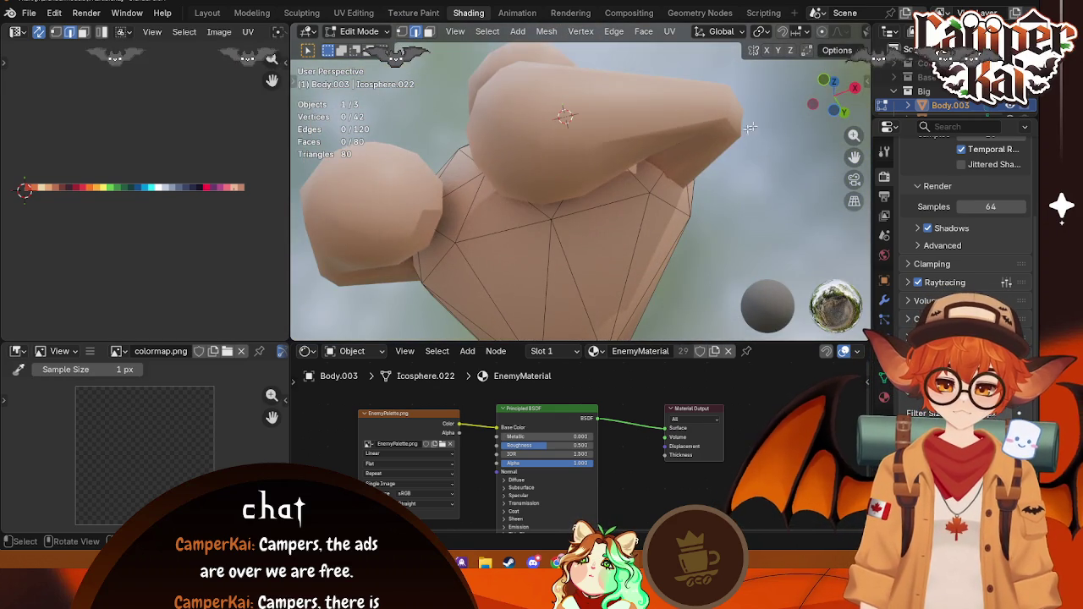
scroll(939, 93, "down", 3)
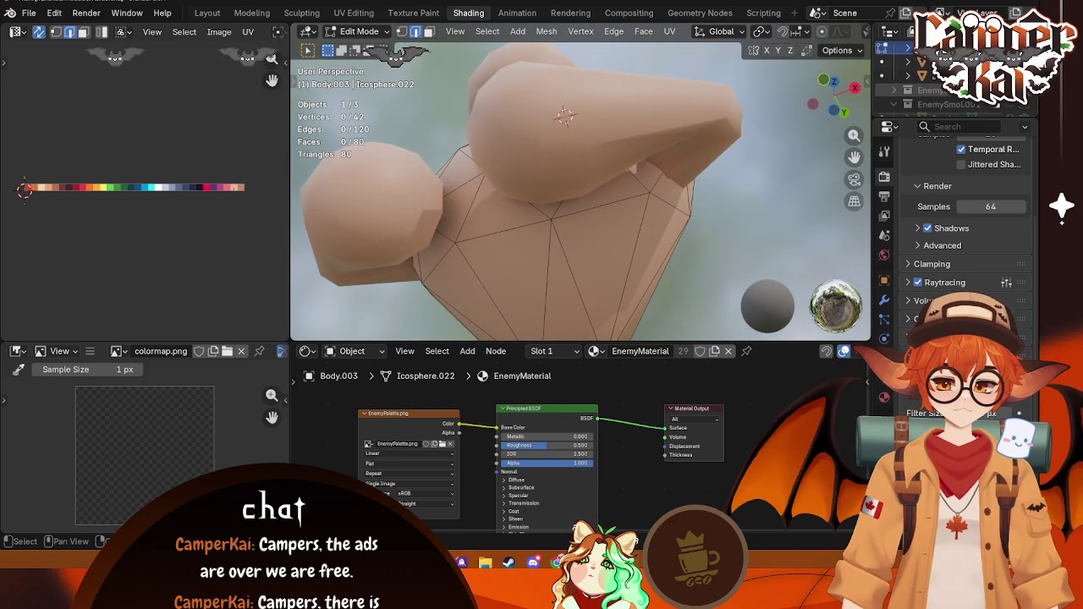
Step: Isolate the Body.003 torso in local view and start selecting its lower faces in face mode
key("KP_Divide")
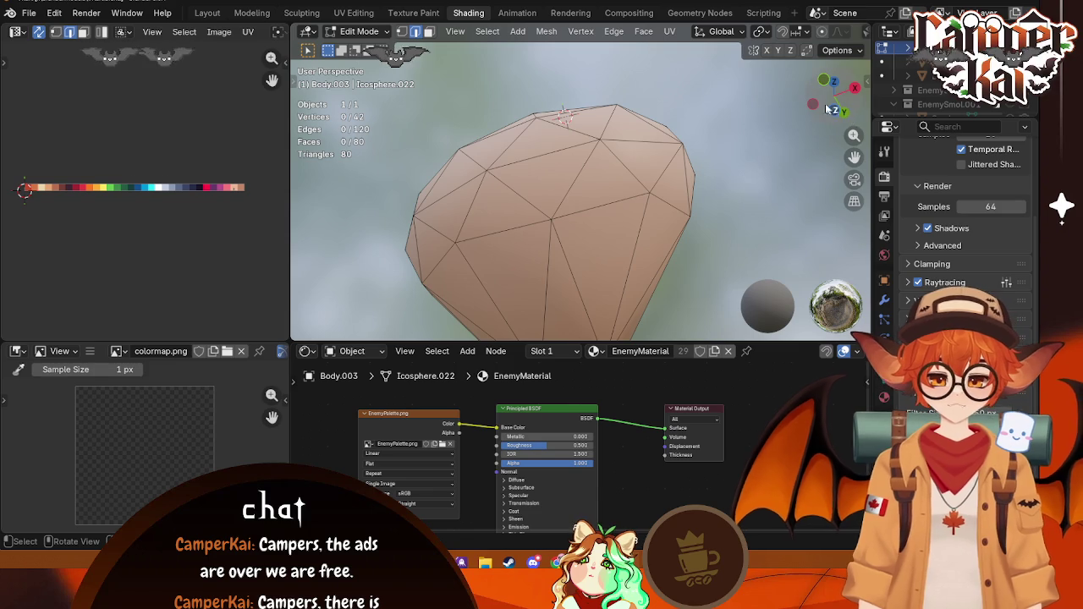
left_click_drag(826, 109, 854, 63)
key("KP_1")
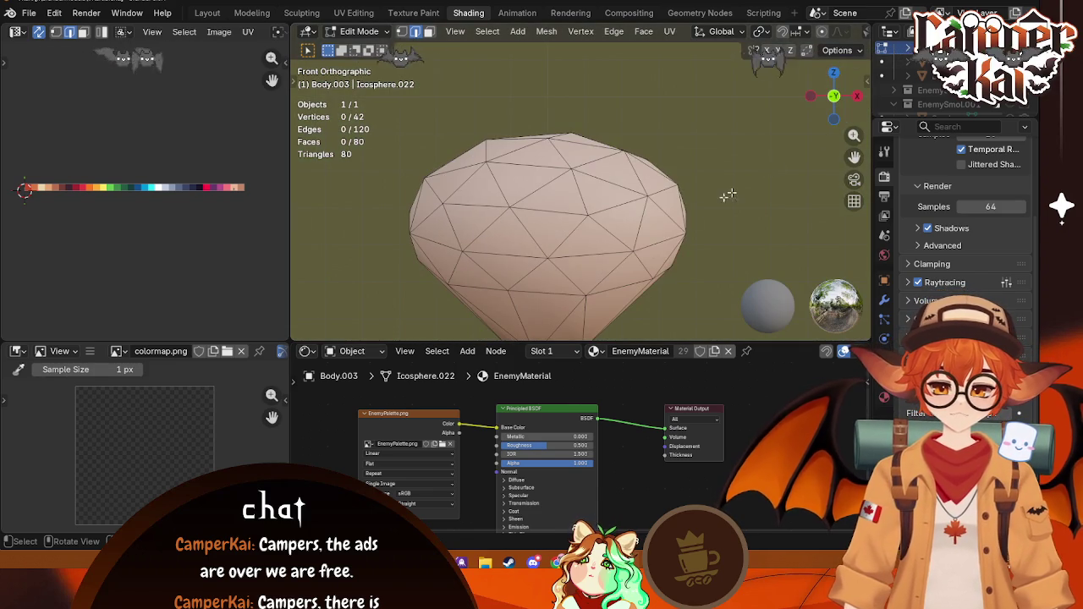
mouse_move(679, 241)
middle_mouse_down()
mouse_move(594, 261)
mouse_move(568, 278)
middle_mouse_up()
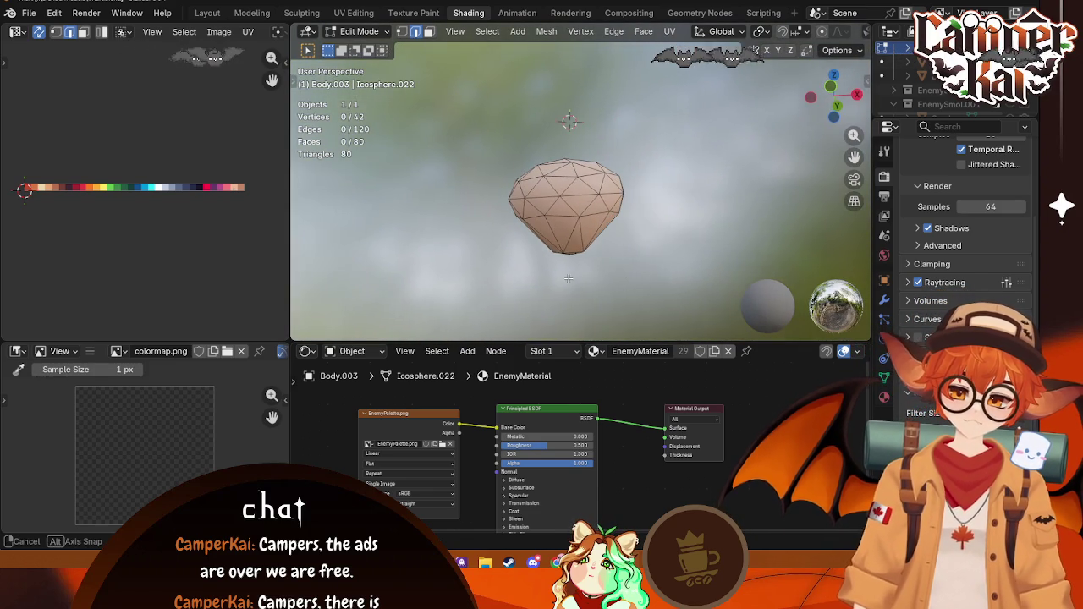
left_click_drag(490, 295, 490, 296)
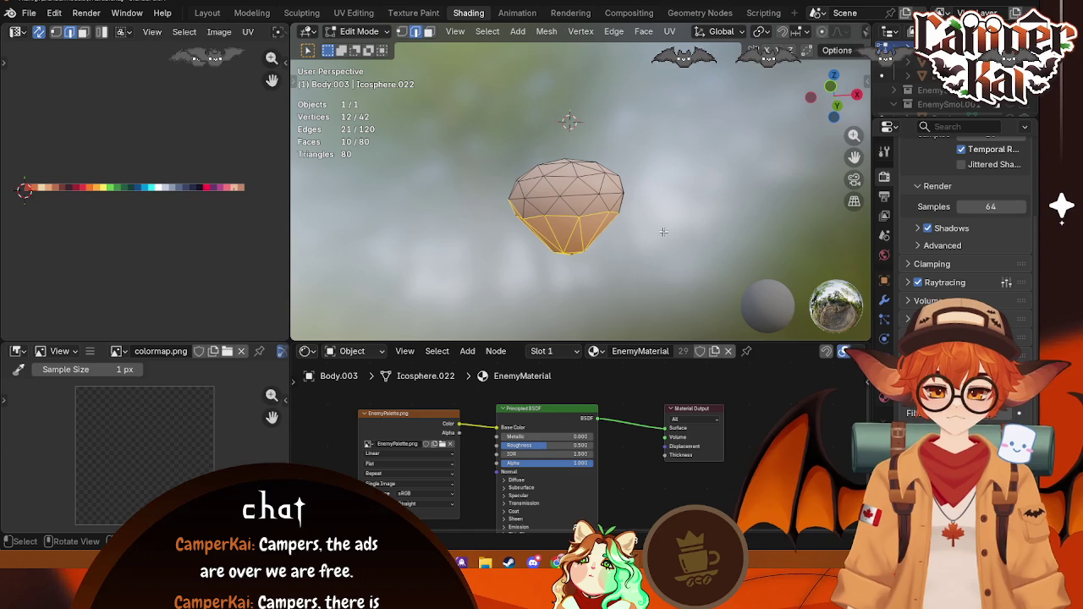
scroll(545, 244, "up", 2)
left_click(429, 34)
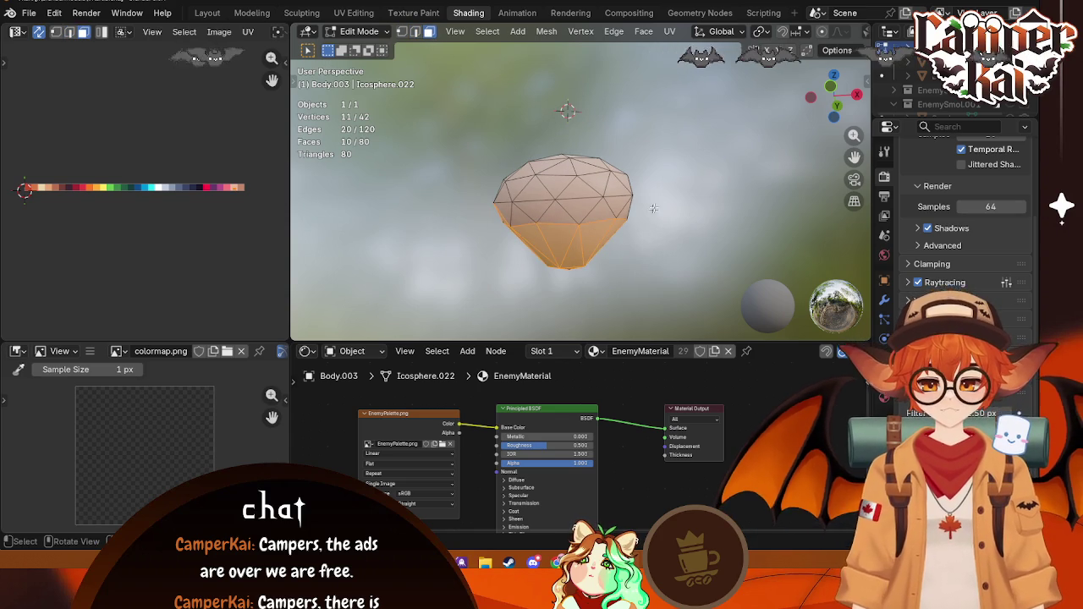
key("ctrl+KP_Add")
Step: In the Layout workspace, box-select the torso's lower half of faces plus one extra face
key("s")
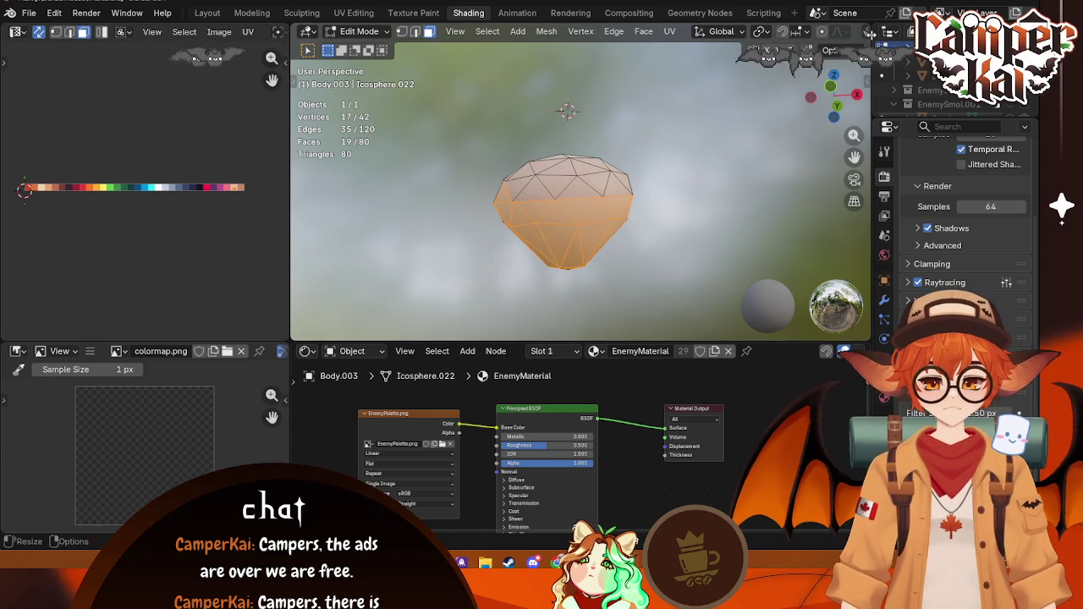
left_click(207, 13)
scroll(461, 195, "up", 2)
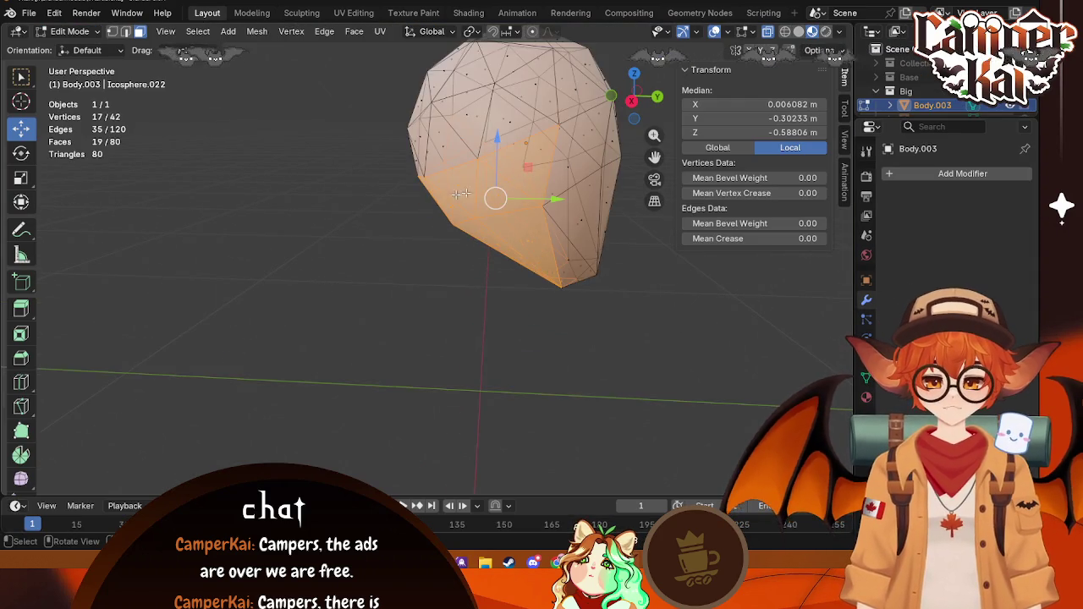
middle_click_drag(461, 195, 404, 274)
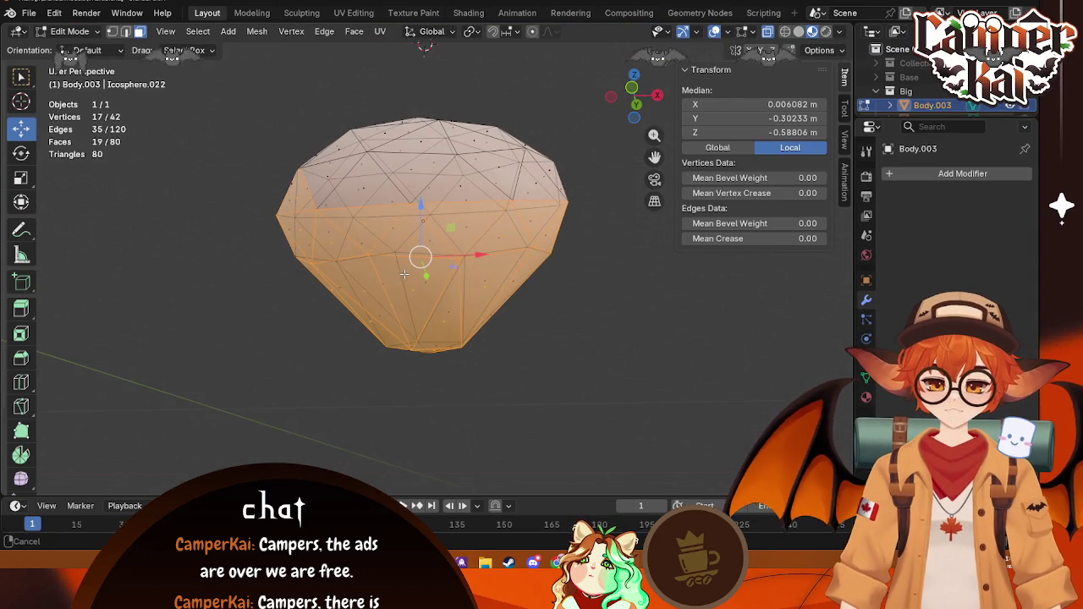
key("alt+a")
left_click_drag(580, 221, 350, 356)
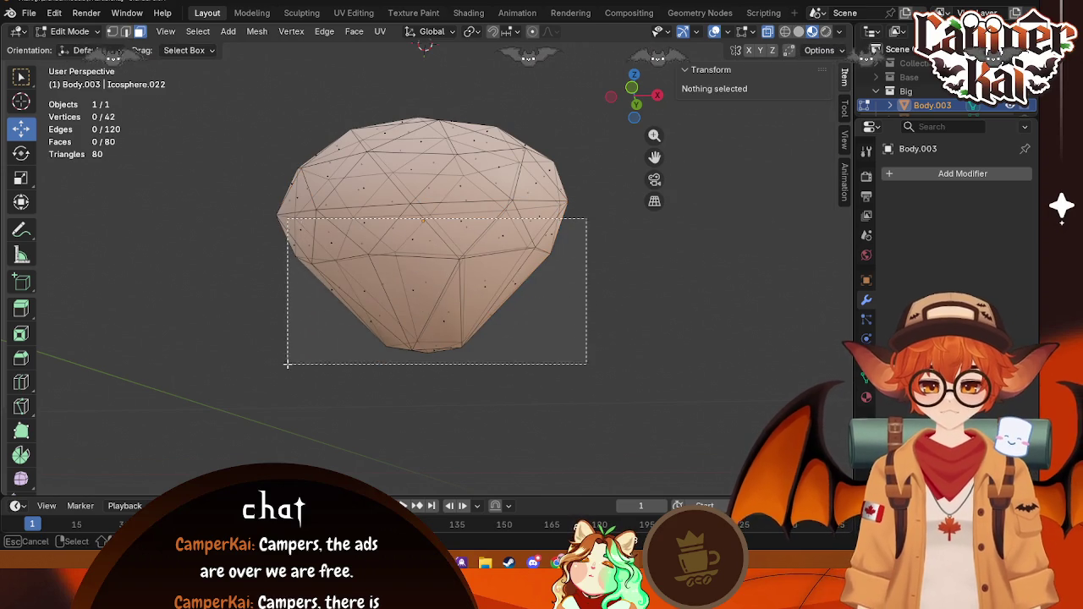
mouse_move(350, 356)
middle_mouse_down()
mouse_move(511, 158)
mouse_move(495, 254)
mouse_move(465, 248)
mouse_move(523, 221)
middle_mouse_up()
left_click(511, 158, "shift")
scroll(474, 254, "down", 2)
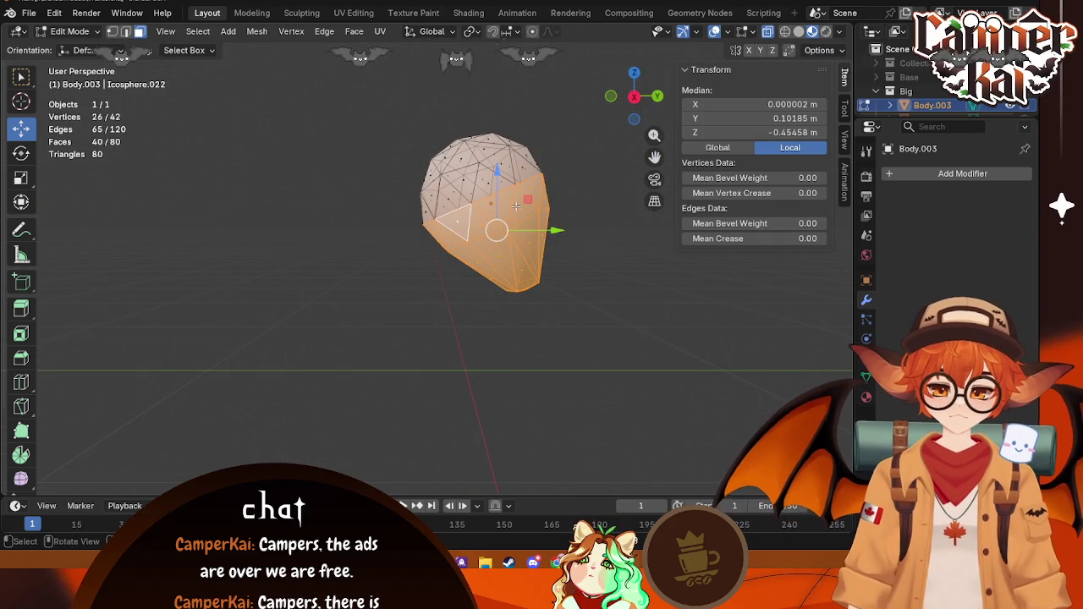
Step: Extrude the lower faces, scale them to 0.836 then 1.054, and shift them along Y and Z
key("e")
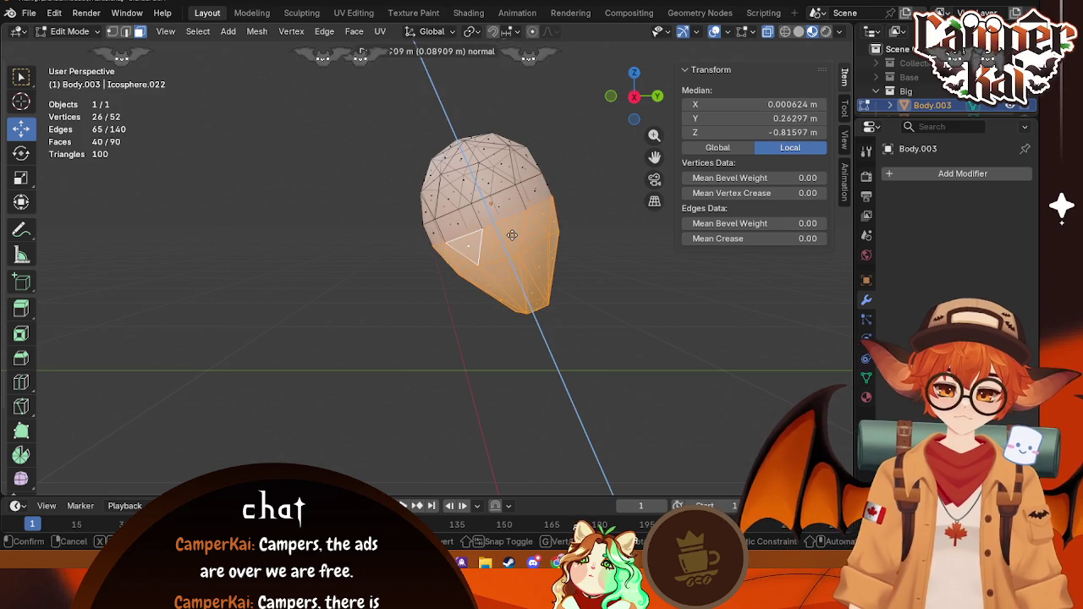
left_click(508, 230)
key("s")
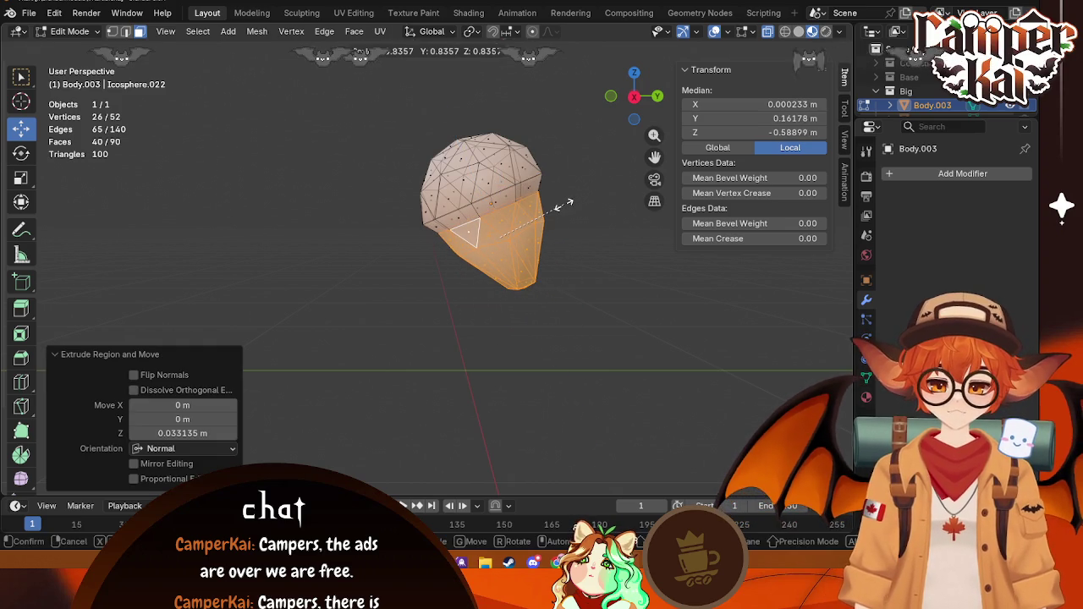
left_click(562, 205)
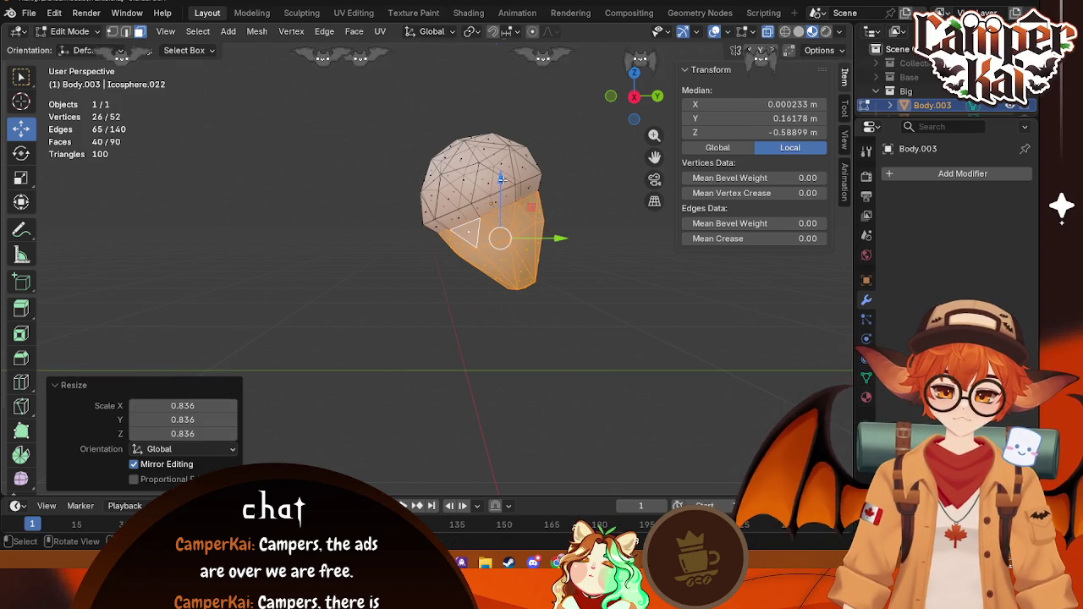
left_click_drag(500, 179, 504, 174)
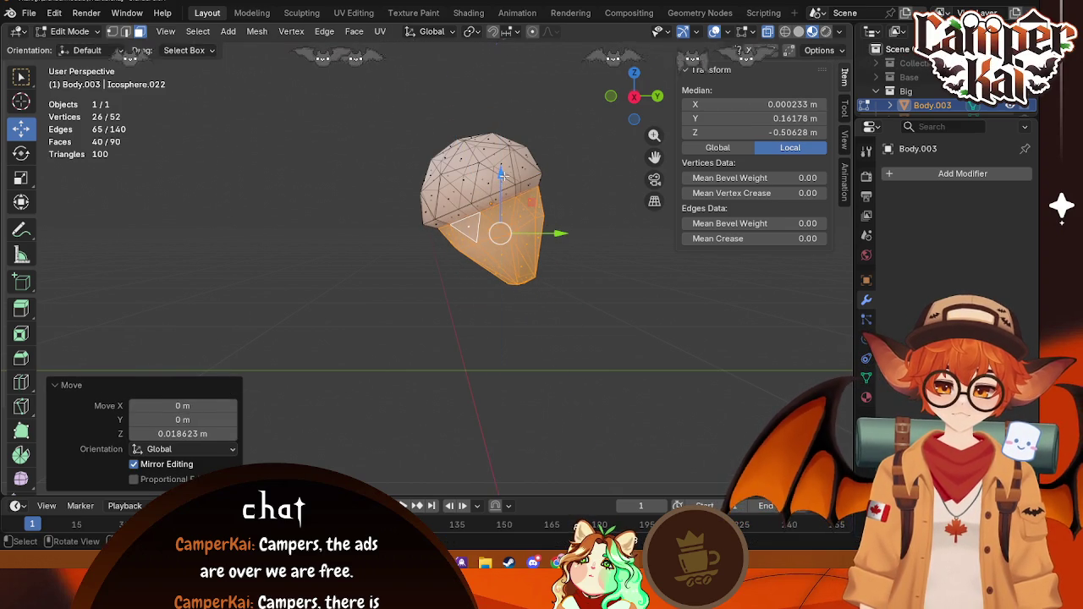
key("s")
left_click(567, 202)
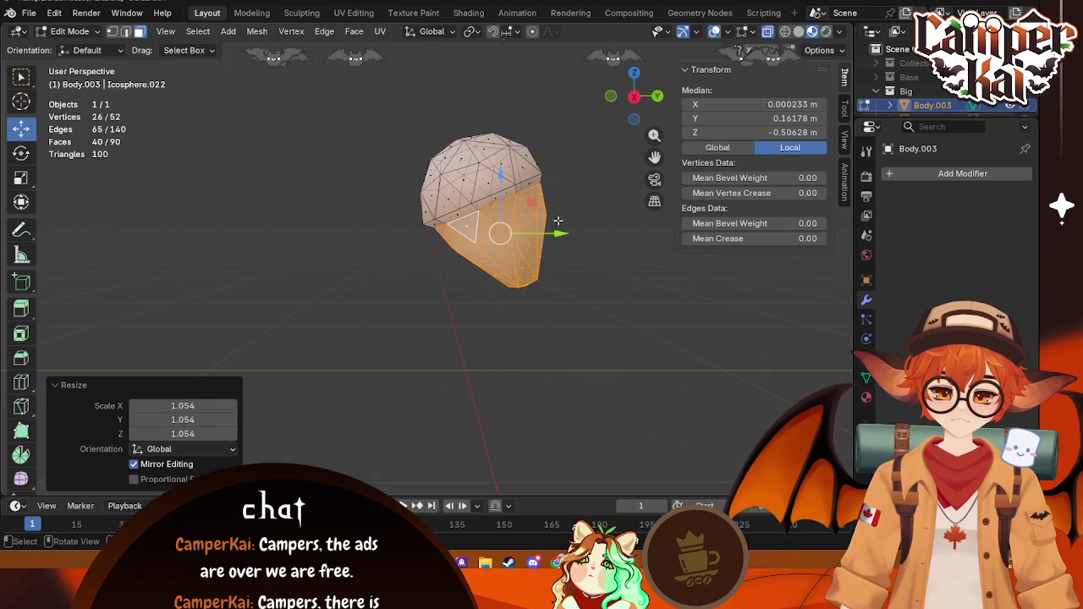
left_click_drag(559, 234, 558, 228)
key("z")
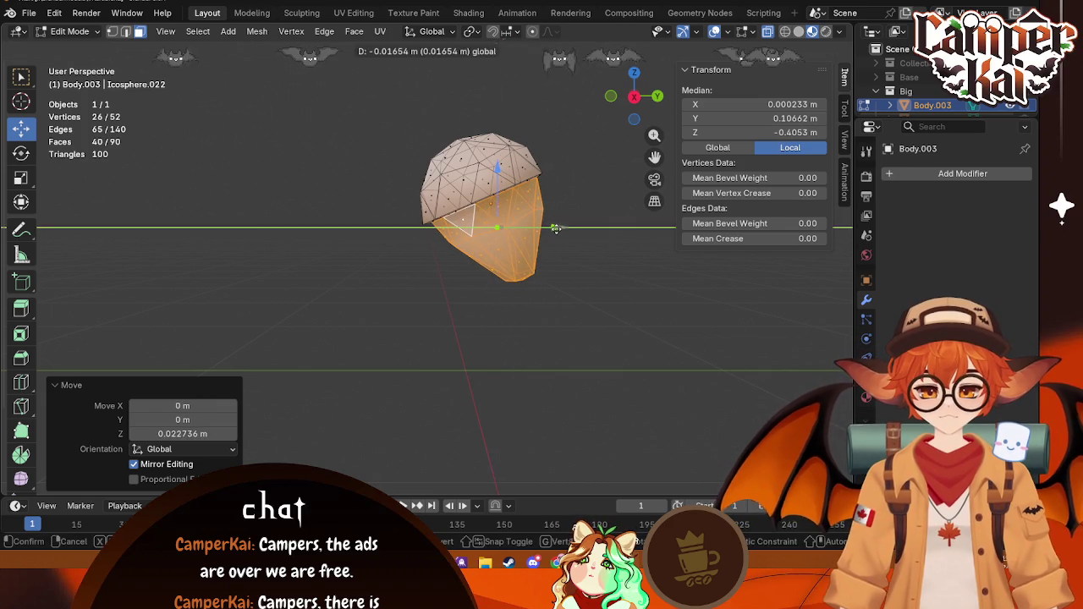
left_click_drag(500, 169, 501, 176)
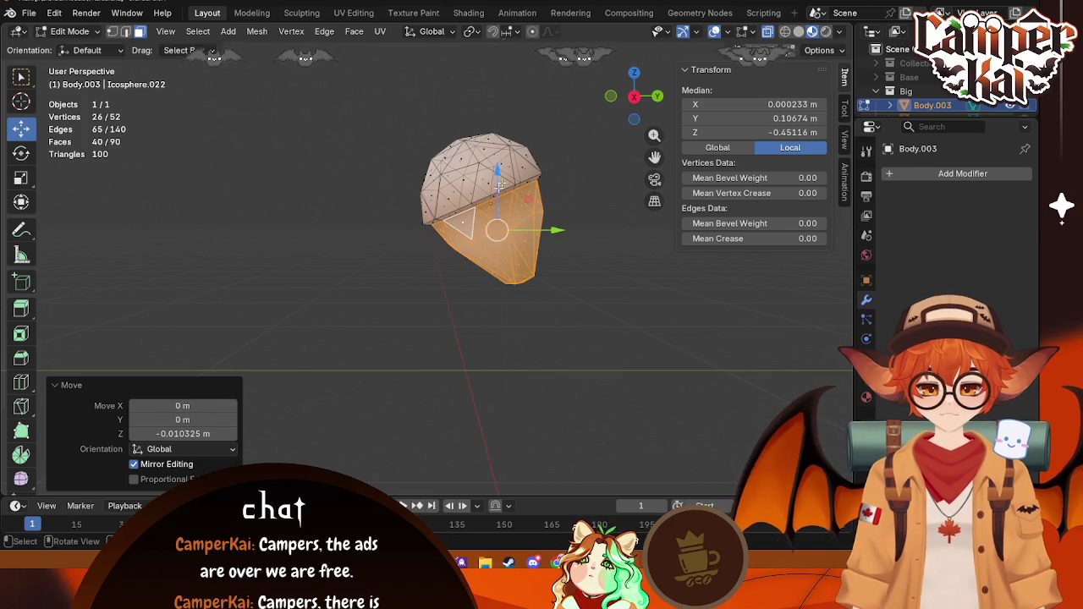
Step: Reselect the lower torso with L, nudge it slightly along Y, and clear the selection
middle_click_drag(554, 232, 561, 242)
left_click(556, 249)
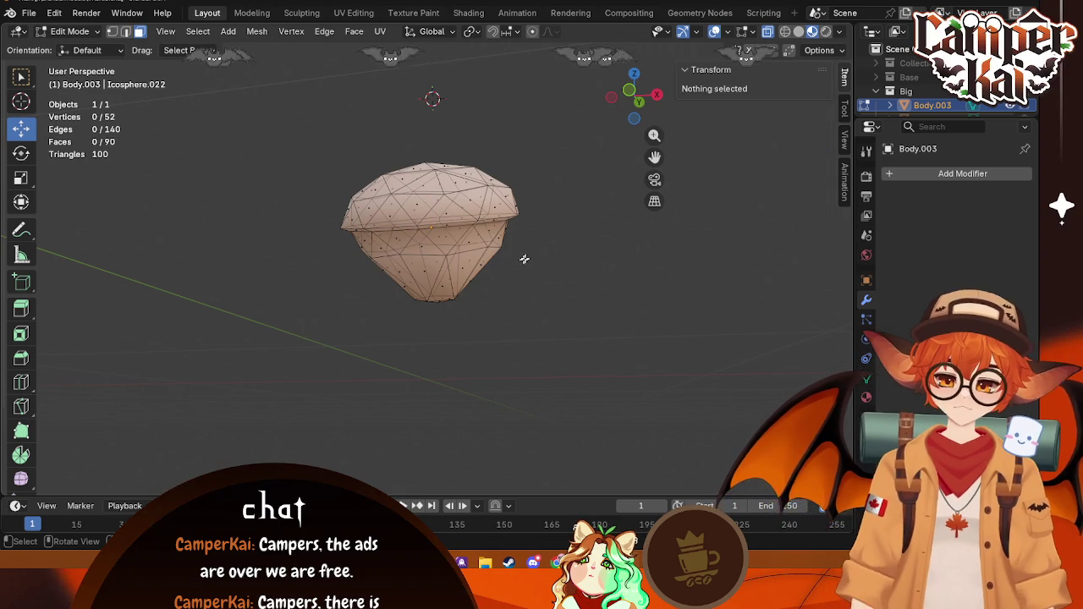
key("l")
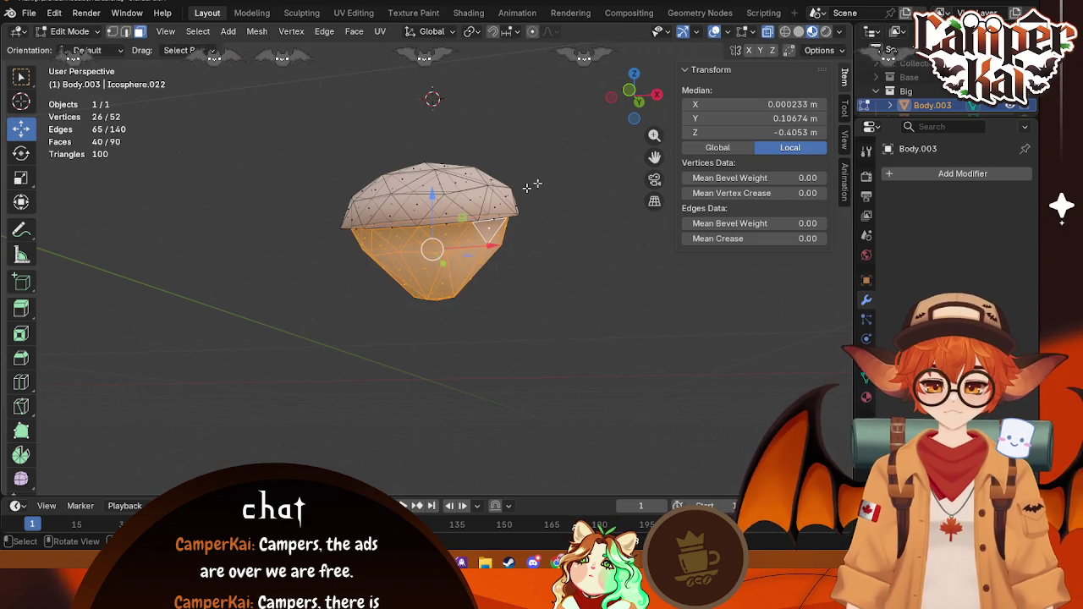
left_click_drag(463, 218, 431, 208)
key("alt+a")
mouse_move(431, 211)
middle_mouse_down()
mouse_move(406, 314)
mouse_move(387, 329)
mouse_move(406, 317)
mouse_move(519, 305)
mouse_move(449, 304)
mouse_move(409, 327)
mouse_move(456, 298)
mouse_move(517, 285)
mouse_move(520, 266)
middle_mouse_up()
Step: Box-select the torso's bottom faces, extrude them and scale them into a narrower ring
left_click_drag(524, 258, 434, 319)
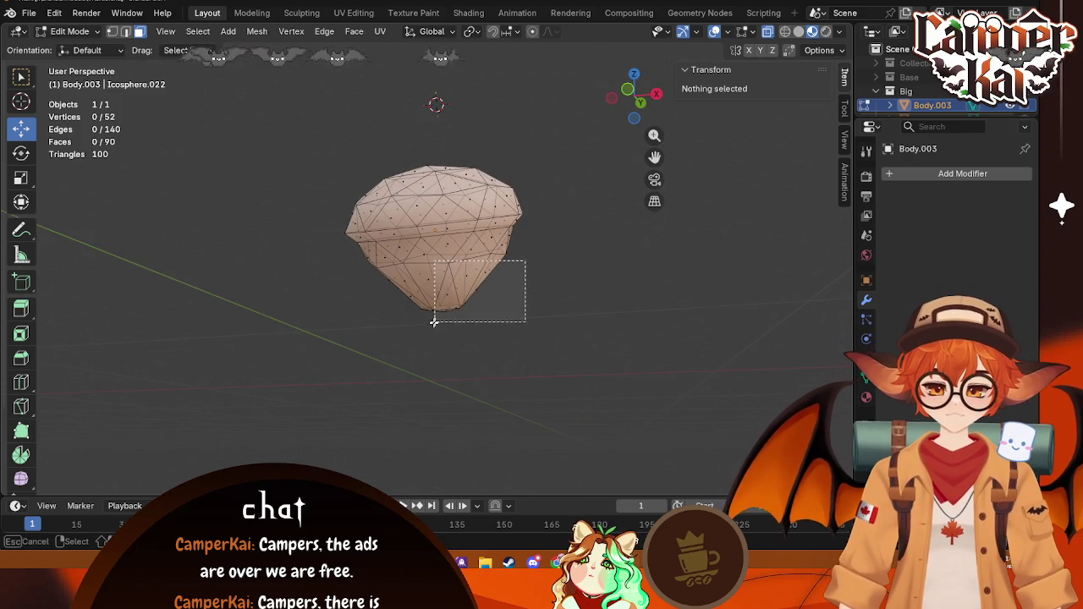
mouse_move(662, 105)
middle_mouse_down()
mouse_move(542, 330)
mouse_move(508, 350)
middle_mouse_up()
key("alt+a")
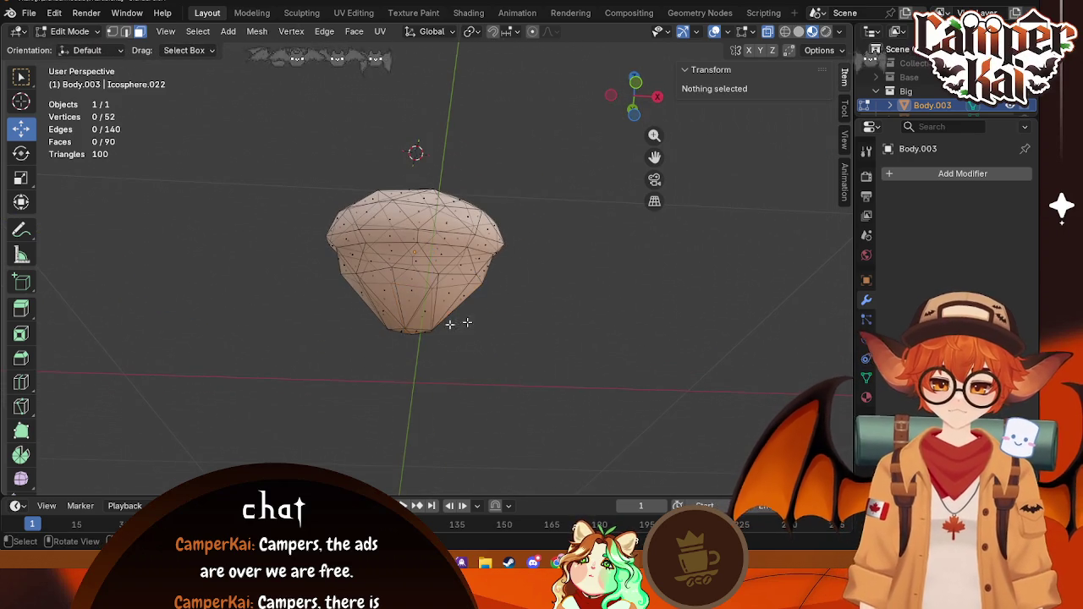
mouse_move(449, 319)
middle_mouse_down()
mouse_move(471, 319)
mouse_move(491, 283)
middle_mouse_up()
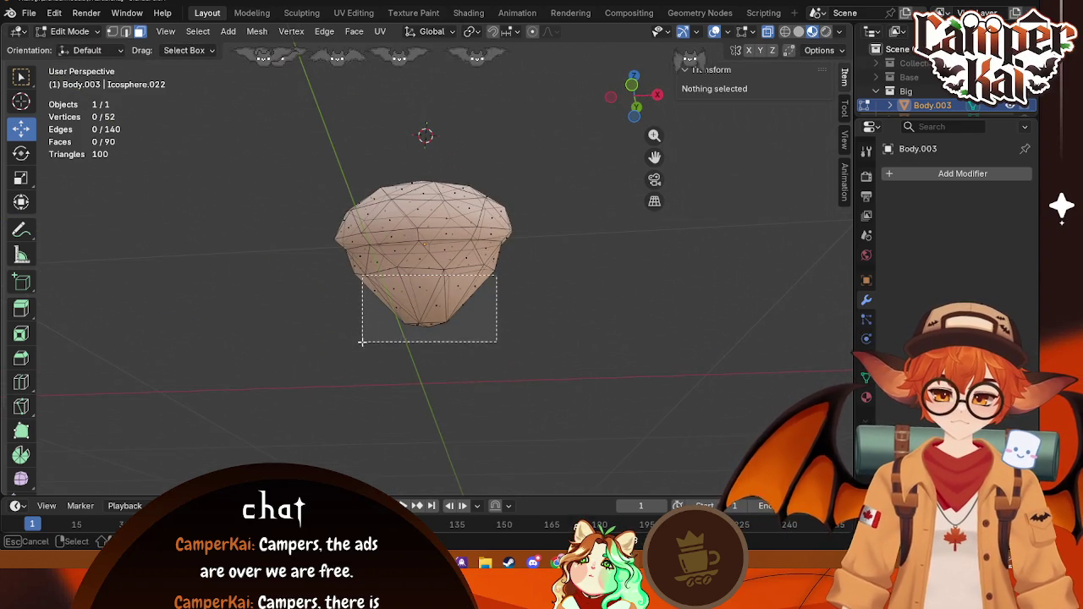
left_click_drag(425, 308, 364, 345)
key("e")
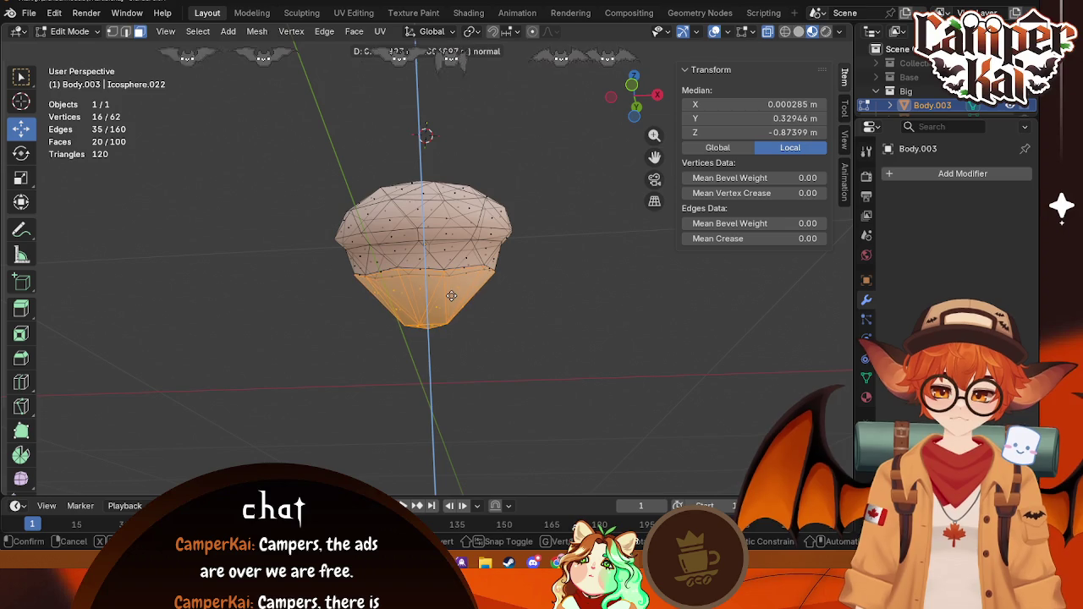
left_click(506, 284)
key("s")
left_click(500, 280)
left_click(580, 276)
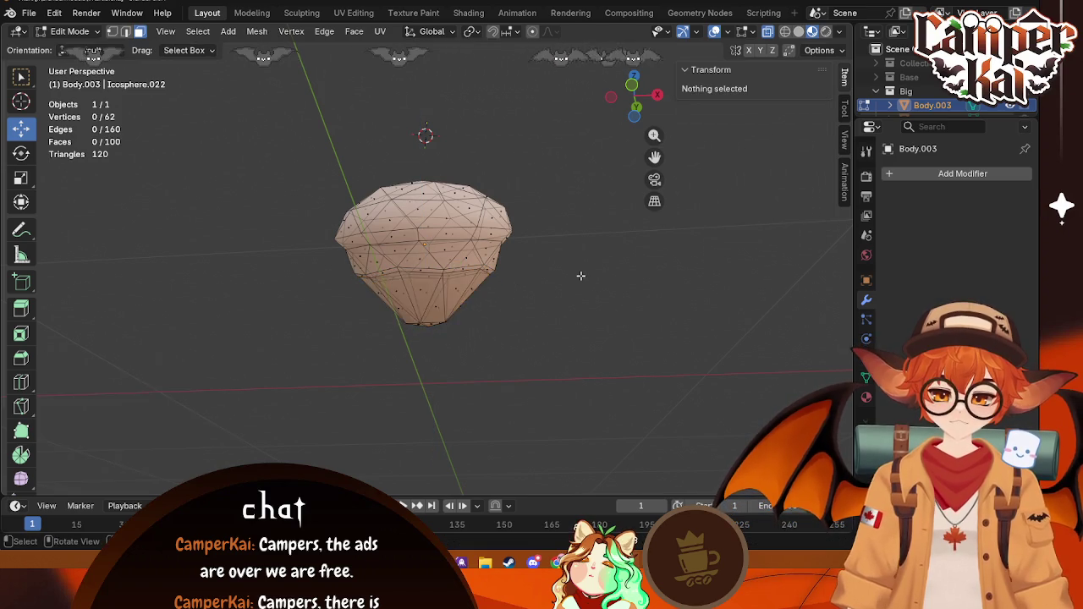
mouse_move(580, 276)
middle_mouse_down()
mouse_move(474, 317)
mouse_move(423, 319)
mouse_move(419, 332)
mouse_move(436, 304)
mouse_move(555, 289)
mouse_move(536, 225)
mouse_move(457, 307)
mouse_move(534, 297)
mouse_move(544, 264)
middle_mouse_up()
Step: Check the torso from the front view, clear the selection and return to Object Mode
key("Tab")
key("Tab")
left_click(618, 100)
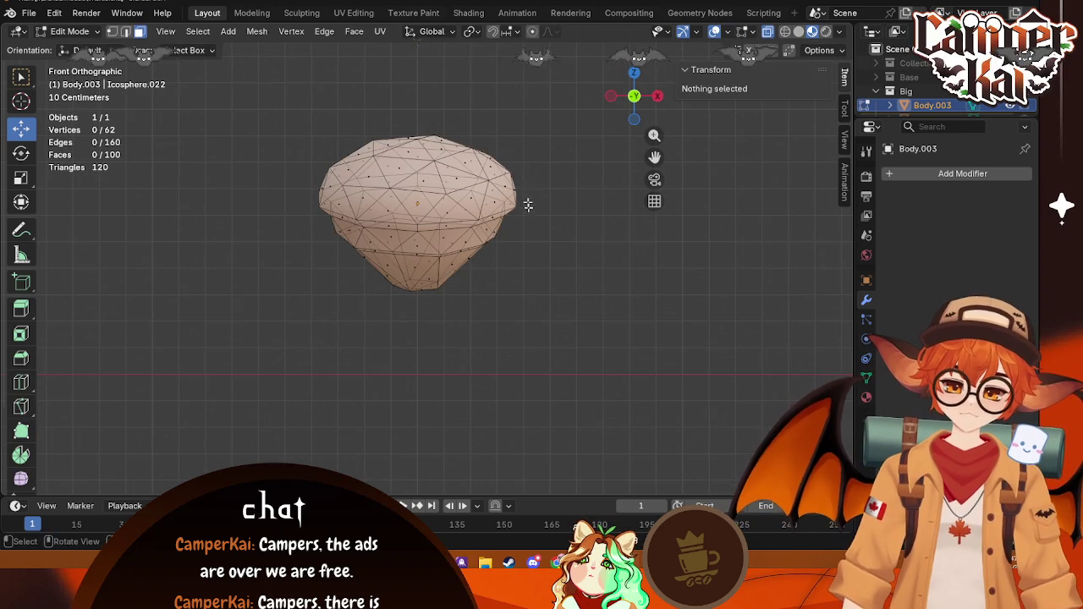
middle_click_drag(527, 205, 503, 151)
mouse_move(566, 160)
left_mouse_down()
mouse_move(429, 334)
mouse_move(437, 344)
left_mouse_up()
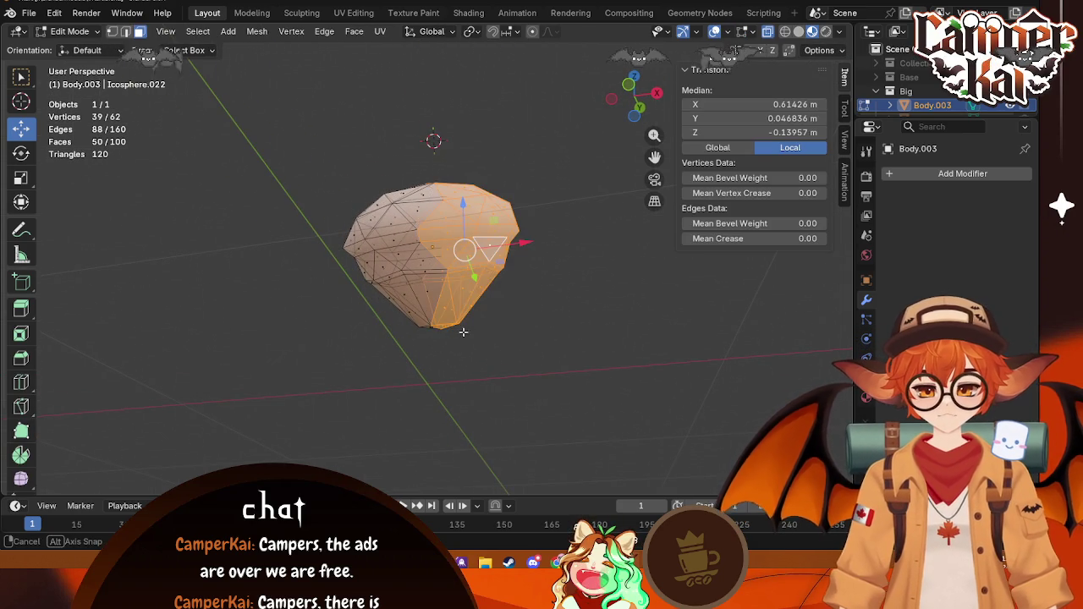
middle_click_drag(457, 352, 483, 363)
key("alt+a")
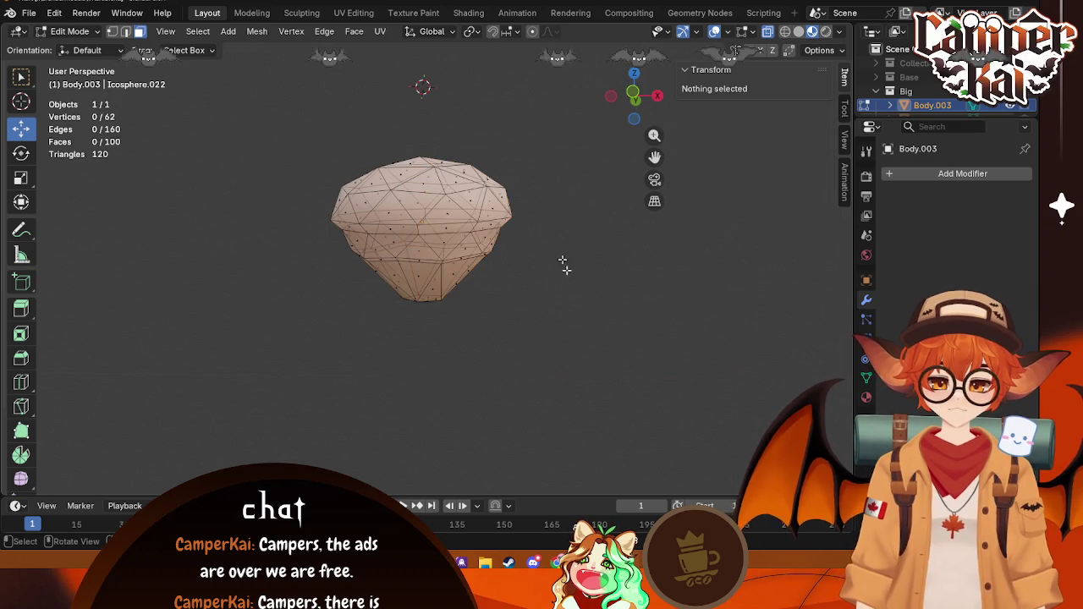
key("Tab")
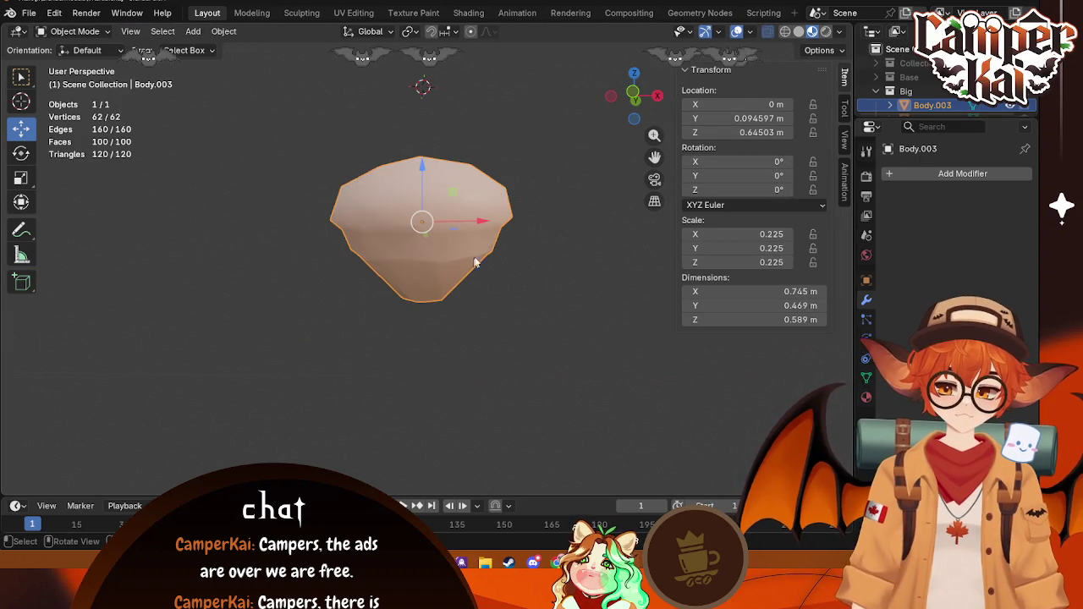
Step: Apply the torso's current rotation from the Object menu
left_click(657, 96)
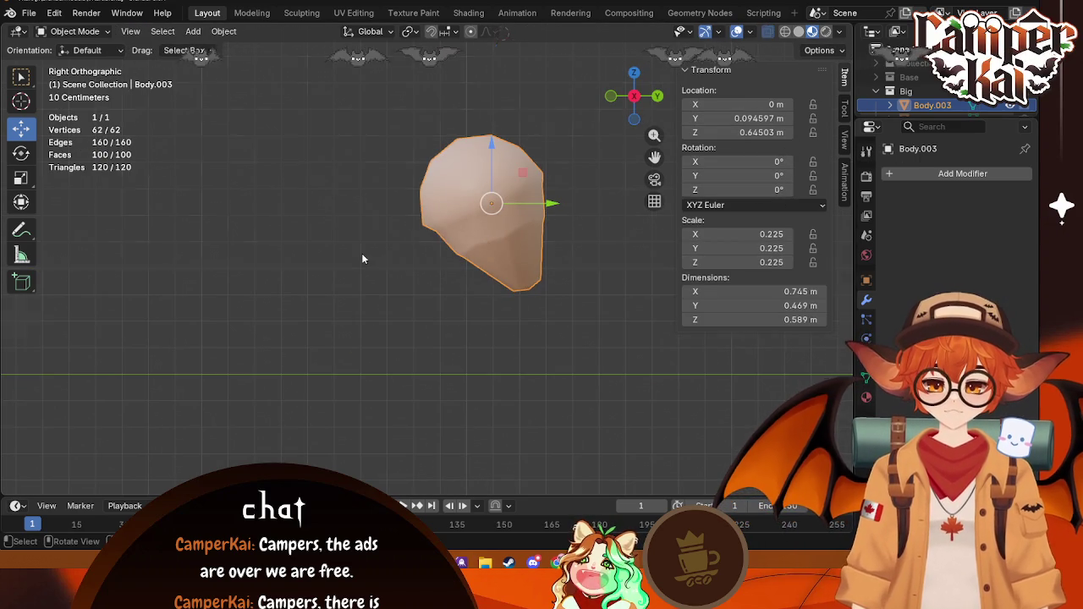
middle_click_drag(361, 259, 464, 234)
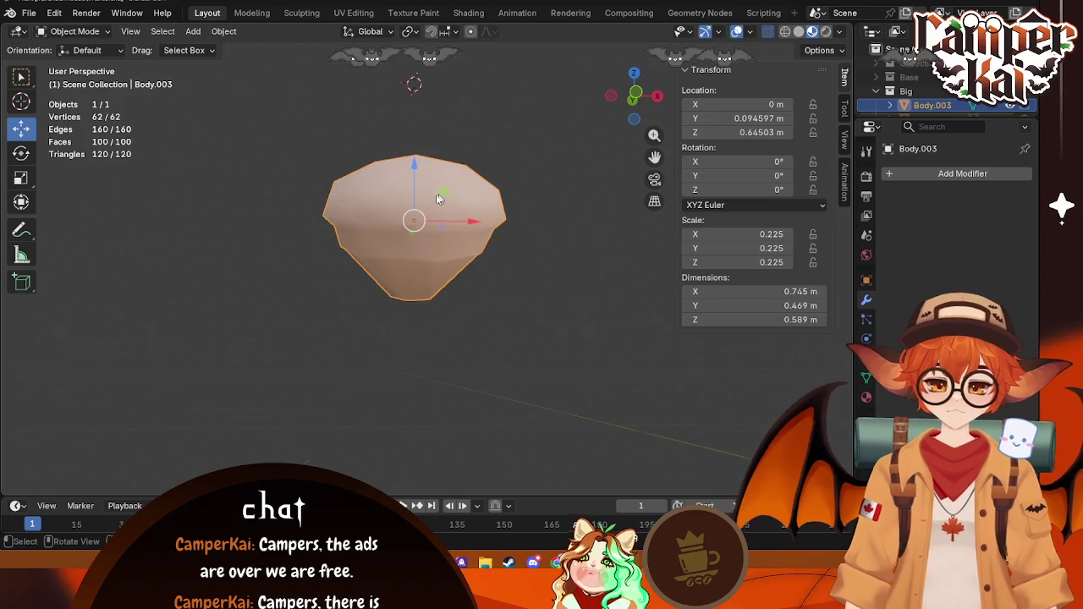
middle_click_drag(438, 198, 435, 184)
right_click(435, 184)
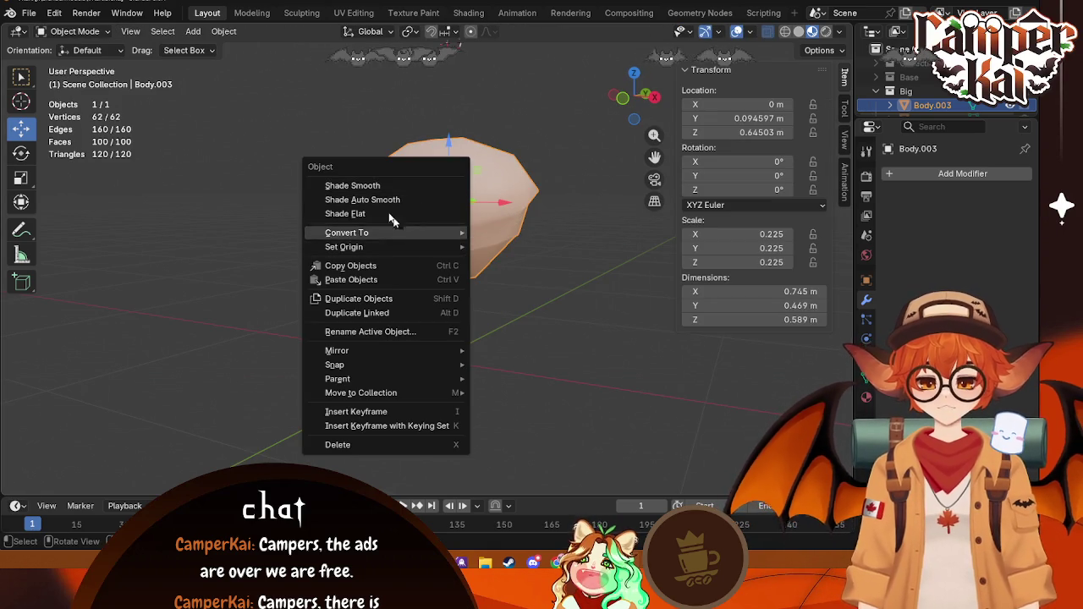
left_click(225, 31)
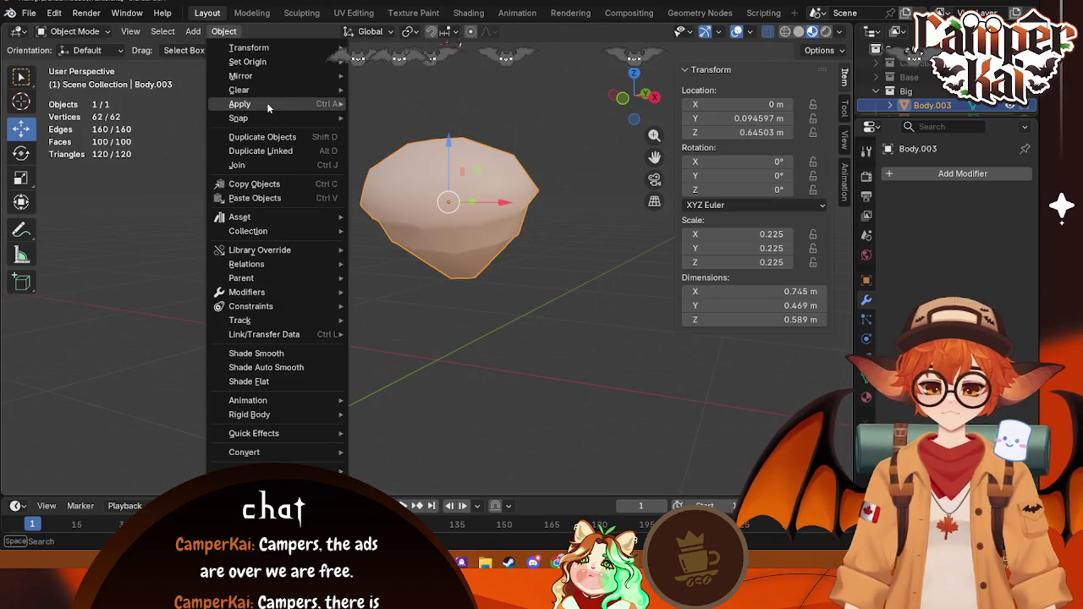
mouse_move(240, 104)
left_click(409, 121)
Step: Tilt the torso -22.7° around X in Right Ortho view, then enter Edit Mode
middle_click_drag(592, 235, 497, 239)
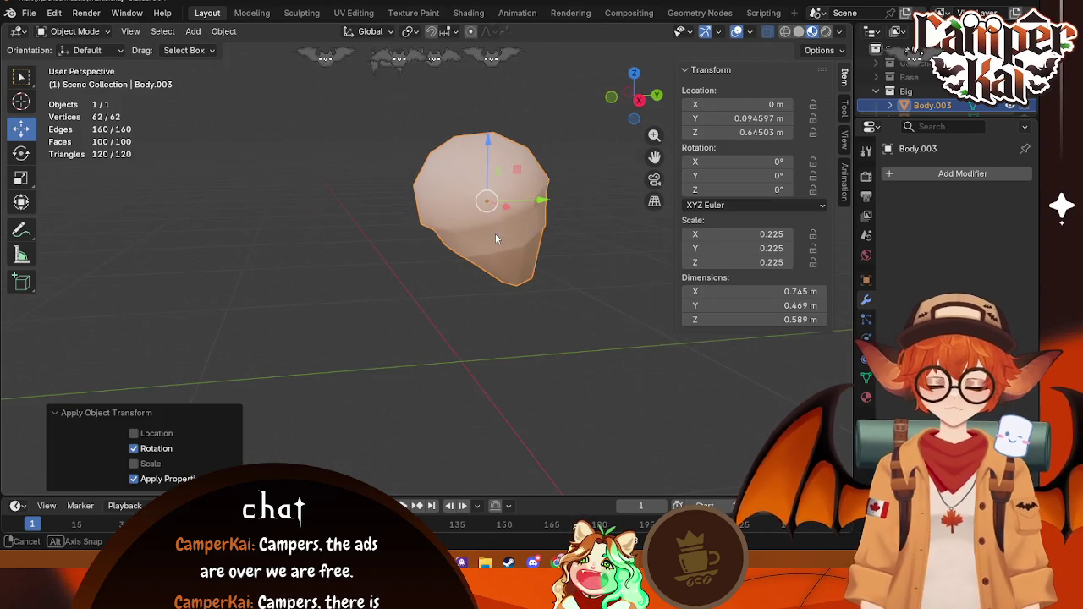
left_click(632, 102)
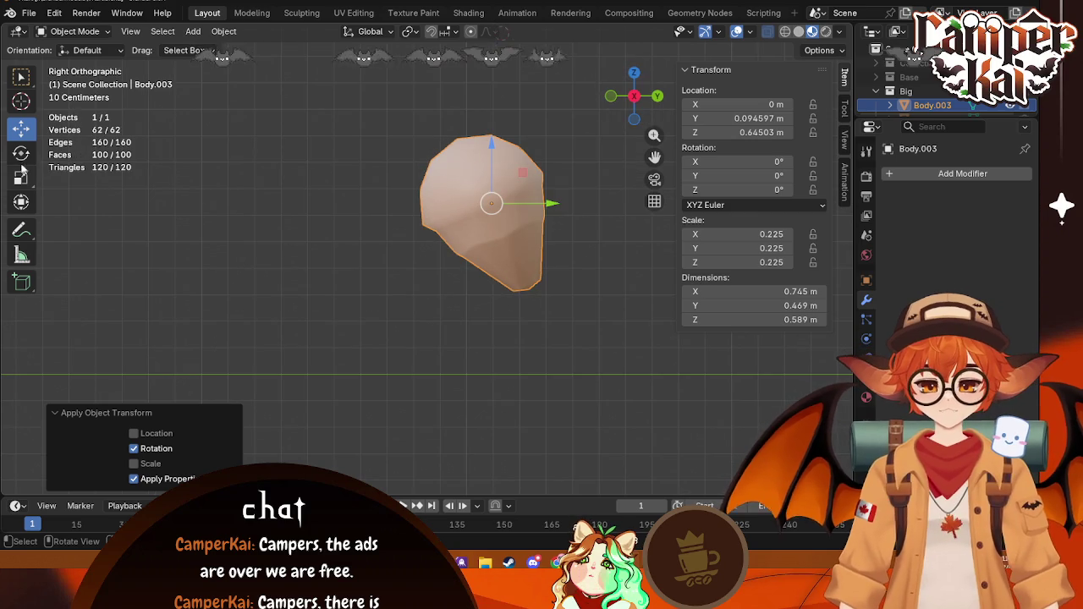
left_click(22, 153)
left_click_drag(529, 174, 551, 196)
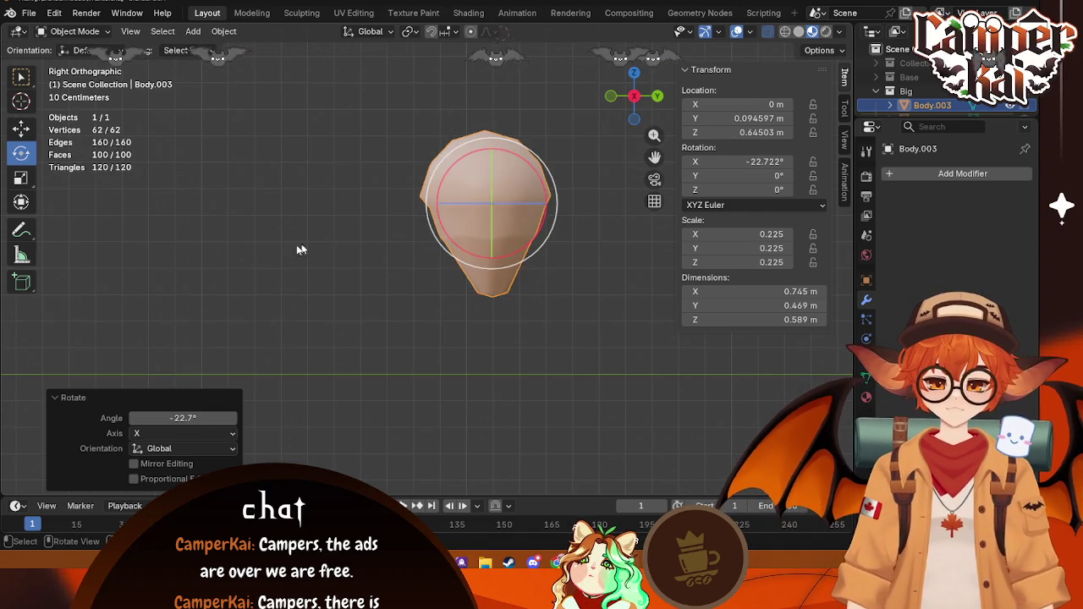
middle_click_drag(552, 196, 495, 264)
key("Tab")
Step: Try extruding the torso's right-side vertices from the front view, then cancel and undo it
scroll(449, 219, "up", 1)
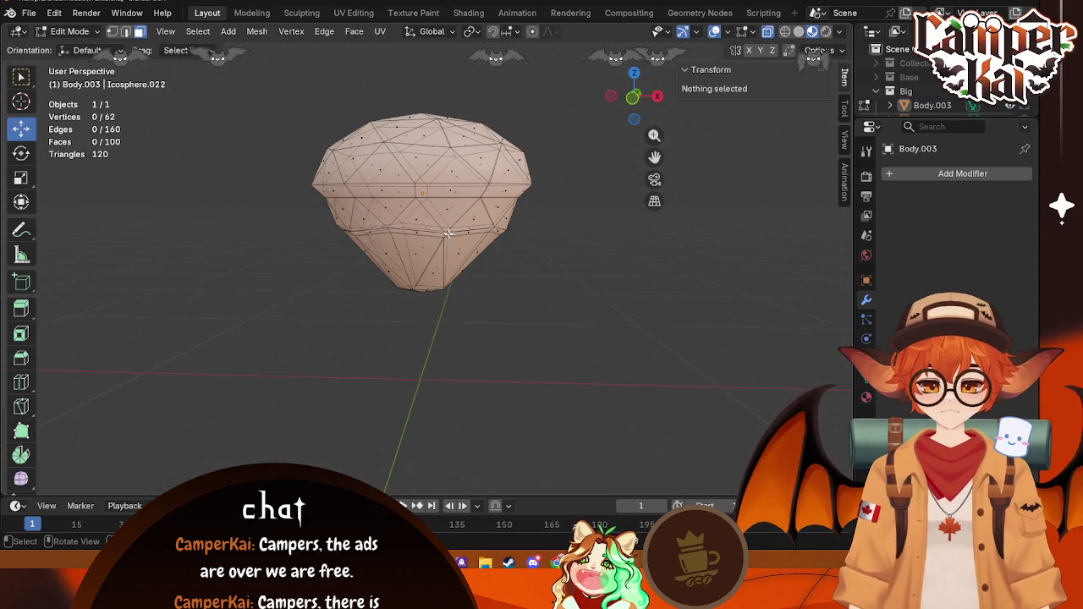
middle_click_drag(343, 286, 565, 369)
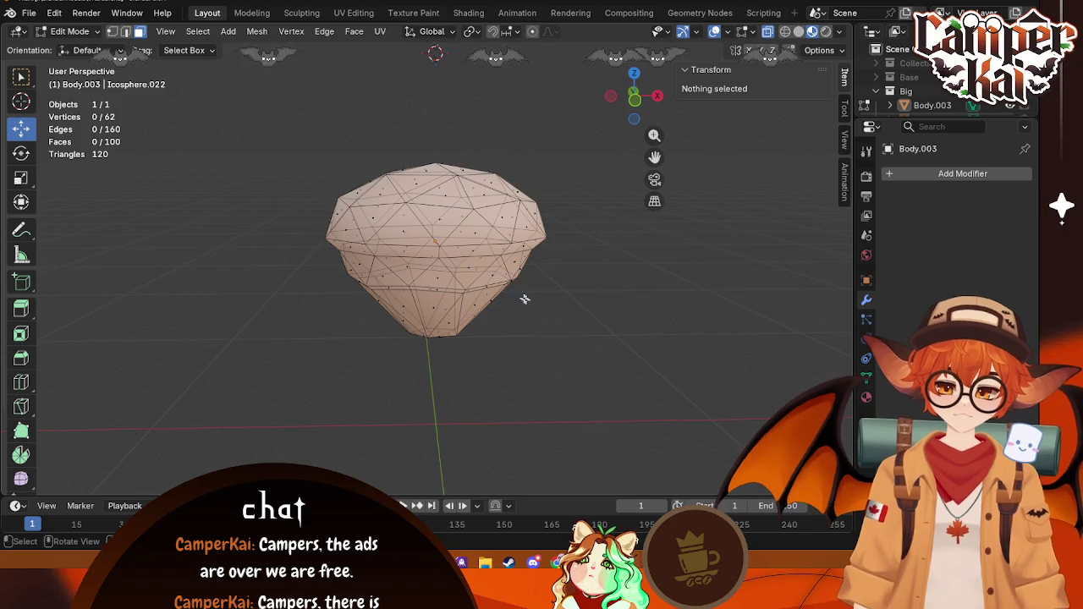
middle_click_drag(522, 297, 581, 231)
left_click(633, 99)
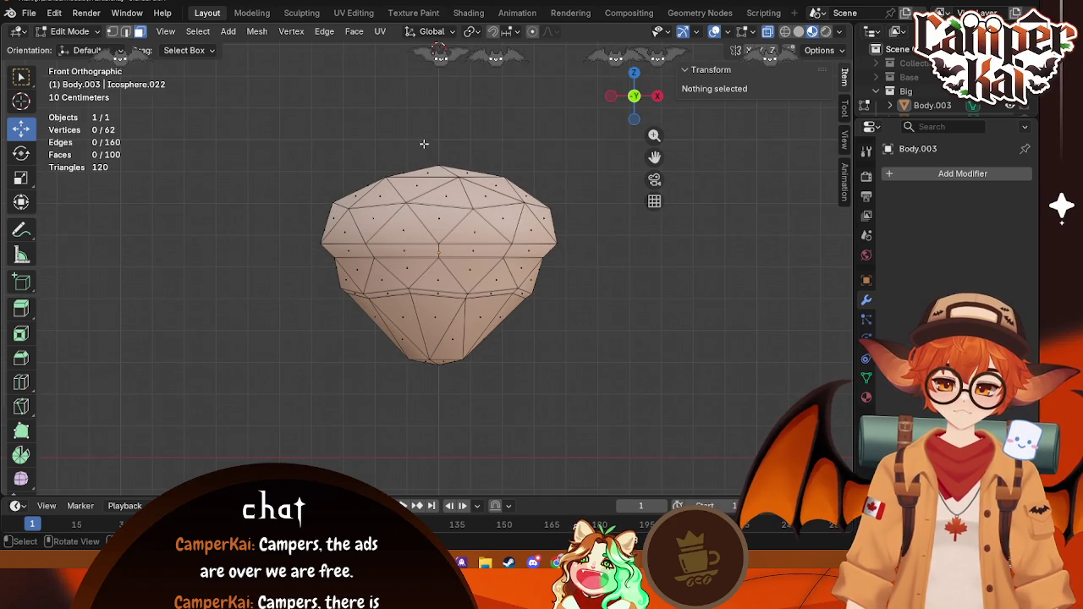
left_click_drag(554, 150, 448, 388)
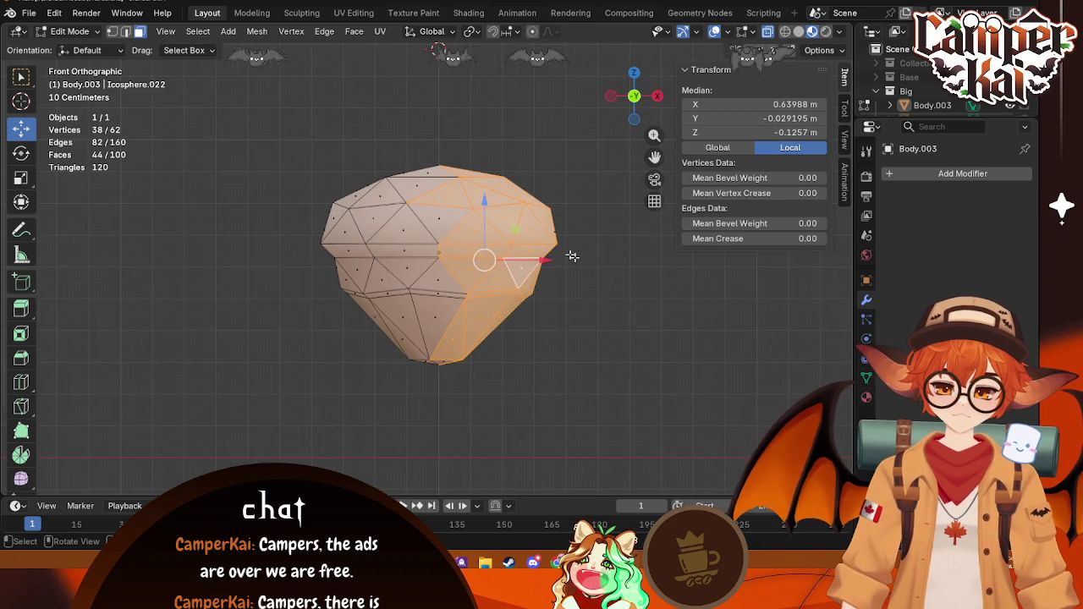
key("alt+a")
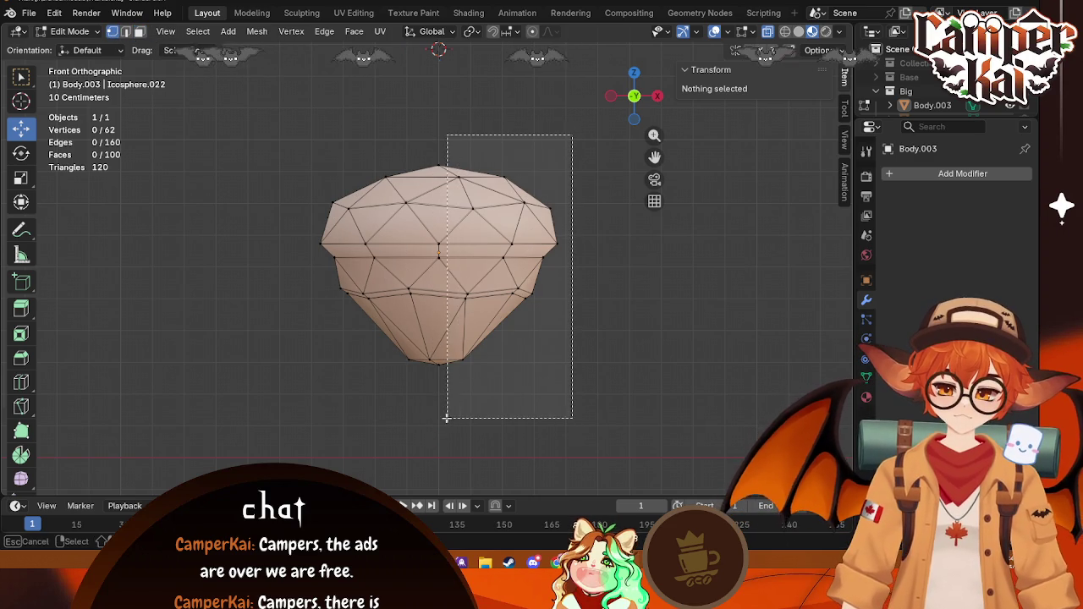
left_click_drag(559, 145, 445, 418)
key("e")
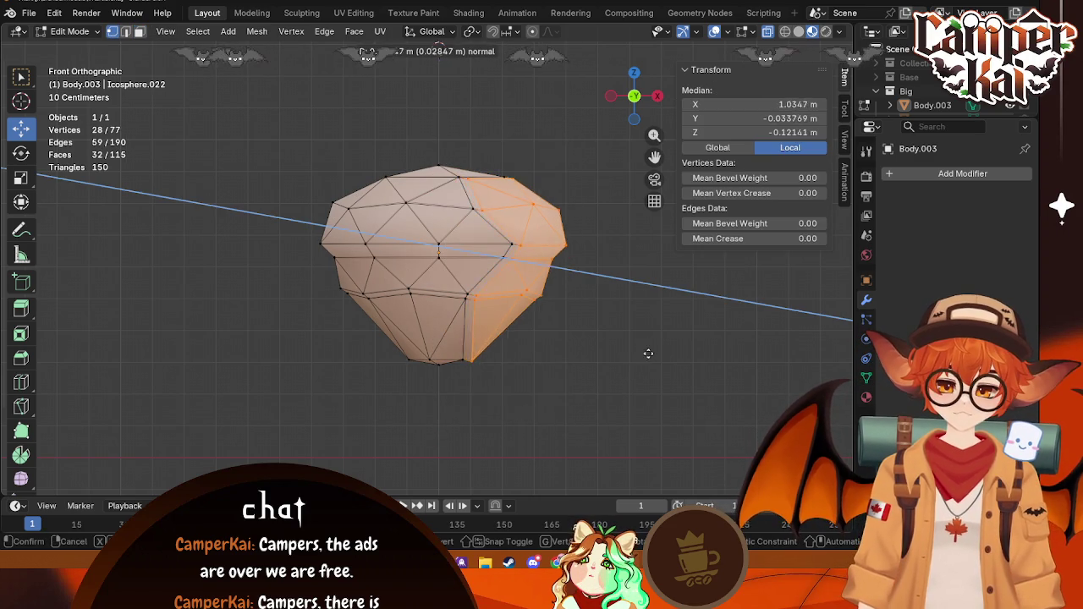
right_click(647, 354)
key("ctrl+z")
key("ctrl+z")
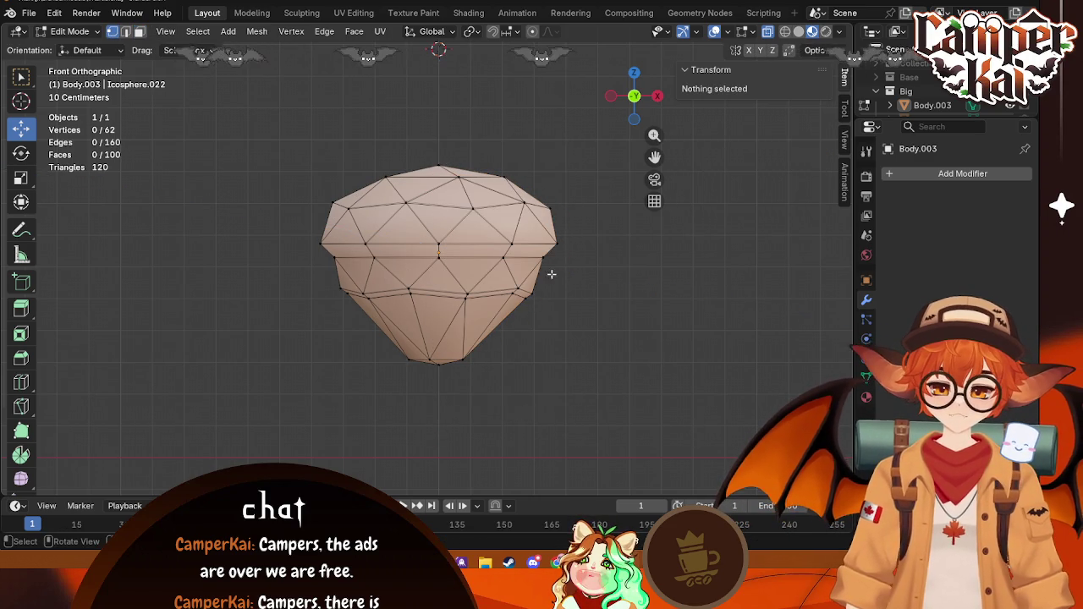
Step: Extrude the right half along its normal again, then undo the extrusion and selection
left_click_drag(564, 114, 439, 387)
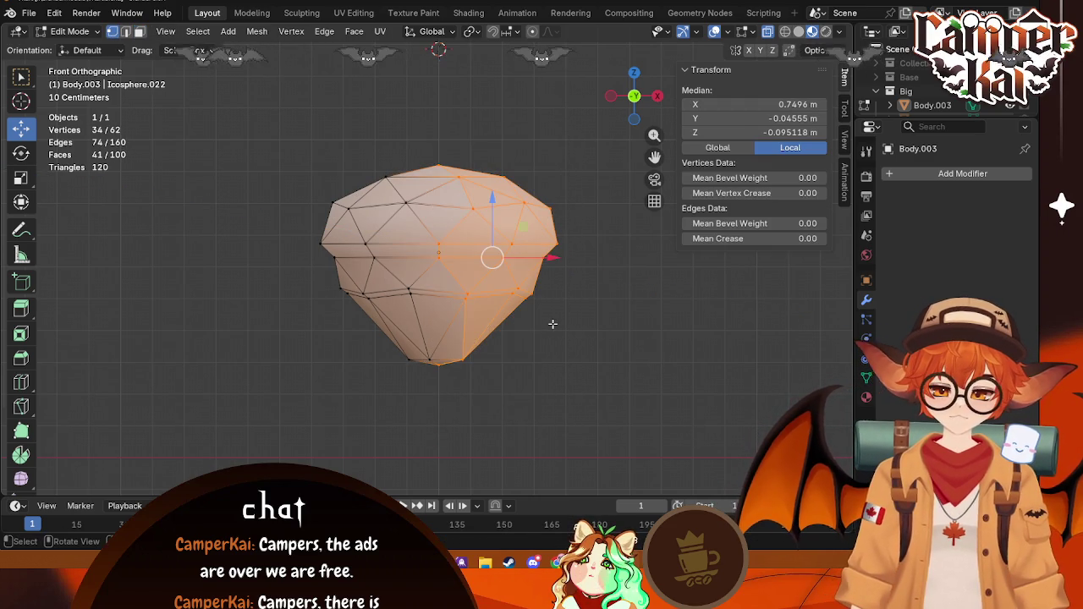
key("e")
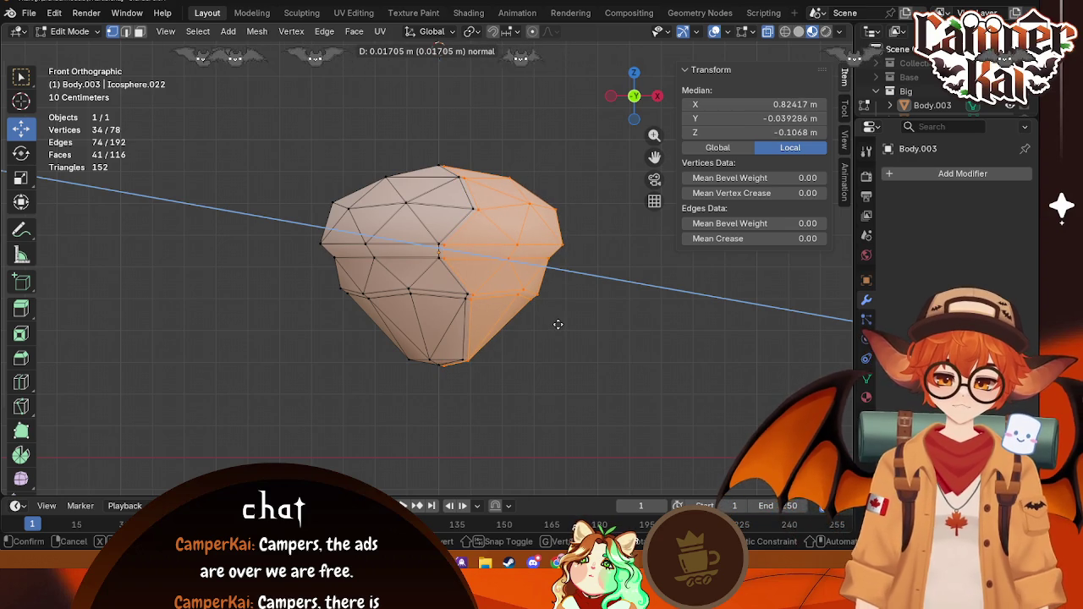
left_click(558, 324)
key("ctrl+z")
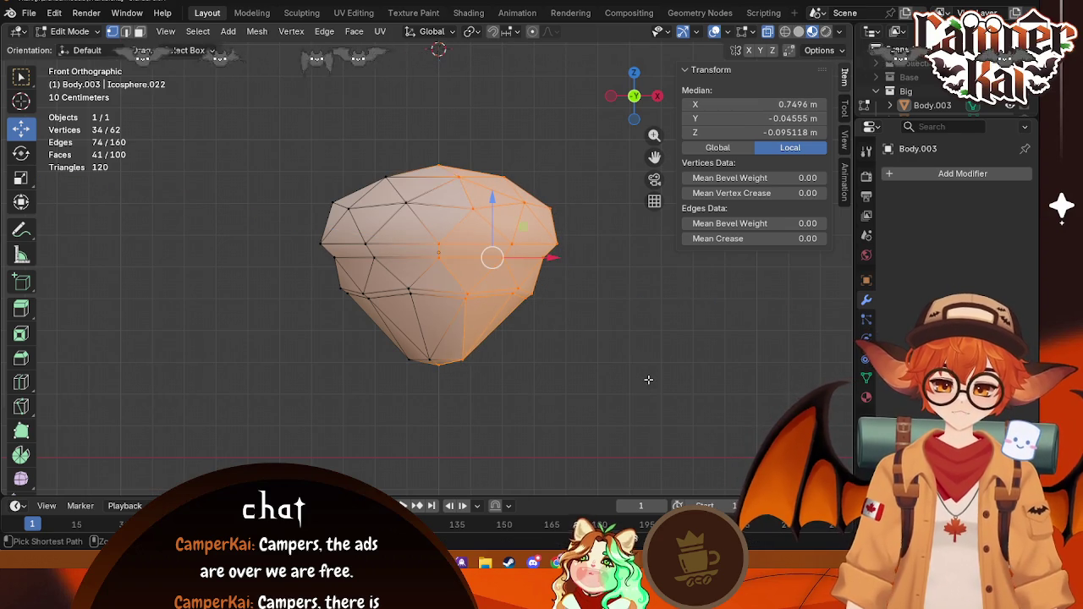
key("ctrl+z")
Step: Select an edge on the torso from the right side, try extruding it, then undo and deselect
left_click_drag(633, 95, 609, 98)
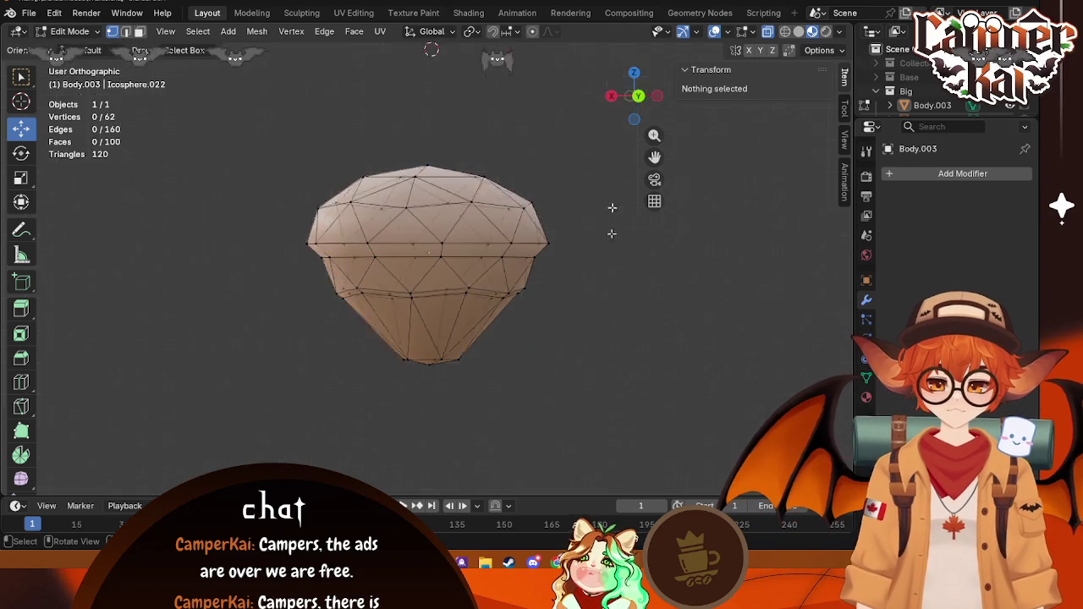
left_click(609, 98)
middle_click_drag(508, 322, 524, 302)
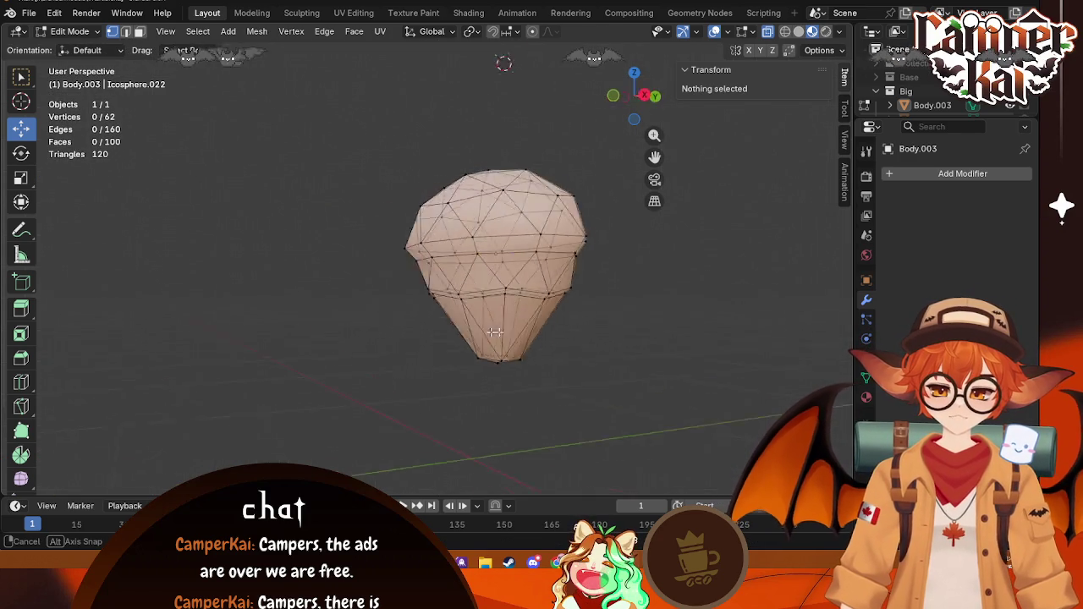
left_click(443, 244)
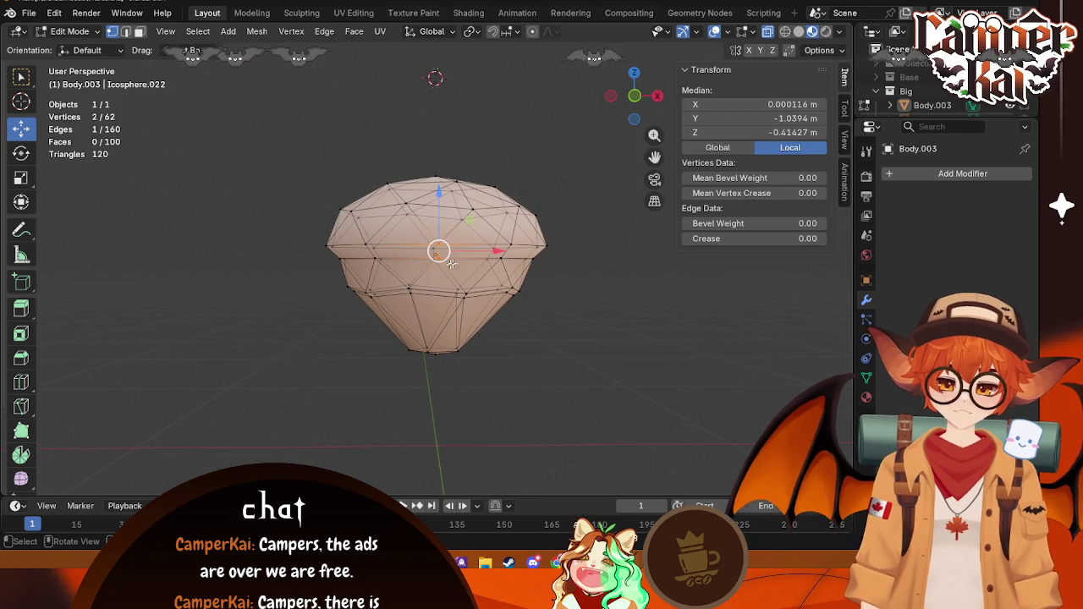
middle_click_drag(573, 186, 405, 260)
mouse_move(479, 264)
middle_mouse_down()
mouse_move(547, 273)
mouse_move(494, 282)
mouse_move(531, 294)
middle_mouse_up()
left_click(483, 266)
key("e")
right_click(495, 282)
key("ctrl+z")
left_click(271, 88)
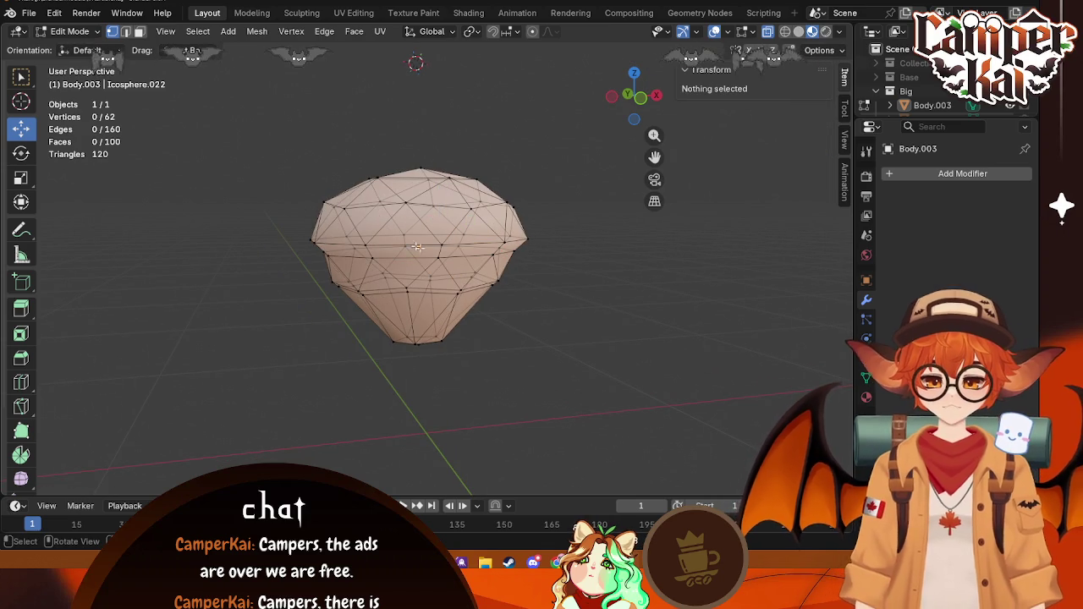
Step: Switch to face select, pick a single torso face, and turn off see-through shading
left_click_drag(447, 241, 437, 270)
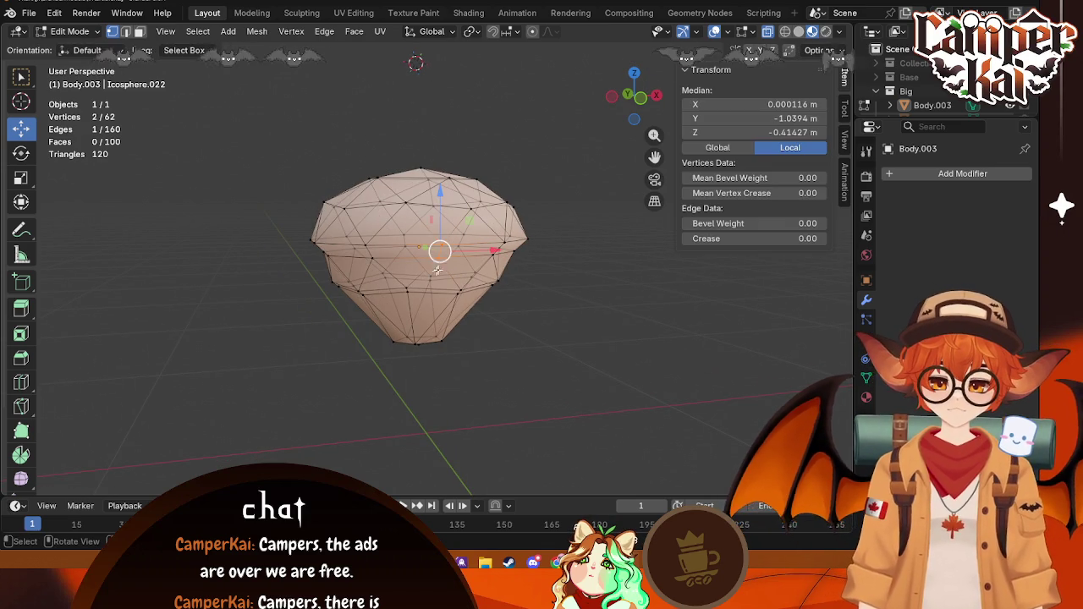
left_click(140, 31)
left_click(433, 220)
middle_click_drag(433, 220, 457, 355)
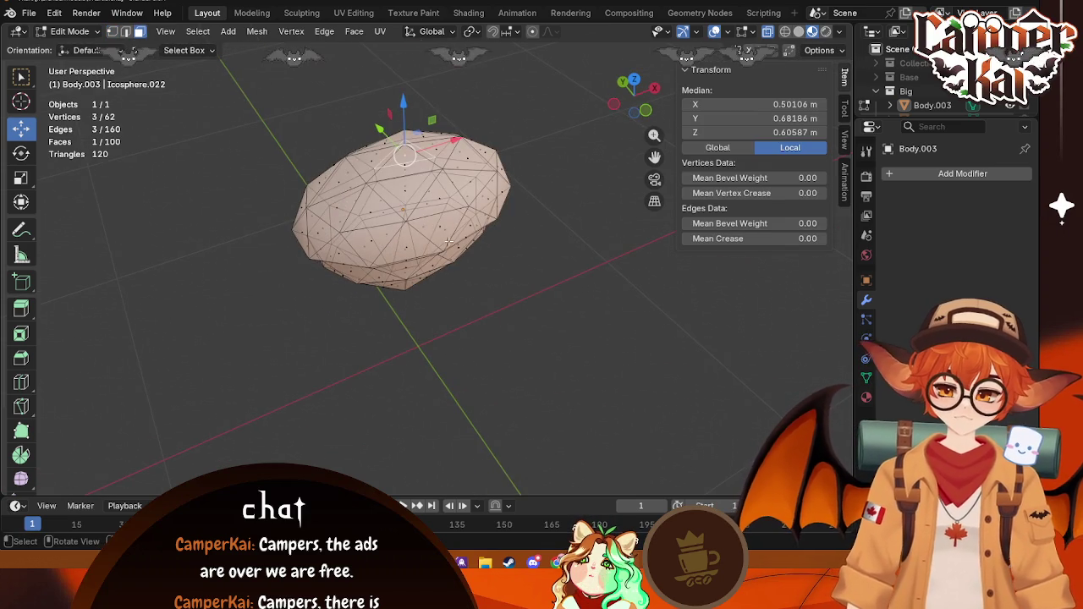
left_click(767, 31)
mouse_move(527, 346)
middle_mouse_down()
mouse_move(338, 331)
mouse_move(475, 368)
middle_mouse_up()
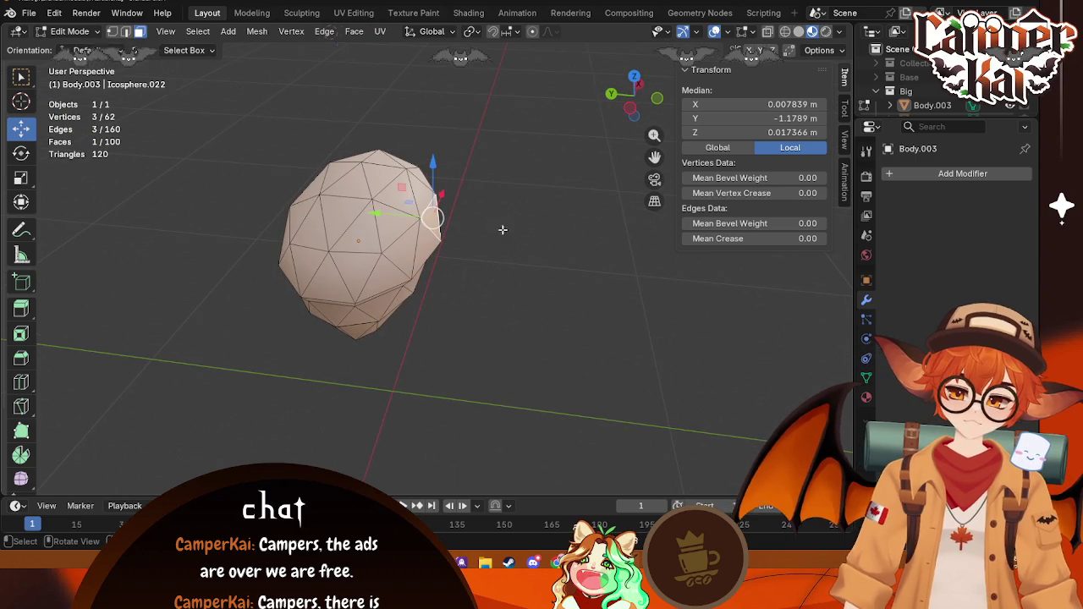
Step: Extrude the selected face and try moving it along Z, then cancel and undo
key("e")
left_click(362, 211)
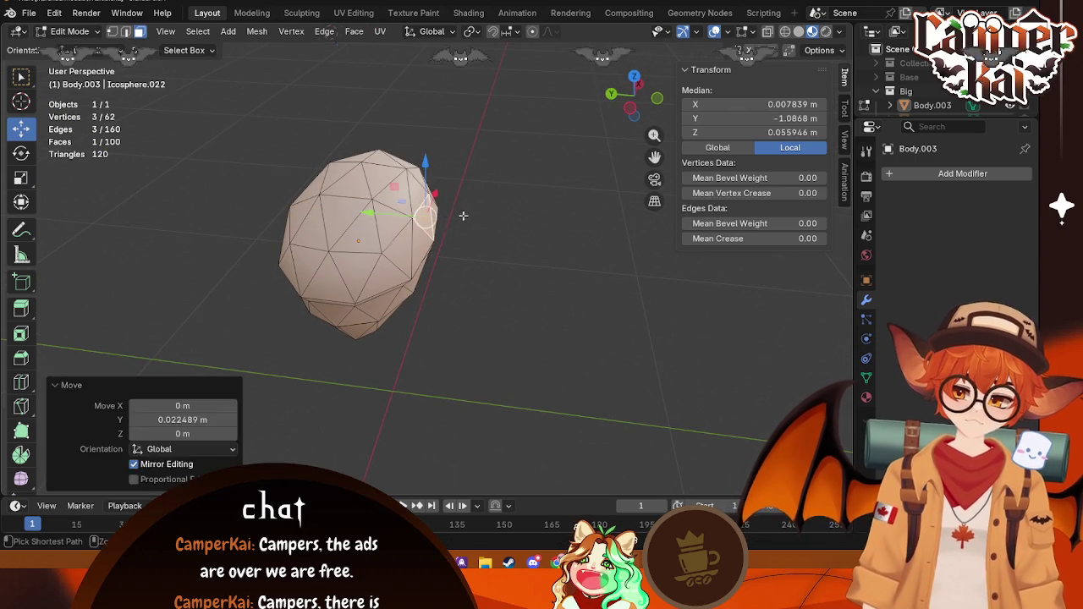
key("g")
key("z")
right_click(538, 220)
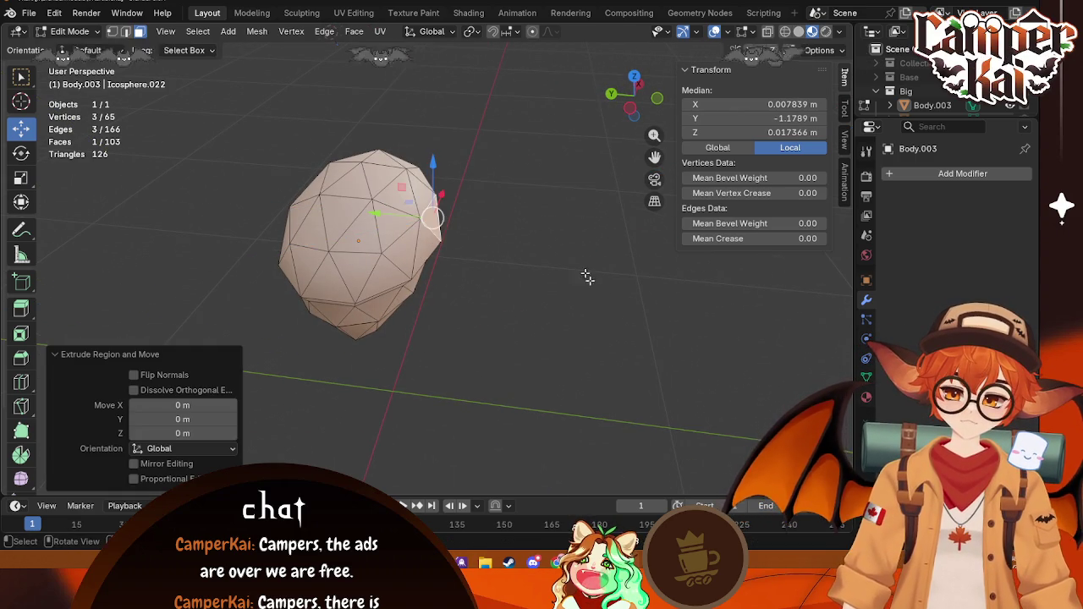
middle_click_drag(587, 278, 451, 225)
key("ctrl+z")
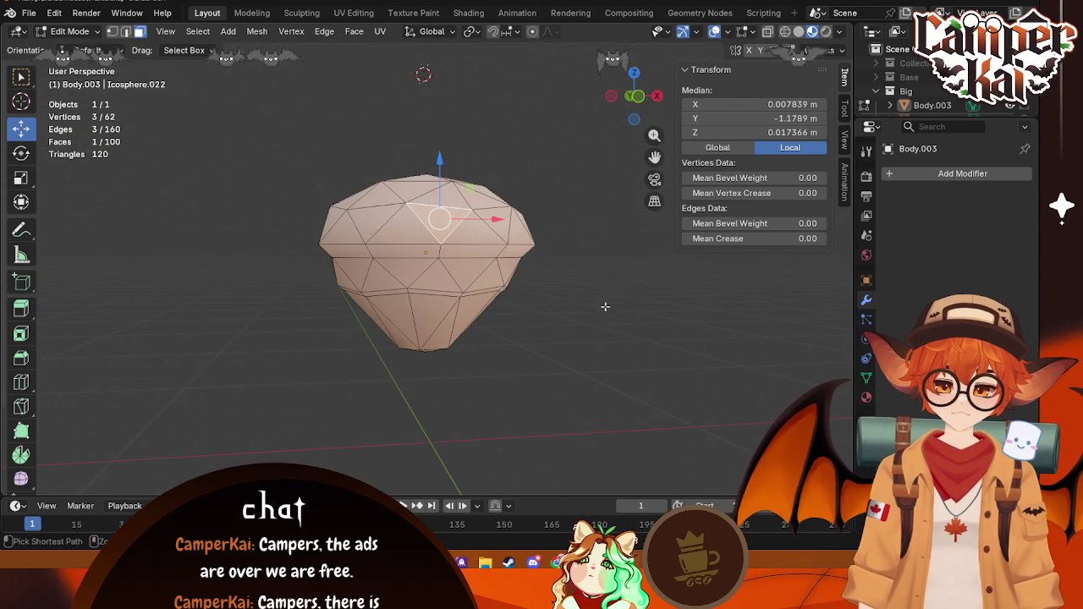
key("ctrl+z")
Step: Show the head and arms again, then toggle back into editing the isolated torso
middle_click_drag(440, 162, 502, 324)
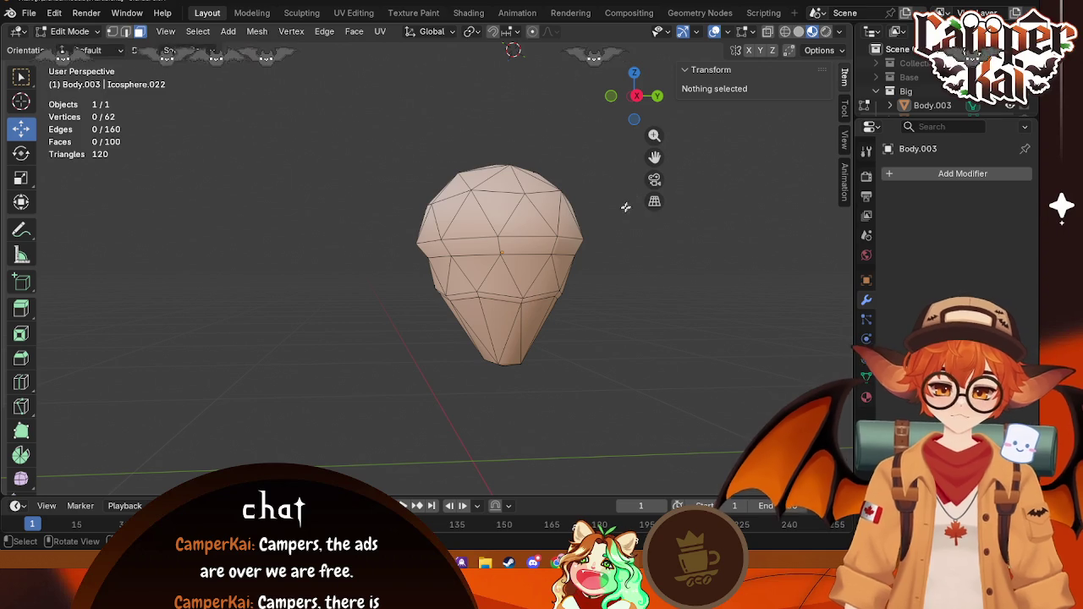
scroll(948, 89, "down", 5)
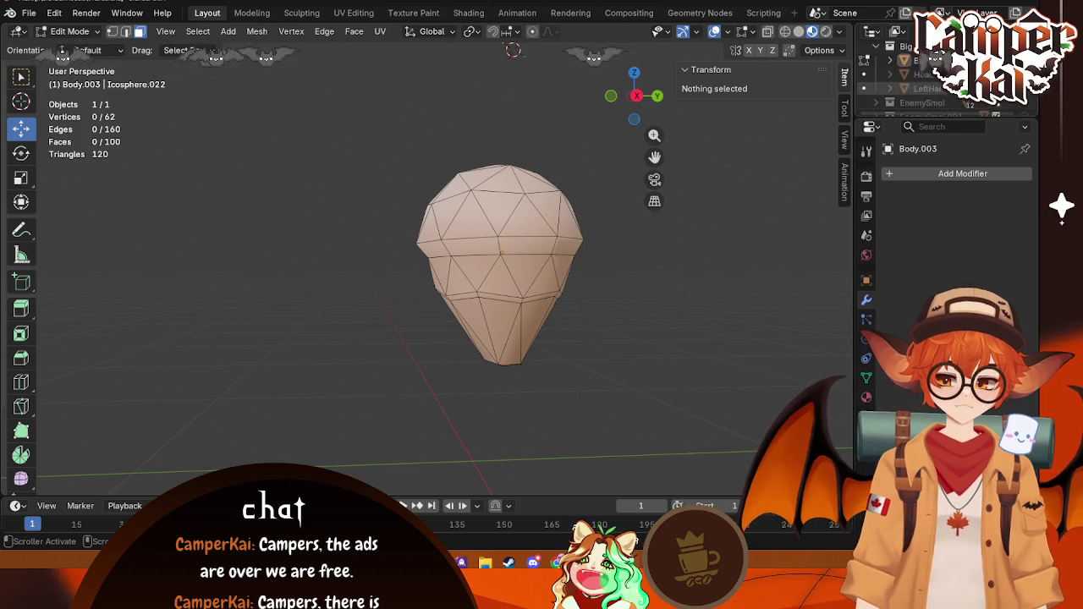
left_click(1023, 73)
key("Tab")
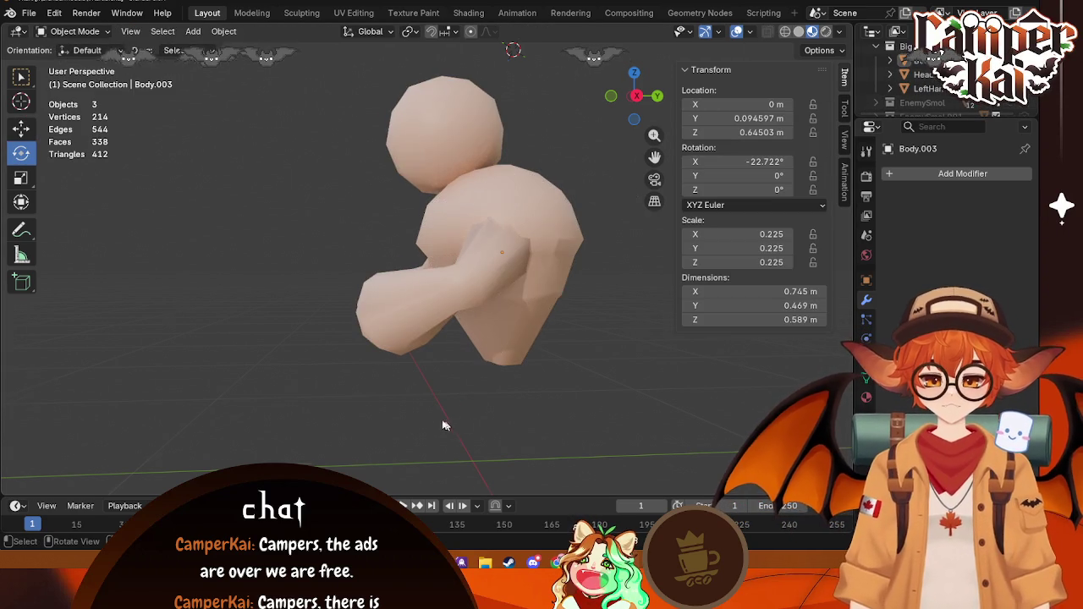
key("shift+space")
key("r")
key("Tab")
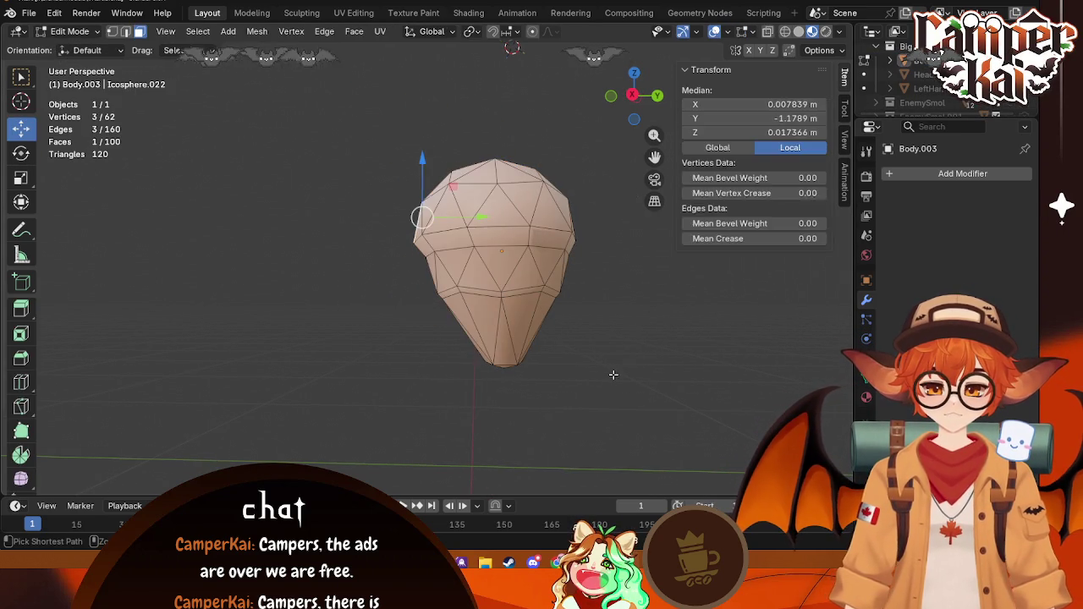
key("alt+a")
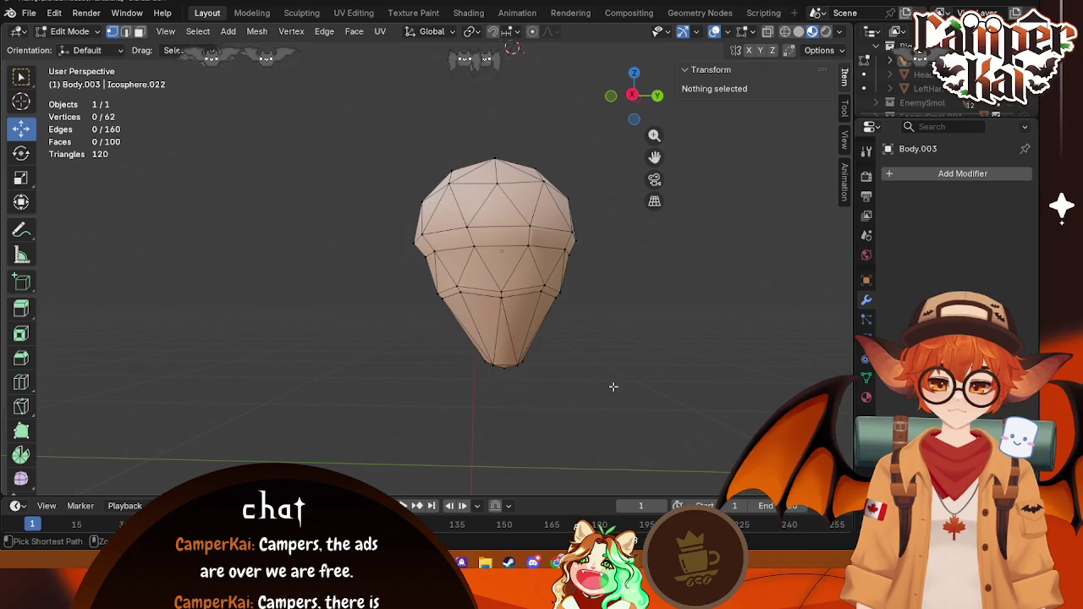
Step: Reset the torso's rotation to 0°, exit local view, and re-enter Edit Mode
key("a")
key("Tab")
key("a")
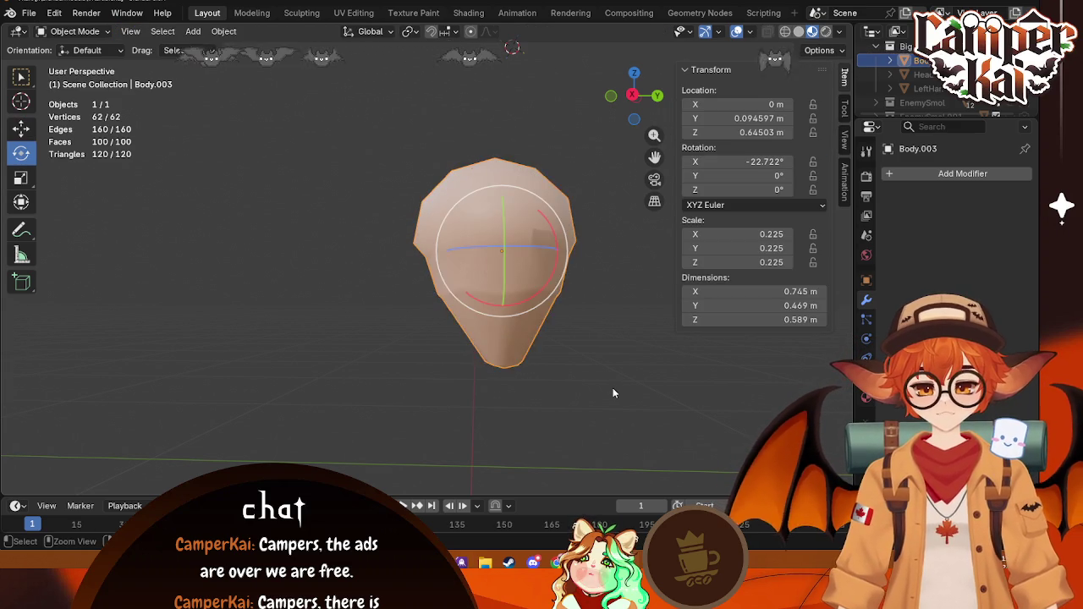
key("alt+a")
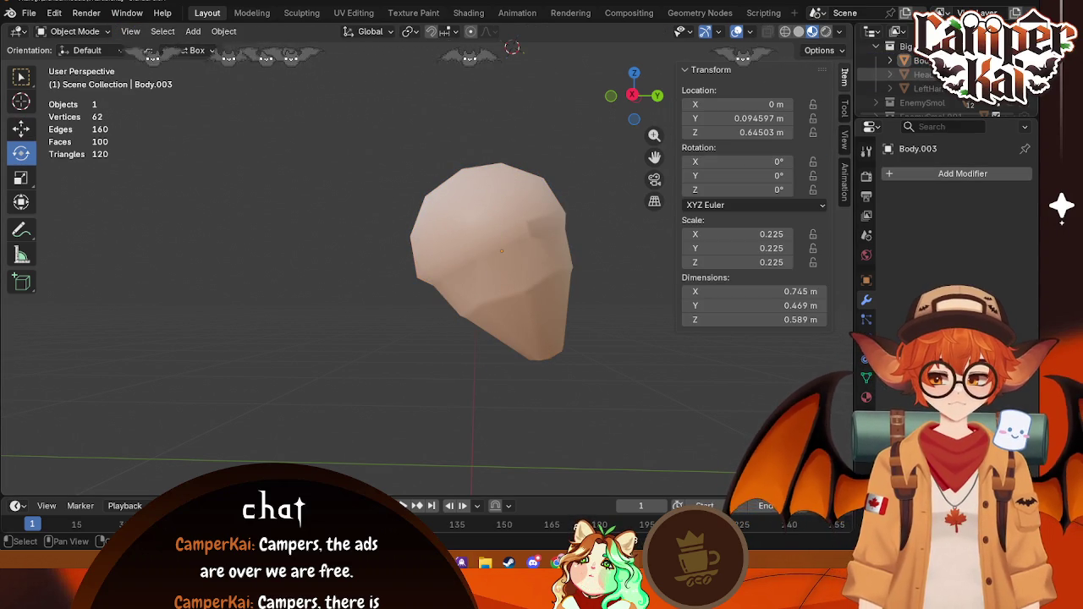
key("KP_Divide")
mouse_move(446, 397)
middle_mouse_down()
mouse_move(434, 365)
mouse_move(355, 355)
mouse_move(658, 381)
middle_mouse_up()
key("Tab")
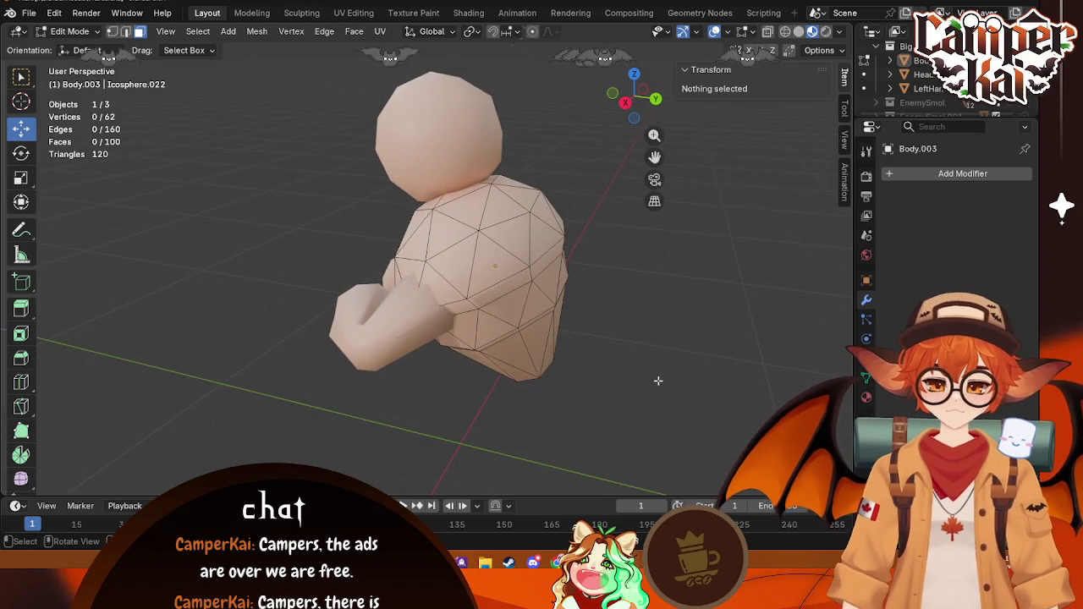
Step: In Right Ortho view, push the torso's back vertices outward along Y to bulge it
left_click(628, 103)
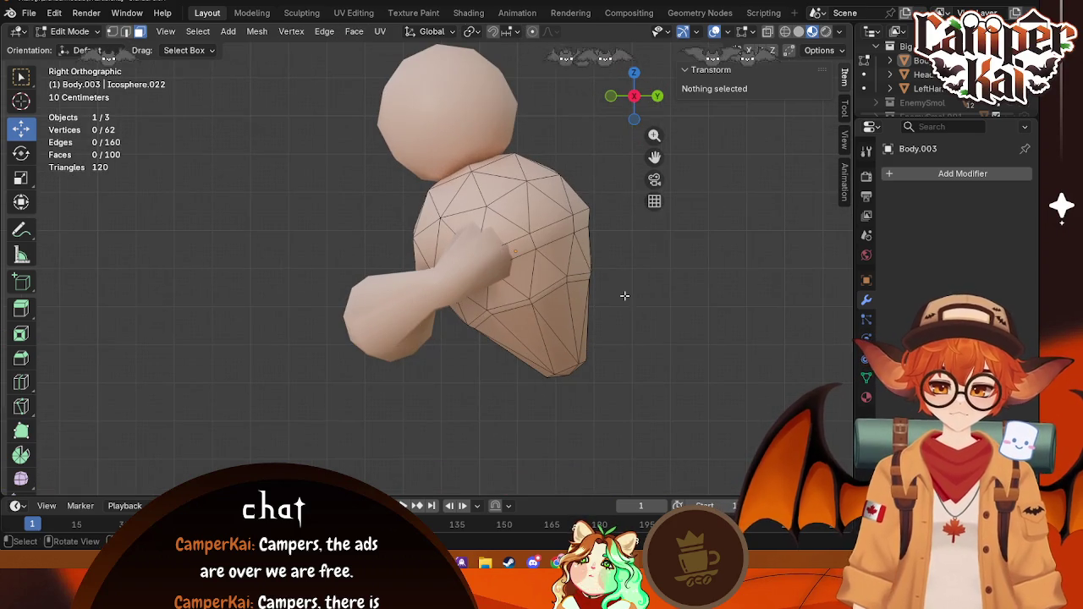
scroll(575, 232, "up", 2)
scroll(496, 241, "up", 2)
scroll(506, 228, "up", 1)
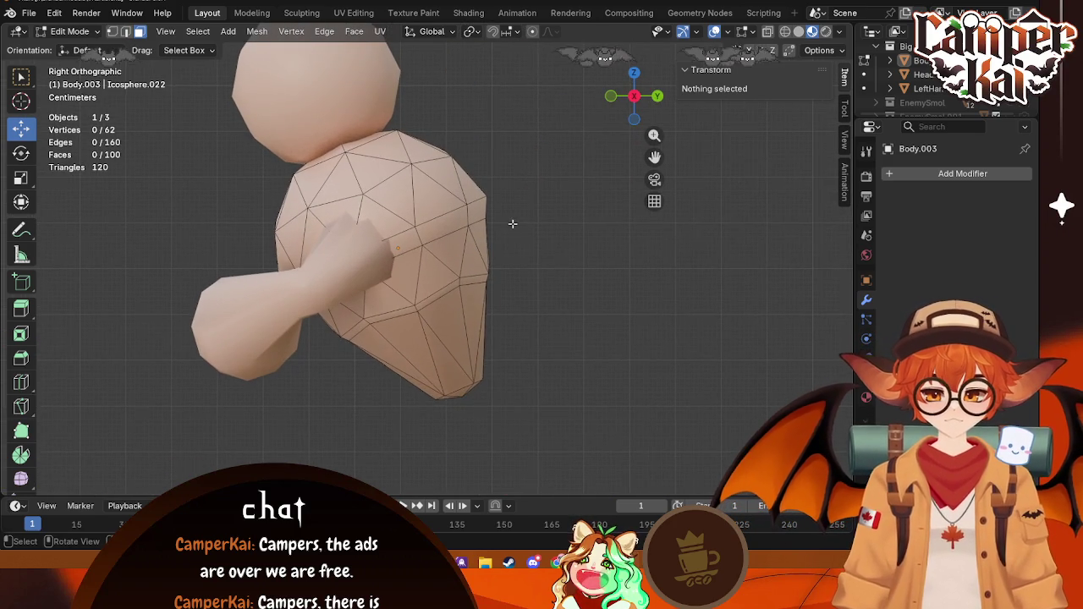
key("Tab")
key("Tab")
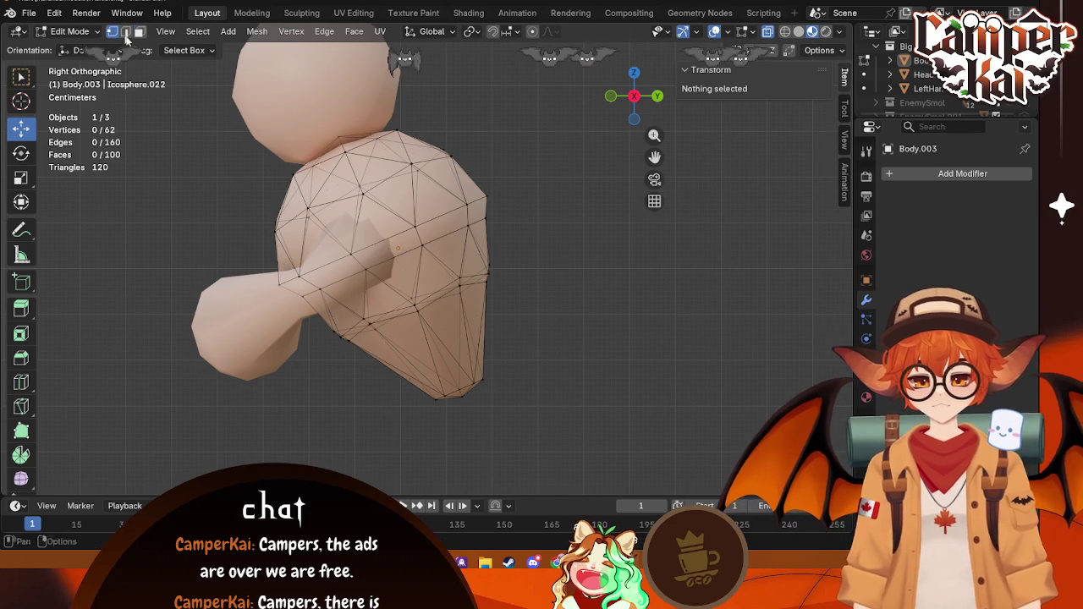
left_click(479, 230)
left_click_drag(535, 218, 541, 218)
left_click_drag(484, 291, 486, 294)
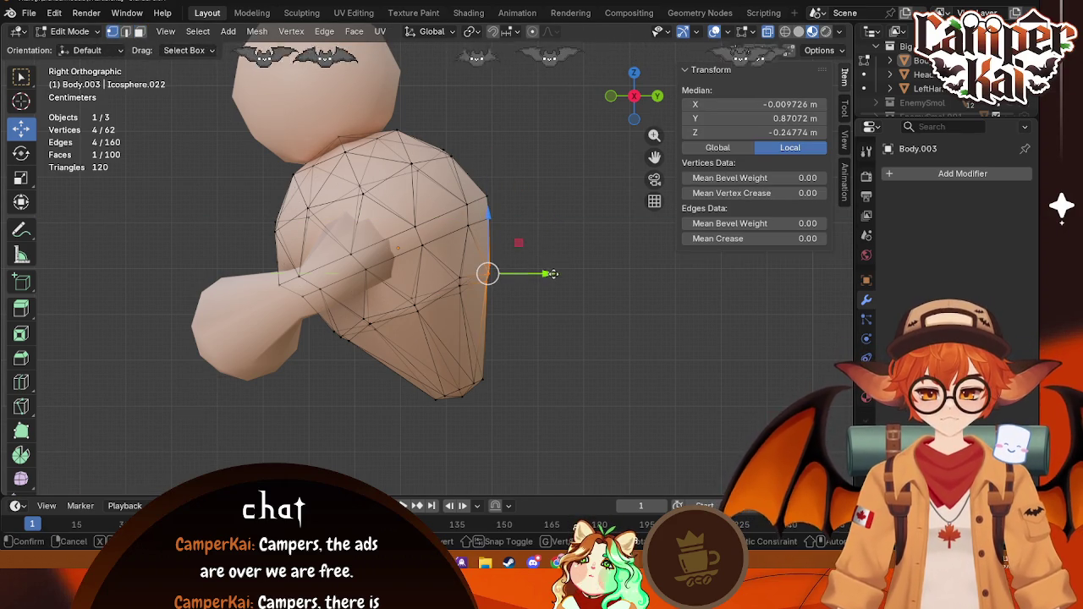
left_click_drag(553, 273, 554, 274)
key("Tab")
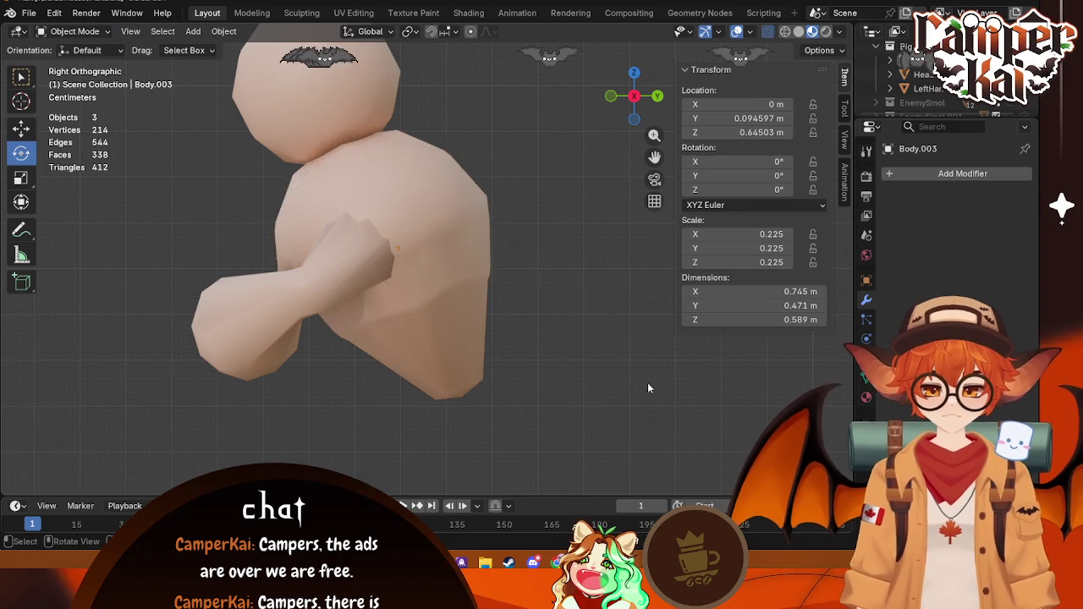
Step: In Back Ortho view, shift the torso's right-side vertices slightly sideways
mouse_move(647, 383)
middle_mouse_down()
mouse_move(470, 395)
mouse_move(553, 336)
mouse_move(411, 375)
mouse_move(524, 253)
middle_mouse_up()
left_click(623, 96)
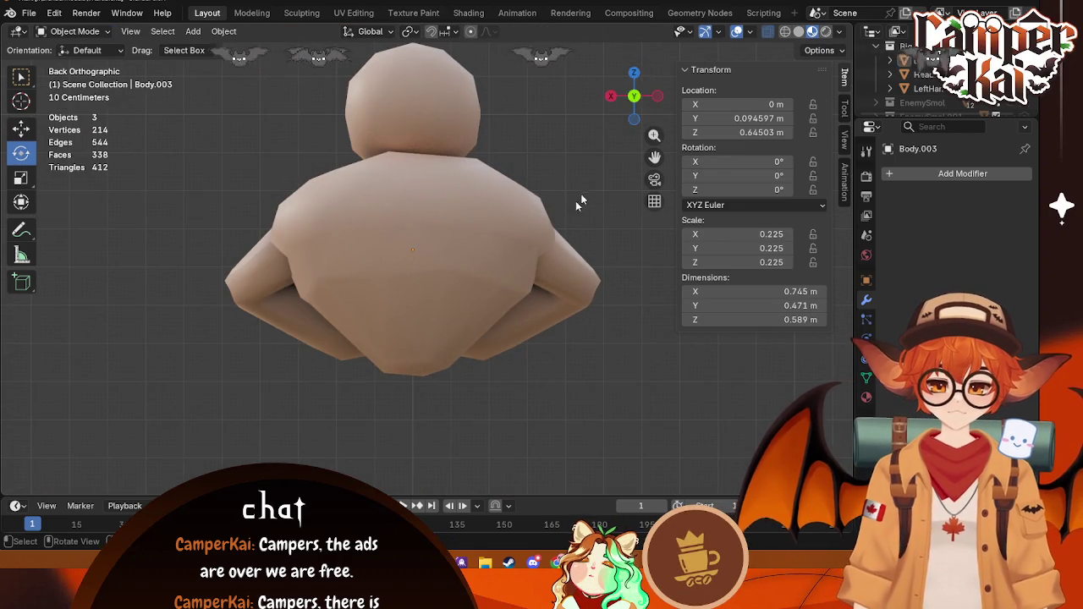
key("Tab")
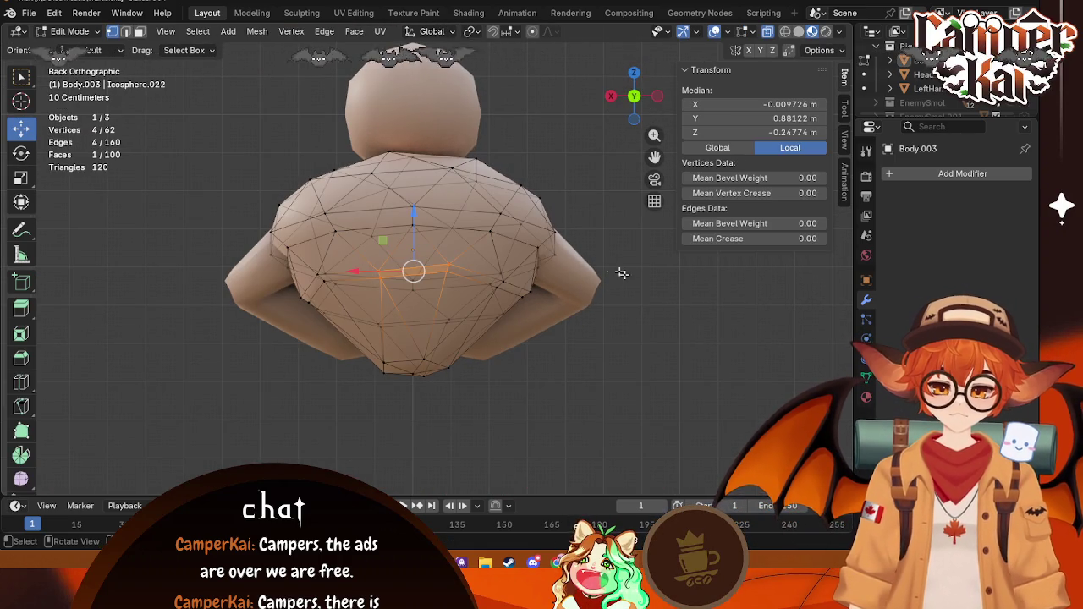
left_click_drag(541, 270, 490, 257)
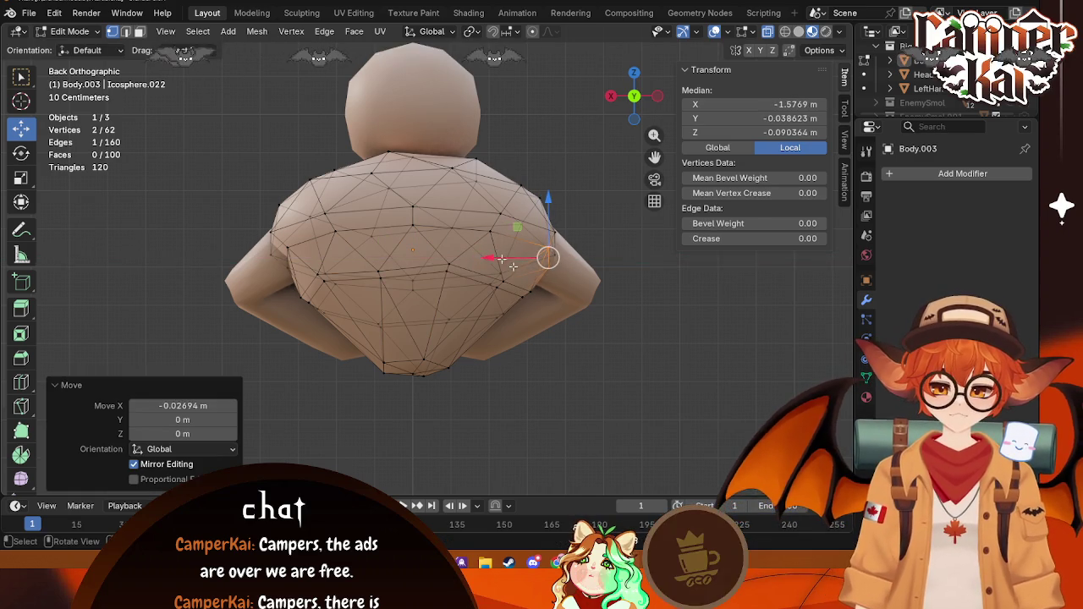
mouse_move(491, 258)
middle_mouse_down()
mouse_move(560, 321)
mouse_move(577, 188)
middle_mouse_up()
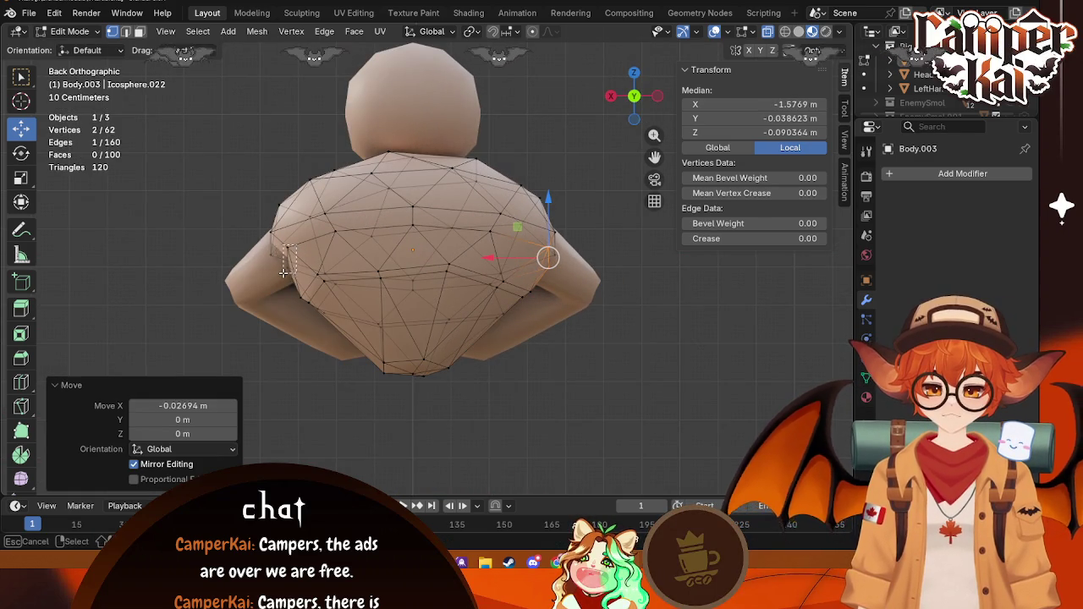
Step: Move the torso's left-side vertices along X, check the shape, and return to Object Mode
left_click_drag(284, 271, 285, 254)
key("g")
key("x")
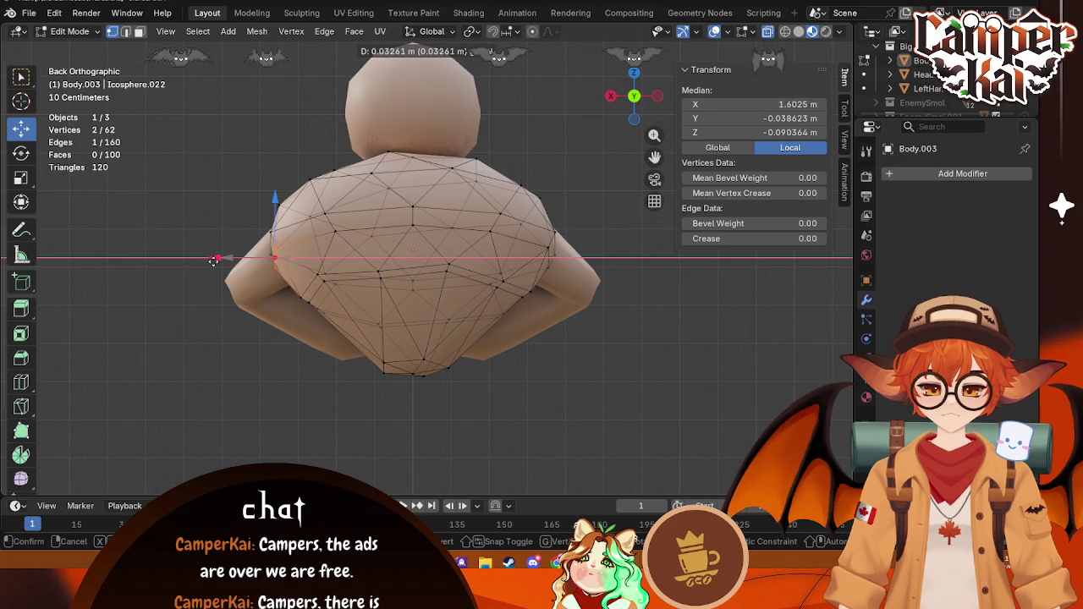
left_click(278, 253)
left_click(555, 423)
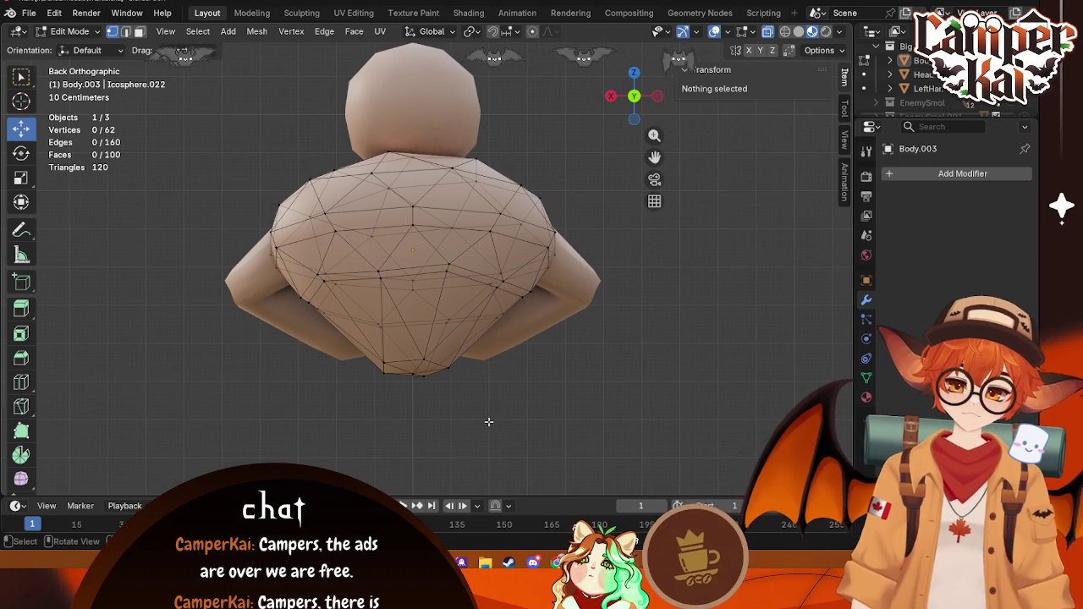
left_click(308, 301)
mouse_move(365, 330)
middle_mouse_down()
mouse_move(558, 256)
mouse_move(561, 285)
middle_mouse_up()
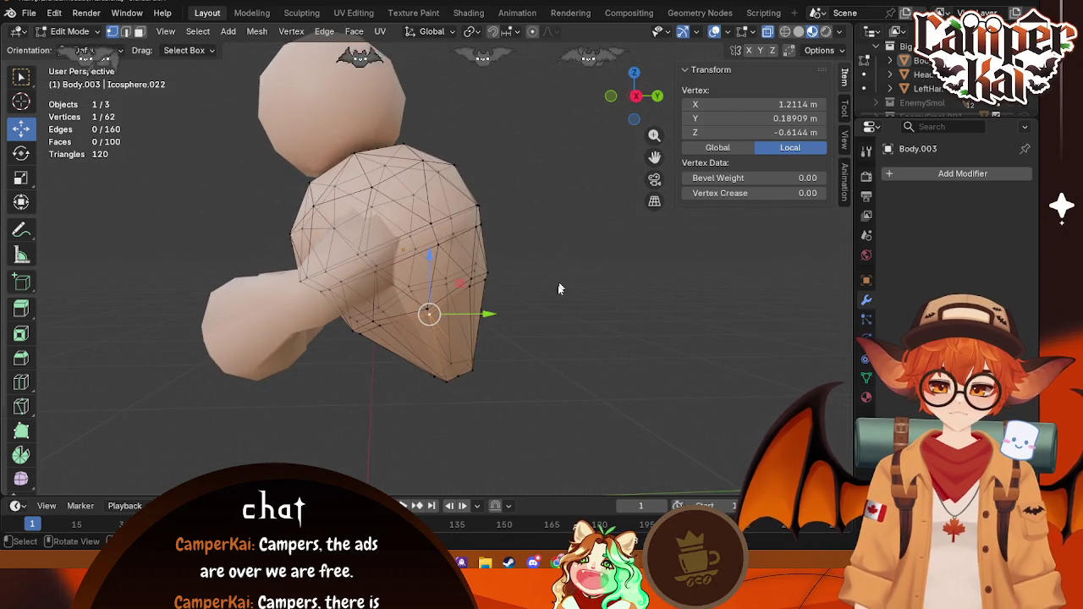
key("Tab")
mouse_move(506, 324)
middle_mouse_down()
mouse_move(338, 329)
mouse_move(567, 347)
mouse_move(437, 320)
middle_mouse_up()
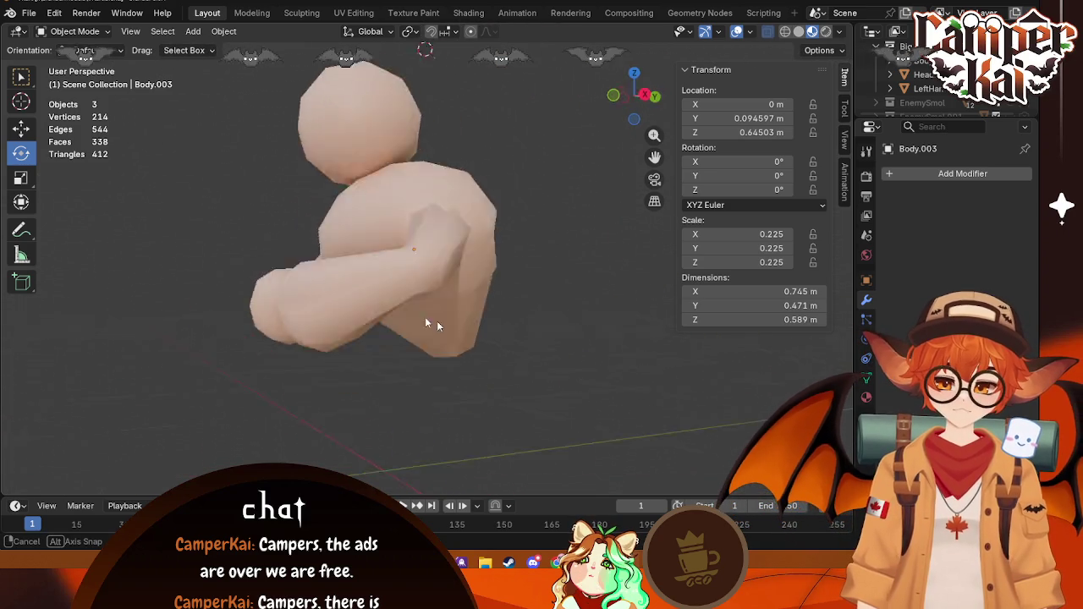
Step: Unhide the go-kart with Alt+H and orbit to its rear and side
key("alt+h")
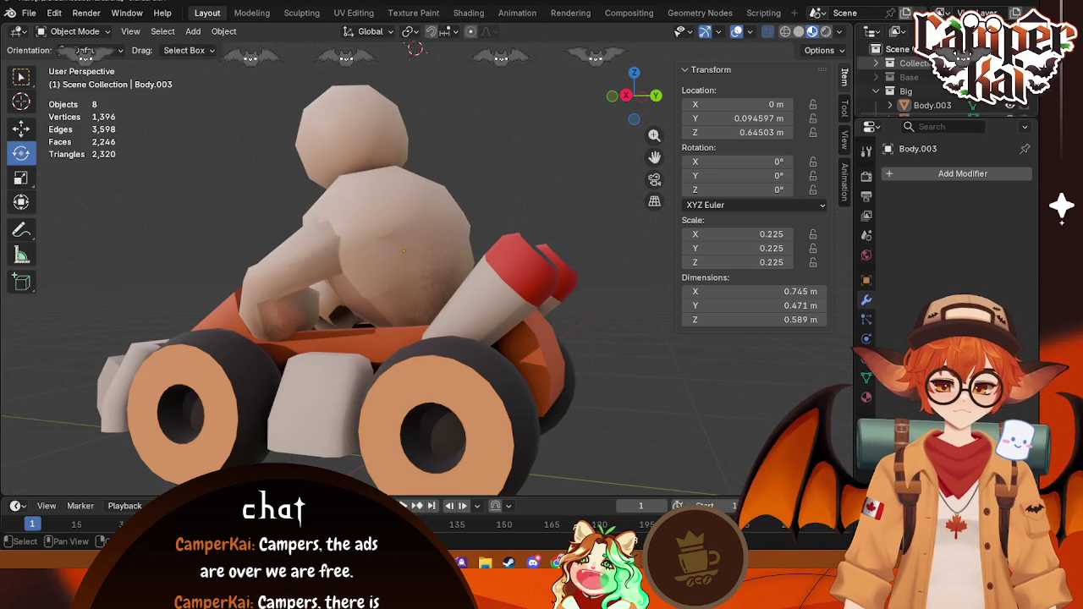
mouse_move(662, 285)
middle_mouse_down()
mouse_move(551, 313)
mouse_move(450, 224)
mouse_move(94, 206)
mouse_move(169, 234)
mouse_move(351, 266)
mouse_move(551, 244)
mouse_move(386, 252)
mouse_move(241, 225)
mouse_move(109, 275)
mouse_move(571, 272)
mouse_move(621, 318)
mouse_move(536, 310)
mouse_move(612, 306)
mouse_move(736, 372)
mouse_move(682, 359)
mouse_move(561, 293)
mouse_move(541, 339)
mouse_move(639, 417)
mouse_move(586, 429)
mouse_move(517, 415)
mouse_move(562, 454)
mouse_move(447, 359)
mouse_move(489, 383)
mouse_move(599, 384)
mouse_move(561, 345)
middle_mouse_up()
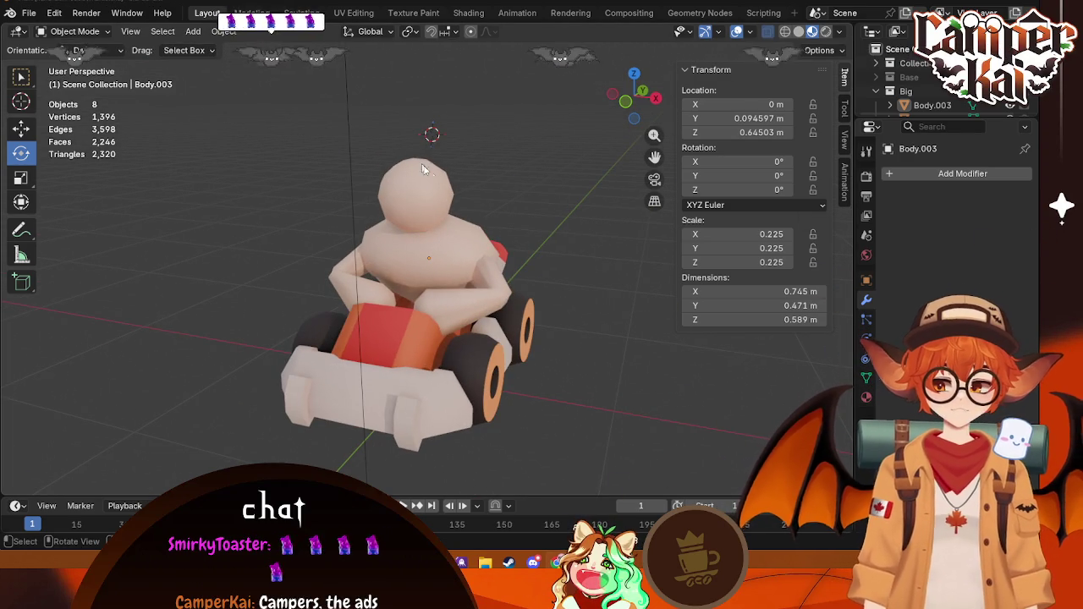
mouse_move(568, 335)
middle_mouse_down()
mouse_move(503, 339)
mouse_move(501, 324)
mouse_move(516, 337)
mouse_move(612, 341)
middle_mouse_up()
Step: Orbit around the kart while selecting the head, body and kart, then deselect all
left_click(394, 190)
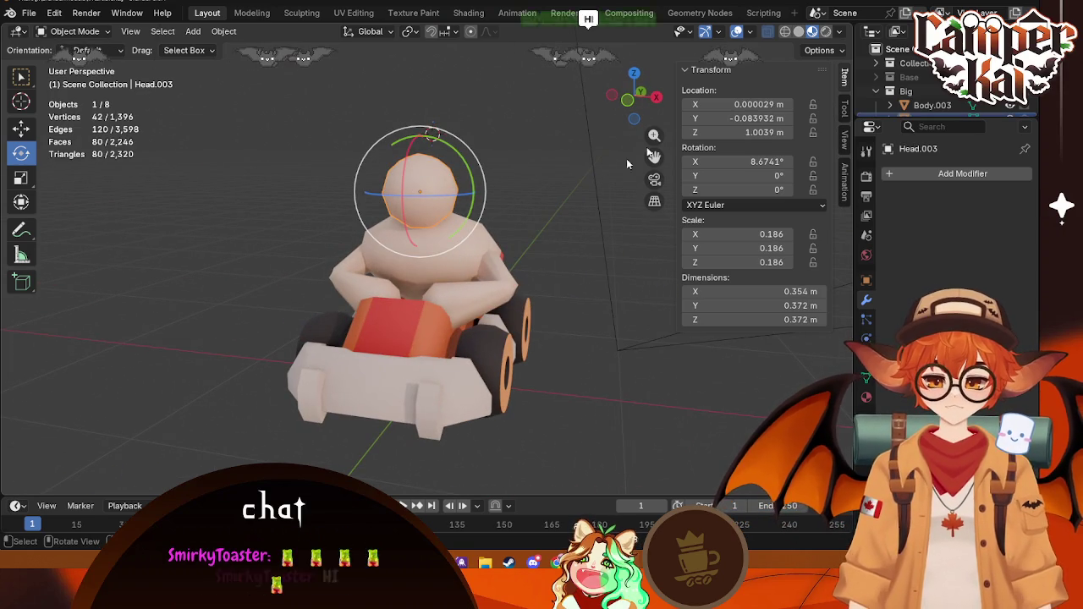
left_click(529, 206)
middle_click_drag(530, 206, 406, 211)
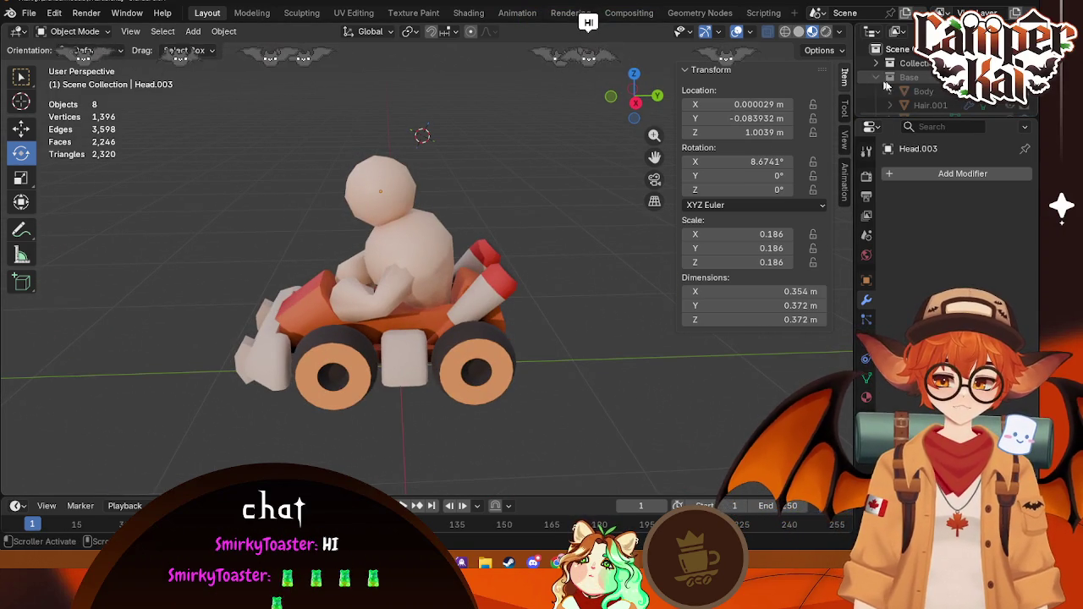
mouse_move(500, 195)
middle_mouse_down()
mouse_move(504, 260)
mouse_move(389, 211)
middle_mouse_up()
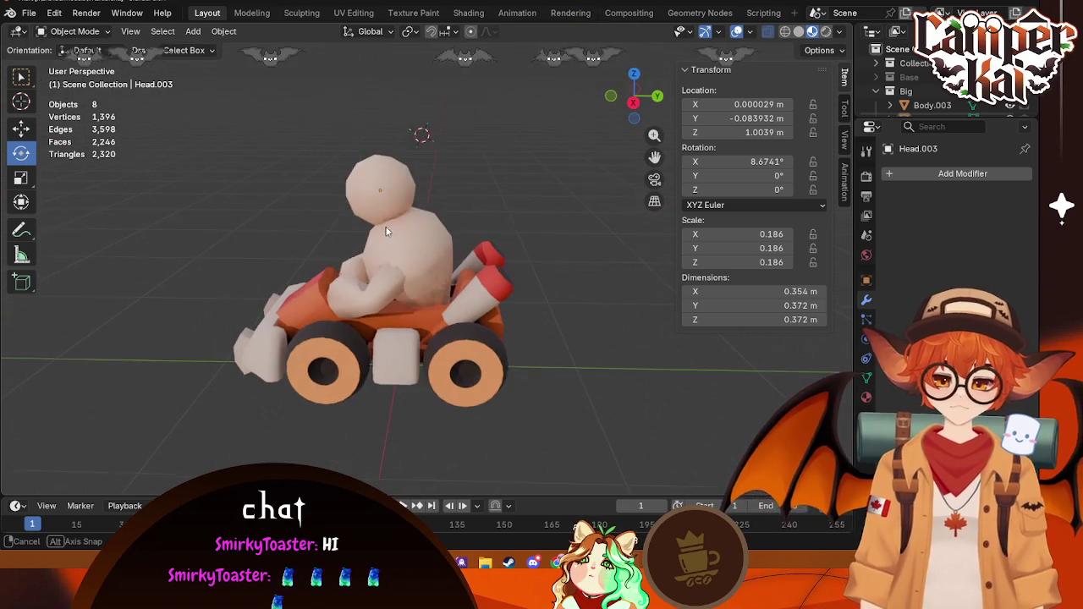
left_click(385, 186)
left_click(397, 254, "shift")
left_click(334, 268, "shift")
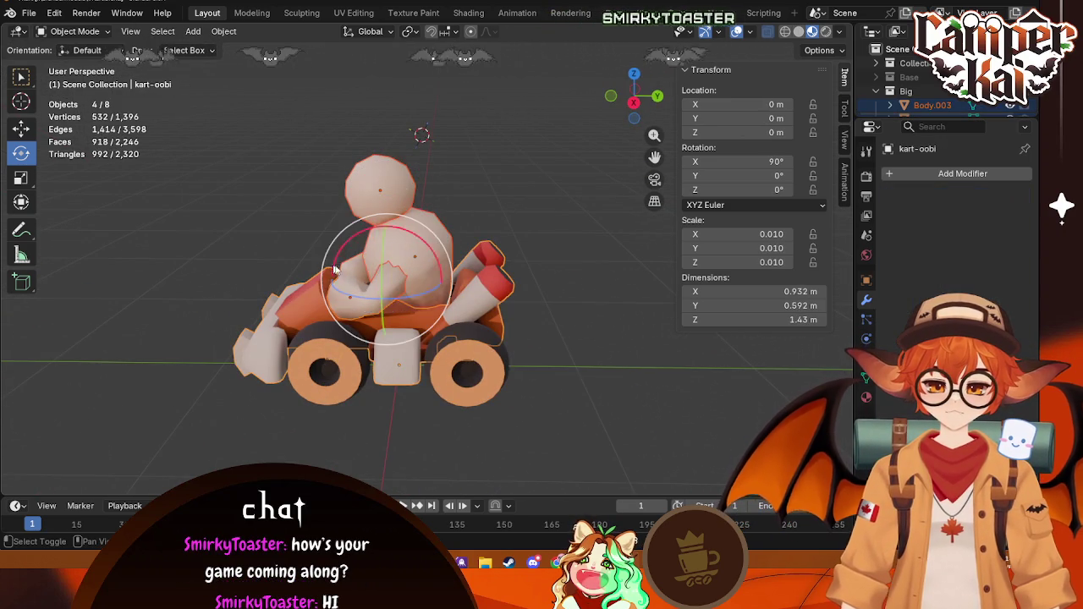
left_click(513, 178)
Step: In the Shading workspace, select the character's head, torso and left hand together
left_click(468, 13)
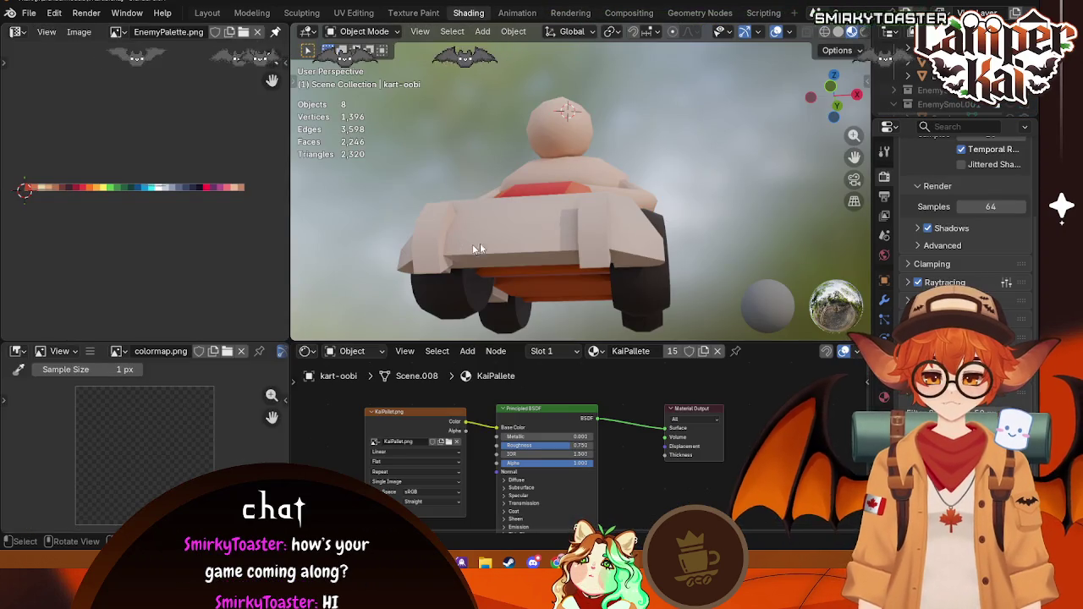
mouse_move(480, 243)
middle_mouse_down()
mouse_move(482, 289)
mouse_move(558, 154)
middle_mouse_up()
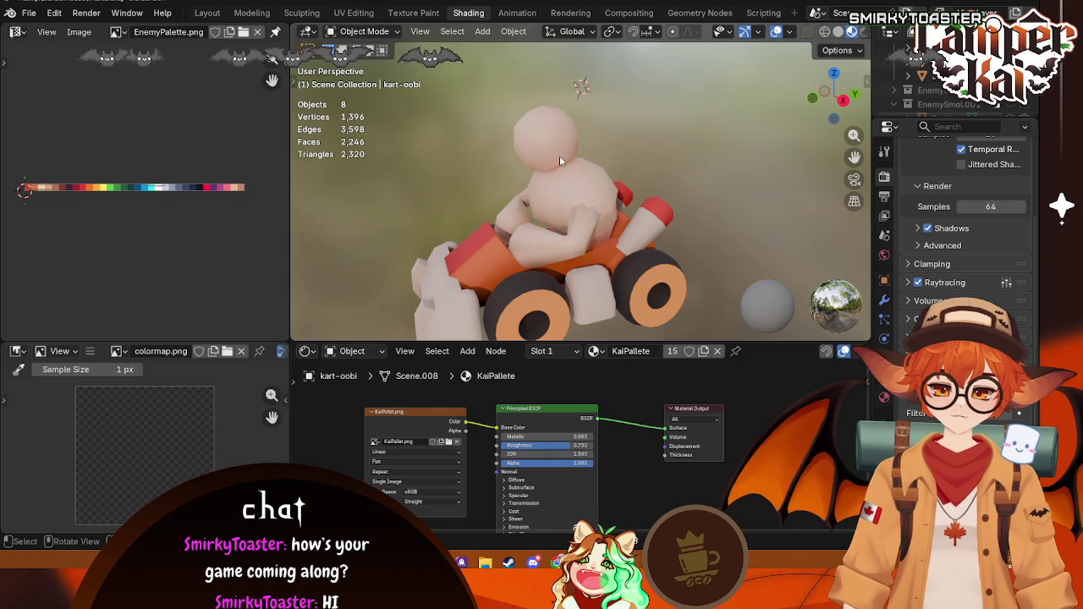
left_click(558, 153)
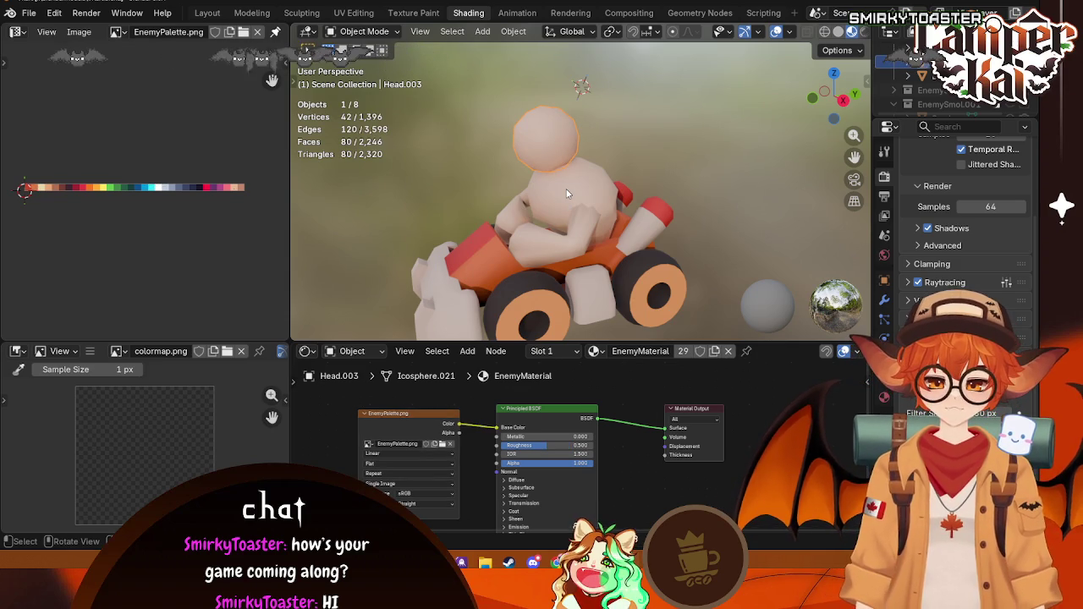
left_click(566, 192, "shift")
left_click(572, 226, "shift")
scroll(178, 193, "up", 3)
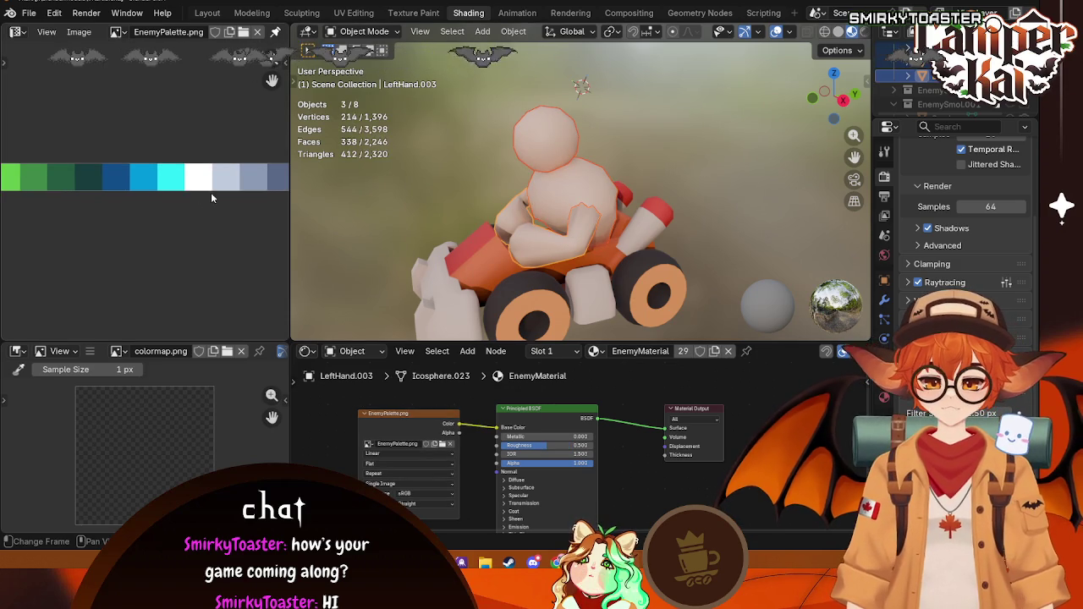
scroll(210, 192, "up", 2)
scroll(406, 187, "down", 1)
scroll(491, 190, "down", 2)
scroll(606, 186, "up", 2)
Step: In Edit Mode, move the UVs onto the palette's red swatch, then toward green
key("Tab")
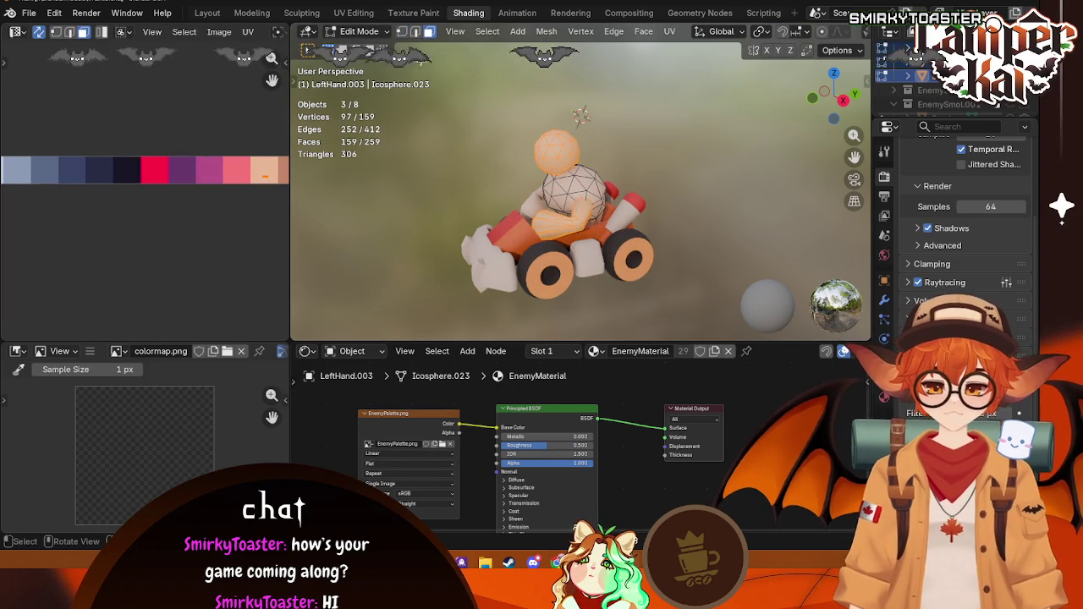
scroll(195, 207, "down", 1)
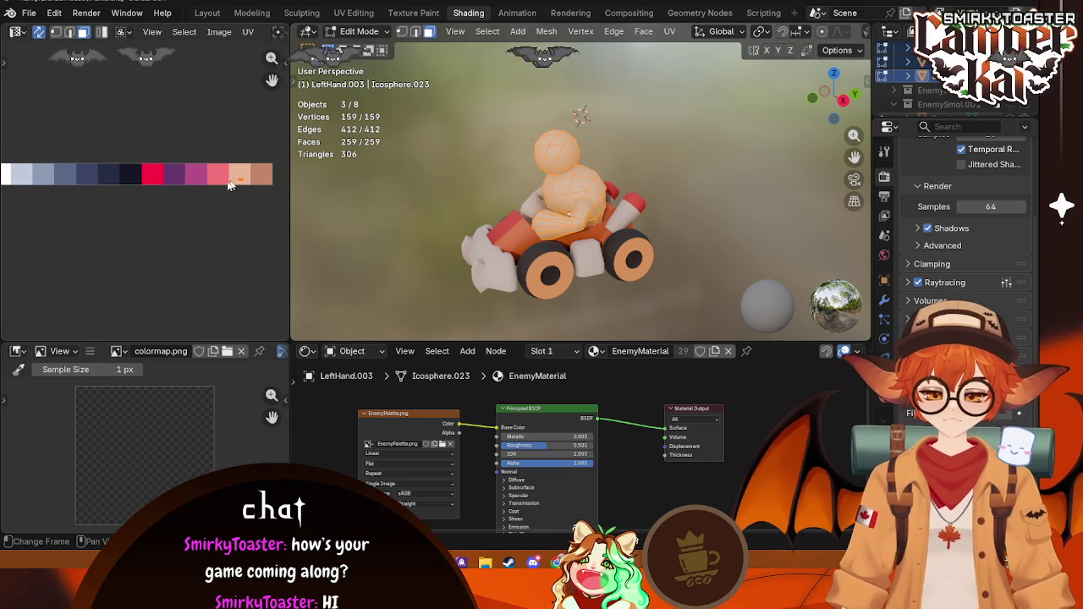
key("g")
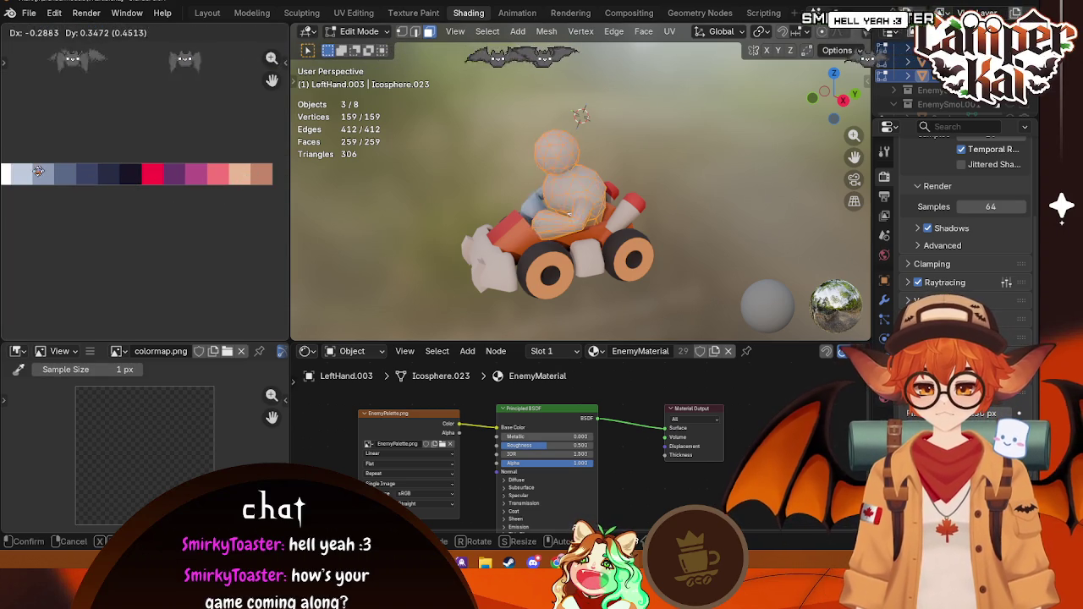
left_click(148, 173)
scroll(237, 199, "right", 5, "ctrl")
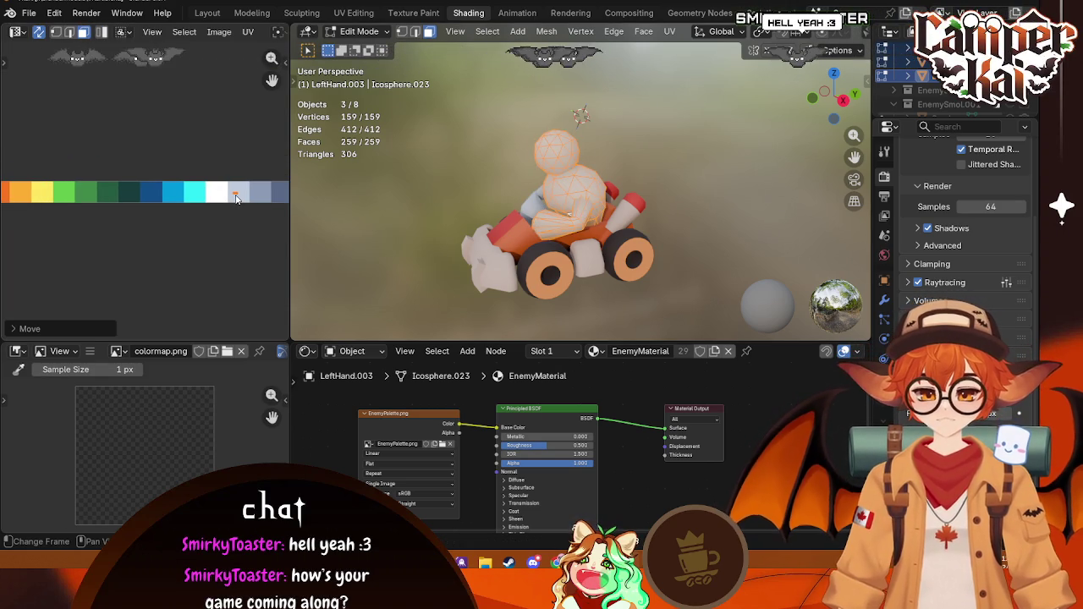
key("g")
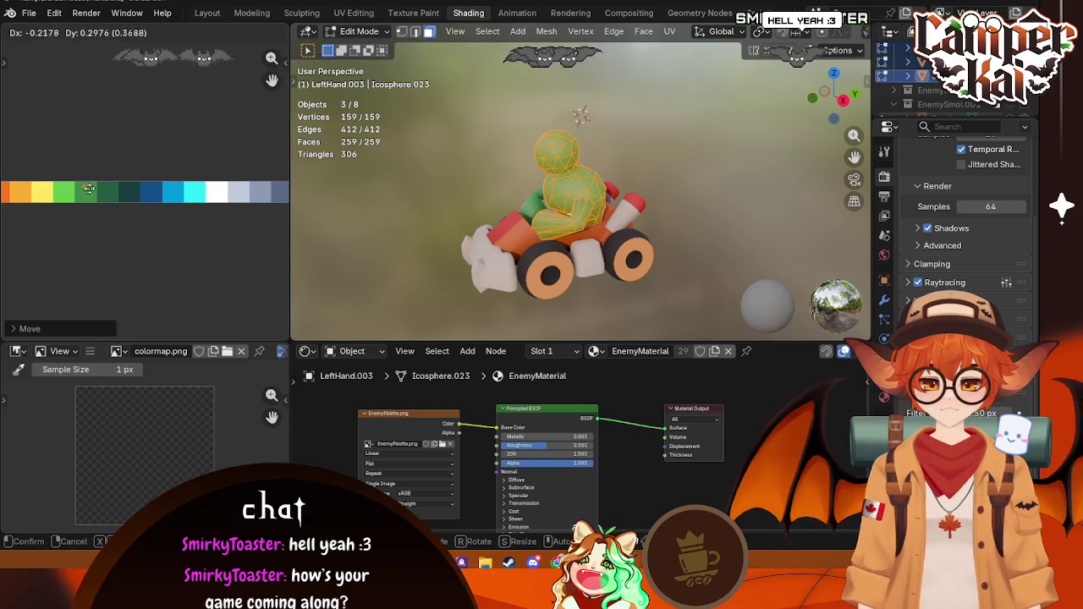
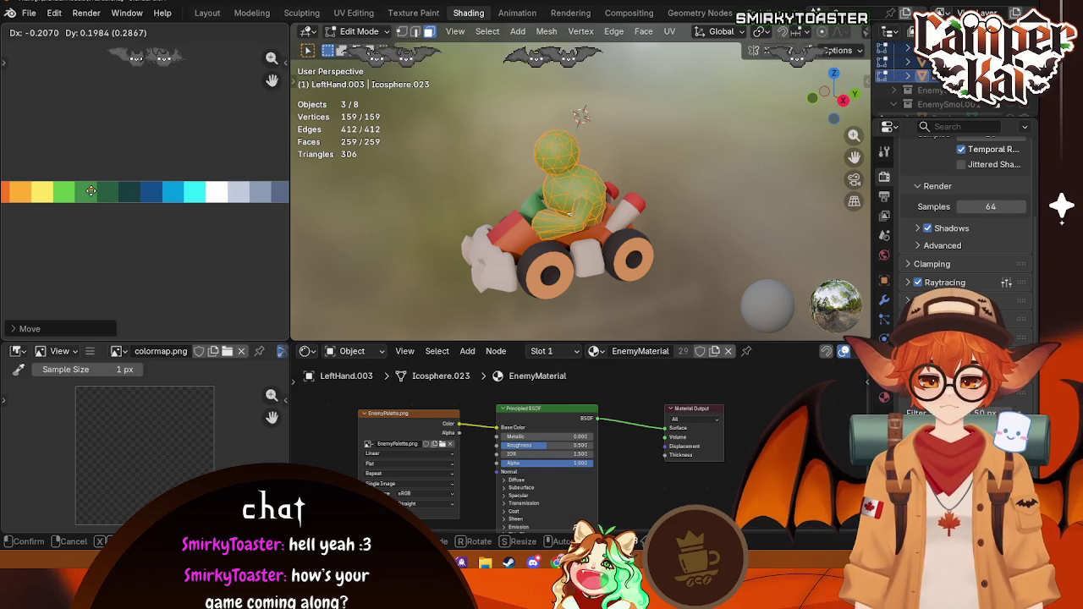
Step: Move the driver's body and hands onto the green palette swatch and set EnemyMaterial roughness to 0.750
left_click(88, 193)
key("Tab")
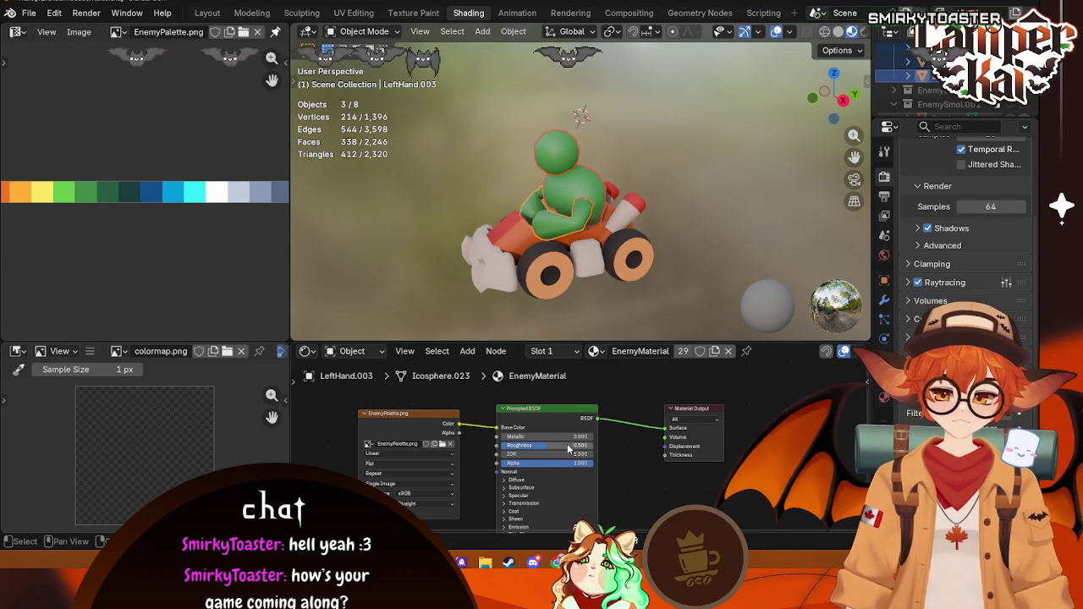
left_click(580, 445)
type("0.750")
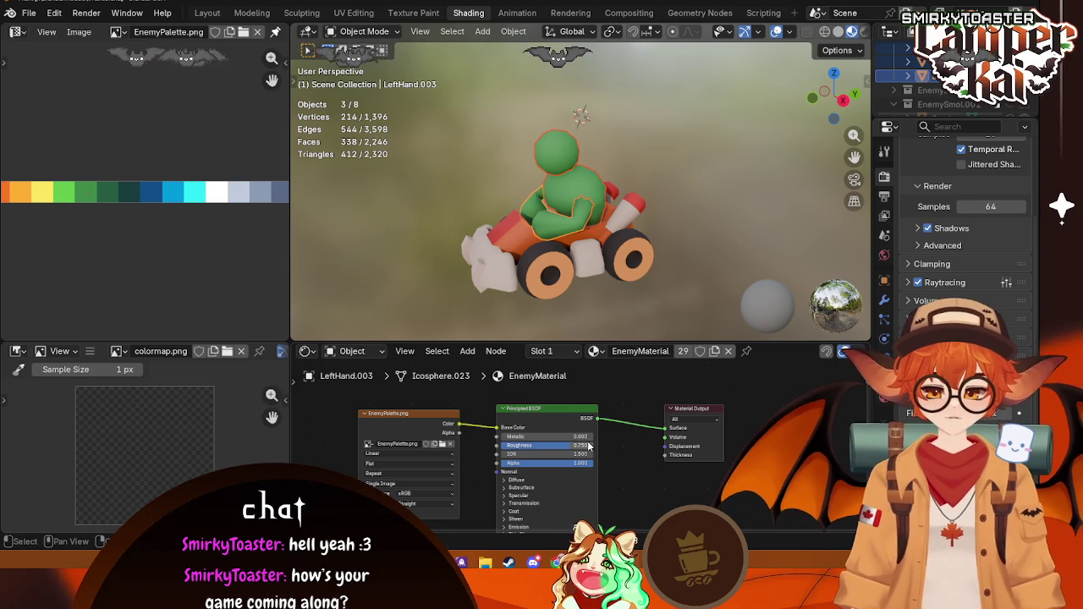
key("a")
key("alt+a")
mouse_move(473, 296)
middle_mouse_down()
mouse_move(672, 328)
mouse_move(624, 213)
mouse_move(705, 271)
mouse_move(744, 249)
mouse_move(347, 279)
mouse_move(567, 262)
mouse_move(606, 198)
mouse_move(624, 214)
mouse_move(556, 244)
middle_mouse_up()
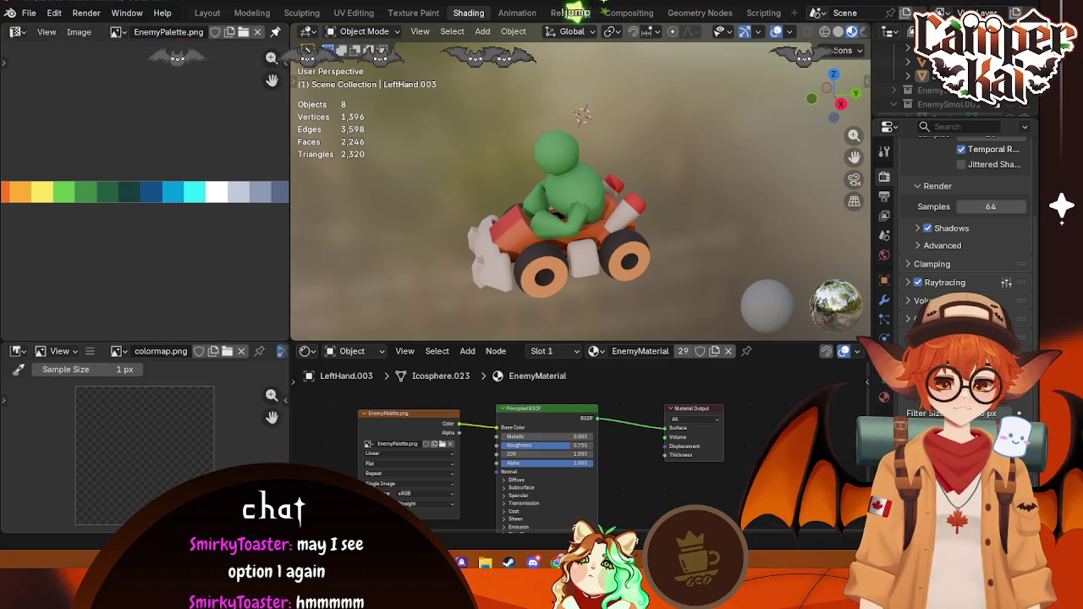
Step: Undo the green recolour and roughness change, restoring the driver's pale skin tone and 0.500 roughness
left_click(558, 161)
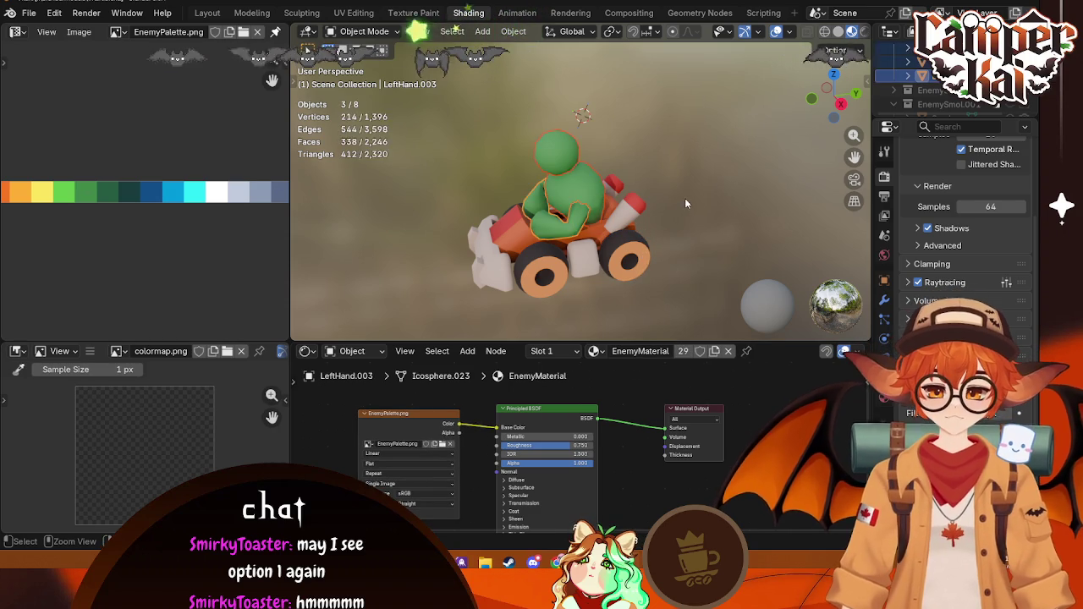
key("Tab")
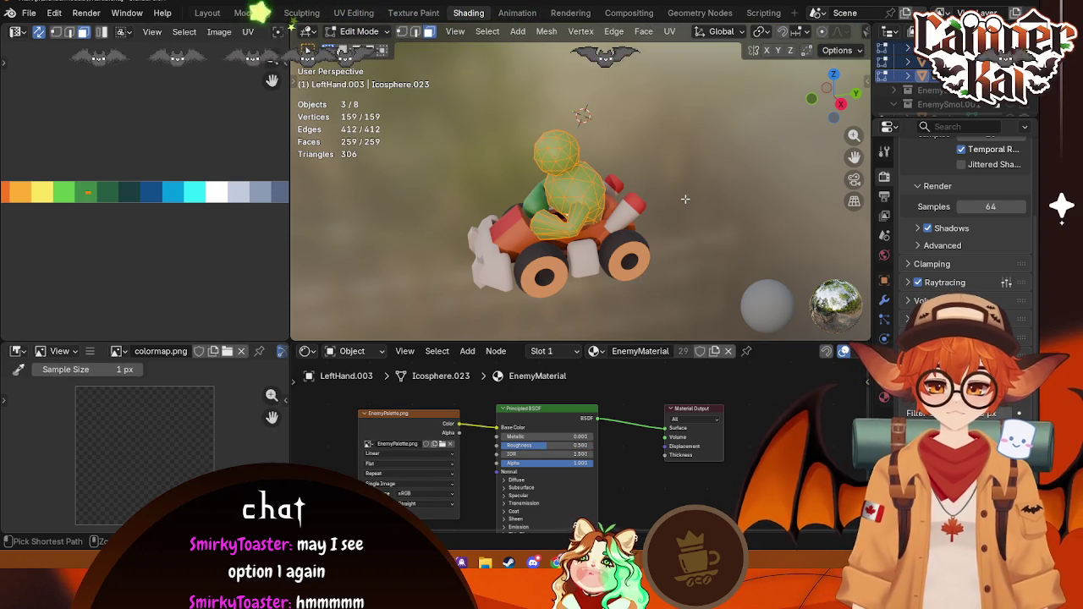
key("Tab")
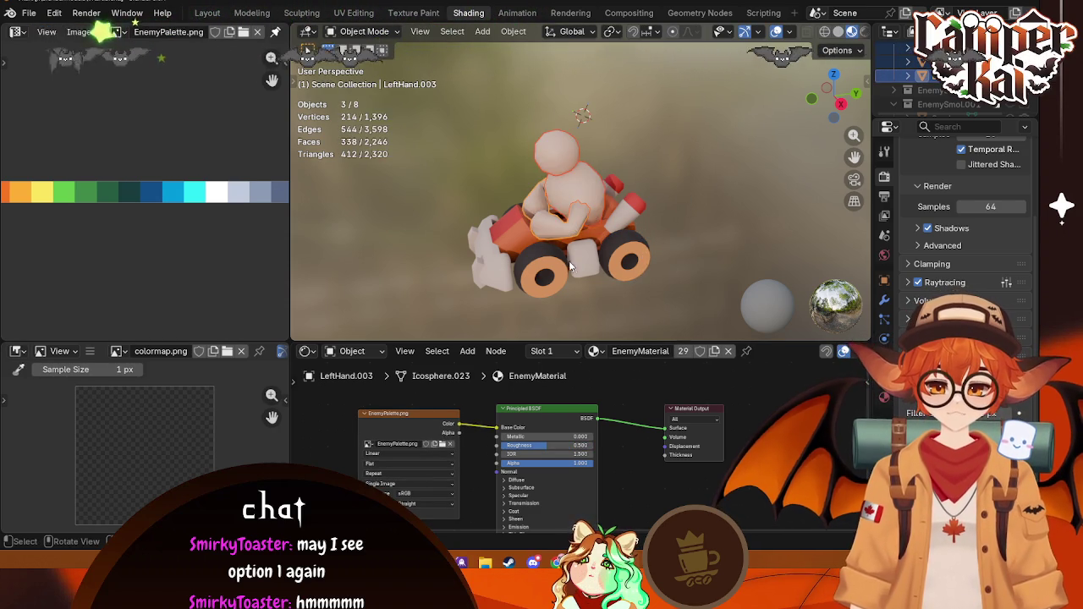
middle_click_drag(604, 297, 707, 260)
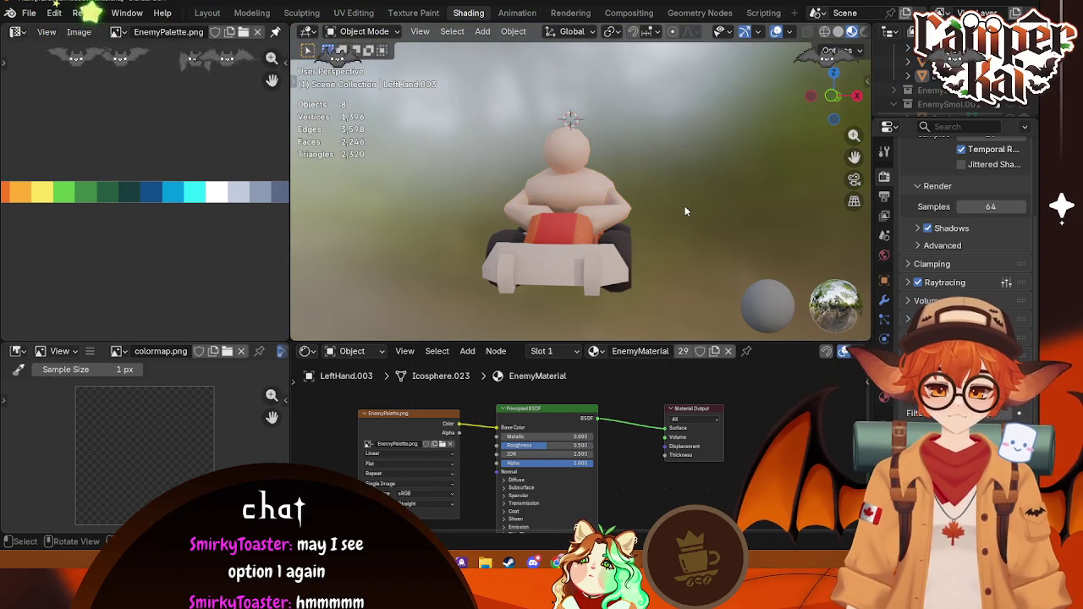
mouse_move(684, 205)
middle_mouse_down()
mouse_move(569, 245)
mouse_move(667, 230)
mouse_move(606, 250)
mouse_move(543, 211)
mouse_move(510, 222)
mouse_move(744, 218)
mouse_move(439, 190)
mouse_move(626, 216)
mouse_move(571, 206)
mouse_move(684, 219)
mouse_move(745, 211)
mouse_move(505, 163)
mouse_move(500, 172)
middle_mouse_up()
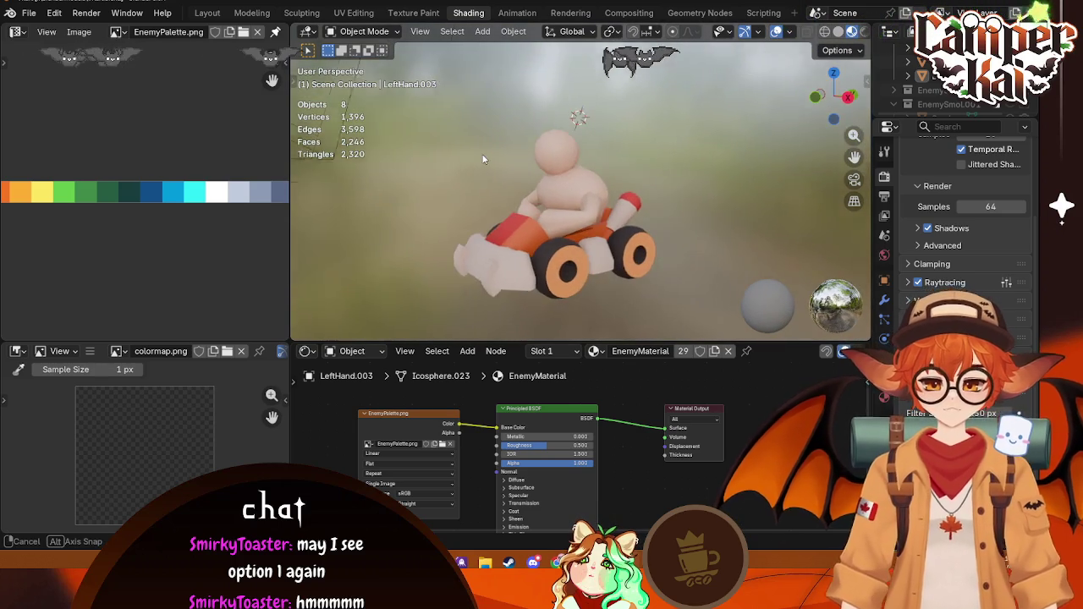
mouse_move(653, 195)
middle_mouse_down()
mouse_move(622, 225)
mouse_move(550, 195)
mouse_move(484, 185)
mouse_move(719, 187)
mouse_move(654, 203)
mouse_move(648, 194)
middle_mouse_up()
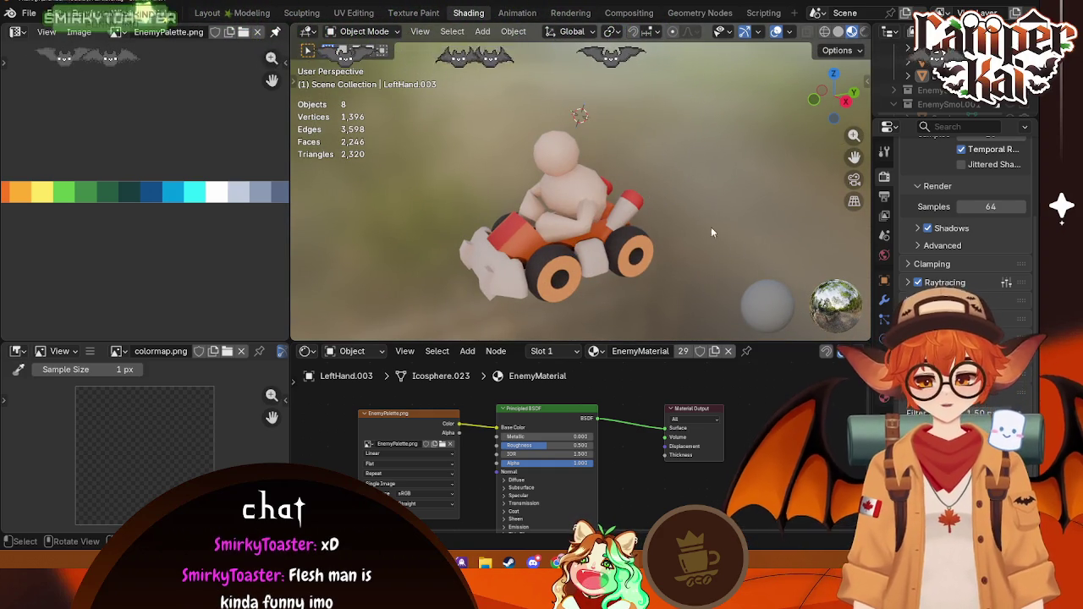
mouse_move(710, 227)
middle_mouse_down()
mouse_move(622, 209)
mouse_move(807, 140)
middle_mouse_up()
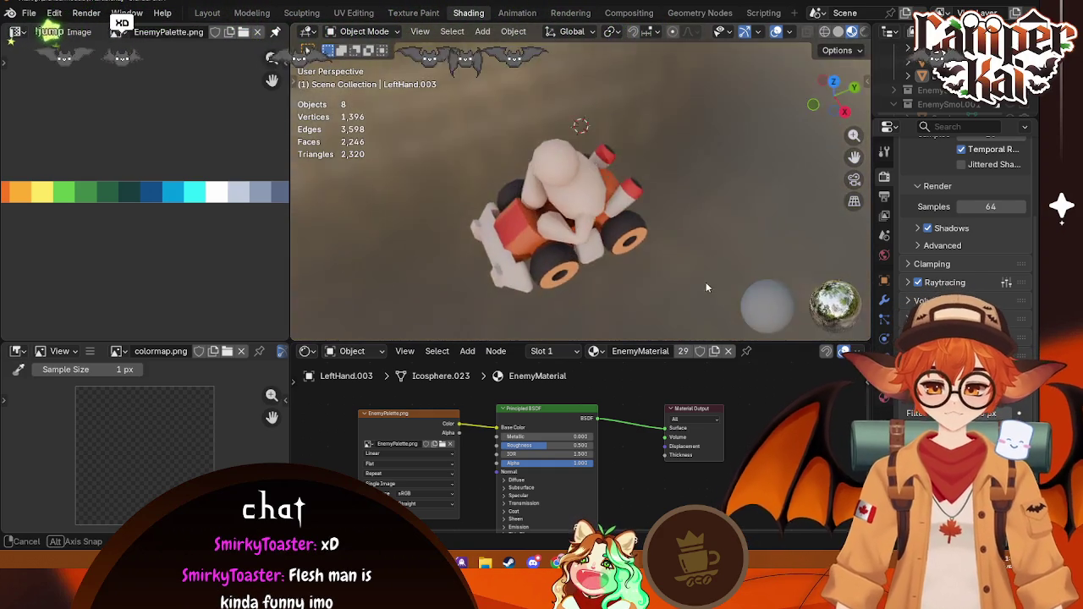
key("KP_7")
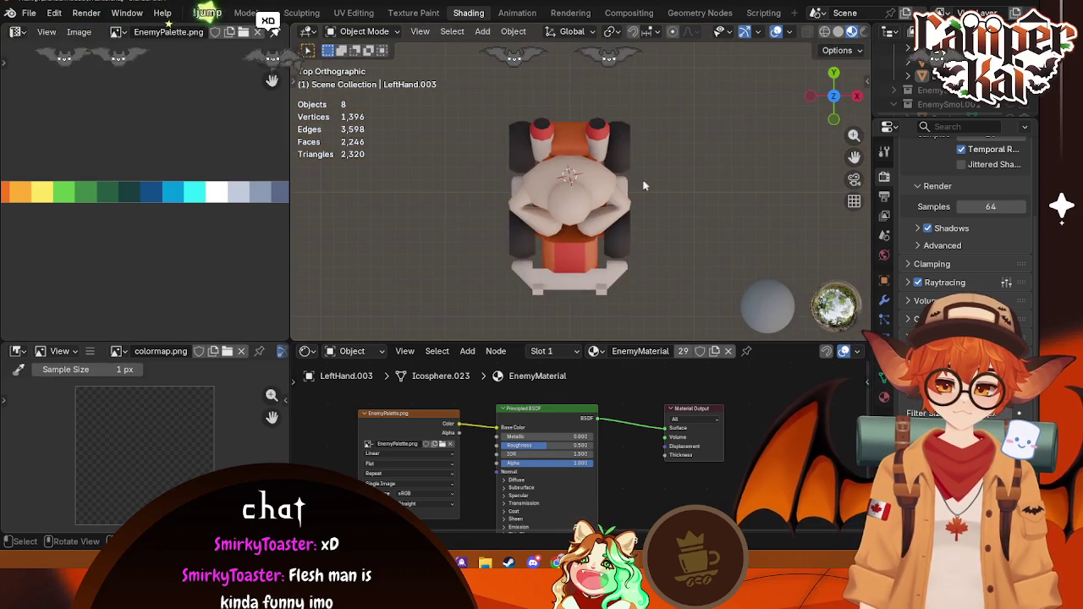
left_click(631, 193)
key("Tab")
key("Tab")
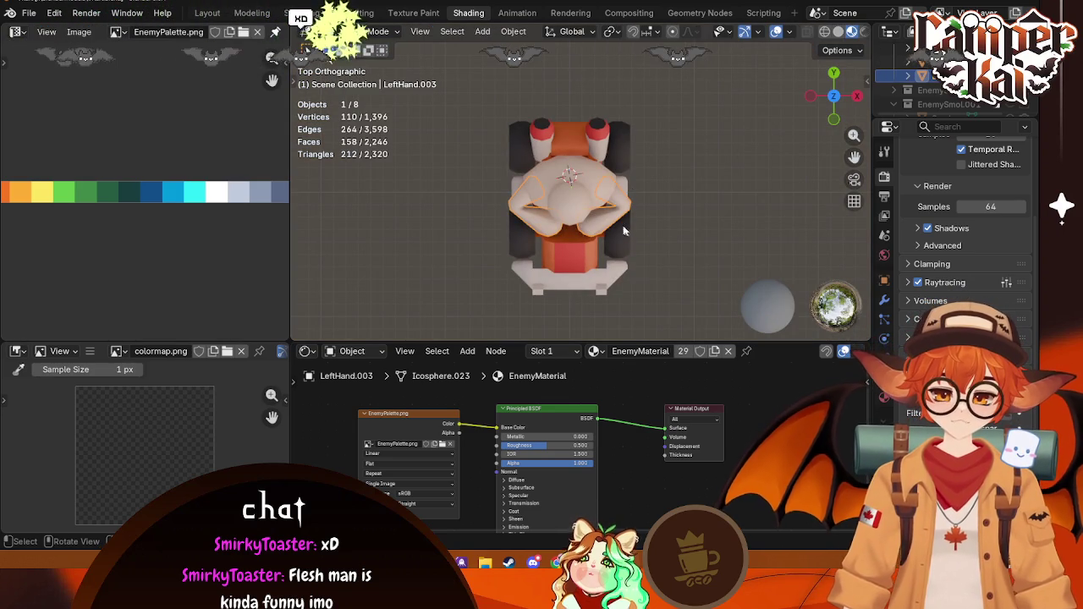
key("g")
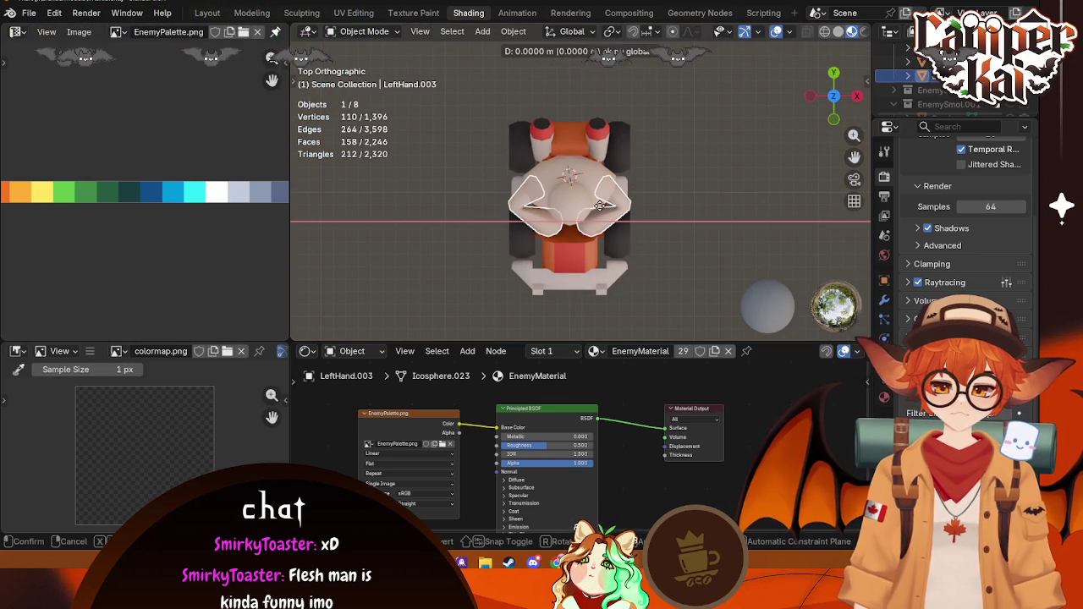
key("Escape")
key("g")
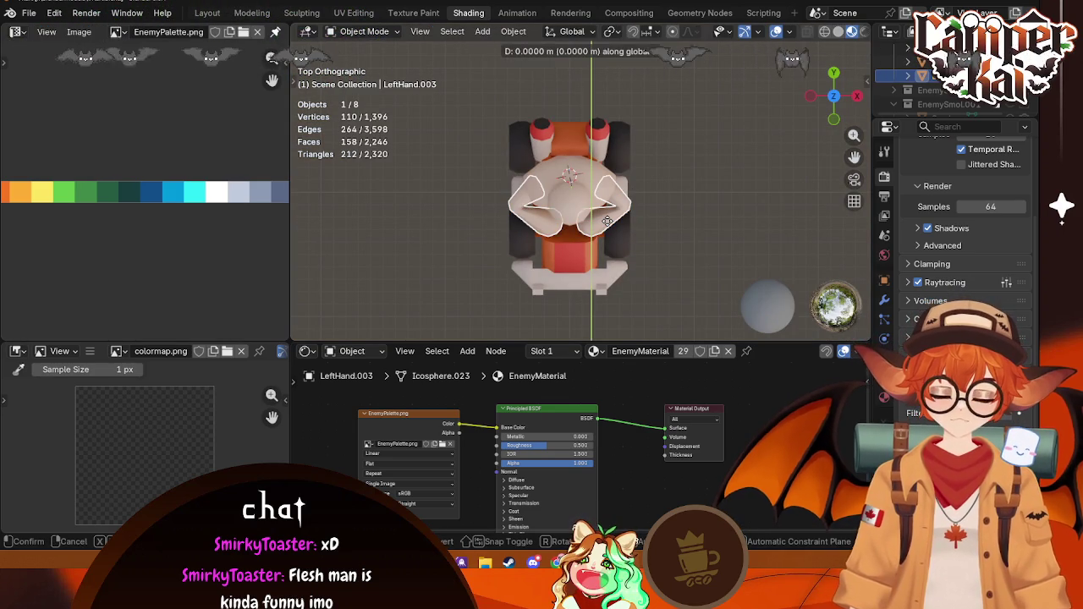
left_click(626, 187)
mouse_move(626, 188)
middle_mouse_down()
mouse_move(631, 177)
mouse_move(681, 226)
mouse_move(597, 218)
mouse_move(699, 208)
mouse_move(665, 260)
mouse_move(563, 192)
mouse_move(700, 185)
mouse_move(611, 156)
mouse_move(554, 176)
mouse_move(708, 194)
mouse_move(647, 196)
middle_mouse_up()
left_click(682, 227)
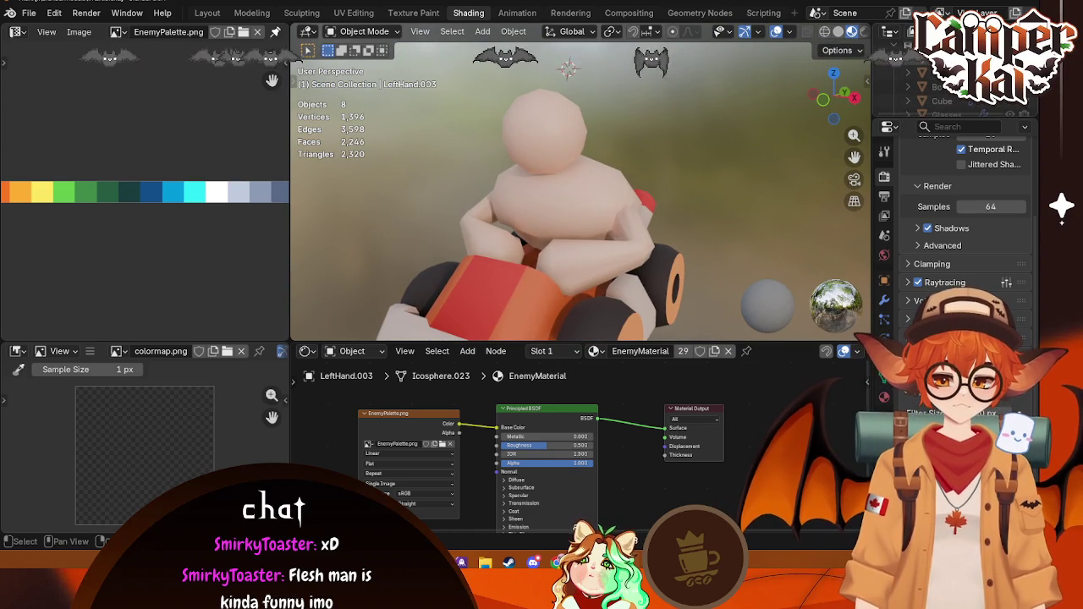
Step: Copy the bandana into the Big collection and select it with the body and hands
left_click(939, 73)
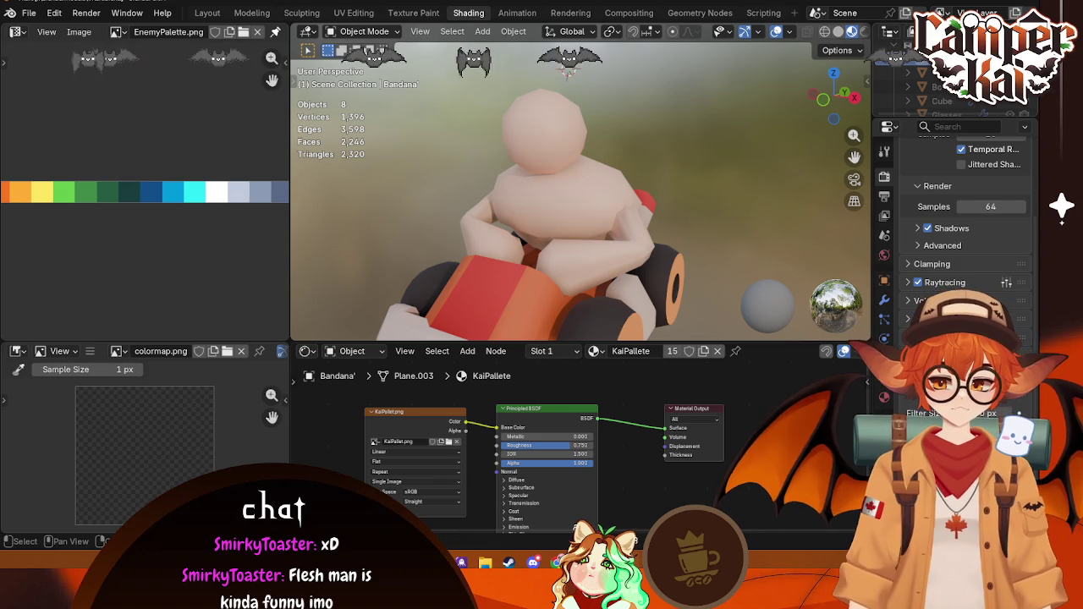
key("ctrl+c")
scroll(905, 75, "up", 2)
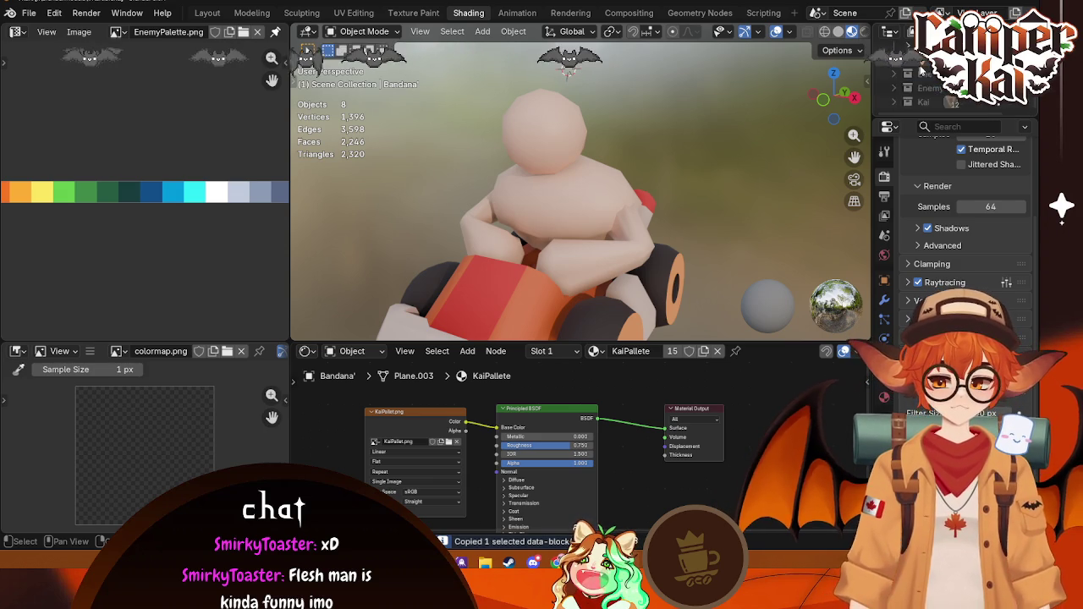
key("ctrl+v")
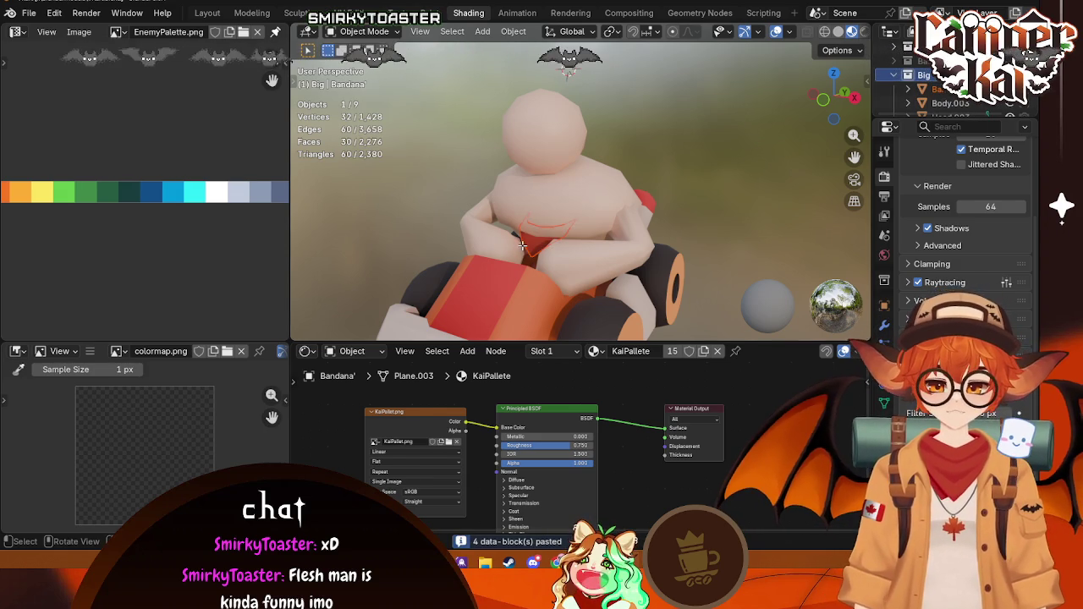
left_click(556, 231)
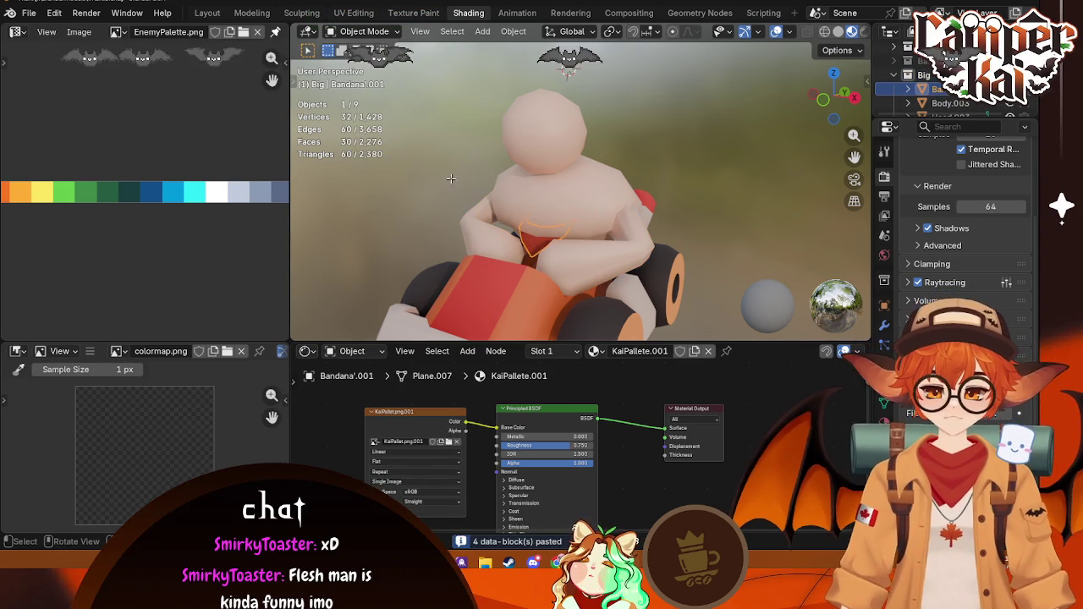
left_click_drag(528, 228, 525, 243)
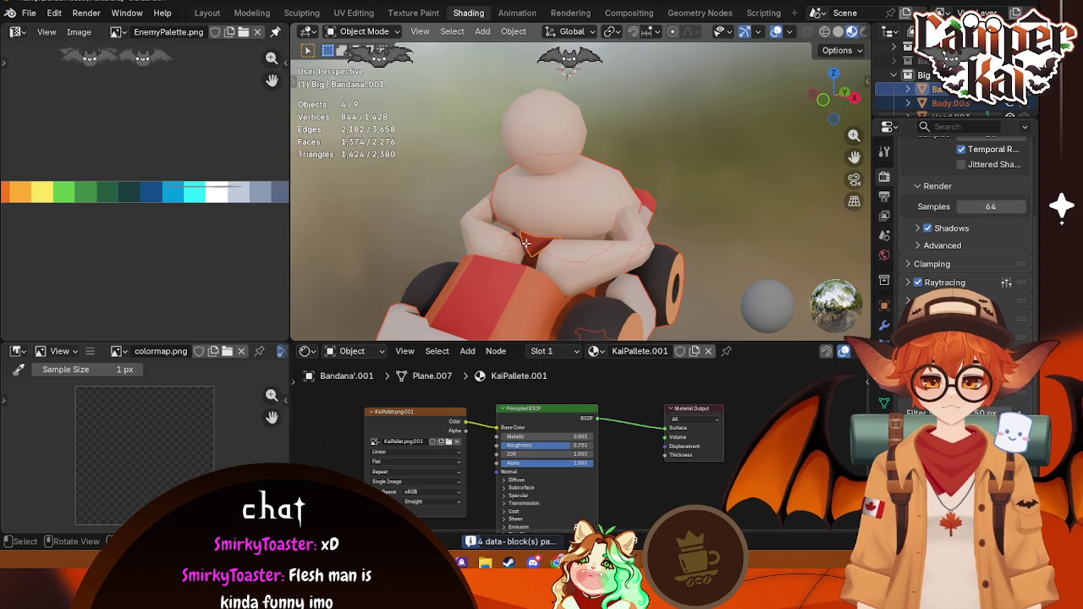
Step: Lift the bandana up to the driver's head in the Layout workspace
left_click(207, 12)
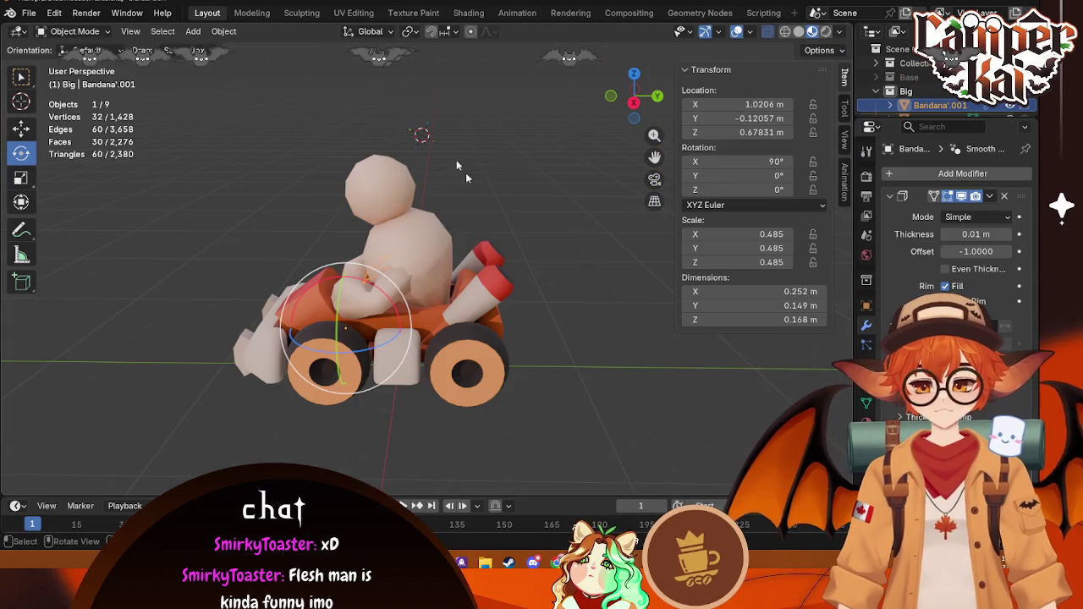
left_click(22, 128)
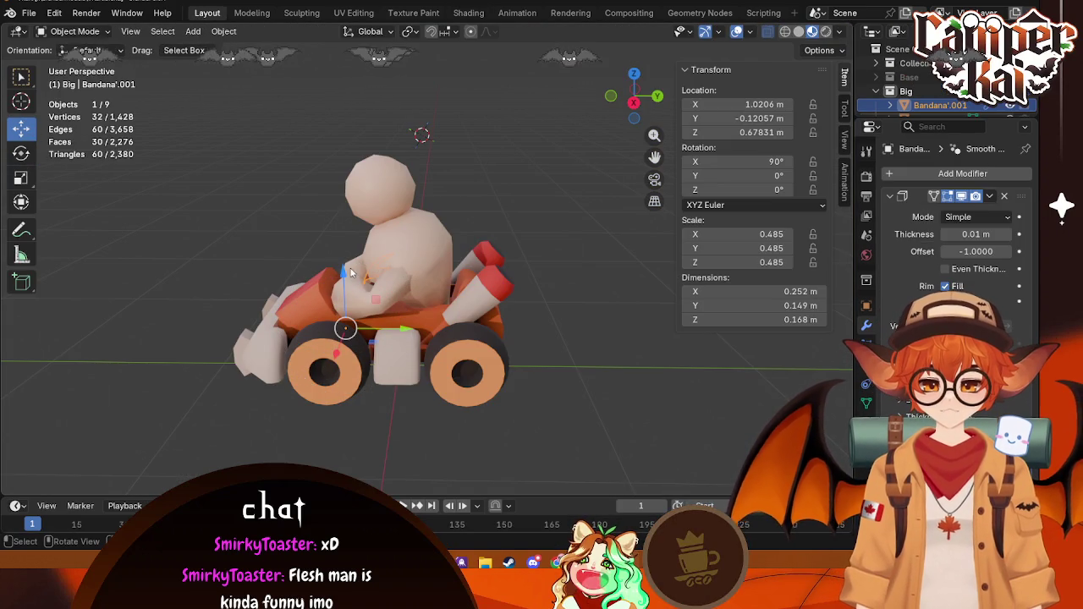
left_click_drag(351, 272, 343, 220)
left_click_drag(335, 148, 332, 122)
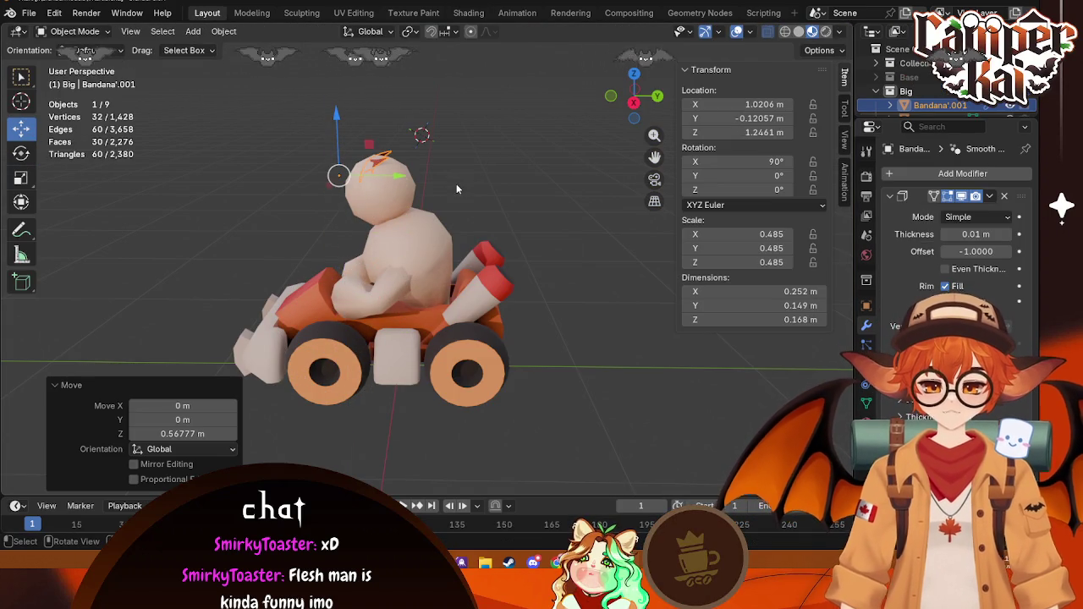
Step: Set the bandana's origin to its geometry and rotate it around its centre from top view
key("KP_7")
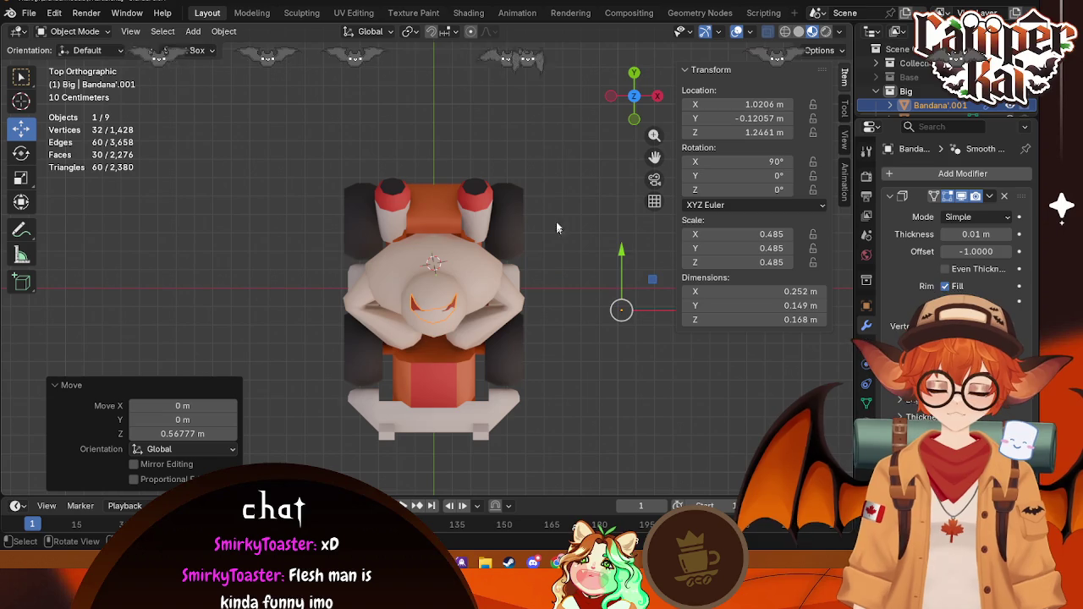
key("r")
key("Escape")
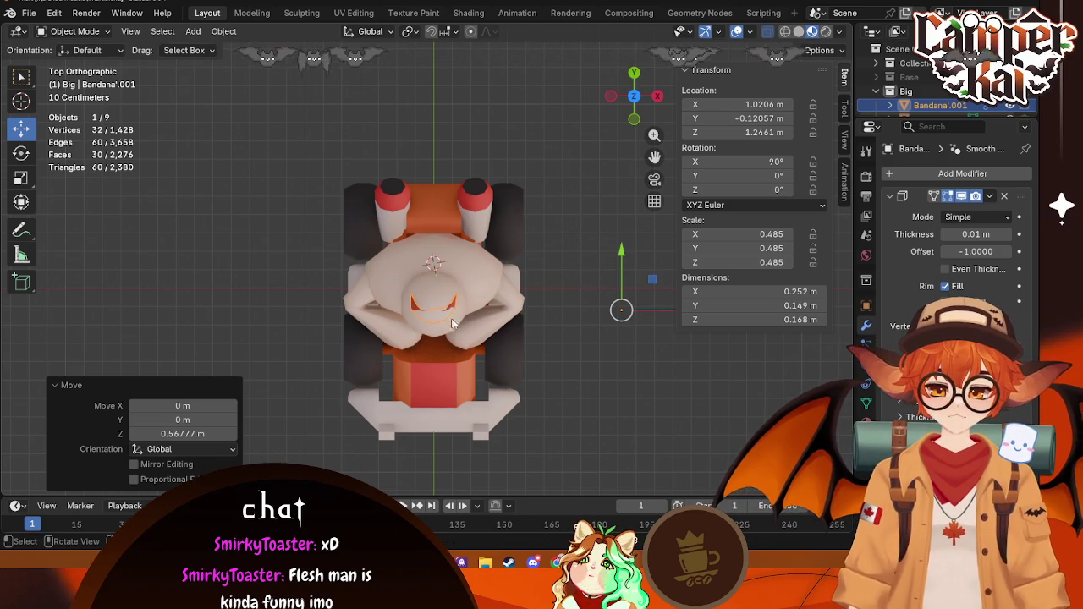
right_click(454, 304)
mouse_move(363, 336)
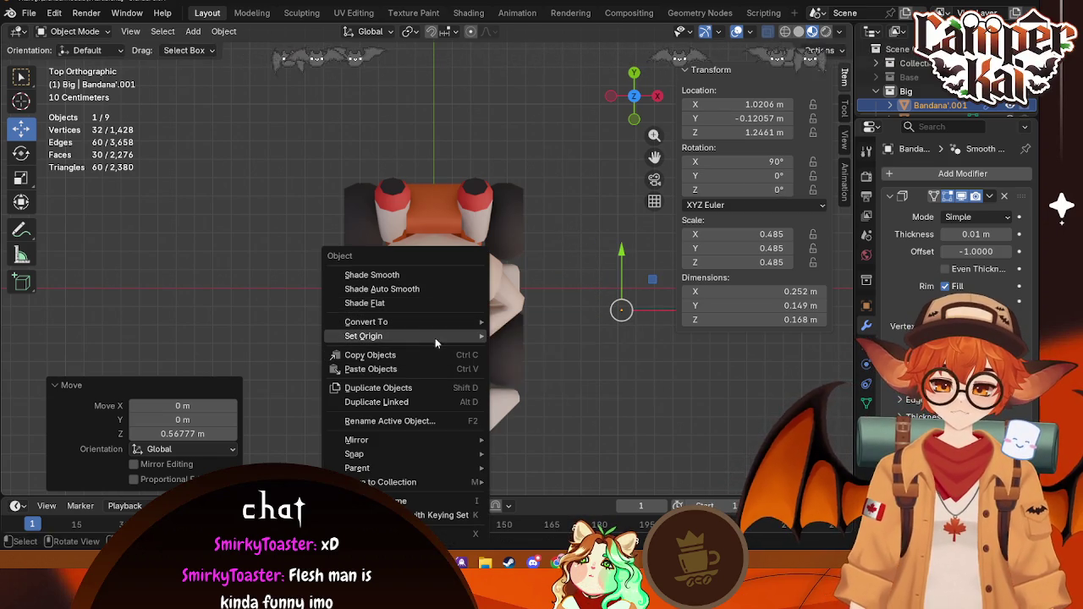
left_click(533, 350)
key("r")
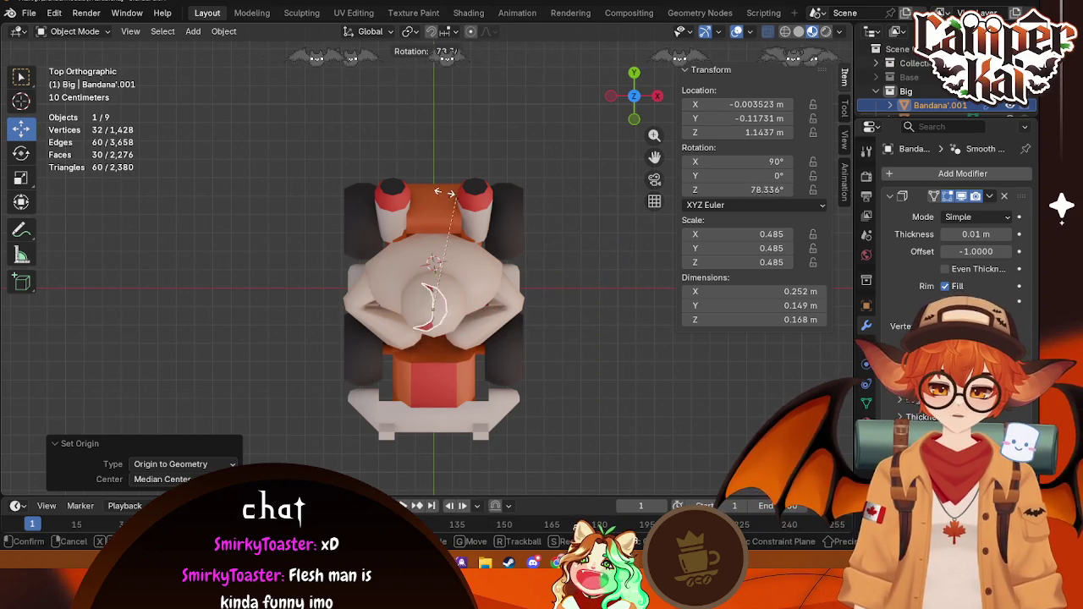
left_click(205, 251)
middle_click_drag(254, 253, 443, 195)
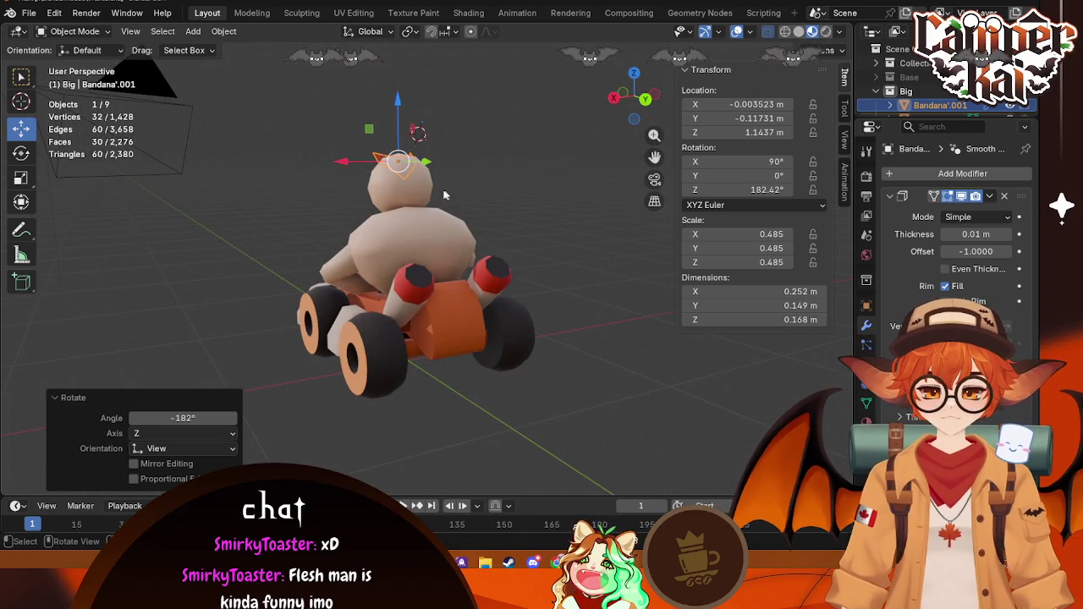
Step: Move the bandana along Z and Y toward the neck and tilt it in Right view
key("g")
key("z")
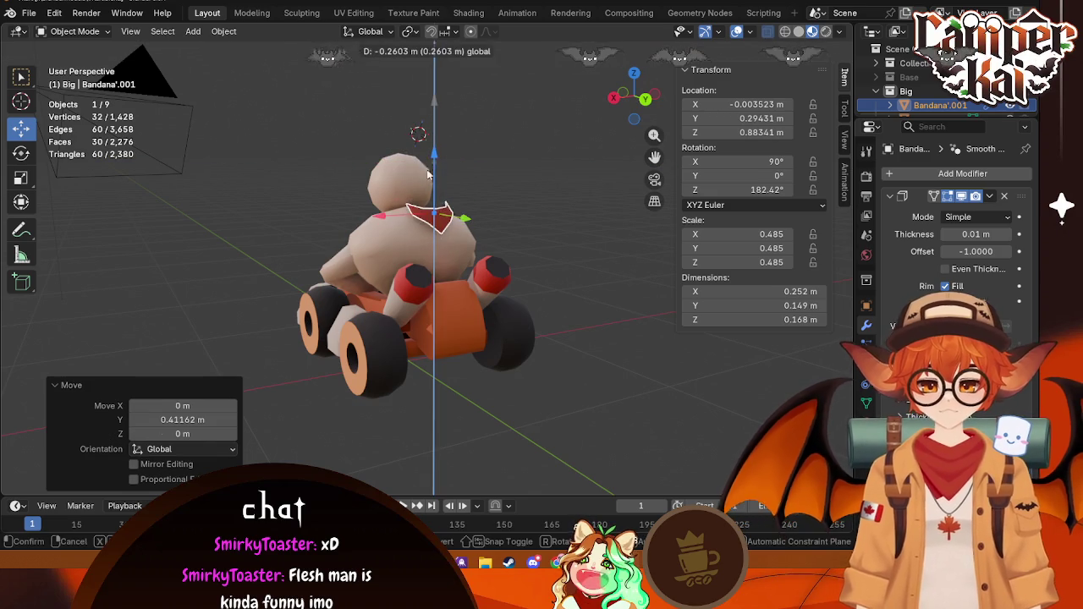
middle_click_drag(455, 315, 501, 269)
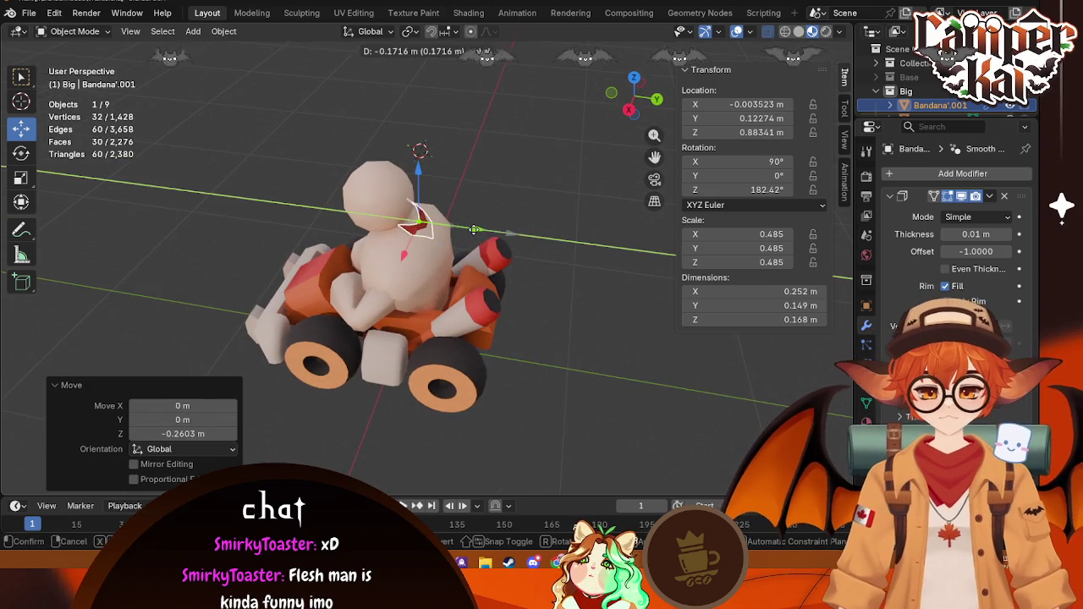
left_click_drag(505, 234, 471, 228)
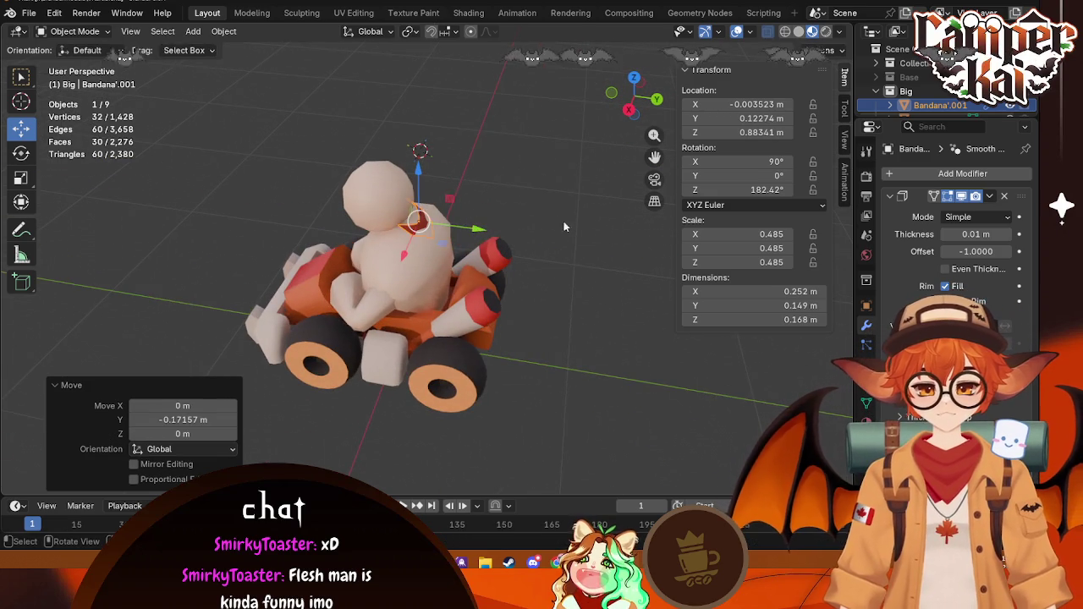
left_click(629, 110)
key("r")
left_click(539, 159)
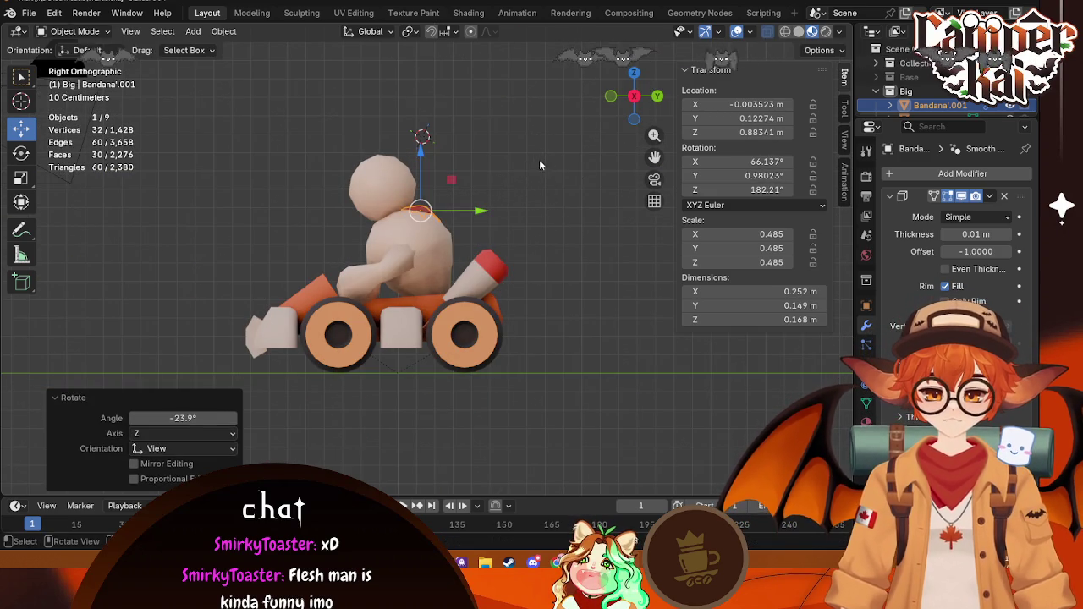
Step: Slide the bandana along Y and tilt it about -7 degrees in Right view
mouse_move(545, 207)
middle_mouse_down()
mouse_move(378, 296)
mouse_move(526, 295)
middle_mouse_up()
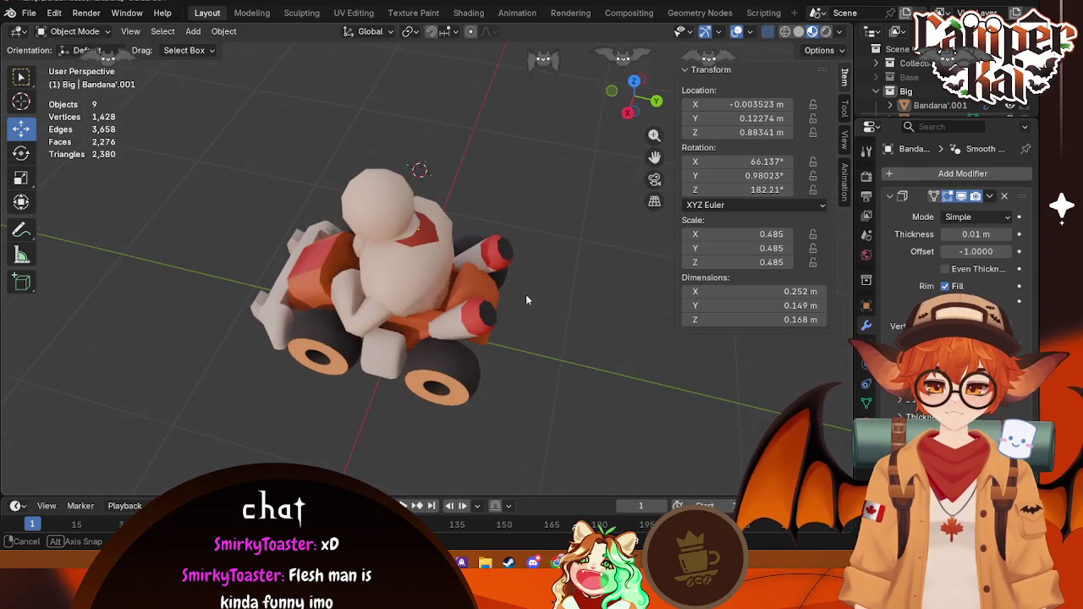
left_click(412, 227)
left_click_drag(470, 242, 464, 240)
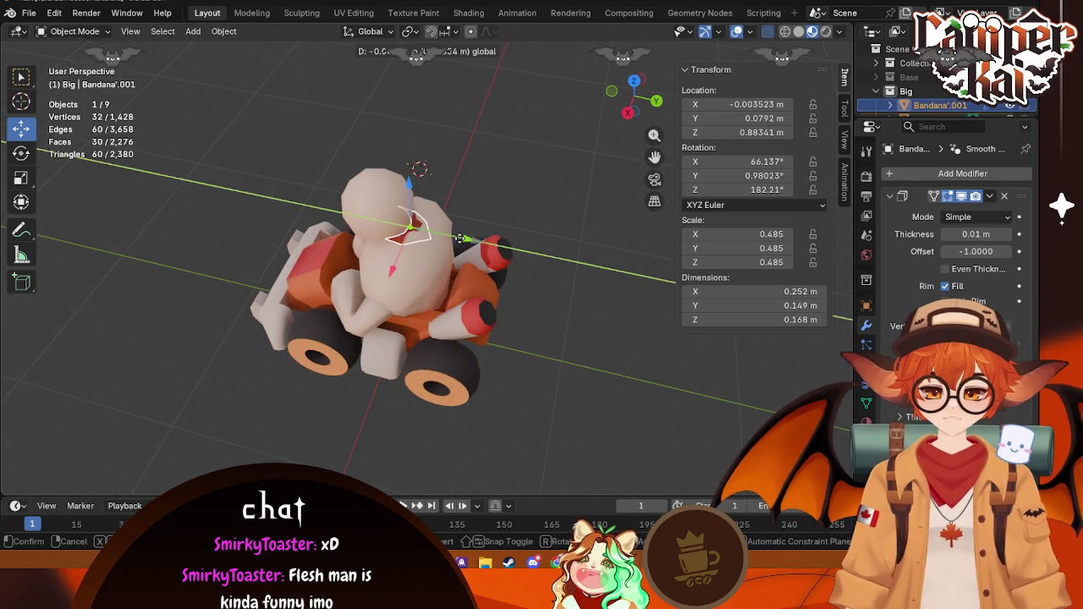
left_click(460, 239)
left_click(627, 113)
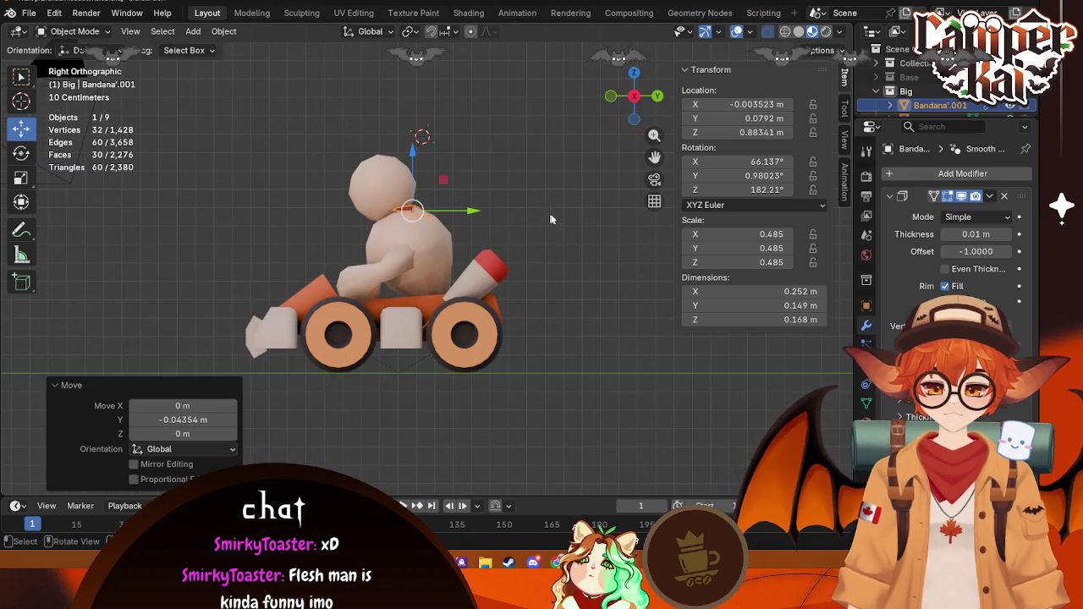
key("r")
left_click(566, 203)
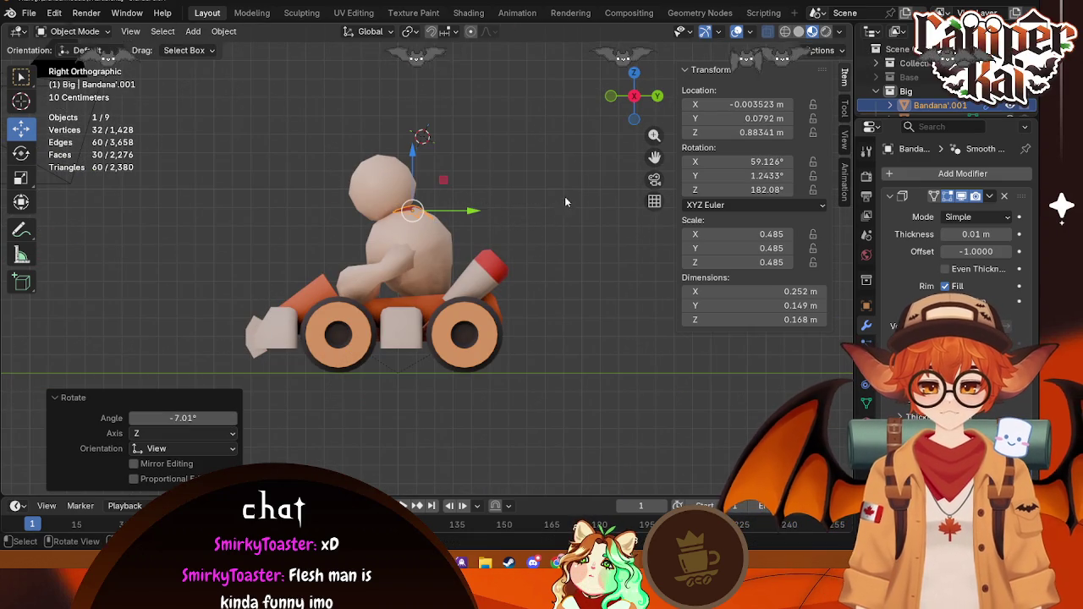
Step: Raise the bandana slightly and add a small extra tilt in Right view
key("g")
left_click(475, 210)
middle_click_drag(490, 210, 456, 263)
left_click(615, 104)
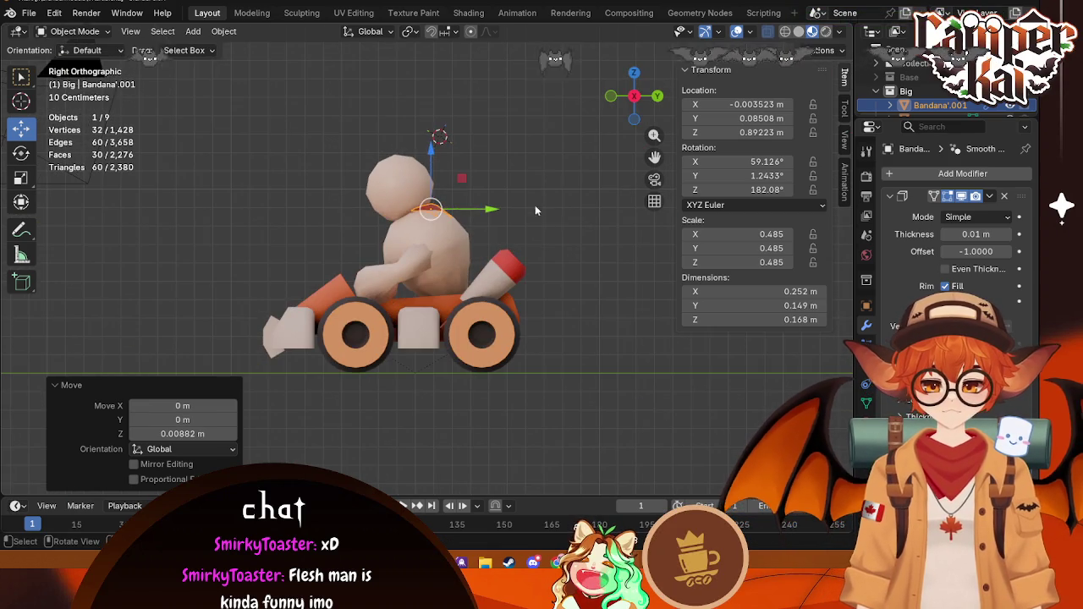
key("r")
left_click(559, 208)
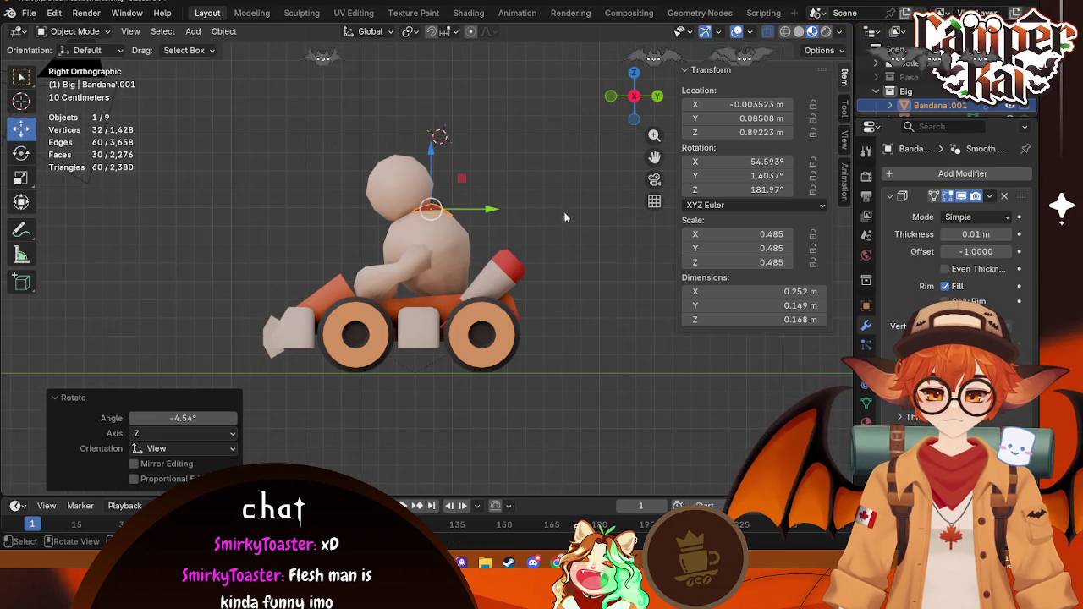
Step: Rotate the bandana further from the back view
key("Tab")
key("Tab")
left_click(573, 239)
middle_click_drag(573, 239, 415, 314)
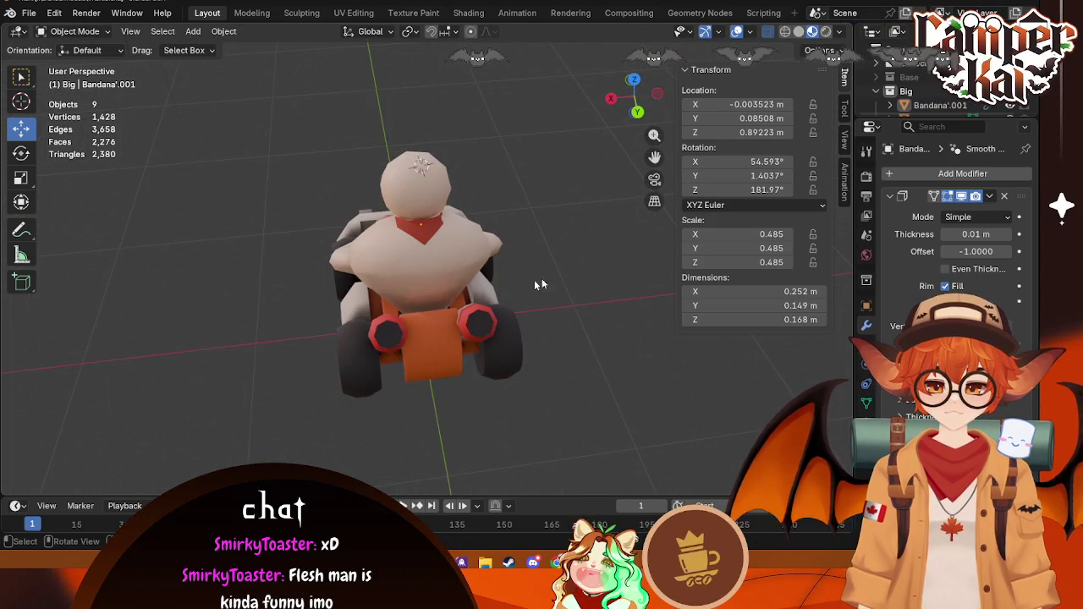
middle_click_drag(533, 279, 487, 264)
left_click(418, 217)
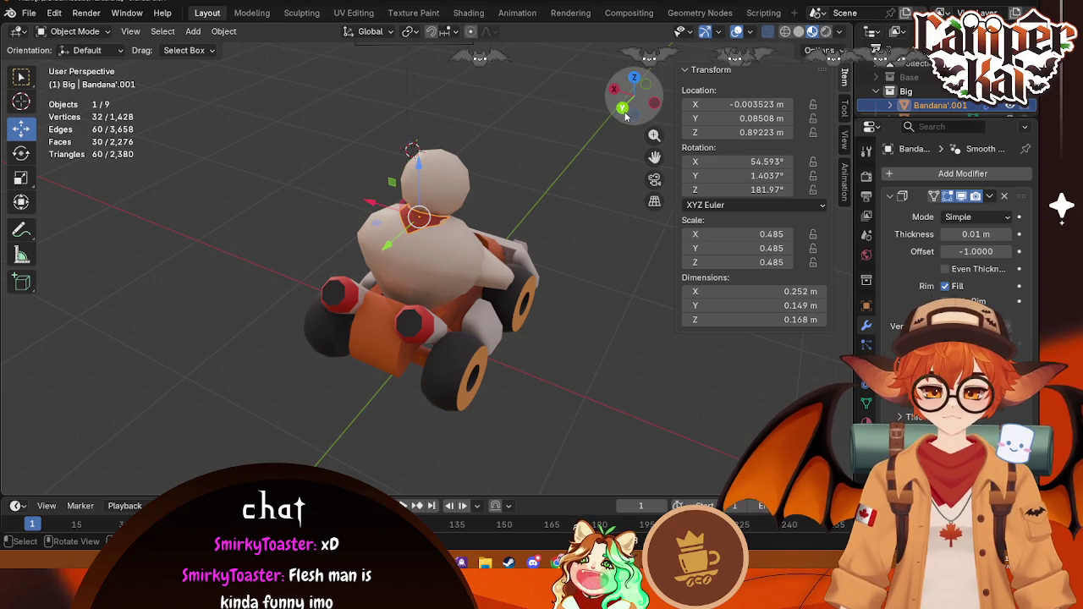
left_click(646, 84)
key("r")
left_click(542, 188)
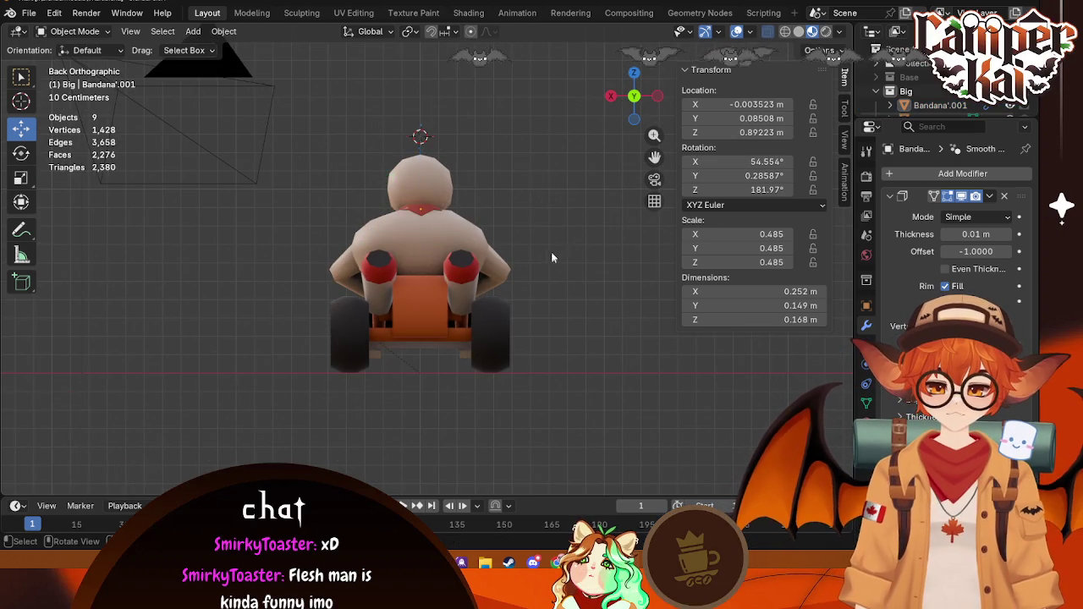
Step: Check the bandana from front, back and right views, trying and cancelling a vertical move
middle_click_drag(550, 252, 550, 308)
key("KP_1")
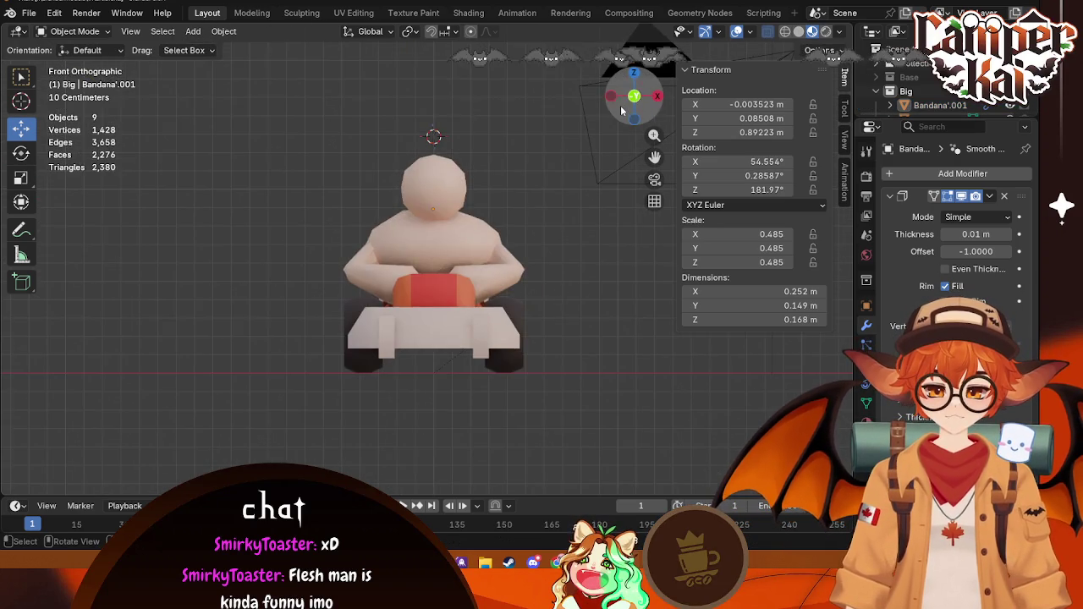
key("ctrl+KP_1")
key("KP_3")
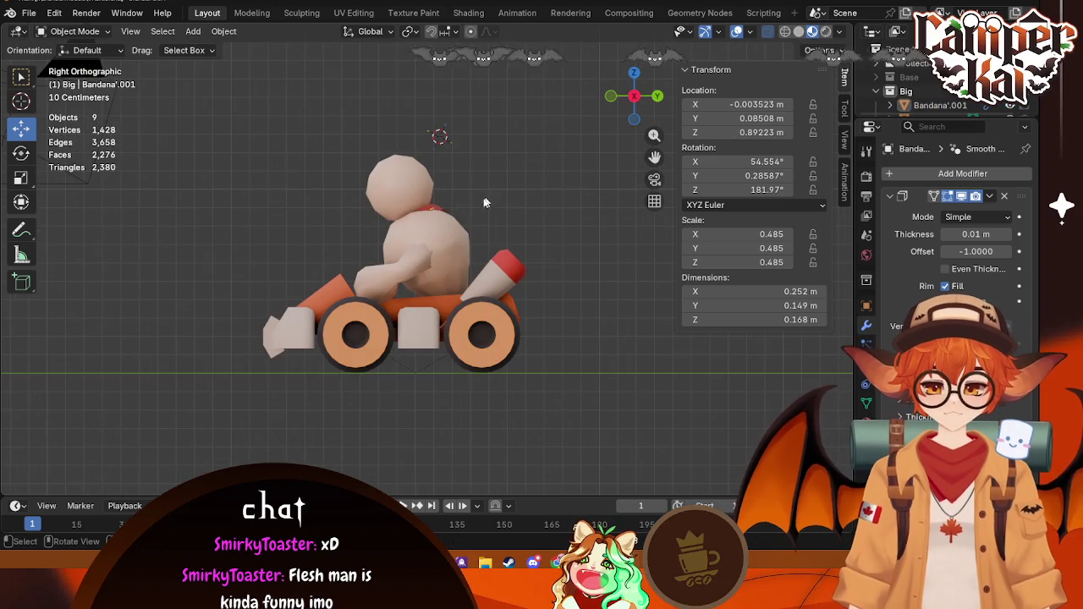
left_click(439, 217)
left_click(435, 213)
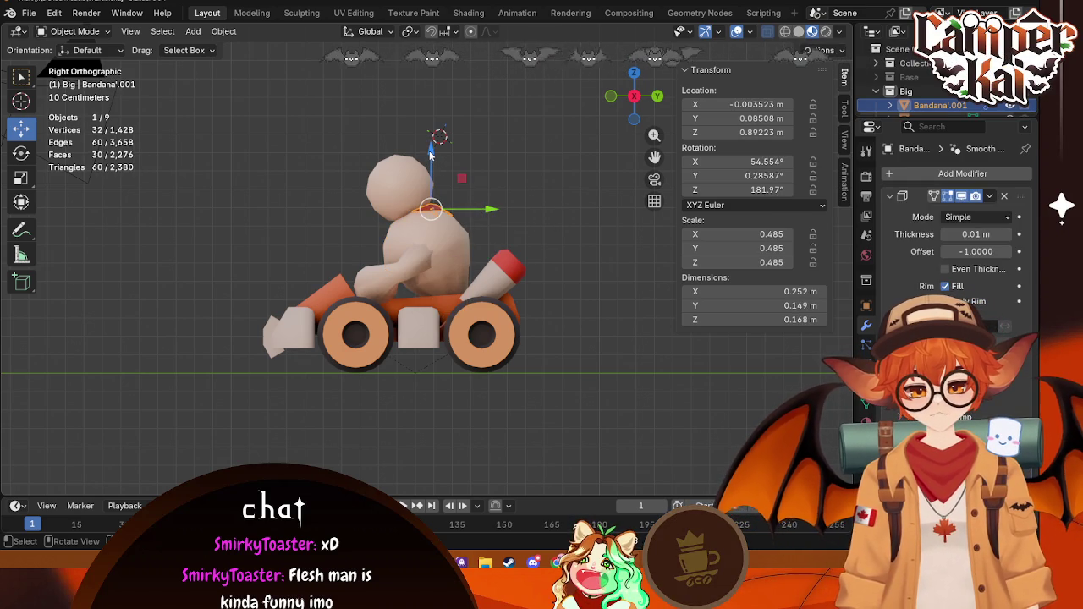
left_click(431, 209)
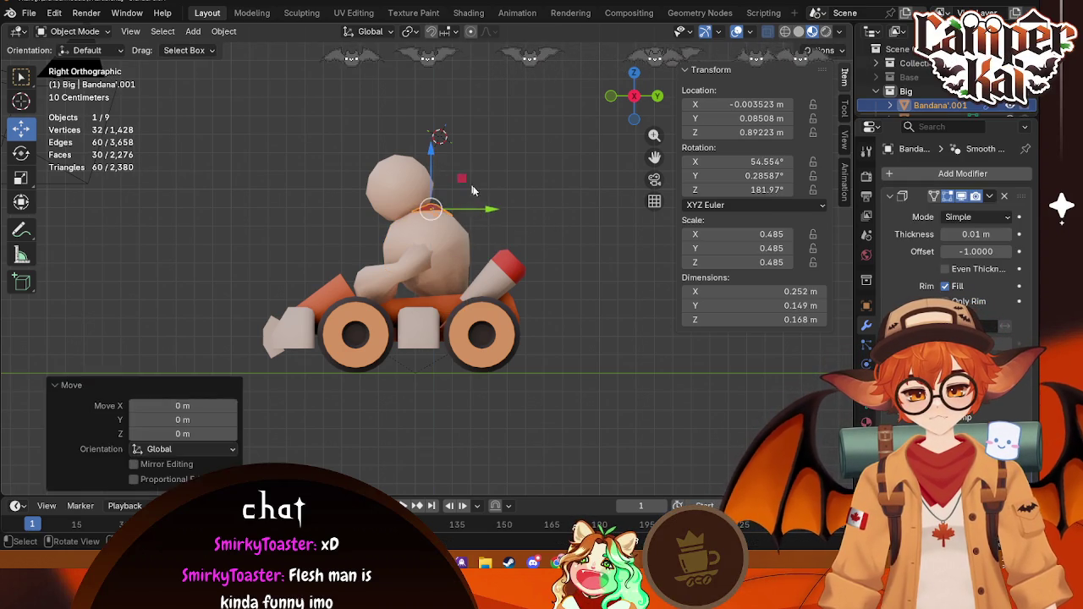
left_click(473, 186)
left_click(435, 211)
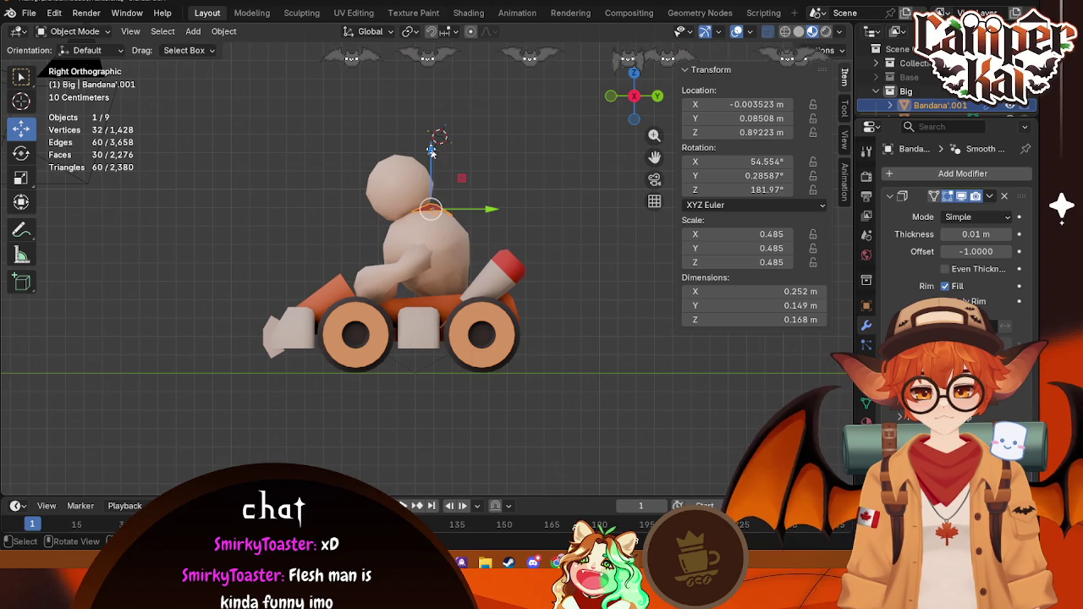
left_click_drag(431, 150, 429, 150)
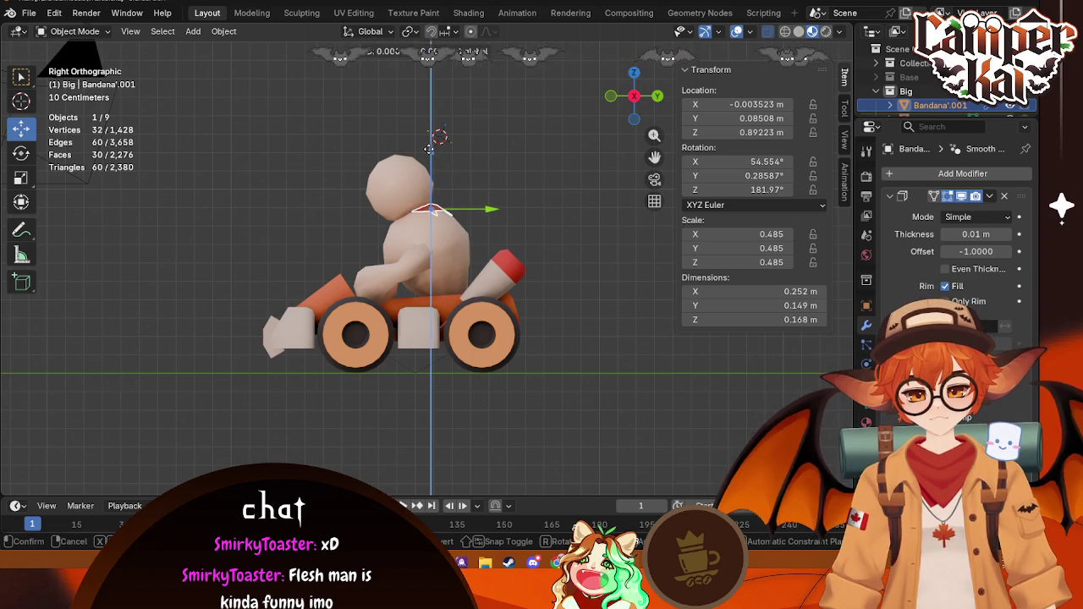
right_click(429, 148)
left_click(490, 192)
Step: Nudge the bandana slightly higher and orbit around the kart to check its fit
left_click(438, 214)
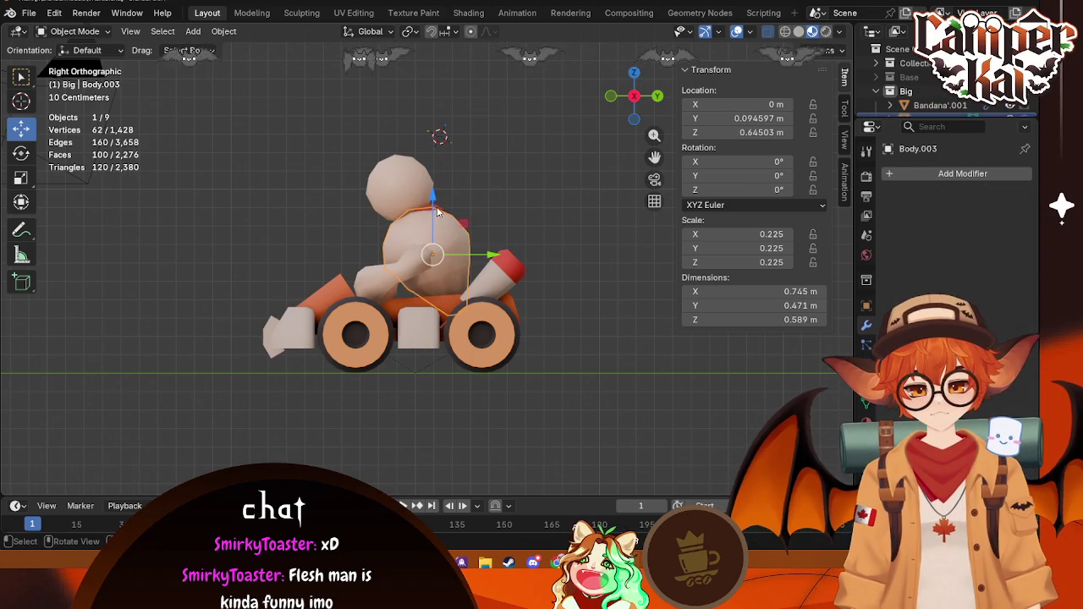
left_click(463, 178)
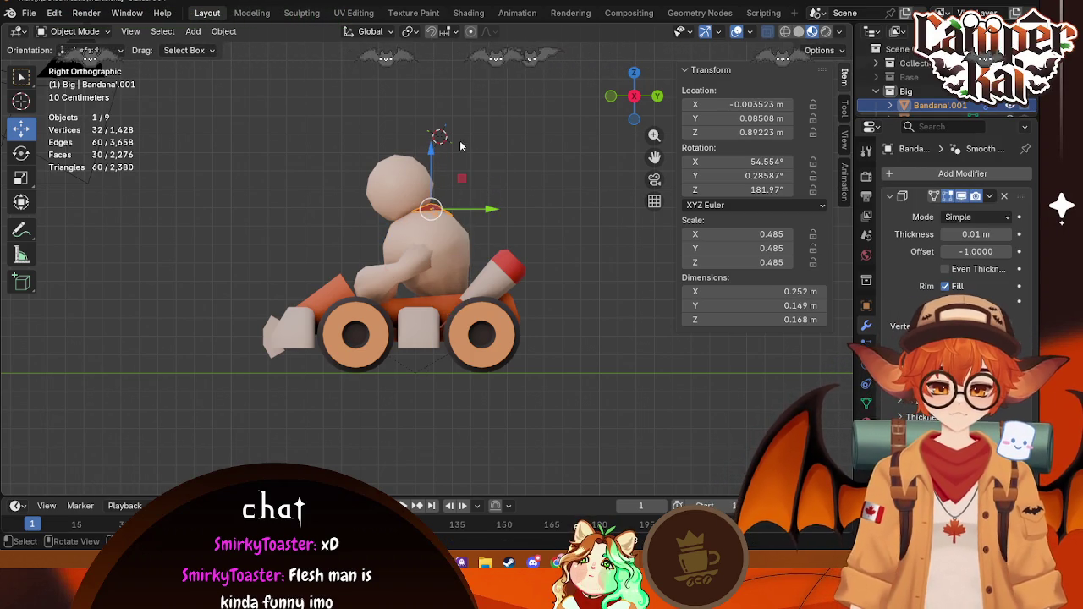
scroll(460, 146, "up", 8)
middle_click_drag(501, 292, 501, 317, "shift")
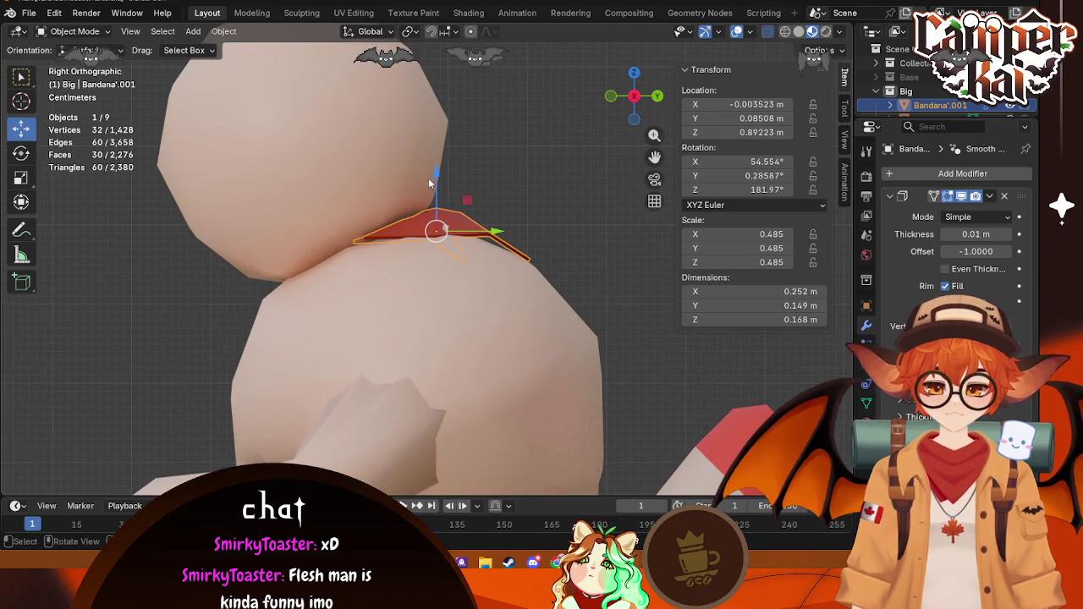
left_click_drag(436, 175, 440, 166)
mouse_move(454, 171)
middle_mouse_down()
mouse_move(495, 287)
mouse_move(496, 235)
middle_mouse_up()
scroll(495, 235, "down", 5)
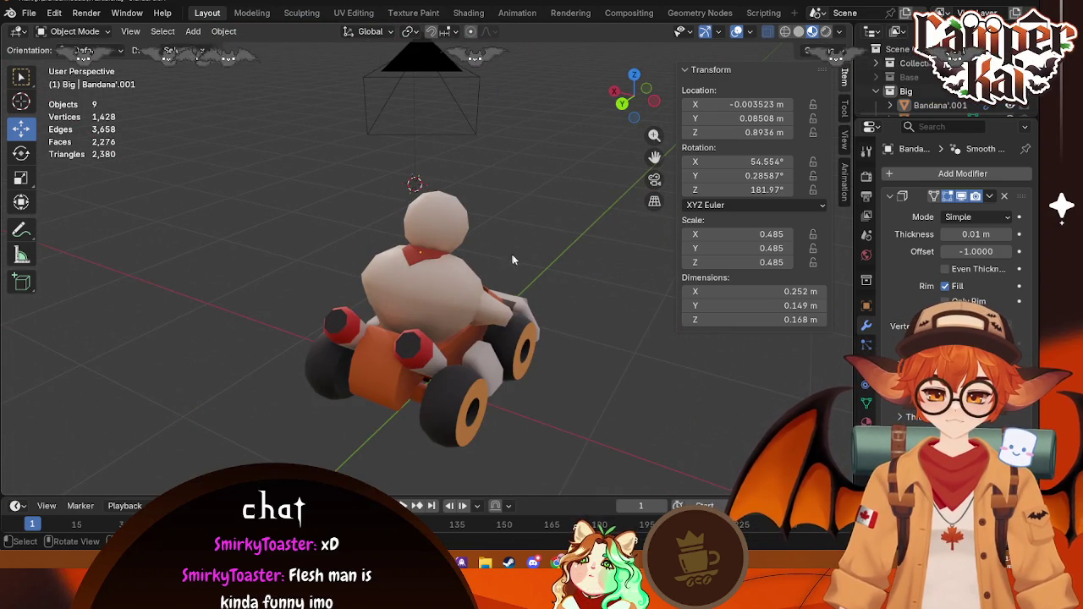
middle_click_drag(491, 273, 330, 355)
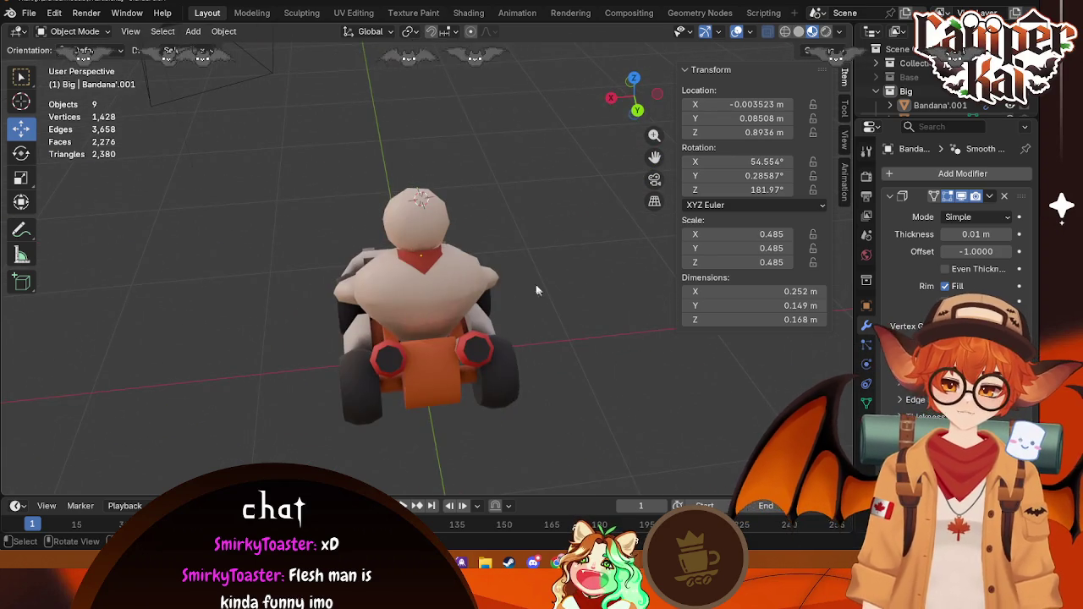
mouse_move(536, 290)
middle_mouse_down()
mouse_move(401, 304)
mouse_move(515, 275)
middle_mouse_up()
scroll(515, 275, "up", 5)
left_click(466, 257)
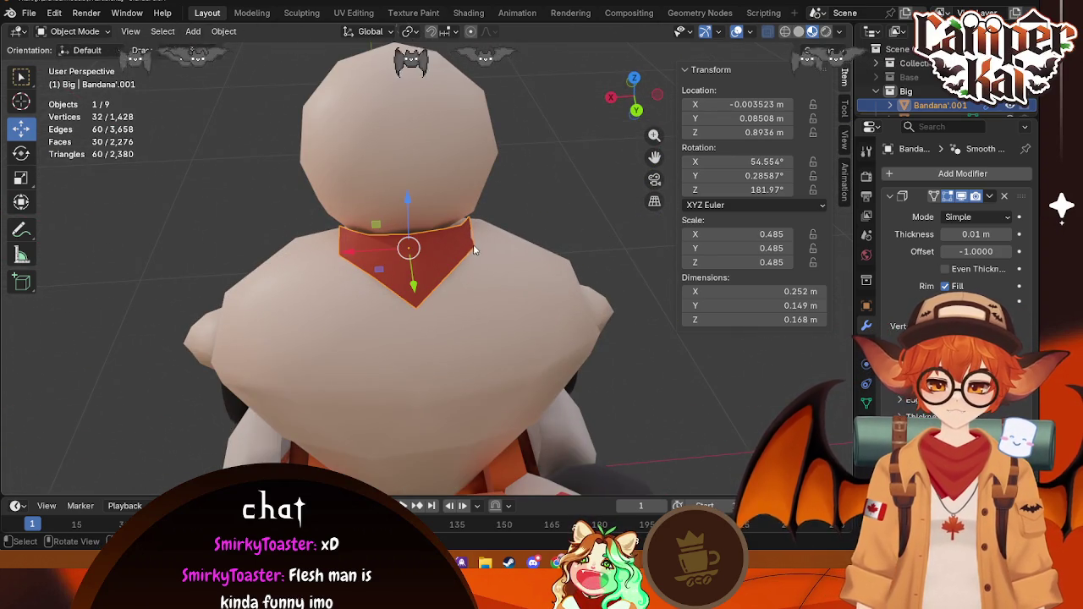
Step: Raise one bandana corner vertex slightly in Edit Mode, then return to Object Mode to check it
key("Tab")
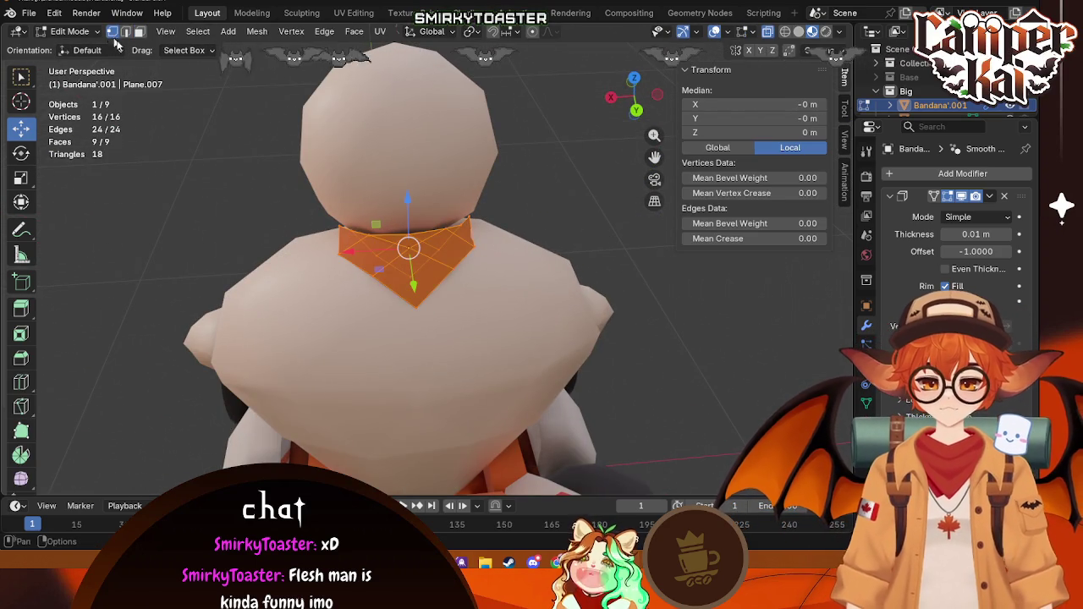
left_click(472, 247)
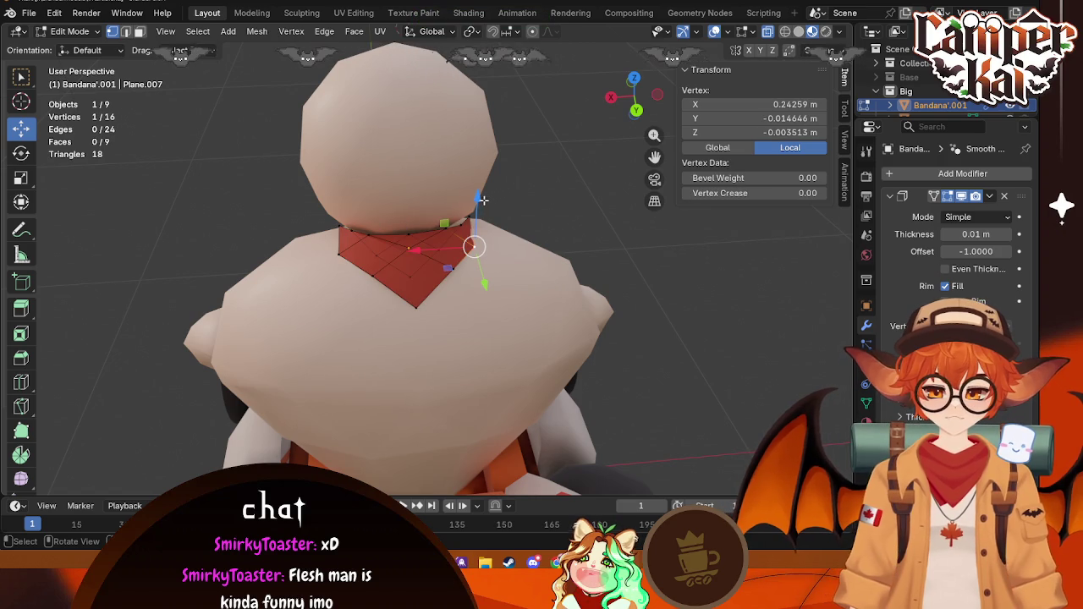
left_click_drag(480, 198, 477, 196)
key("Tab")
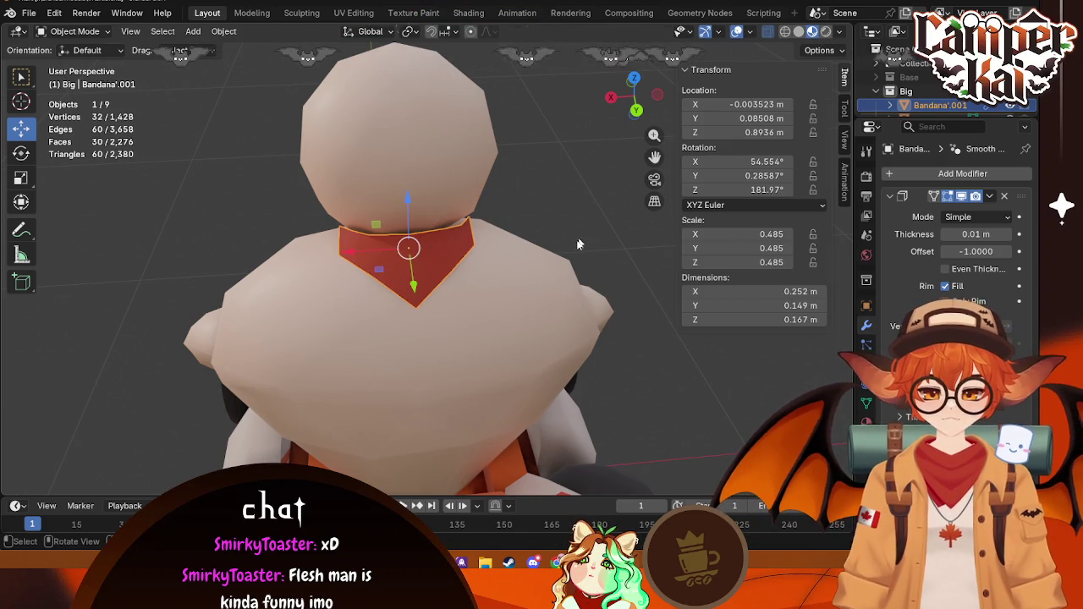
left_click(561, 255)
scroll(561, 256, "down", 3)
mouse_move(561, 255)
middle_mouse_down()
mouse_move(334, 365)
mouse_move(488, 340)
mouse_move(228, 352)
mouse_move(370, 332)
middle_mouse_up()
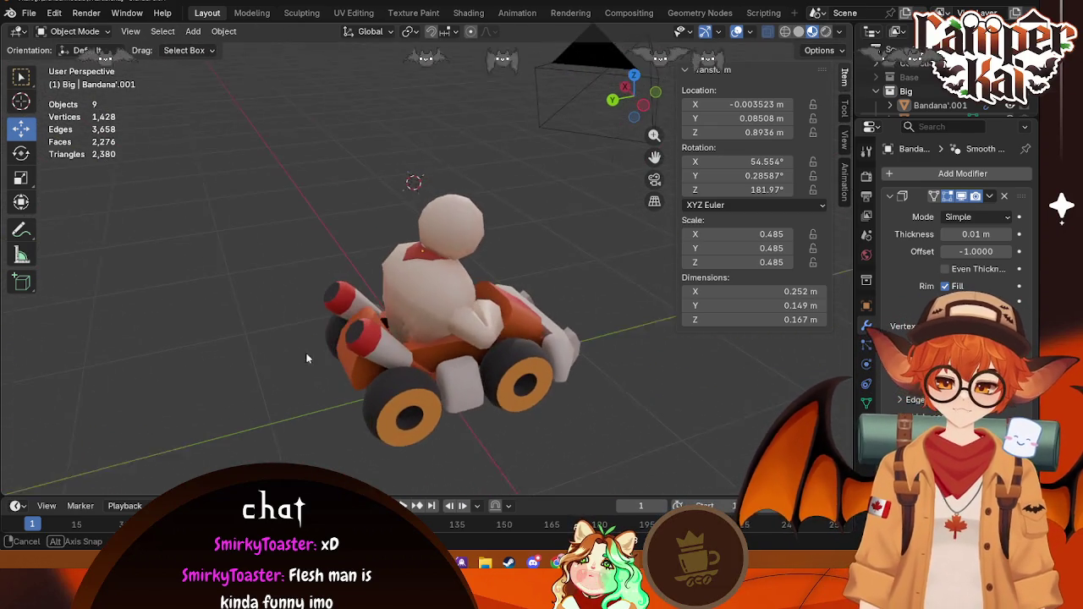
middle_click_drag(370, 332, 416, 273)
left_click(435, 257)
left_click_drag(421, 204, 422, 155)
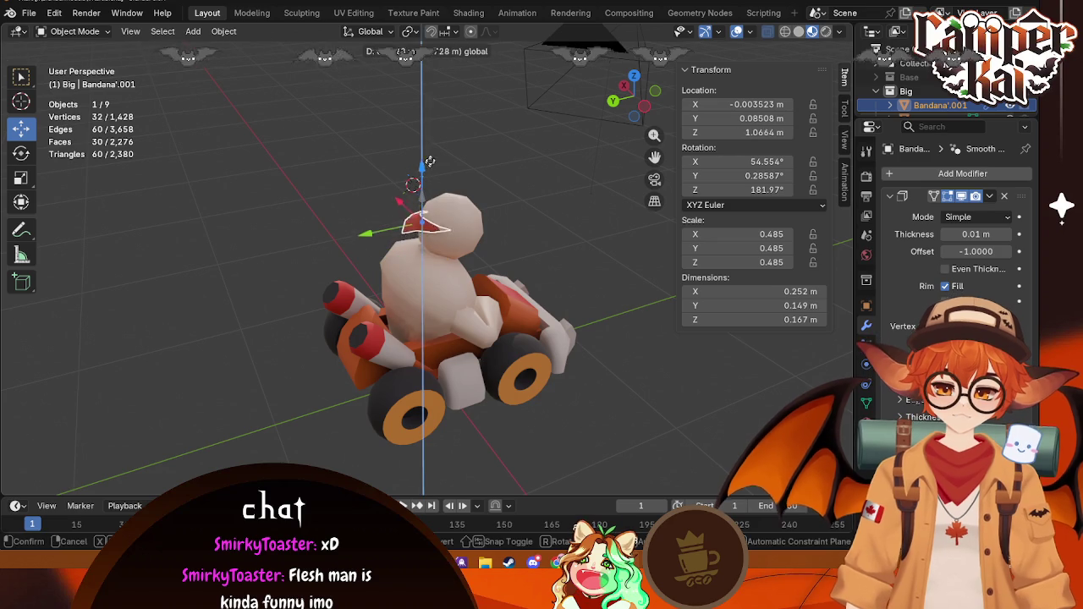
left_click_drag(361, 216, 479, 185)
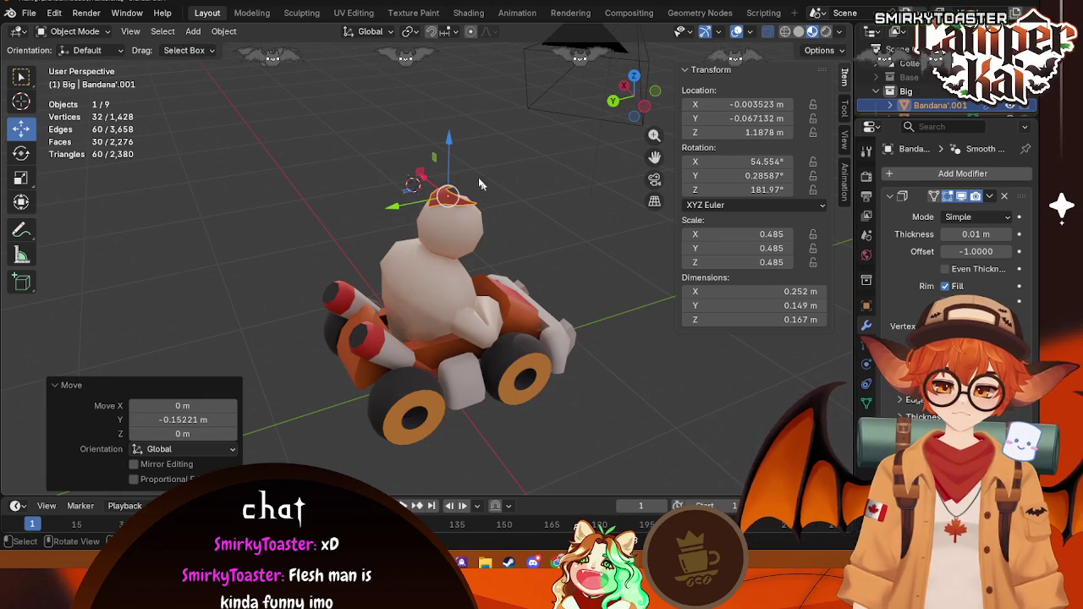
left_click_drag(452, 147, 452, 153)
mouse_move(452, 154)
middle_mouse_down()
mouse_move(387, 306)
mouse_move(571, 294)
mouse_move(414, 314)
middle_mouse_up()
key("alt+a")
key("ctrl+z")
key("ctrl+z")
key("ctrl+z")
key("ctrl+z")
key("alt+a")
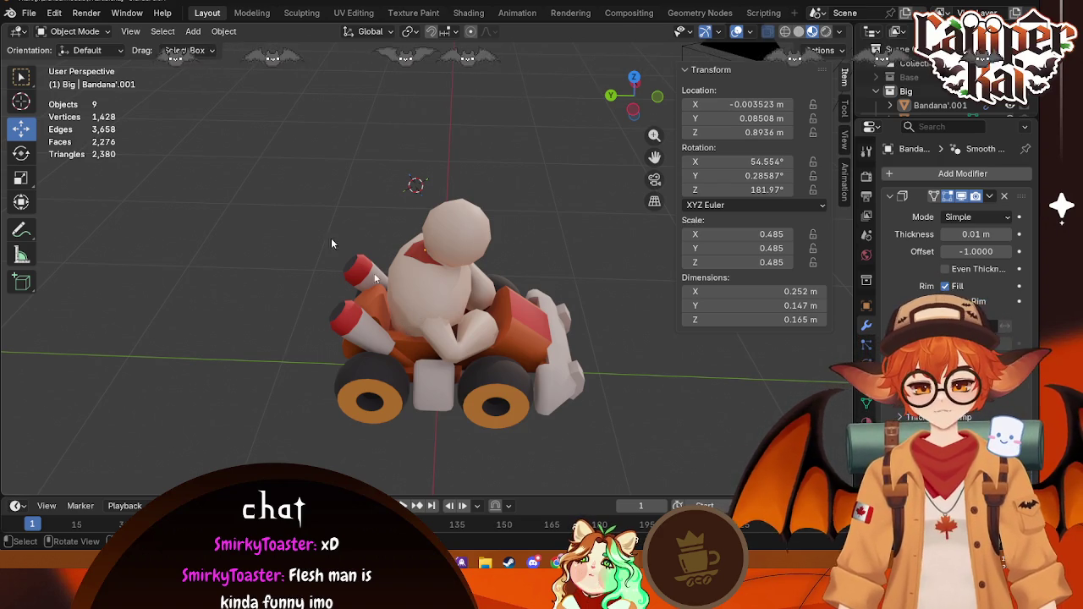
mouse_move(473, 148)
middle_mouse_down()
mouse_move(25, 200)
mouse_move(180, 166)
mouse_move(560, 403)
mouse_move(553, 366)
middle_mouse_up()
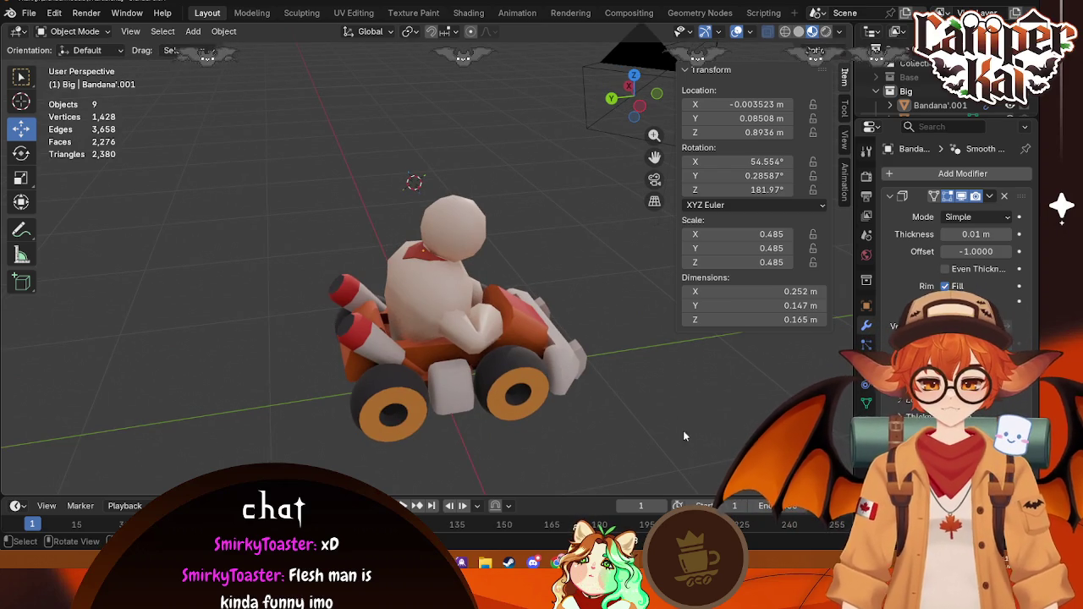
mouse_move(682, 429)
middle_mouse_down()
mouse_move(715, 434)
mouse_move(695, 439)
middle_mouse_up()
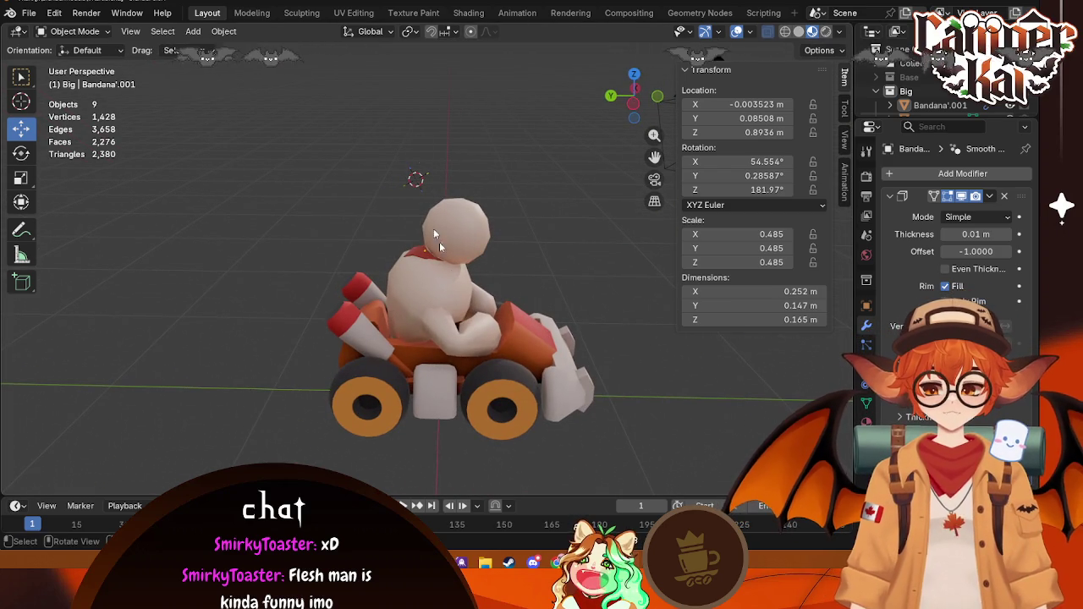
middle_click_drag(439, 242, 490, 272)
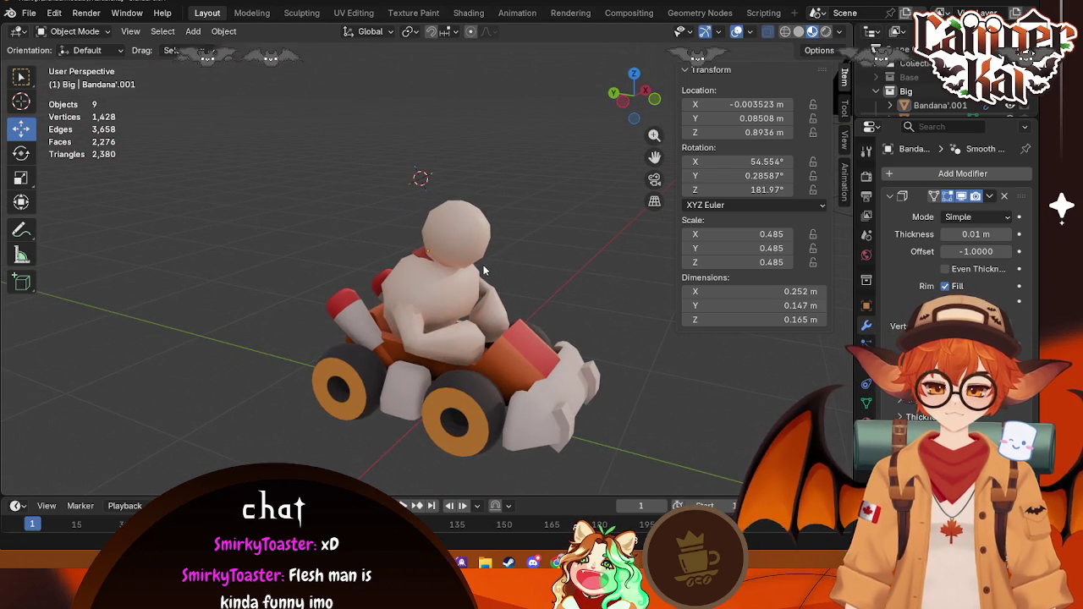
key("super+shift+s")
left_click_drag(246, 144, 627, 484)
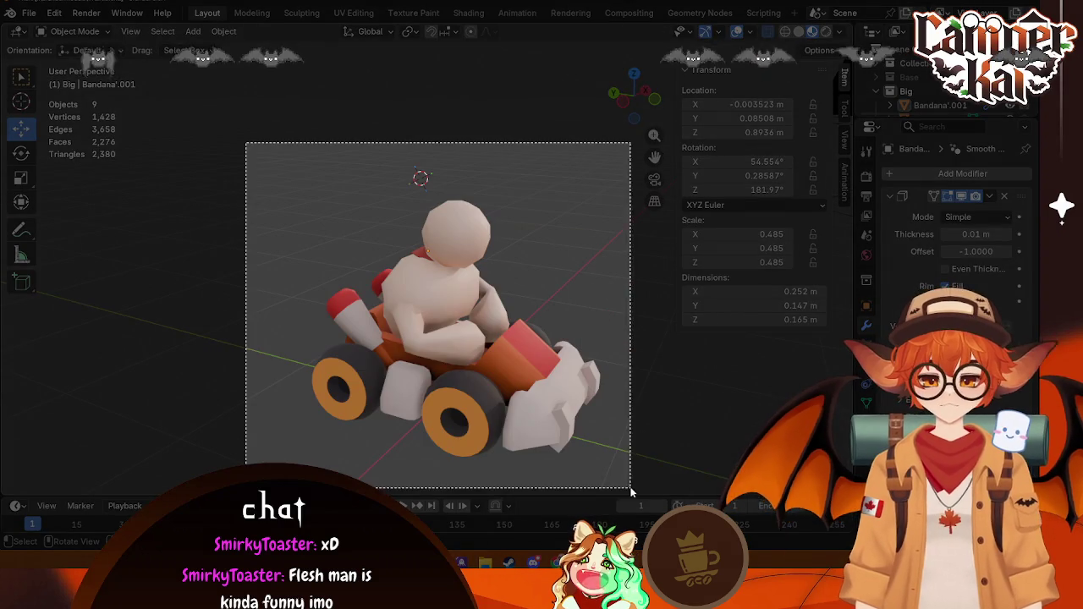
key("ctrl+c")
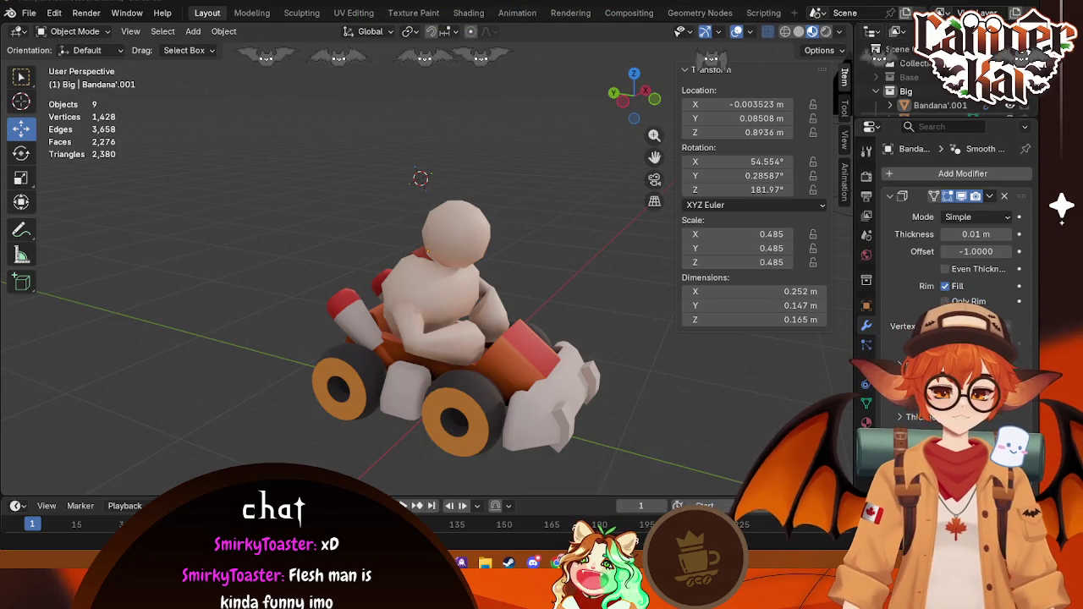
middle_click_drag(606, 270, 477, 262)
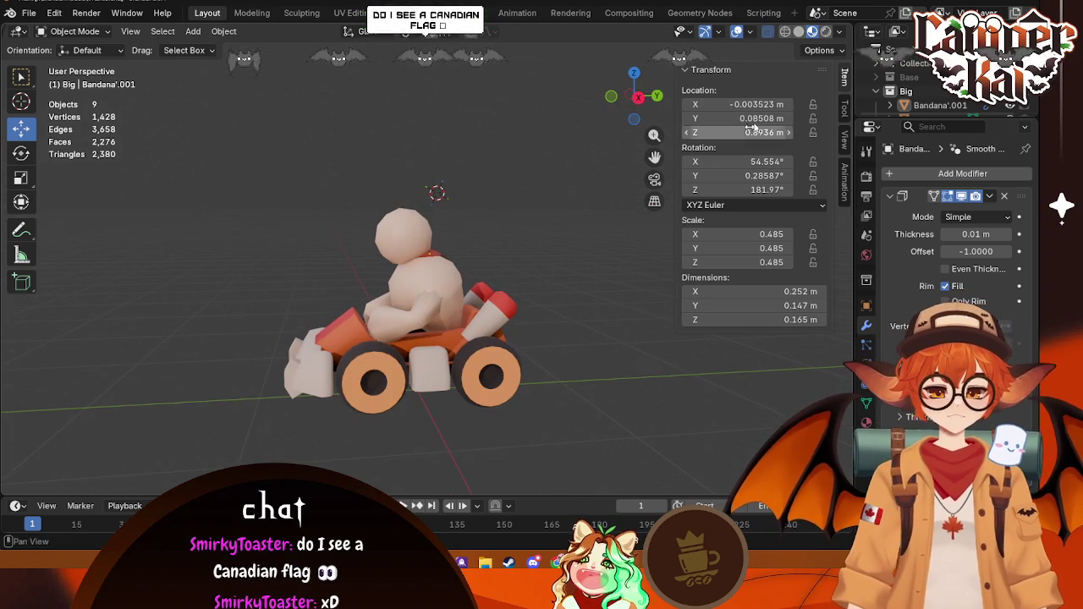
mouse_move(497, 219)
middle_mouse_down()
mouse_move(471, 333)
mouse_move(607, 259)
middle_mouse_up()
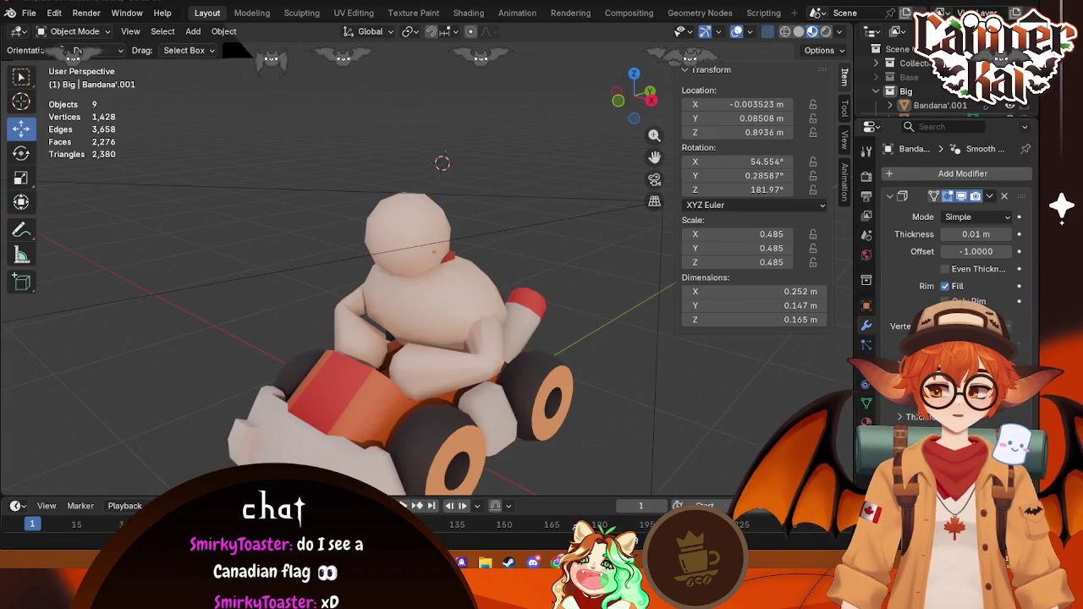
key("alt+Tab")
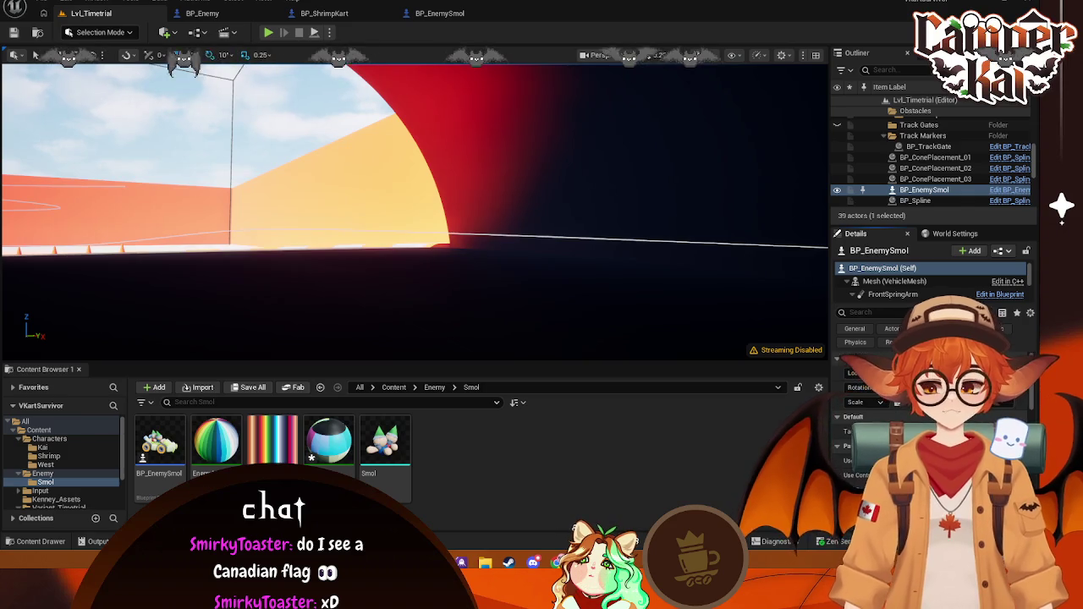
key("alt+Tab")
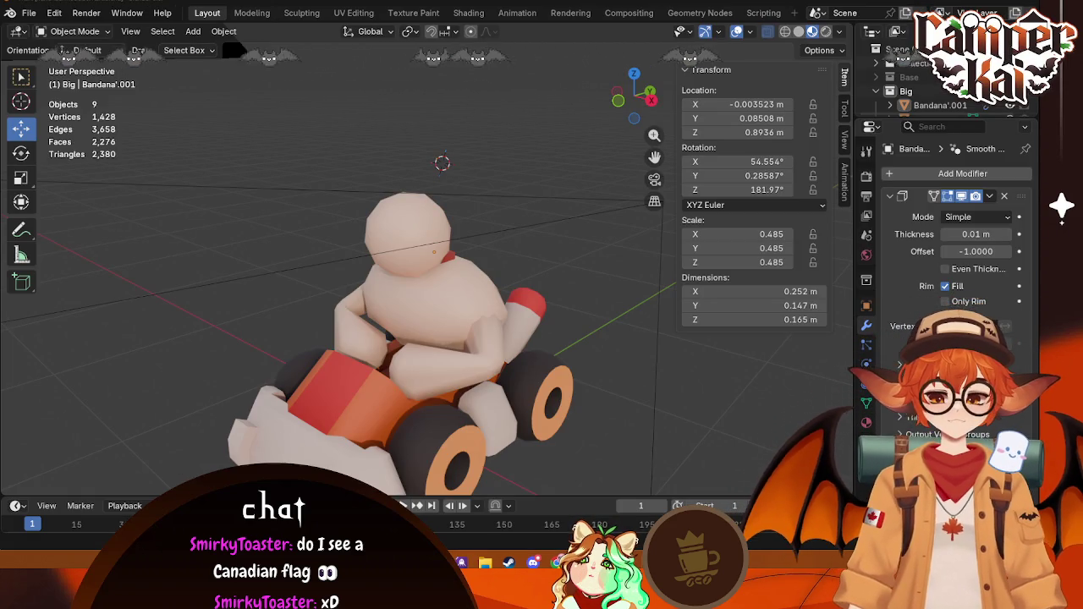
left_click(530, 300)
mouse_move(577, 276)
middle_mouse_down()
mouse_move(490, 292)
mouse_move(390, 290)
middle_mouse_up()
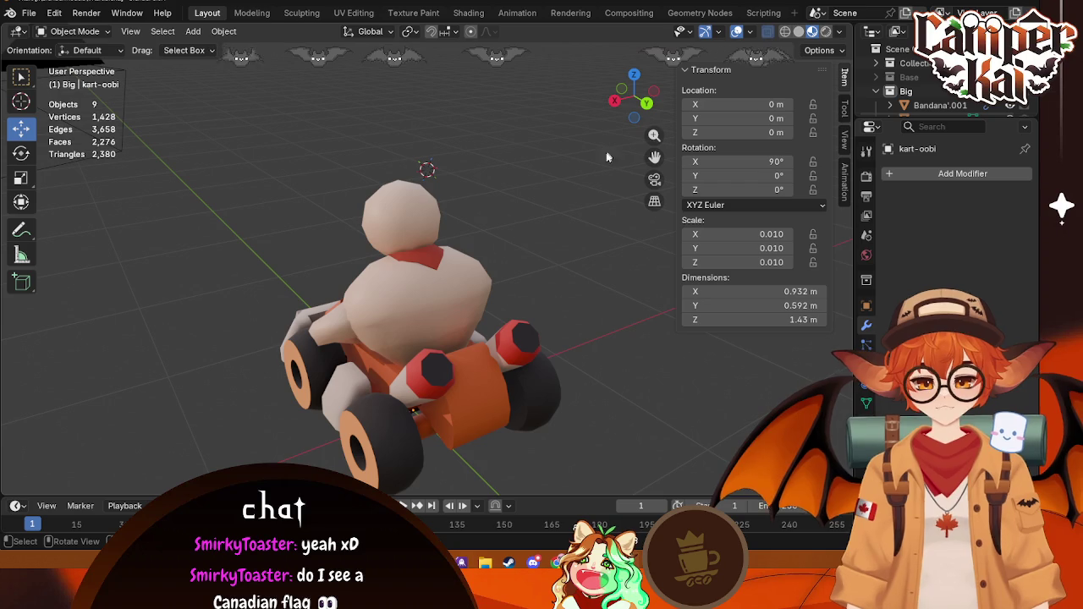
mouse_move(381, 364)
middle_mouse_down()
mouse_move(580, 320)
mouse_move(567, 230)
middle_mouse_up()
left_click(423, 321)
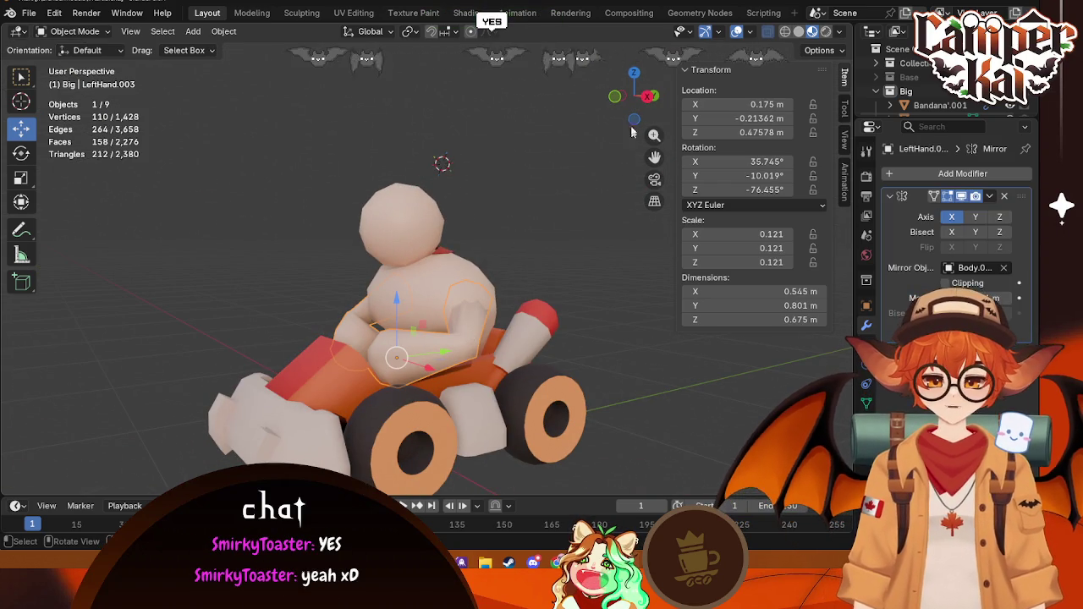
Step: Tilt the driver's left hand from the Right view
left_click(646, 97)
key("r")
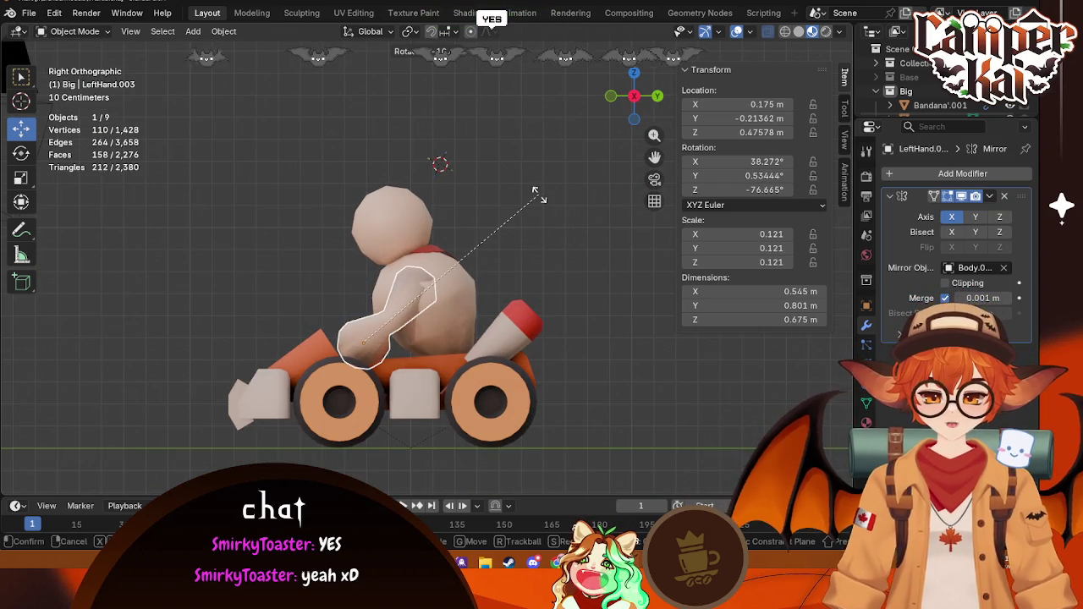
left_click(526, 186)
mouse_move(527, 186)
middle_mouse_down()
mouse_move(526, 263)
mouse_move(618, 141)
middle_mouse_up()
Step: Lower the top vertices of the left hand and shift them along X in Edit Mode
key("Tab")
left_click(641, 97)
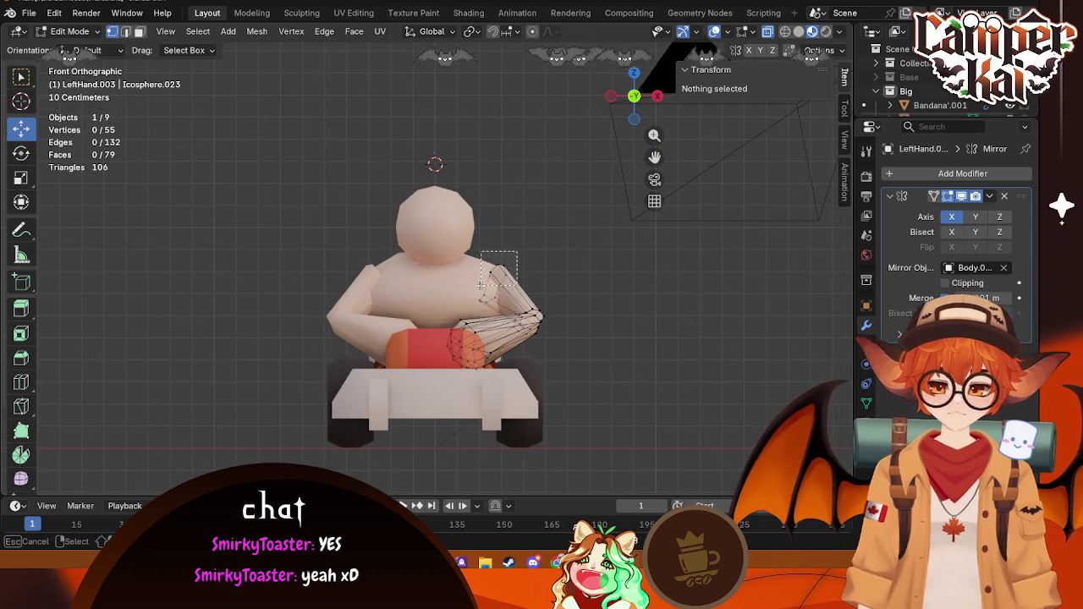
left_click_drag(516, 252, 480, 286)
left_click_drag(500, 212, 517, 245)
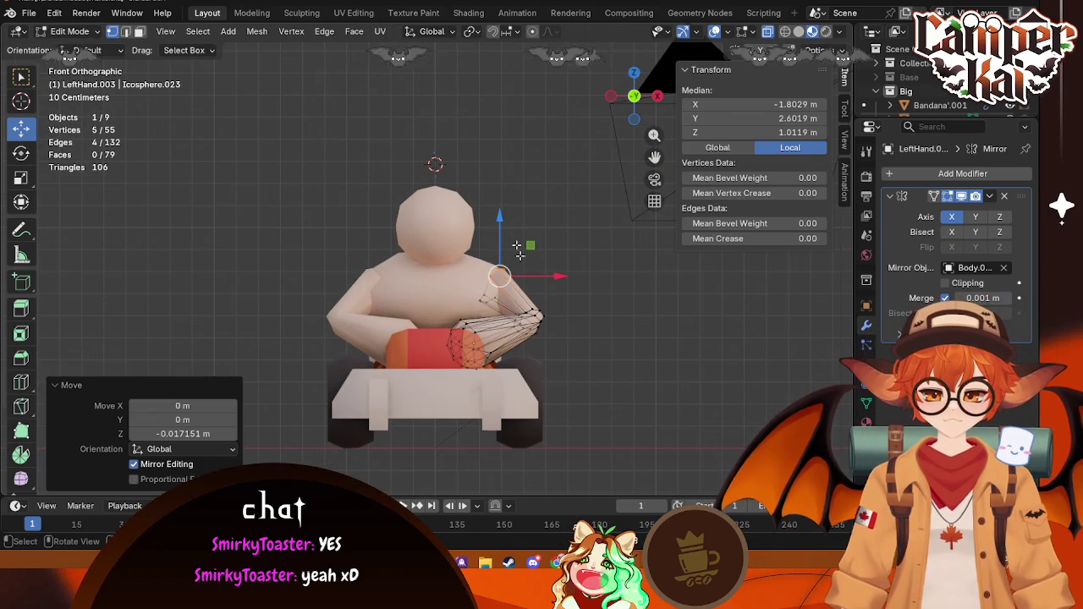
middle_click_drag(563, 228, 406, 355)
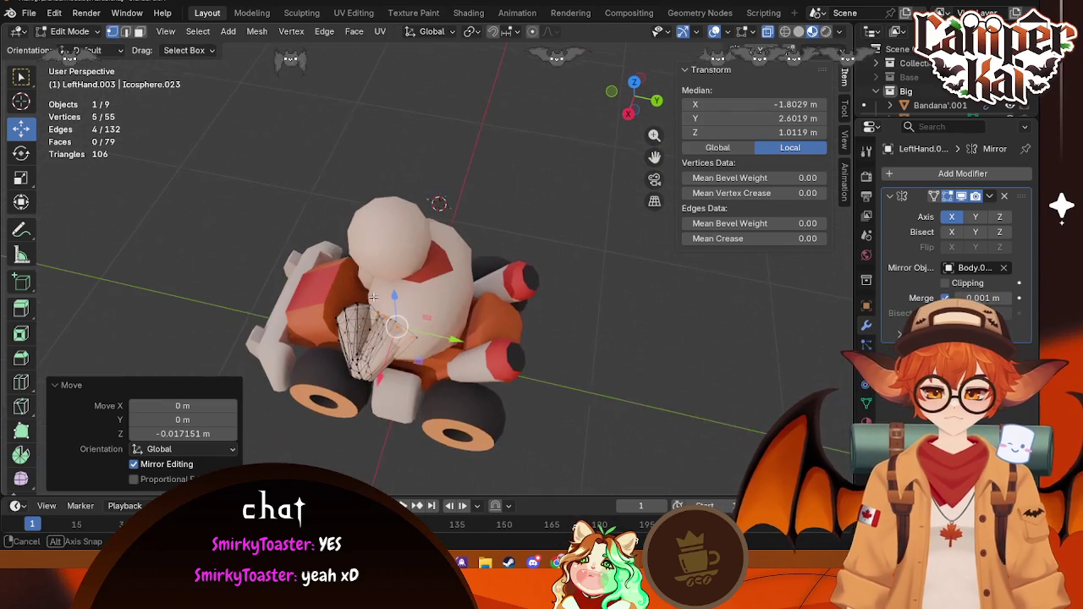
key("g")
key("x")
left_click(388, 371)
key("Tab")
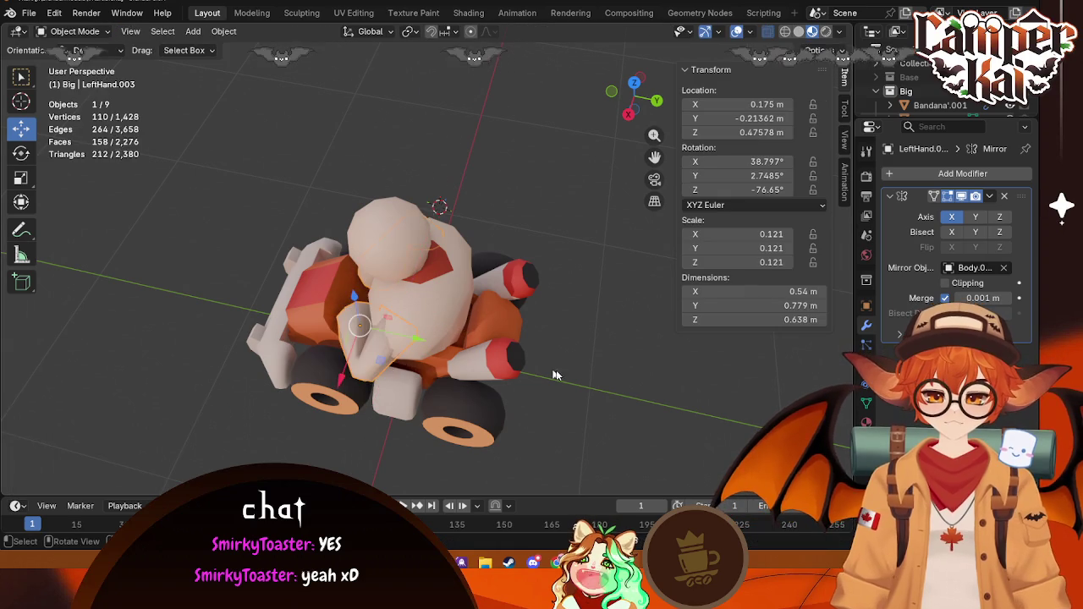
mouse_move(348, 418)
middle_mouse_down()
mouse_move(545, 340)
mouse_move(653, 178)
middle_mouse_up()
Step: From top view, select the hand's wrist vertices and move them along Y and X
left_click(542, 337)
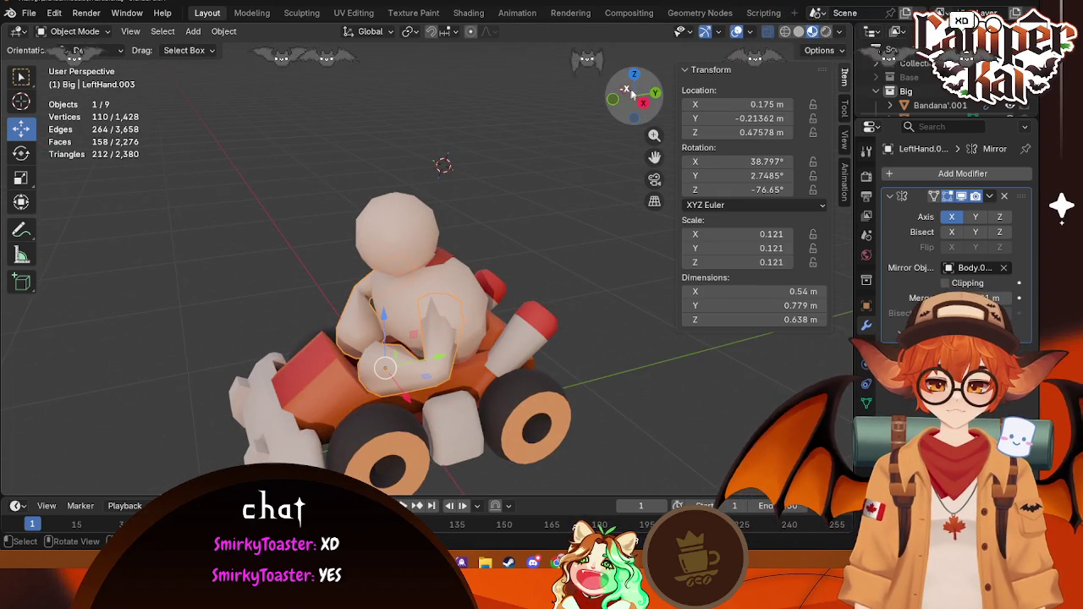
left_click(633, 74)
left_click(603, 233)
key("Tab")
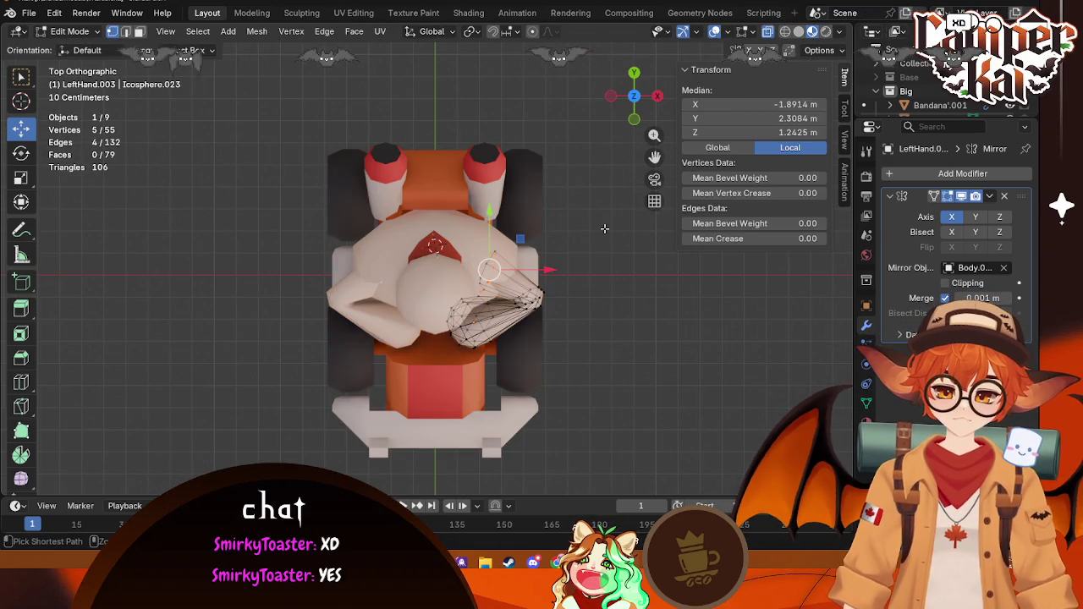
key("alt+a")
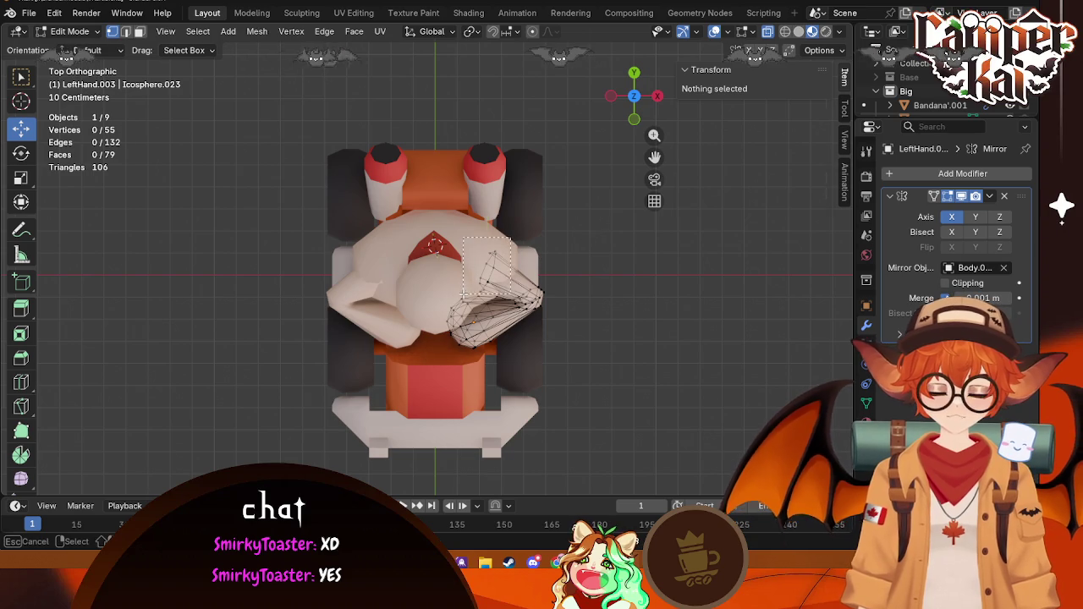
left_click_drag(512, 238, 463, 294)
left_click_drag(486, 217, 499, 199)
left_click_drag(547, 258, 559, 267)
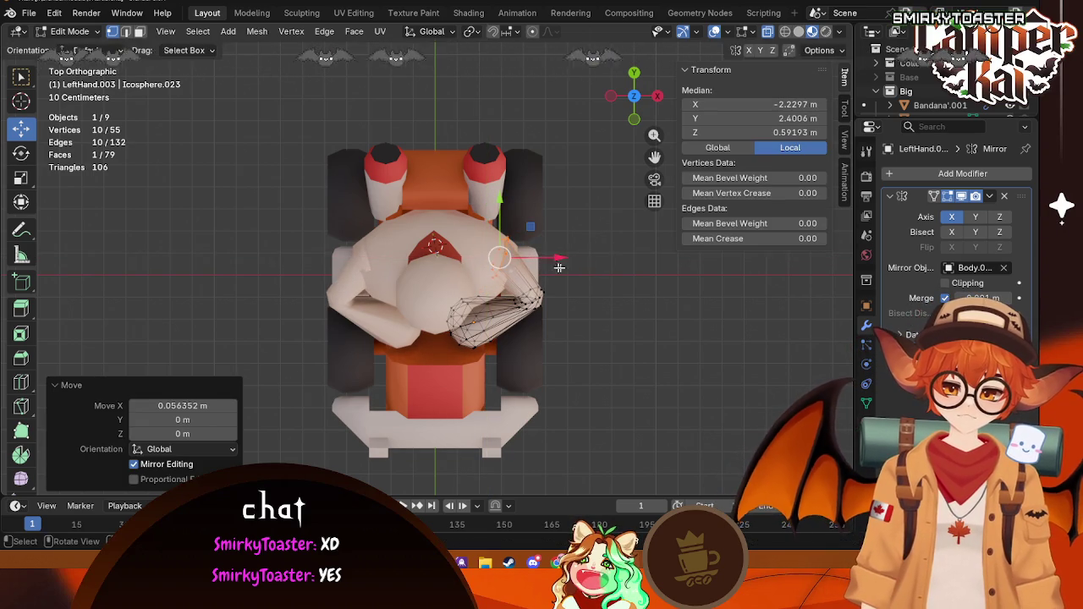
Step: Redo the wrist nudge as a 0.0245 m shift along X and leave Edit Mode
key("r")
key("Escape")
key("ctrl+z")
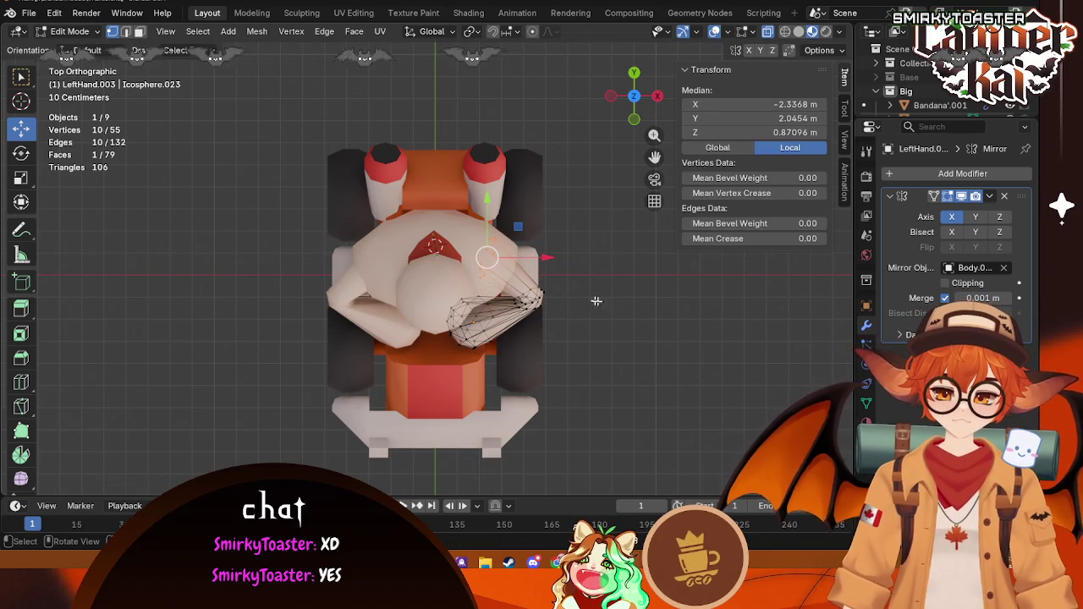
left_click_drag(550, 258, 559, 258)
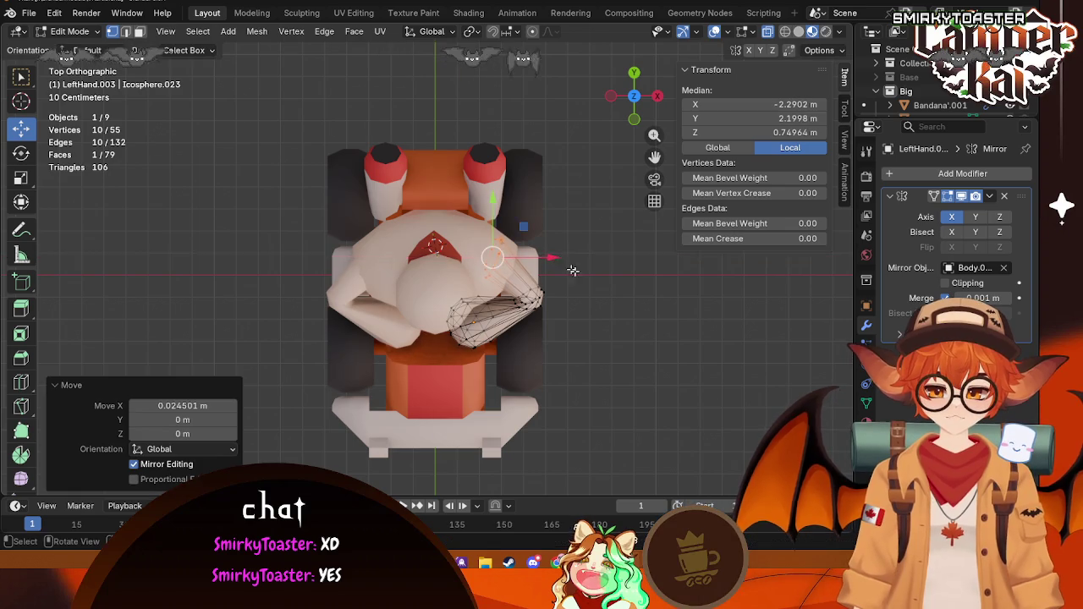
middle_click_drag(558, 259, 442, 253)
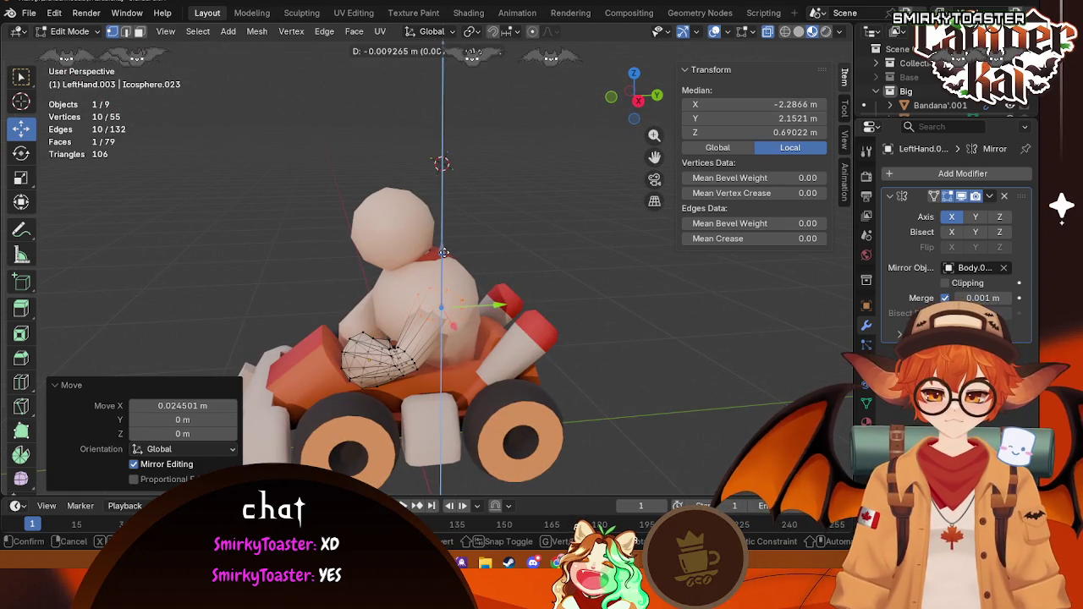
left_click(552, 334)
key("Tab")
Step: Orbit around the kart to inspect the reshaped hand
mouse_move(594, 364)
middle_mouse_down()
mouse_move(518, 291)
mouse_move(487, 345)
mouse_move(286, 355)
mouse_move(383, 364)
middle_mouse_up()
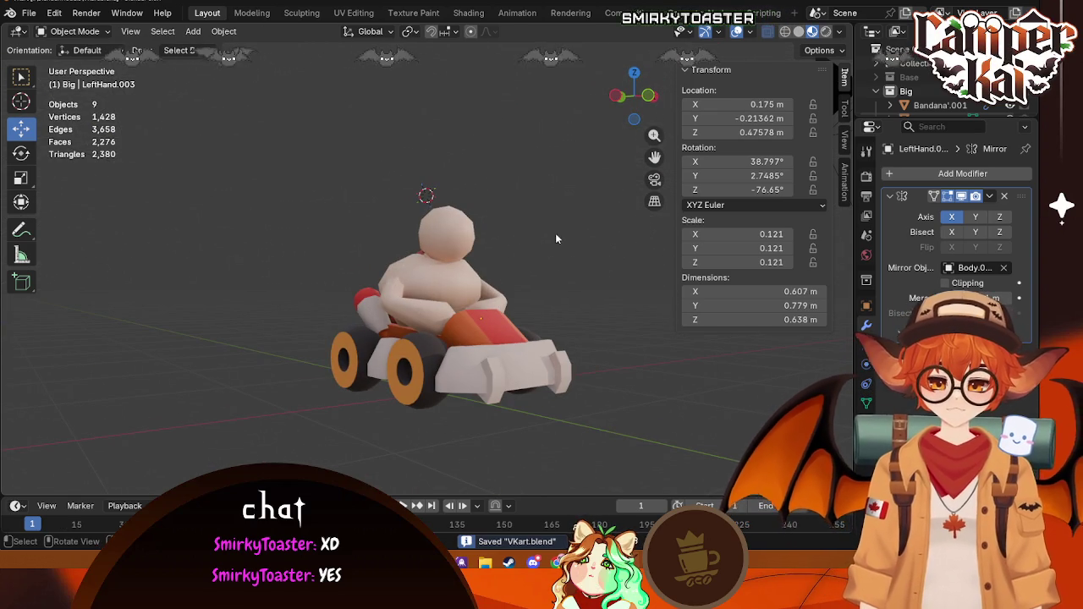
middle_click_drag(550, 233, 423, 228)
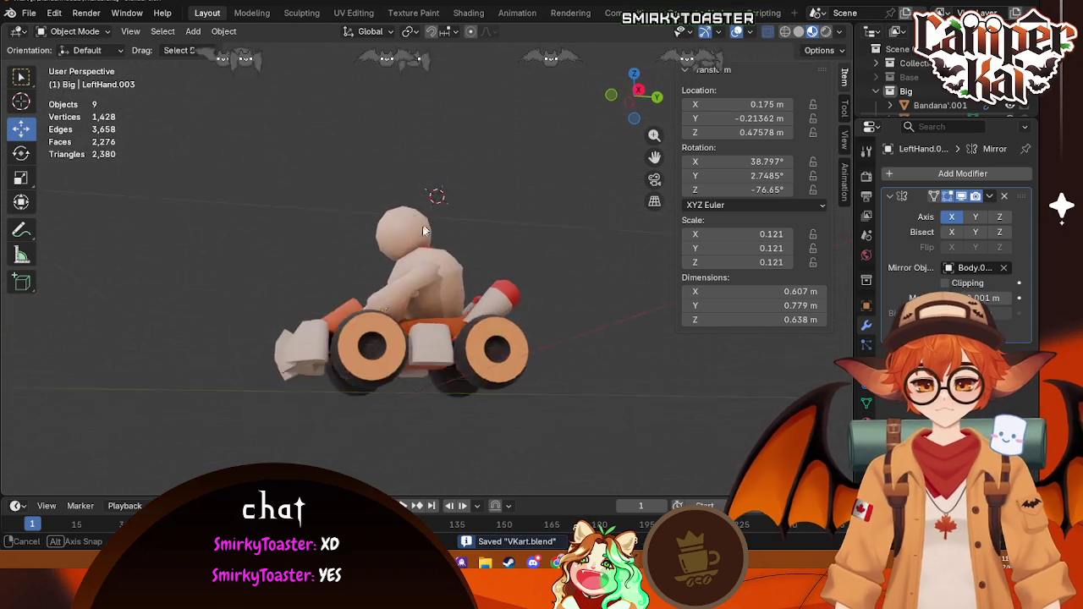
middle_click_drag(423, 228, 404, 255)
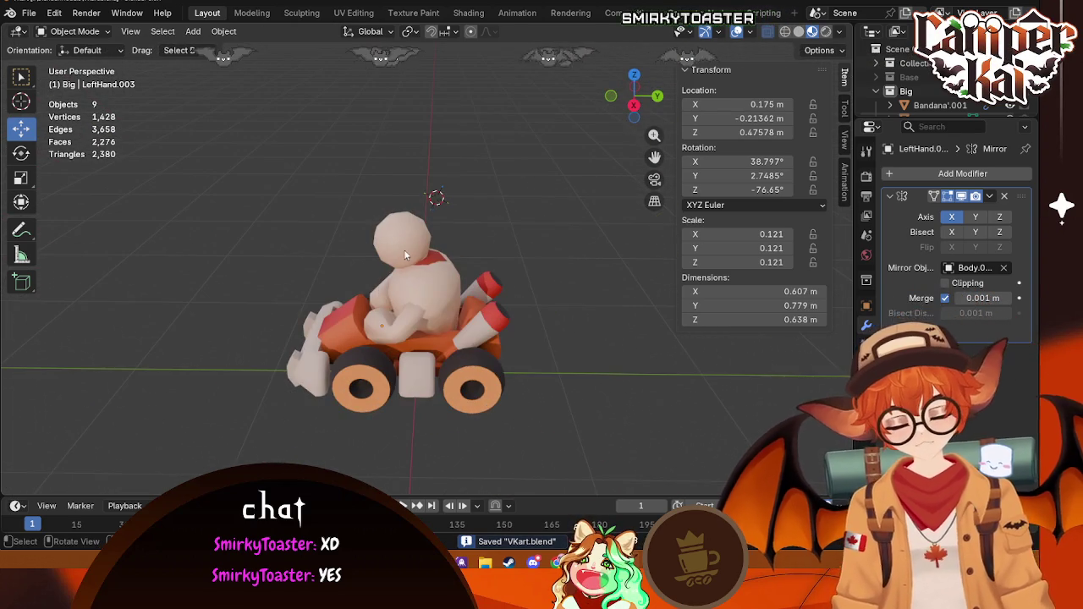
left_click(404, 256)
Step: In the Shading workspace, lower the enemy material's Principled BSDF roughness to about 0.304
left_click(517, 13)
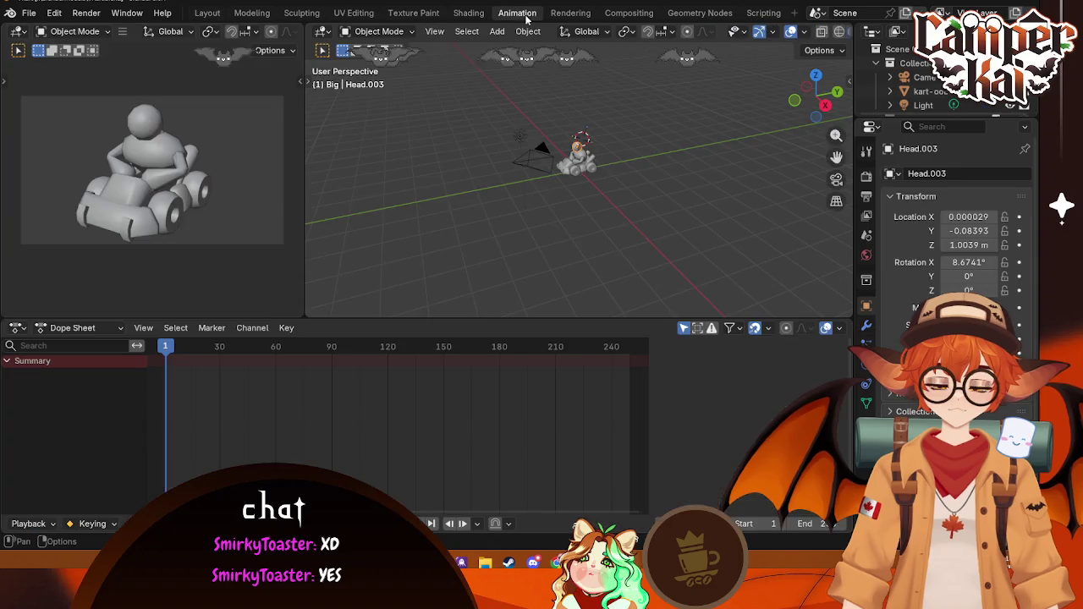
left_click(570, 13)
key("ctrl+Page_Up")
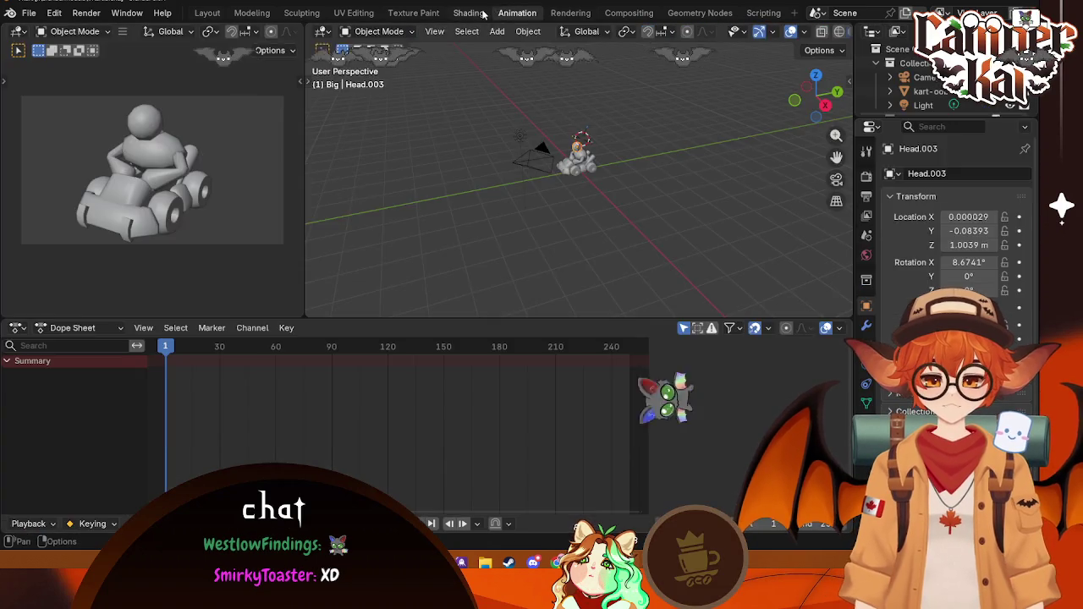
key("ctrl+Page_Up")
mouse_move(658, 172)
middle_mouse_down()
mouse_move(565, 196)
mouse_move(569, 221)
middle_mouse_up()
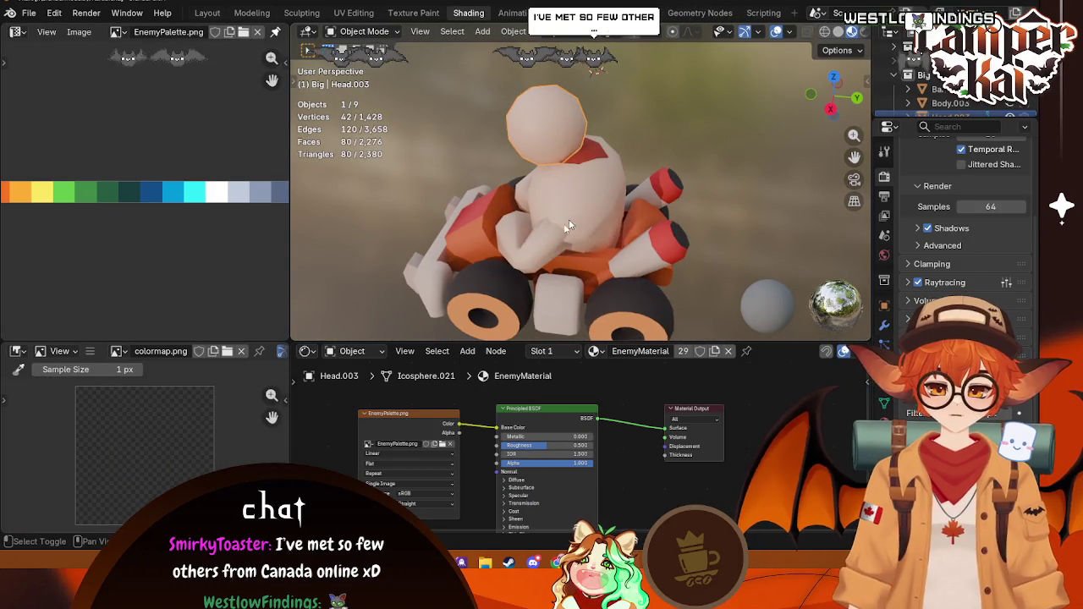
left_click(563, 191, "shift")
left_click(529, 232, "shift")
mouse_move(548, 446)
left_mouse_down()
mouse_move(521, 446)
mouse_move(548, 446)
left_mouse_up()
left_click(758, 190)
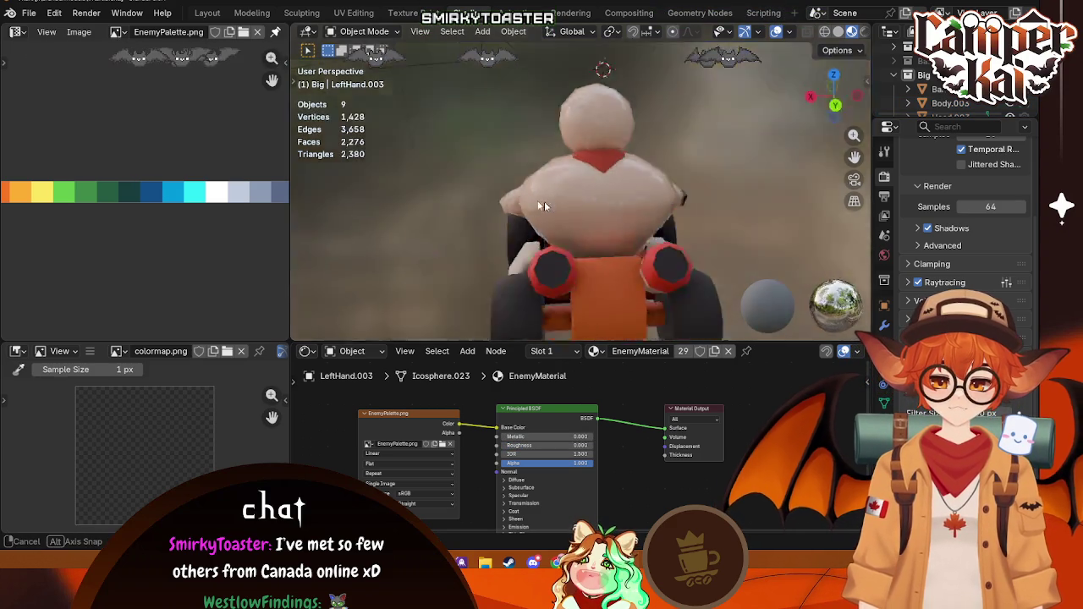
middle_click_drag(758, 190, 740, 176)
left_click_drag(517, 448, 542, 445)
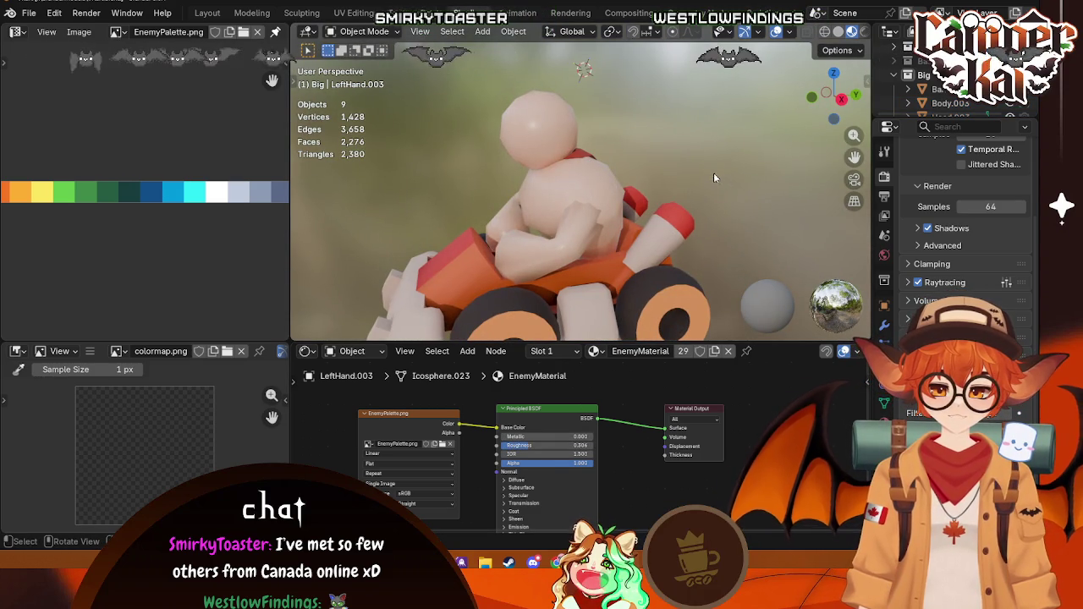
mouse_move(713, 173)
middle_mouse_down()
mouse_move(644, 239)
mouse_move(743, 188)
middle_mouse_up()
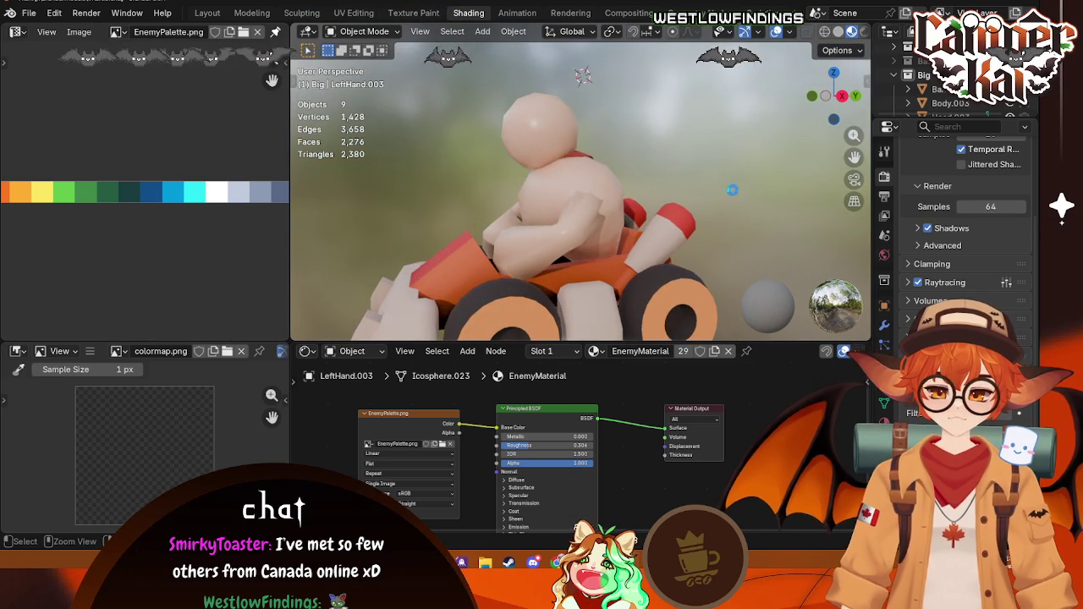
middle_click_drag(643, 254, 587, 170)
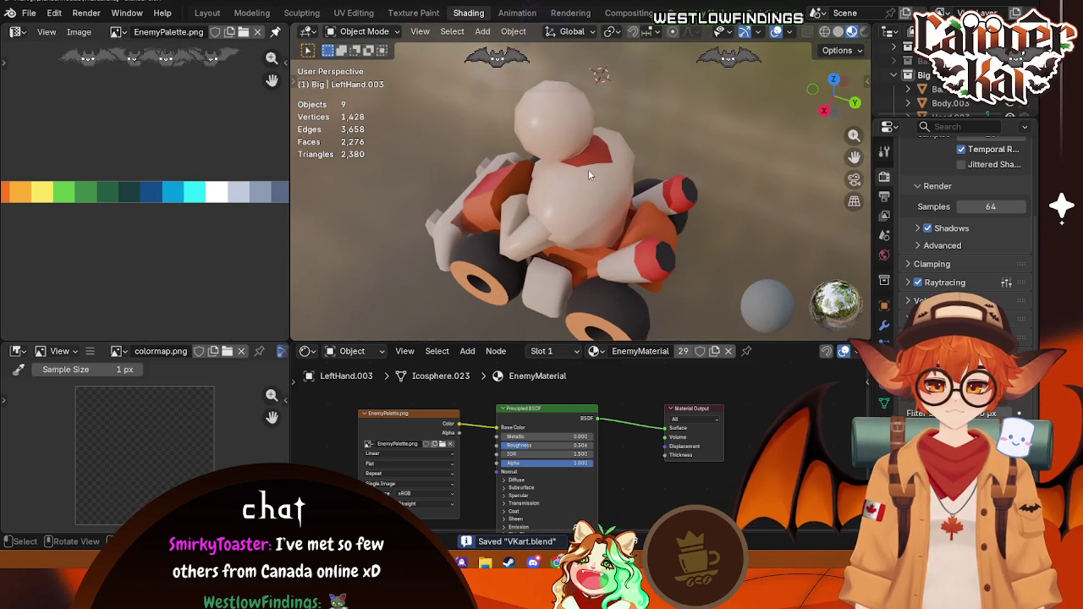
Step: Assign EnemyMaterial to the bandana from its material browser
left_click(588, 165)
left_click(570, 214)
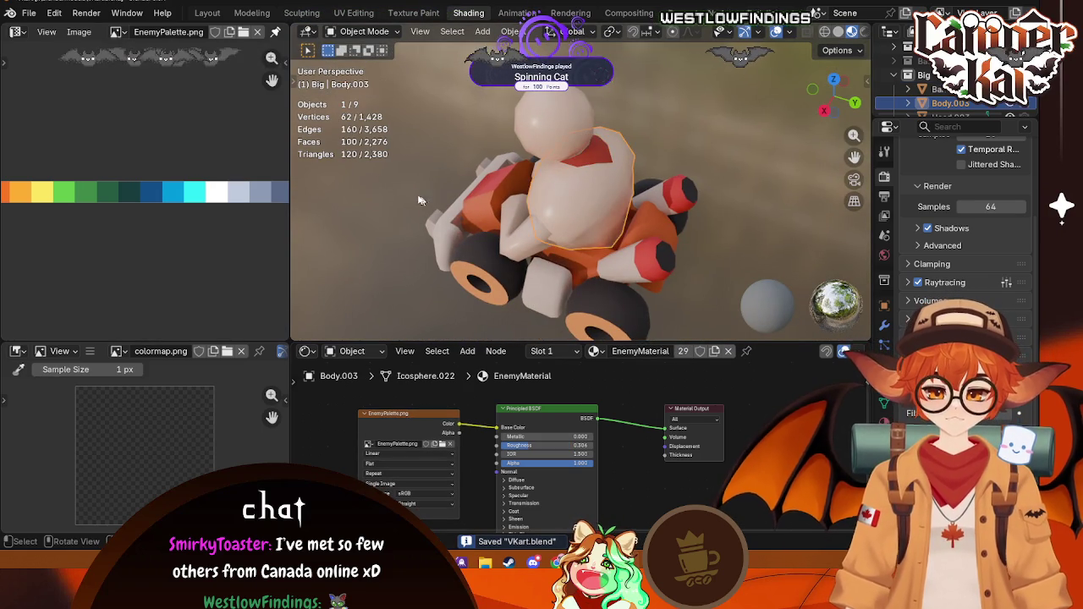
mouse_move(570, 214)
middle_mouse_down()
mouse_move(551, 160)
mouse_move(693, 135)
middle_mouse_up()
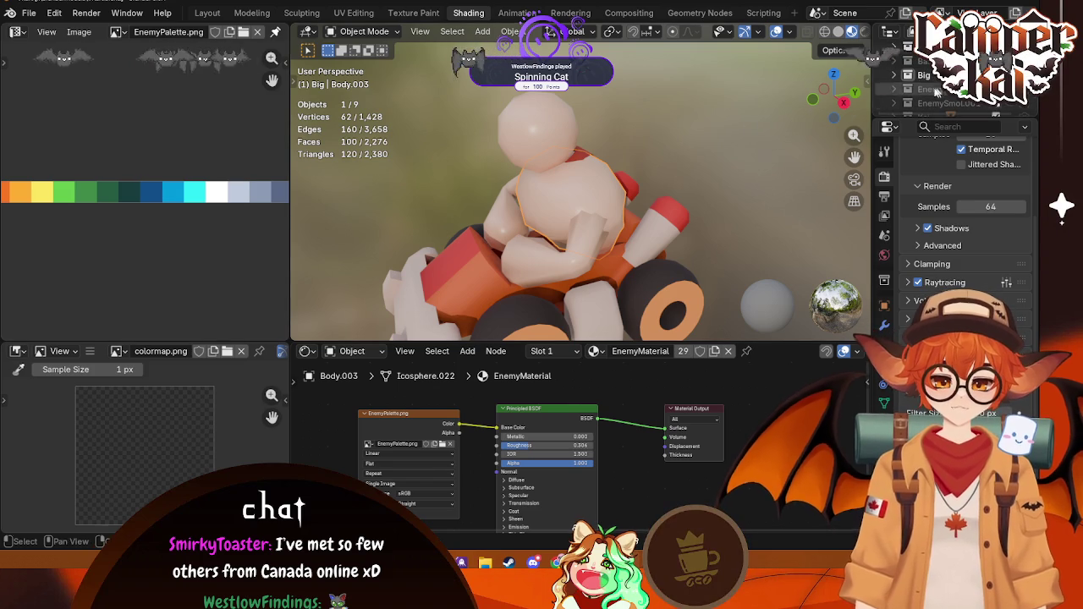
left_click(577, 161)
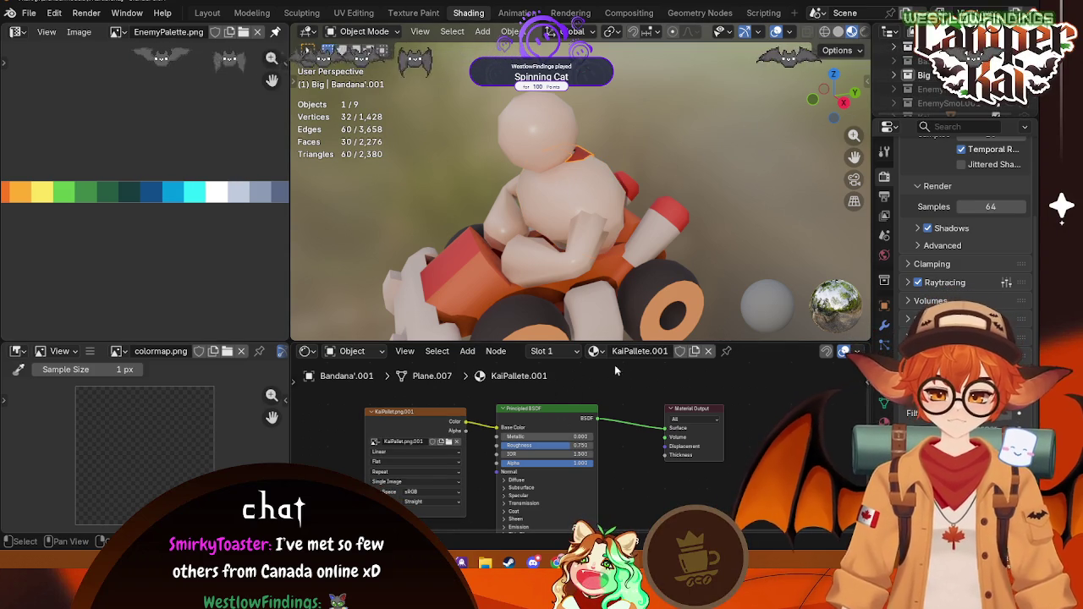
left_click(595, 350)
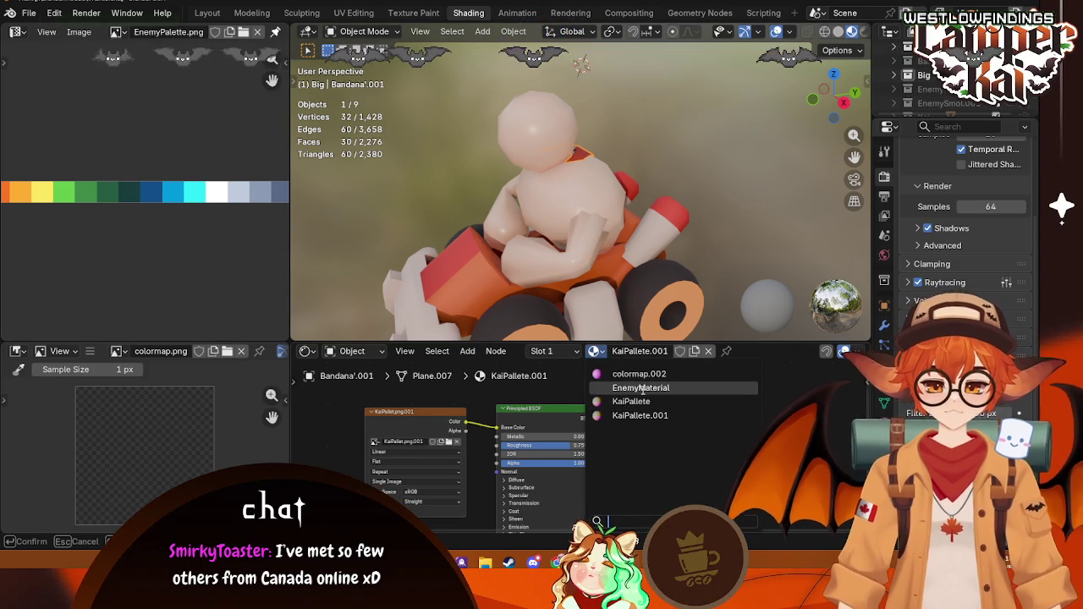
left_click(640, 387)
Step: In Edit Mode, shrink the bandana's UVs onto a dark EnemyPalette.png swatch
mouse_move(583, 253)
middle_mouse_down()
mouse_move(537, 271)
mouse_move(616, 238)
middle_mouse_up()
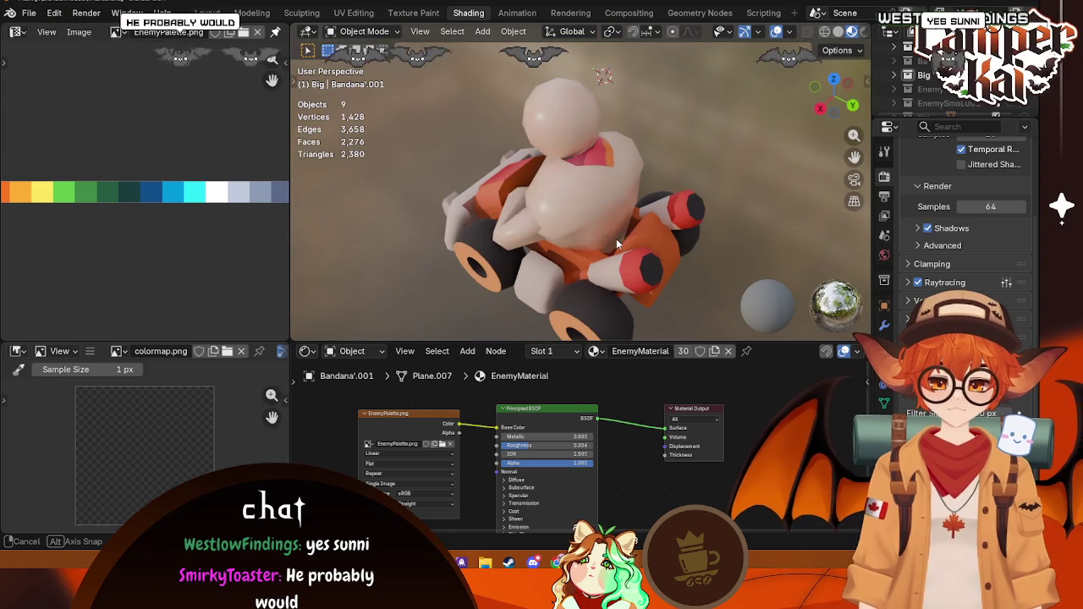
left_click(603, 160)
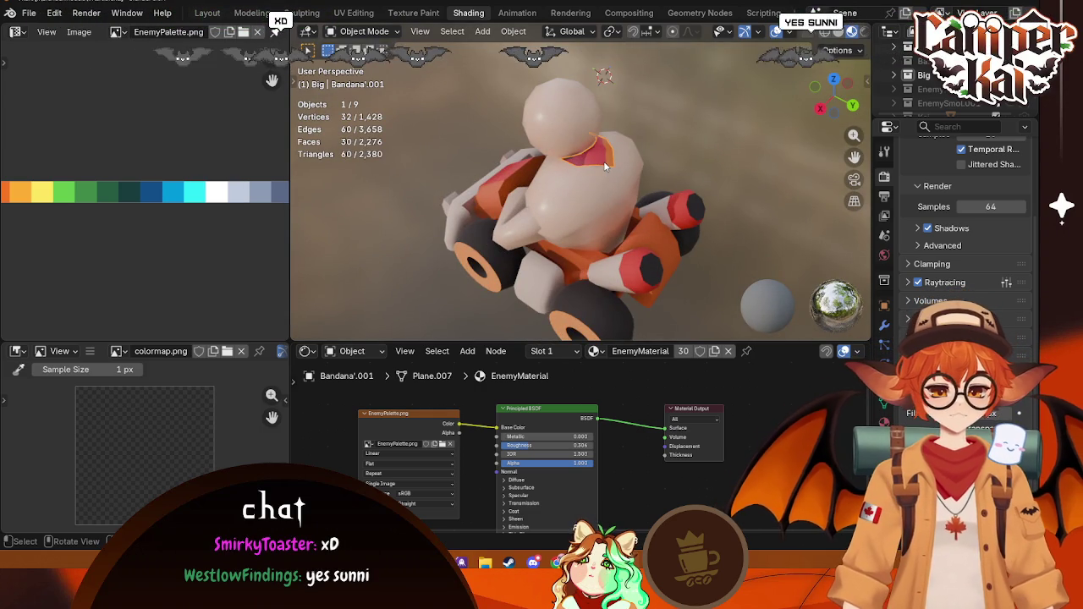
key("Tab")
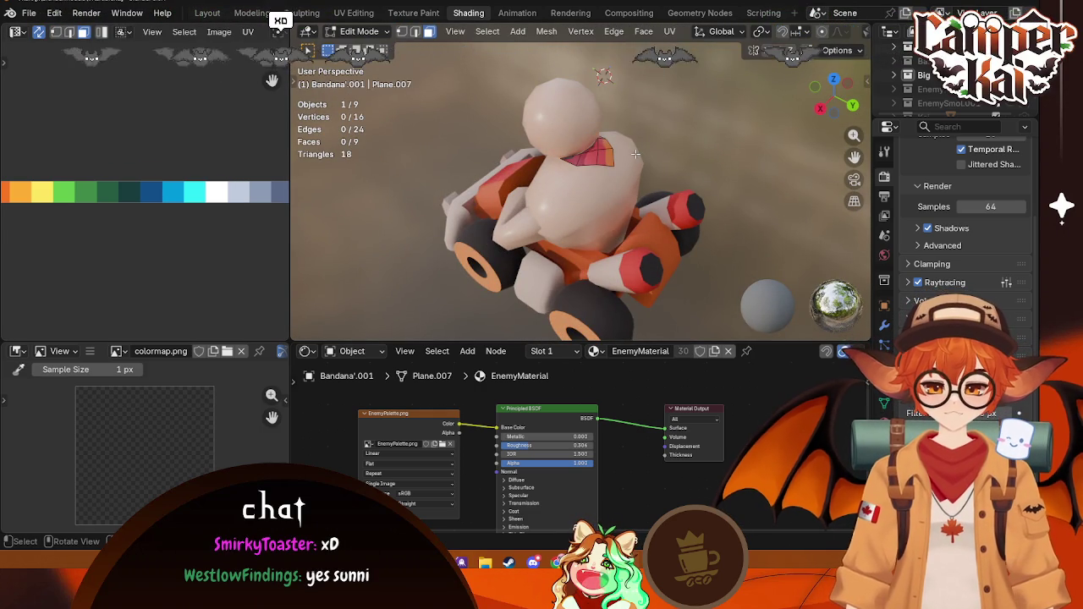
scroll(168, 196, "down", 4)
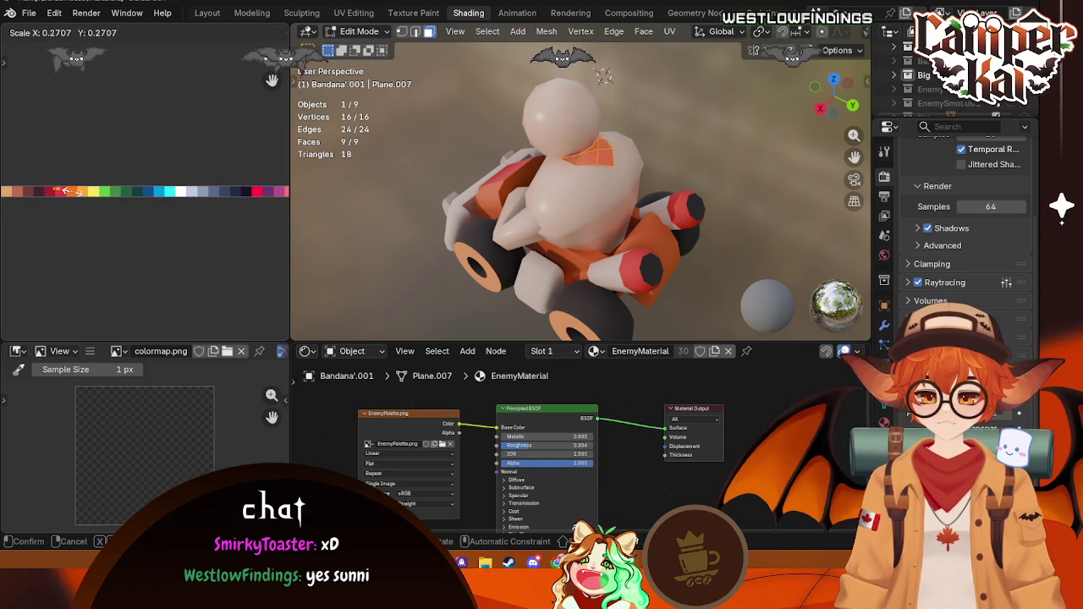
left_click(66, 192)
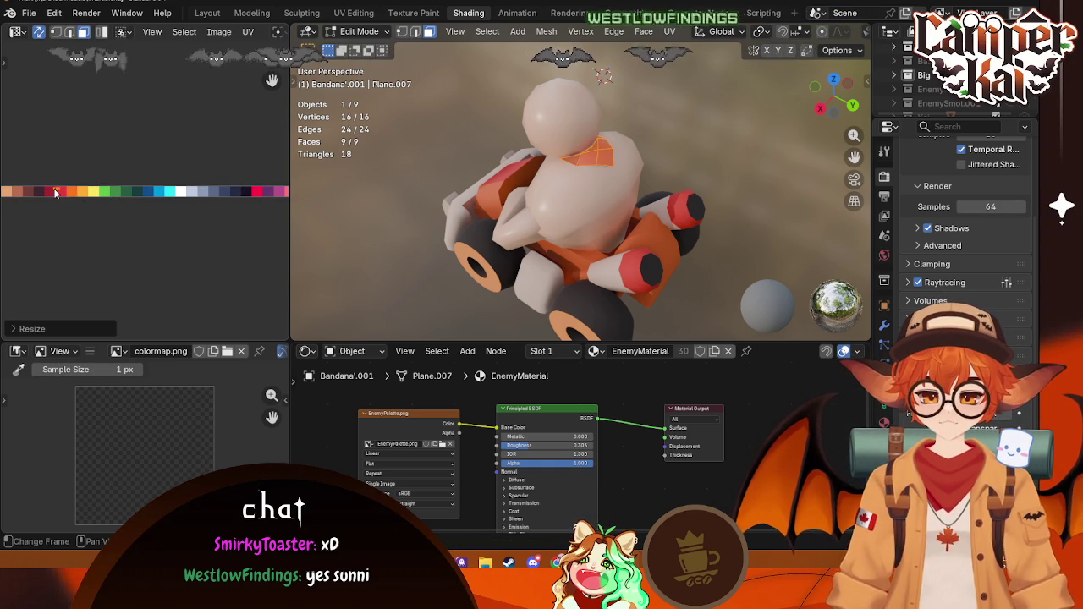
key("Tab")
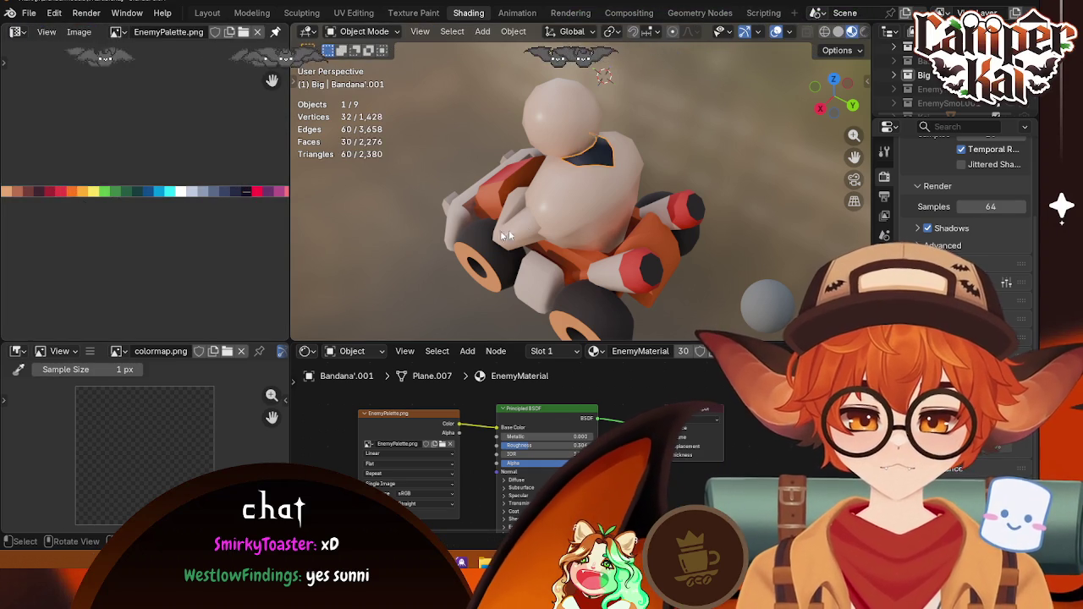
left_click(505, 234)
left_click(758, 204)
mouse_move(759, 203)
middle_mouse_down()
mouse_move(474, 161)
mouse_move(744, 188)
middle_mouse_up()
Step: Save VKart.blend
key("ctrl+s")
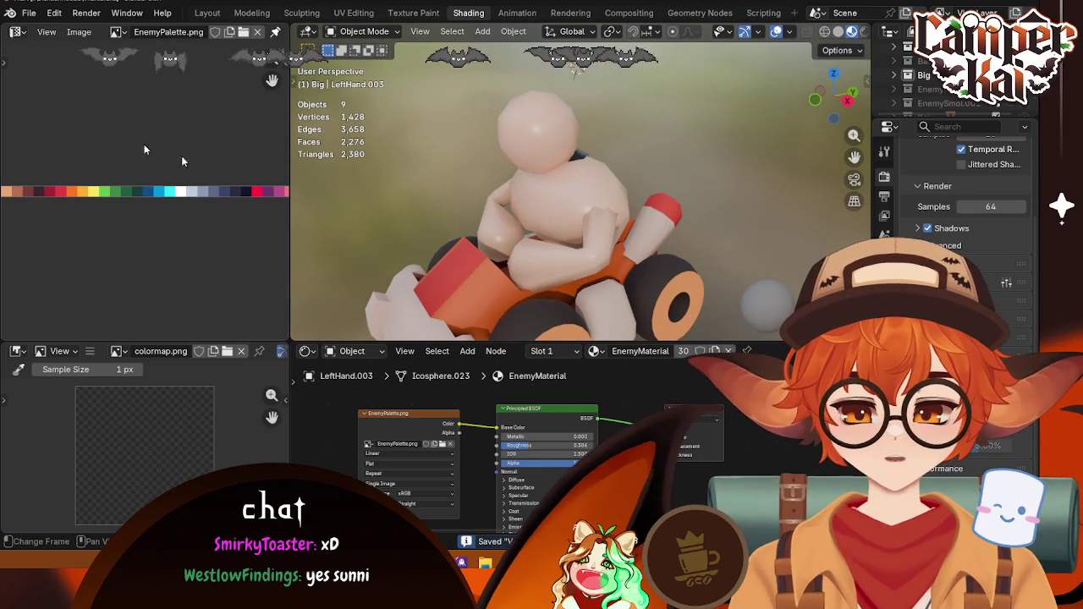
left_click(29, 13)
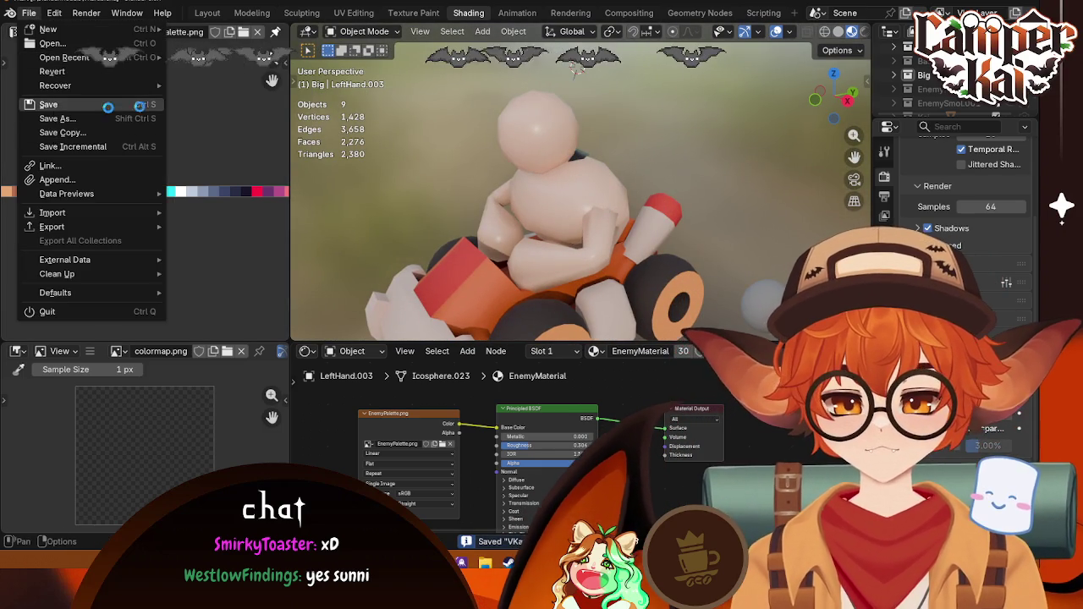
left_click(108, 105)
left_click(31, 13)
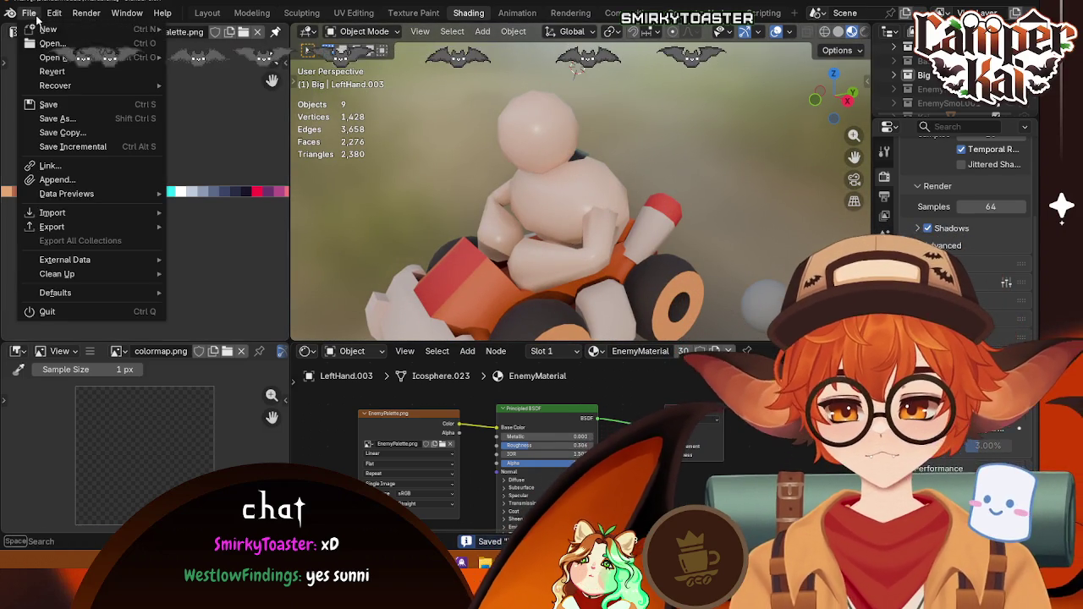
mouse_move(51, 226)
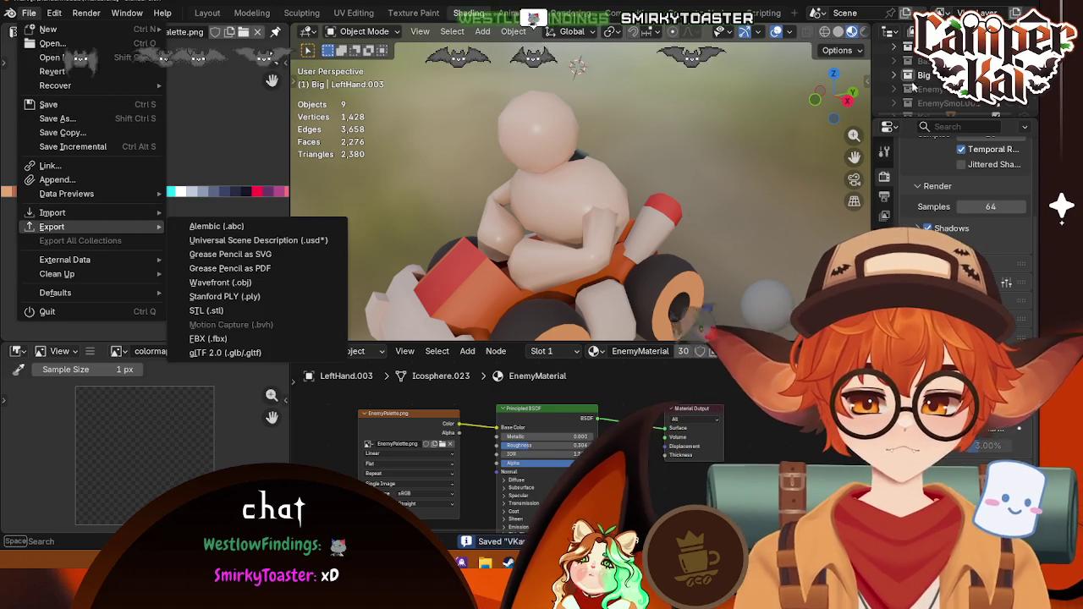
Step: Duplicate the Big collection, convert the copied parts to mesh and join them
right_click(922, 75)
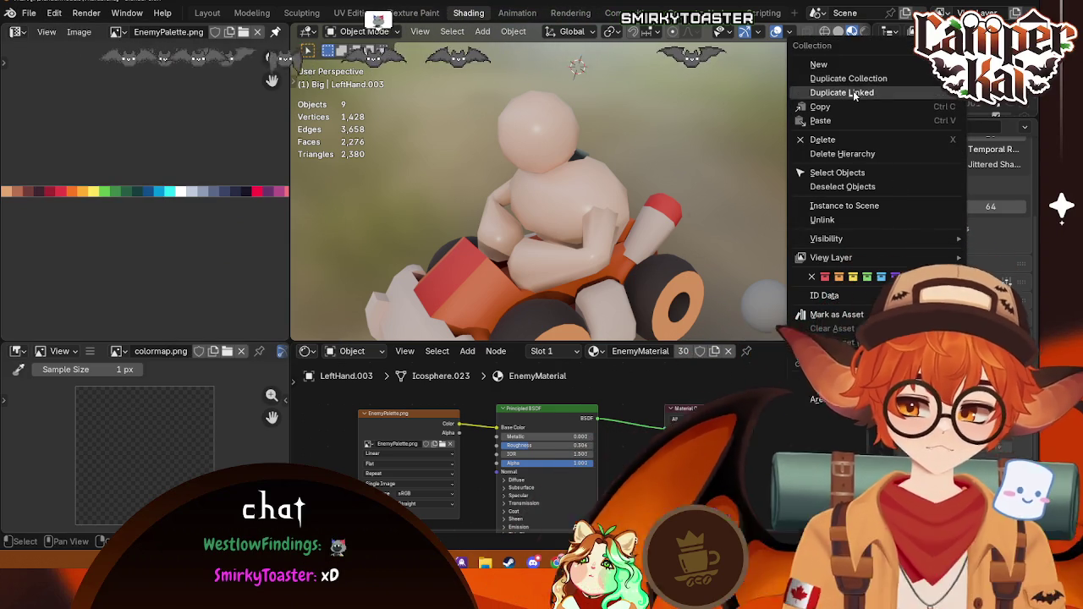
left_click(855, 78)
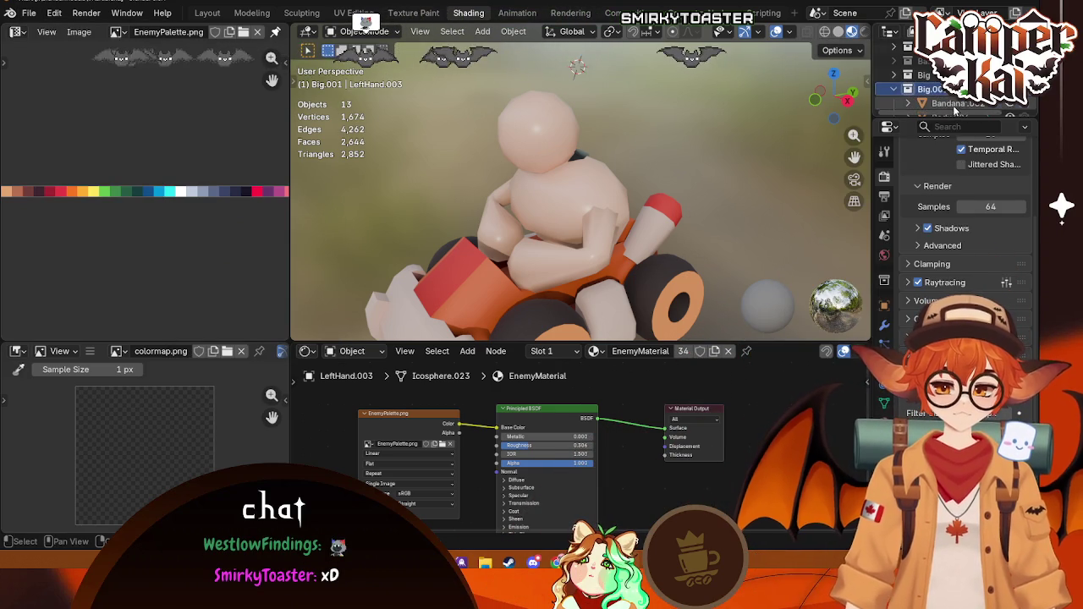
left_click(951, 104)
left_click(208, 14)
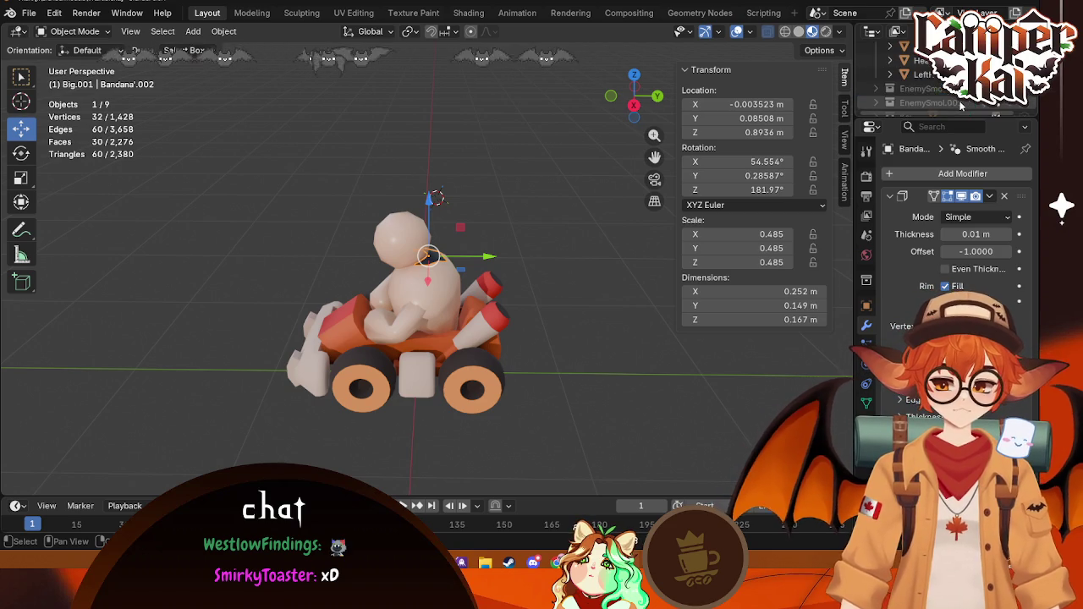
scroll(941, 89, "up", 2)
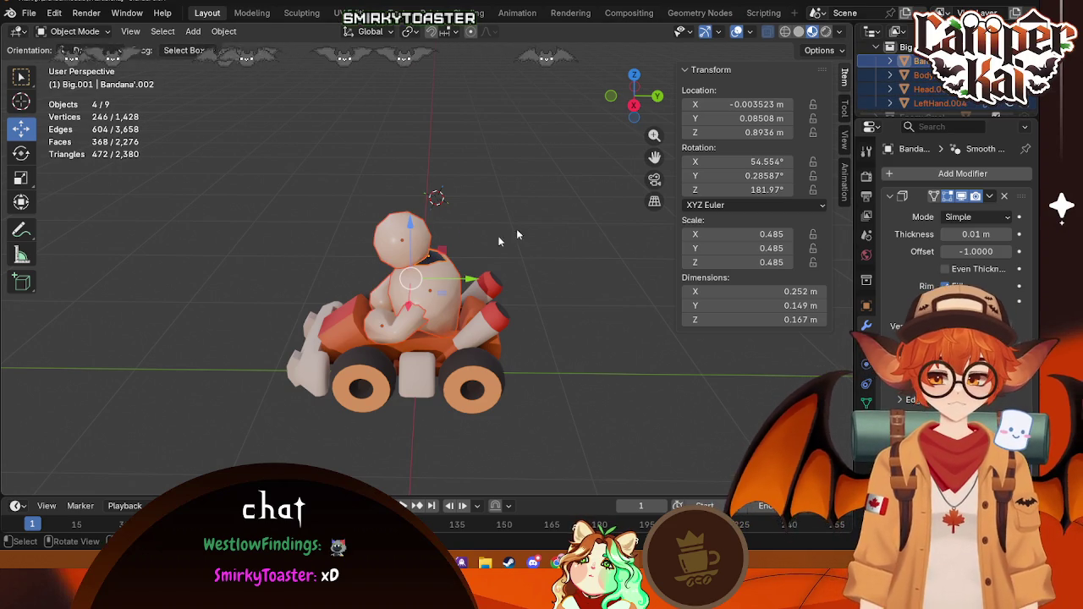
right_click(445, 276)
left_click(491, 268)
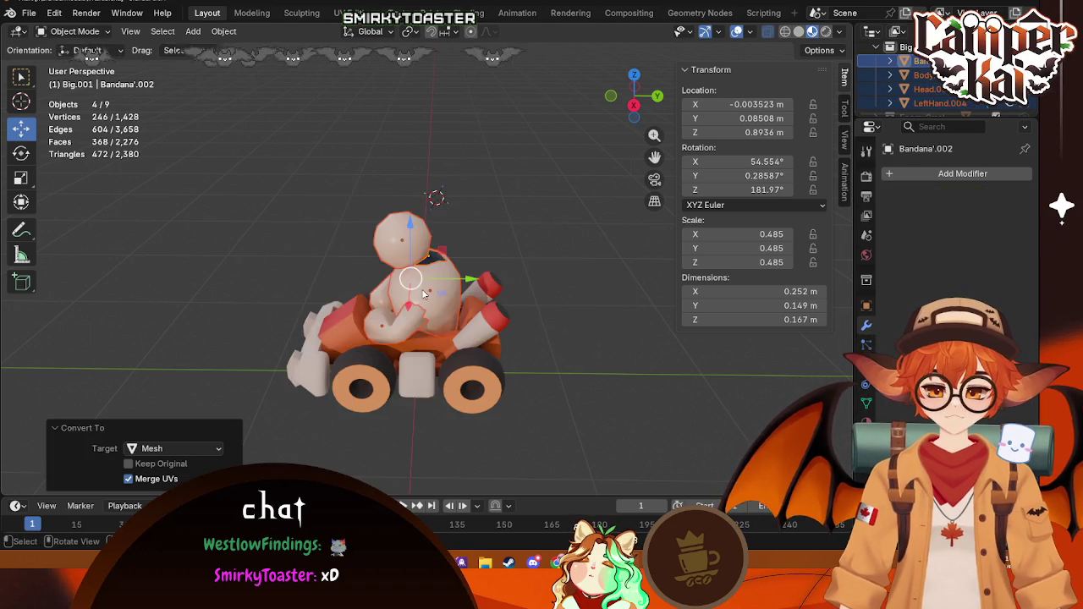
right_click(364, 289)
left_click(361, 274)
Step: Lower the merged kart copy along Z to 0.29381 m
left_click(633, 104)
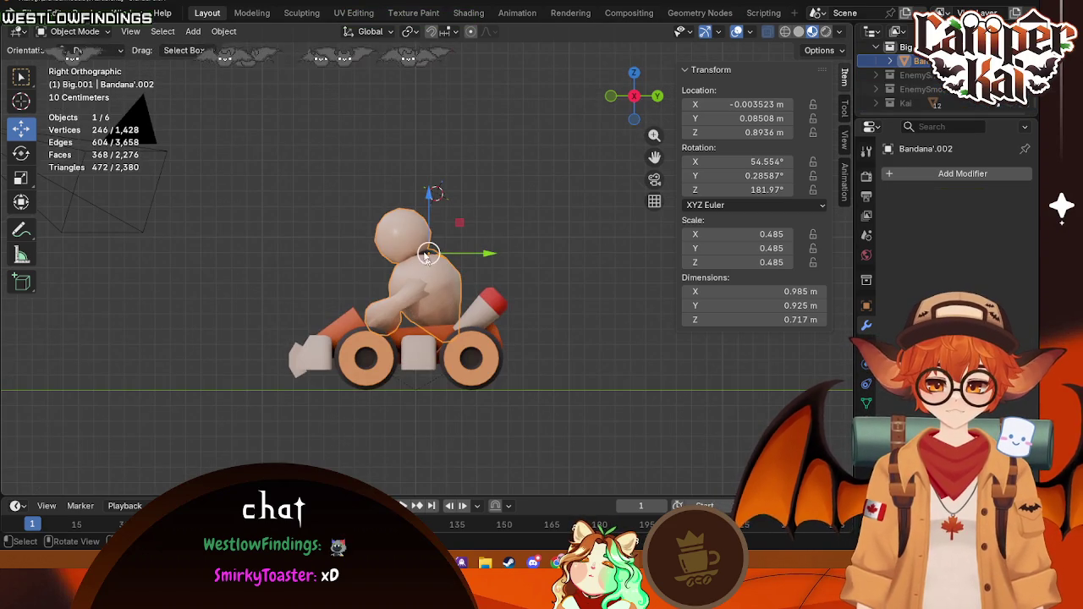
left_click(831, 52)
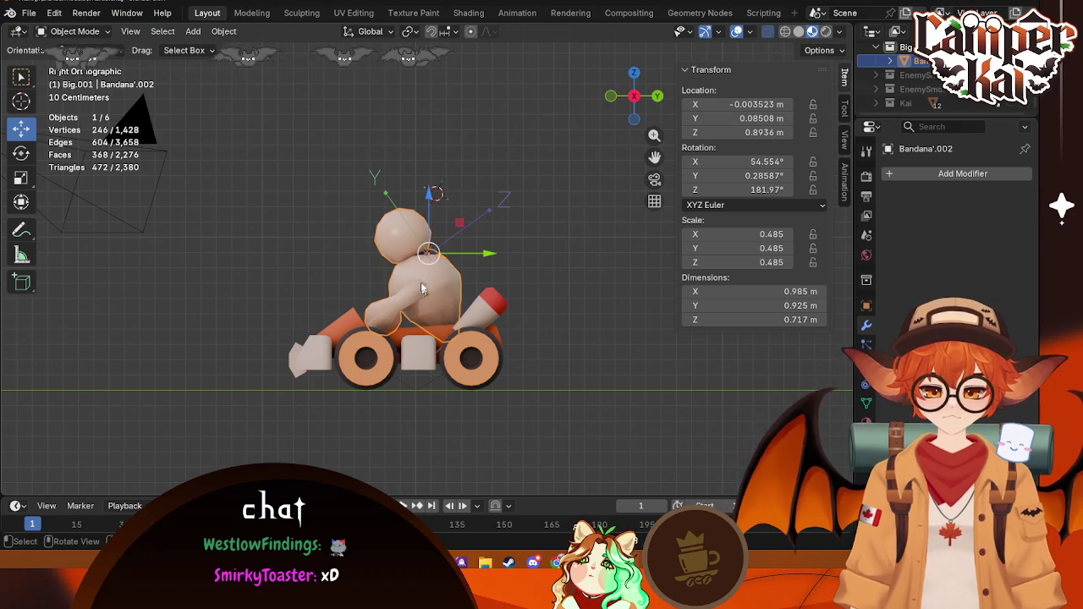
left_click_drag(429, 194, 428, 218)
left_click_drag(428, 283, 432, 289)
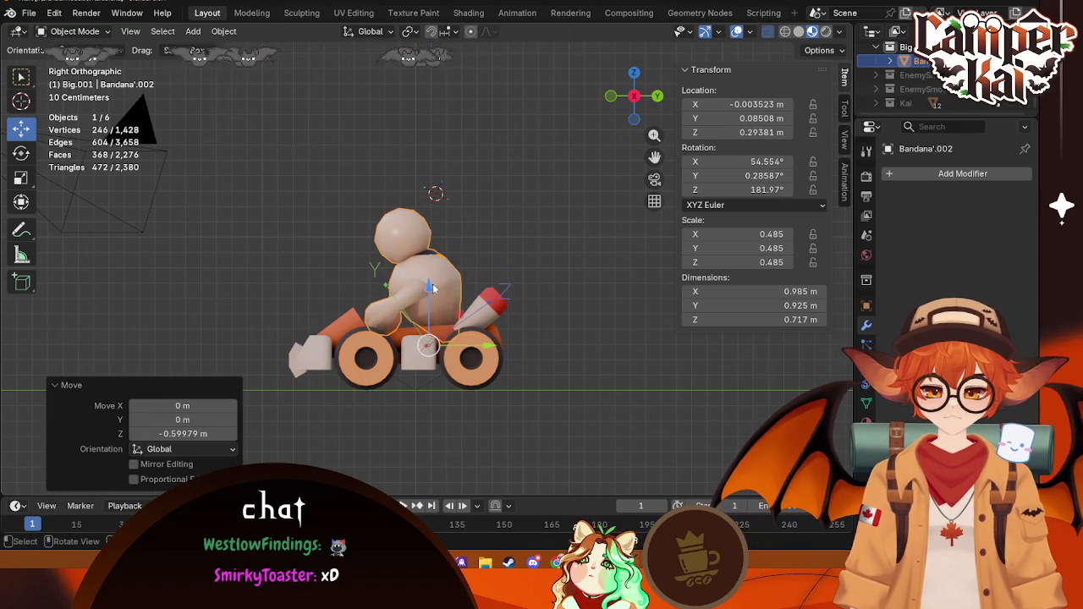
left_click(613, 96)
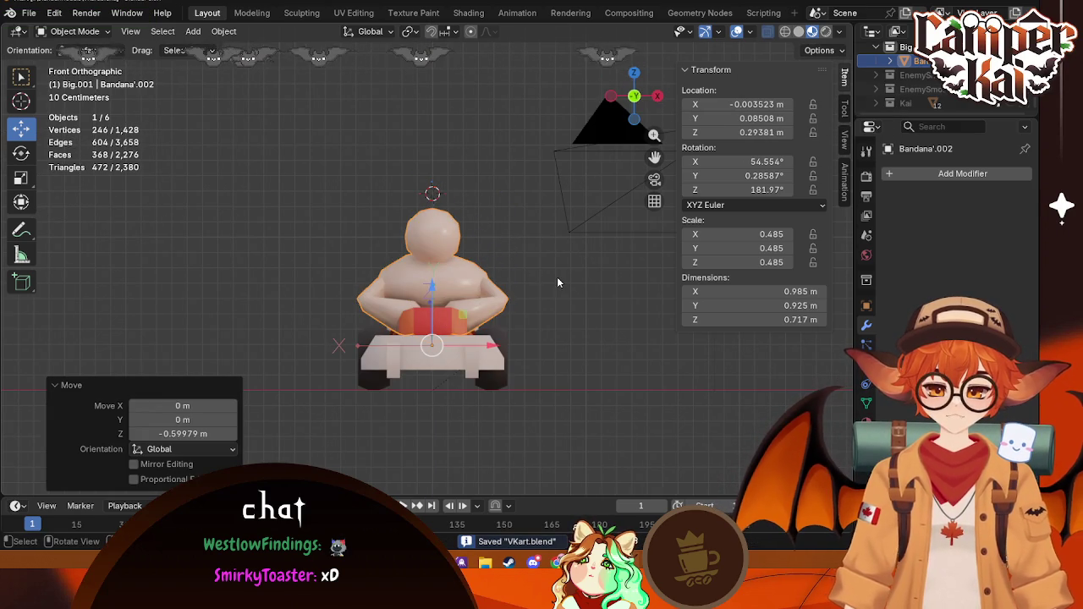
left_click(23, 14)
mouse_move(52, 227)
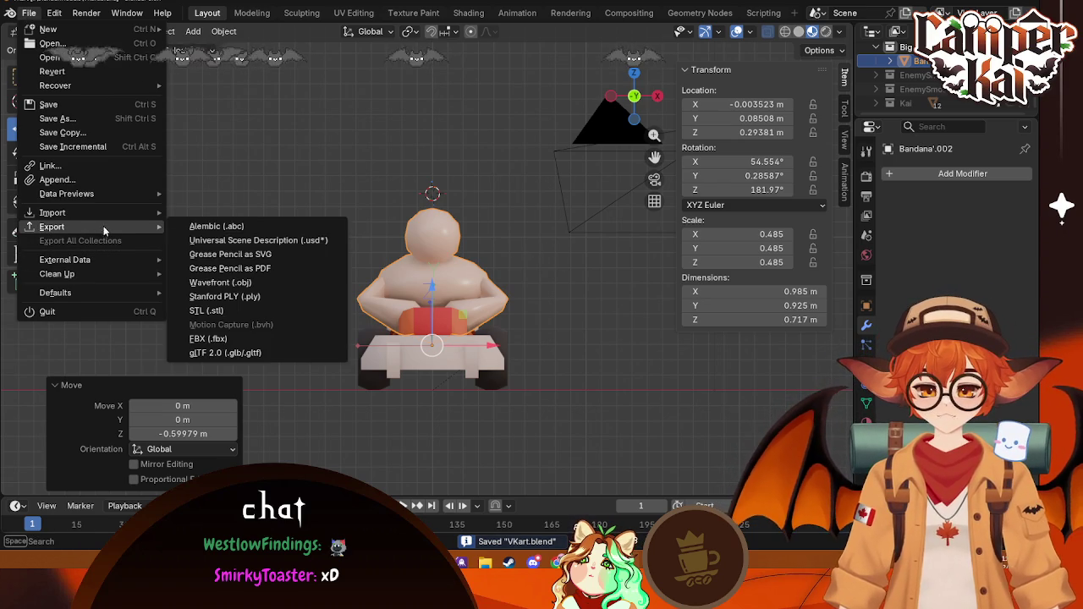
Step: Export the selected objects as FBX into I:\BlenderModels
left_click(241, 336)
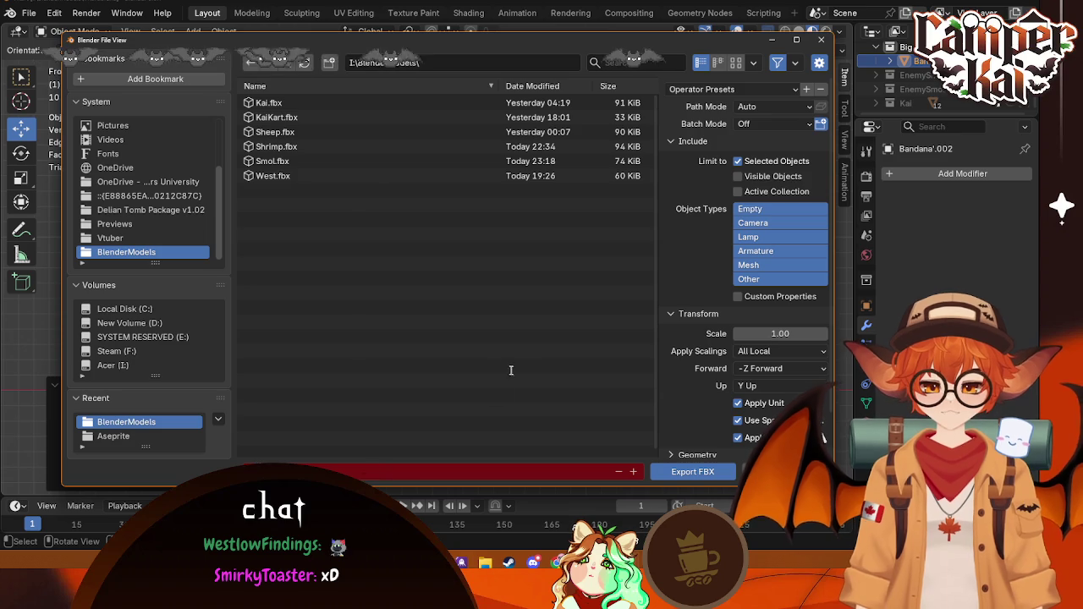
left_click(692, 472)
middle_click_drag(609, 330, 484, 359)
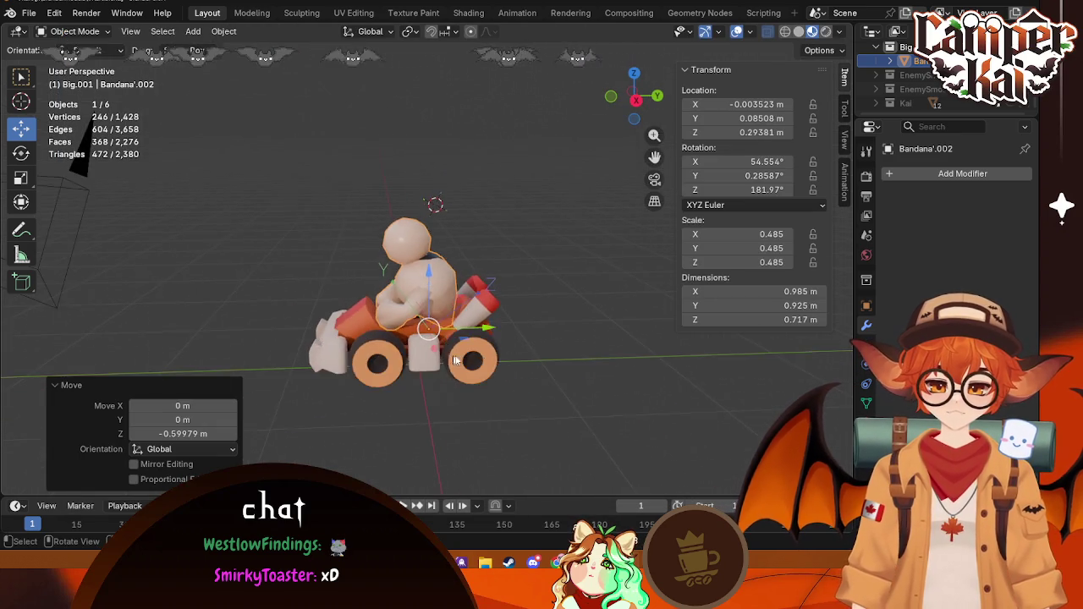
Step: Deselect all, save VKart.blend, and check that the full kart scene is intact
key("alt+a")
key("ctrl+s")
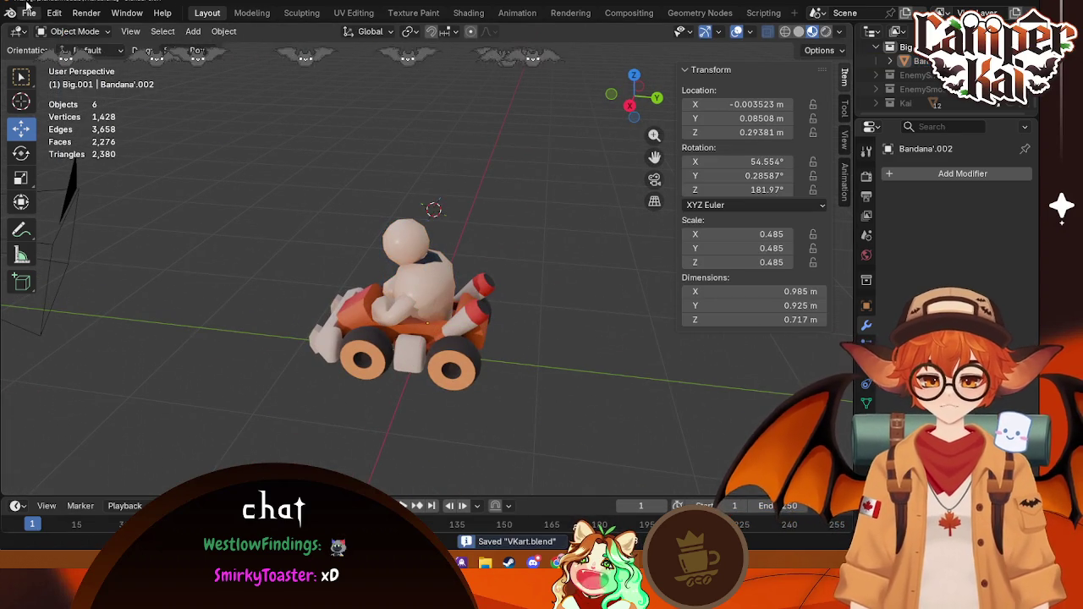
left_click(1006, 75)
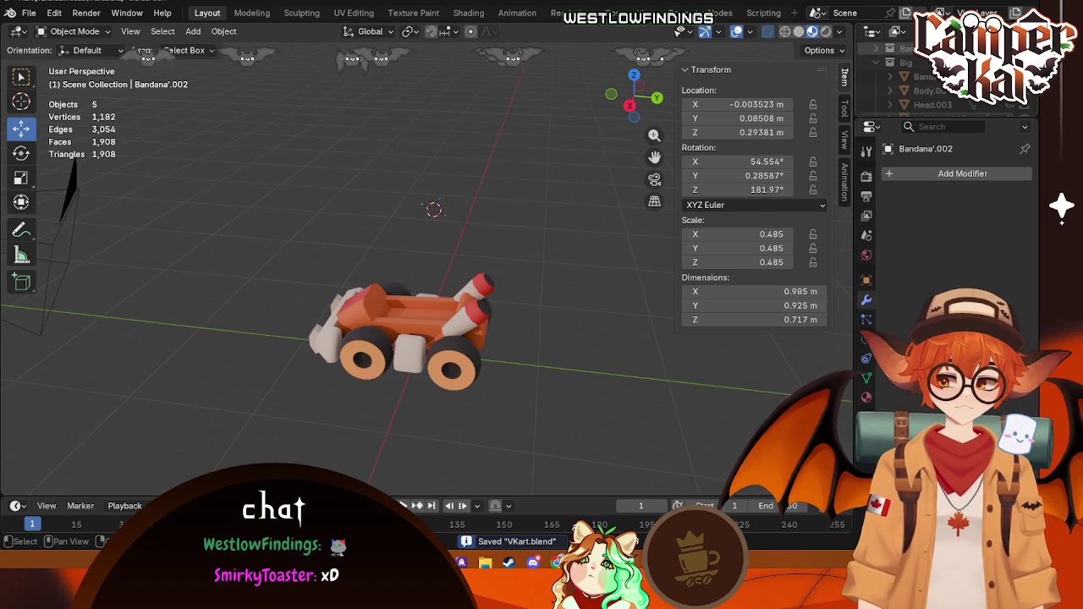
left_click(1006, 63)
left_click(454, 369)
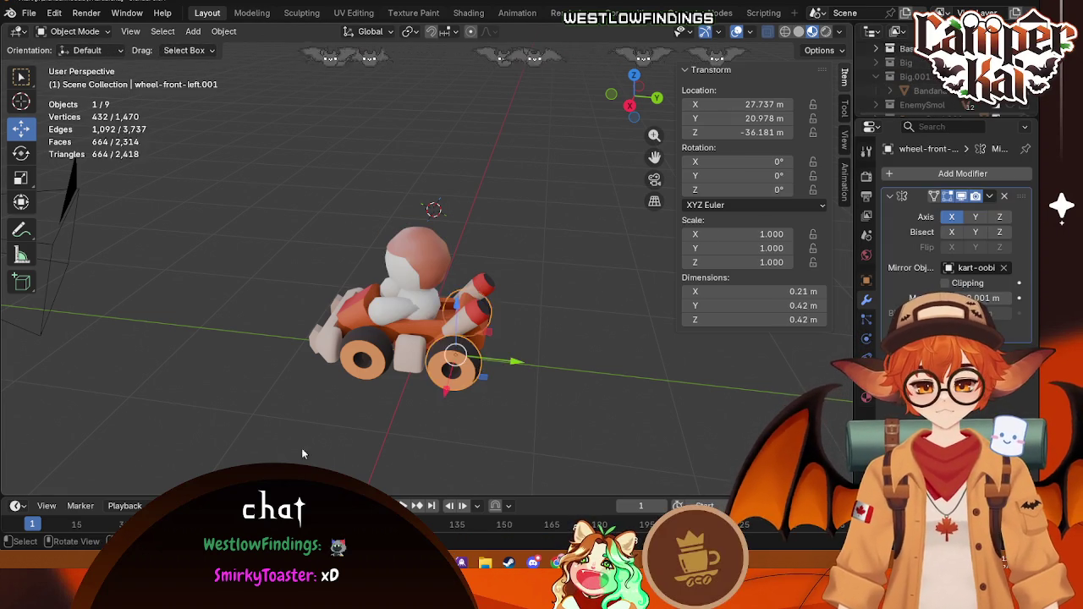
mouse_move(302, 447)
middle_mouse_down()
mouse_move(564, 402)
mouse_move(535, 382)
middle_mouse_up()
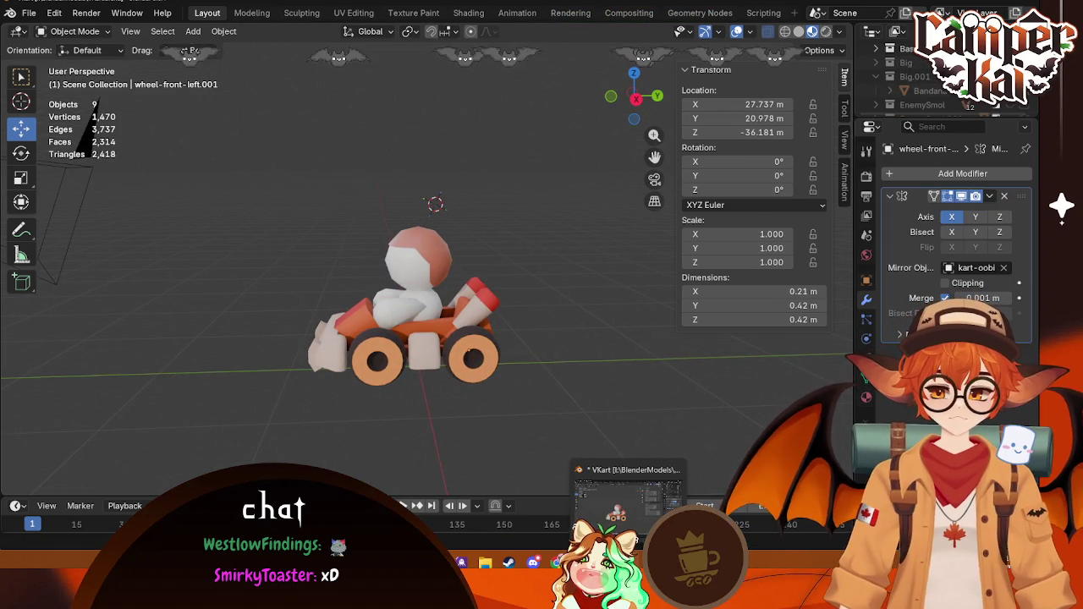
Step: Dock the reimported Smol mesh editor and inspect the bandana riders in BP_EnemySmol
left_click(604, 501)
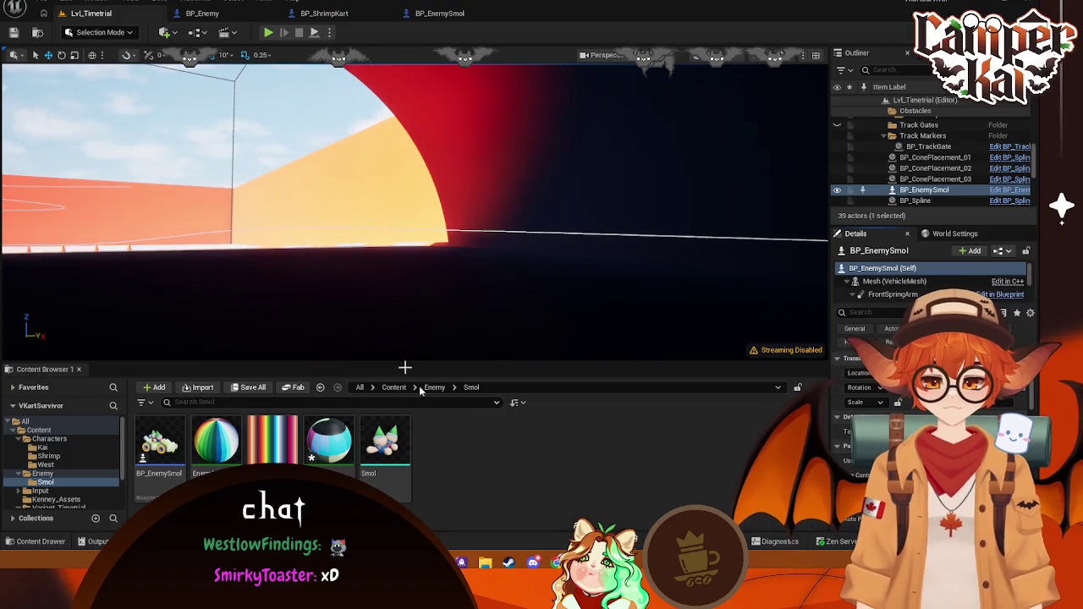
left_click(407, 443)
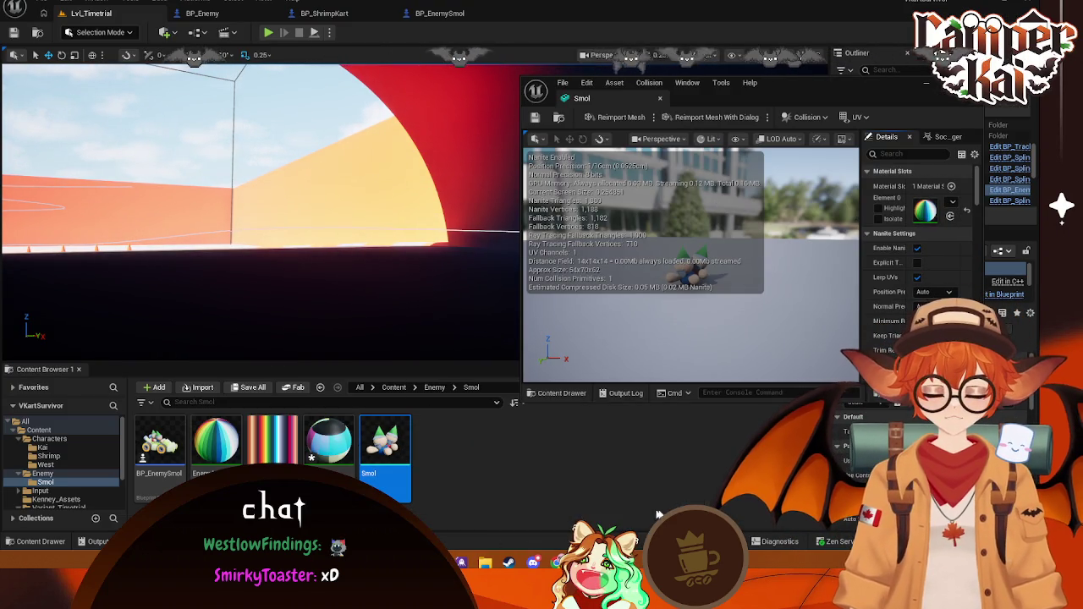
left_click_drag(583, 98, 538, 13)
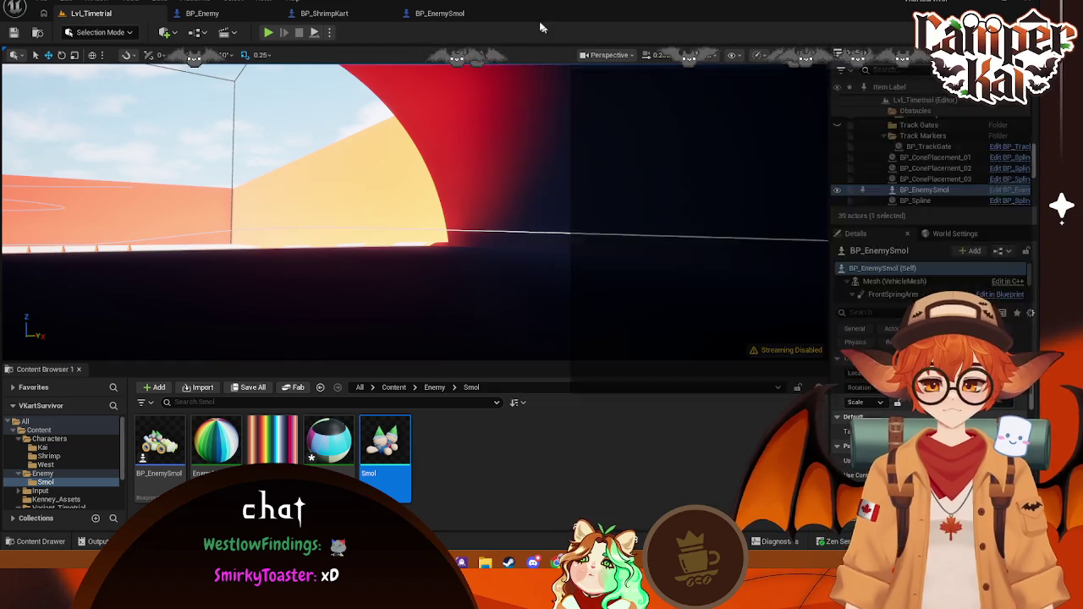
scroll(441, 351, "down", 5)
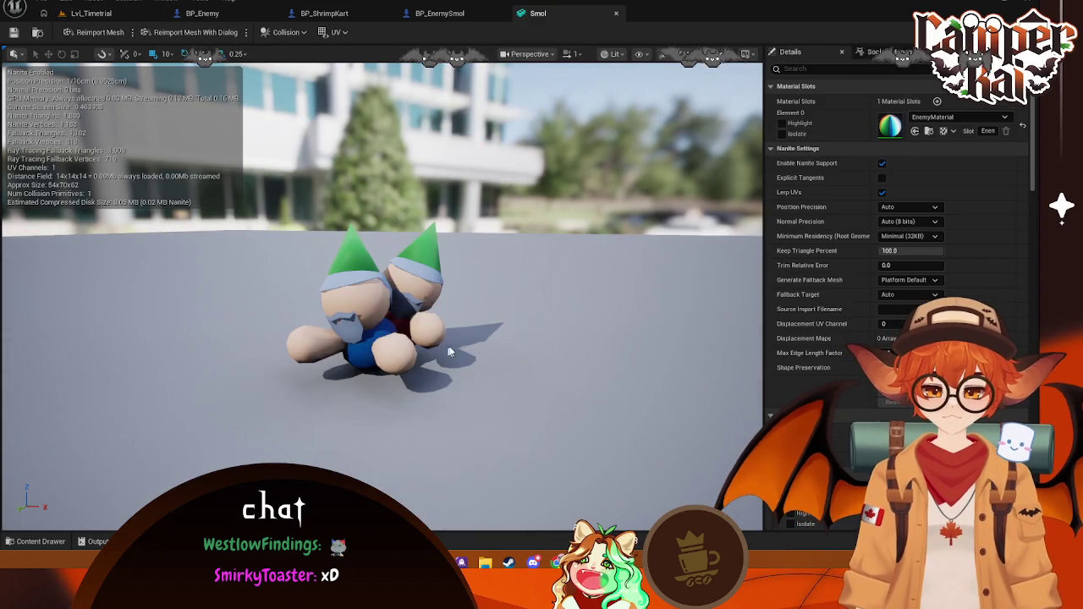
left_click_drag(441, 351, 532, 355)
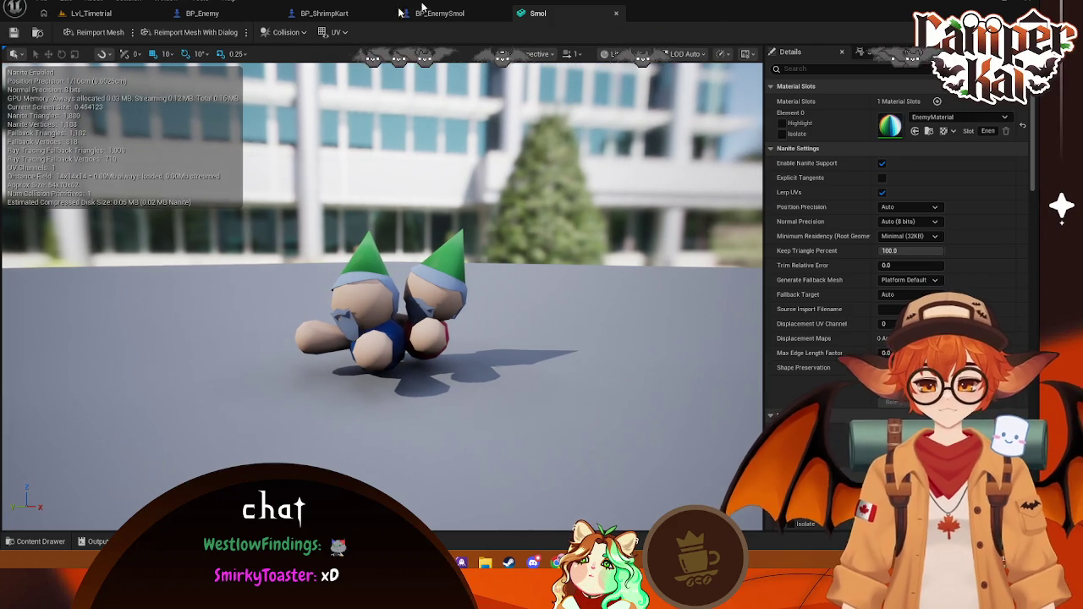
left_click(439, 13)
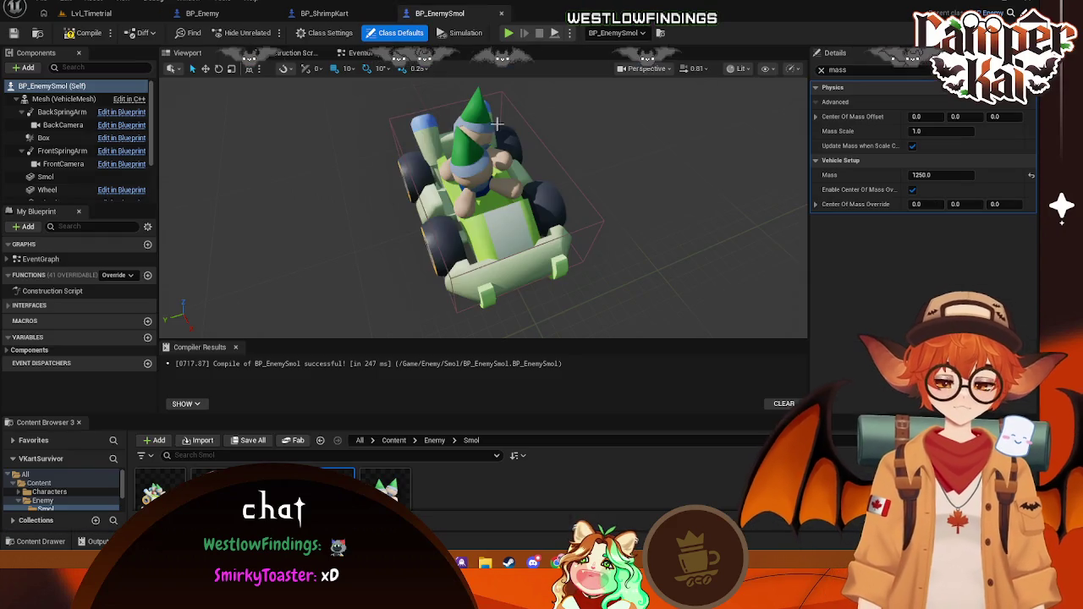
mouse_move(482, 203)
left_mouse_down()
mouse_move(524, 212)
mouse_move(507, 211)
left_mouse_up()
scroll(482, 211, "up", 5)
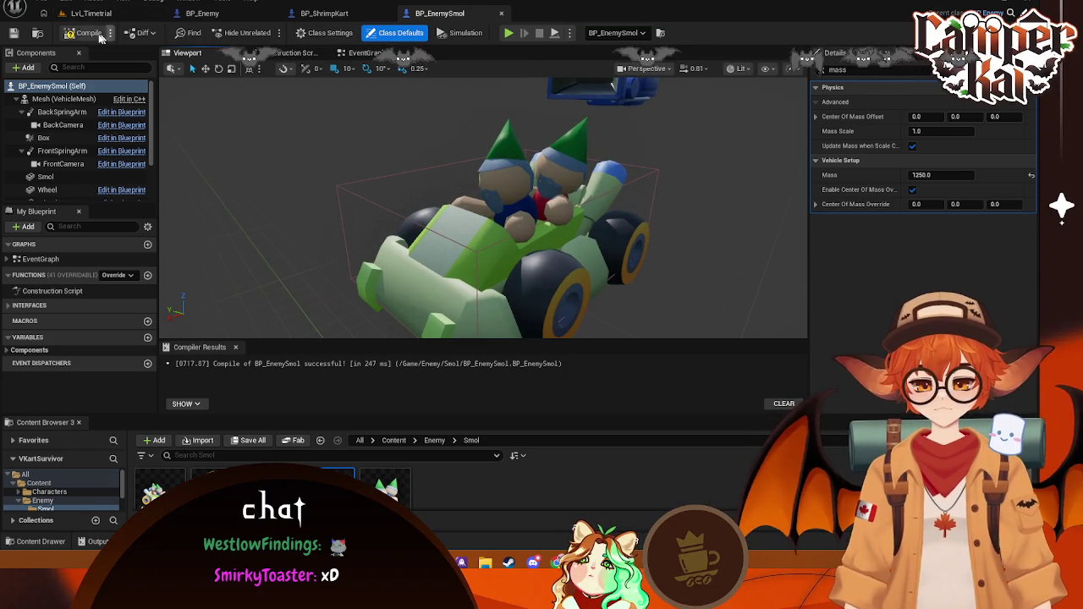
Step: From the Lvl_Timetrial level, create a folder named Big in Content/Enemy and open it
left_click(202, 13)
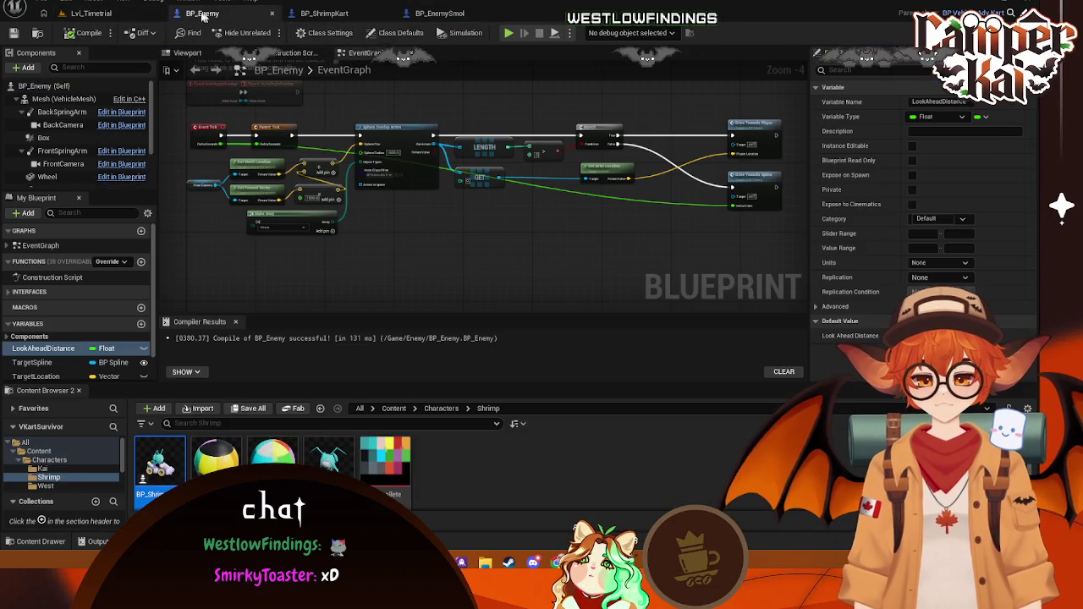
left_click(91, 13)
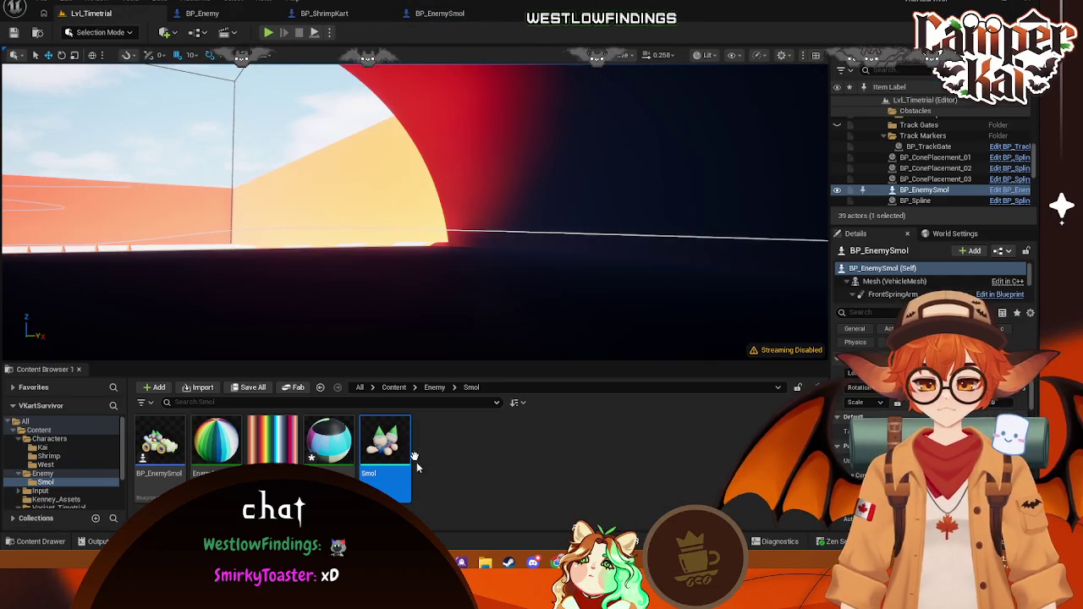
left_click(44, 473)
right_click(332, 467)
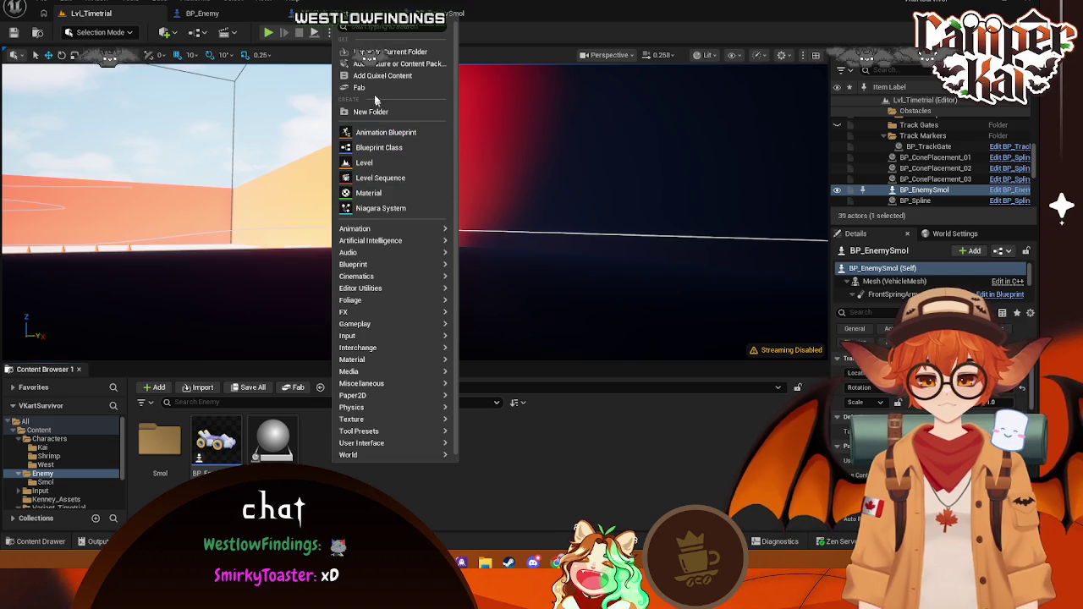
left_click(370, 112)
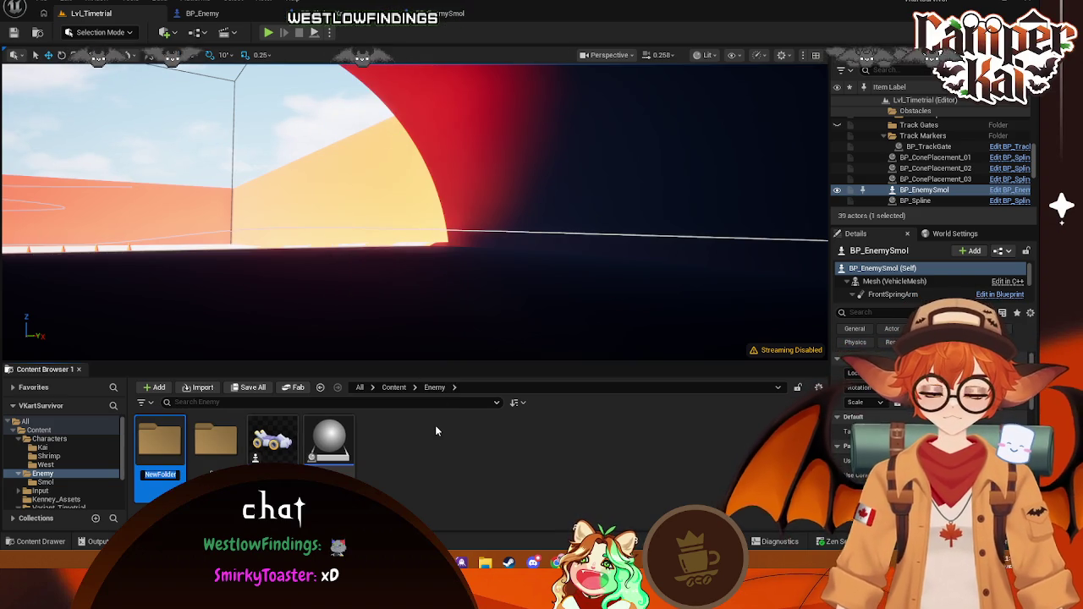
type("Bi")
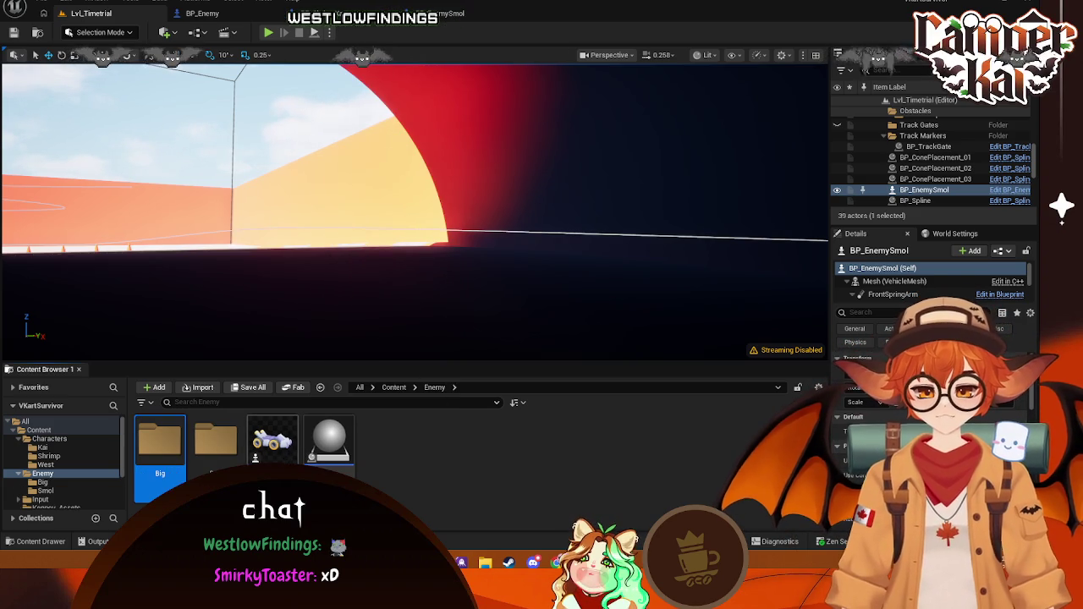
type("g")
key("Return")
double_click(160, 440)
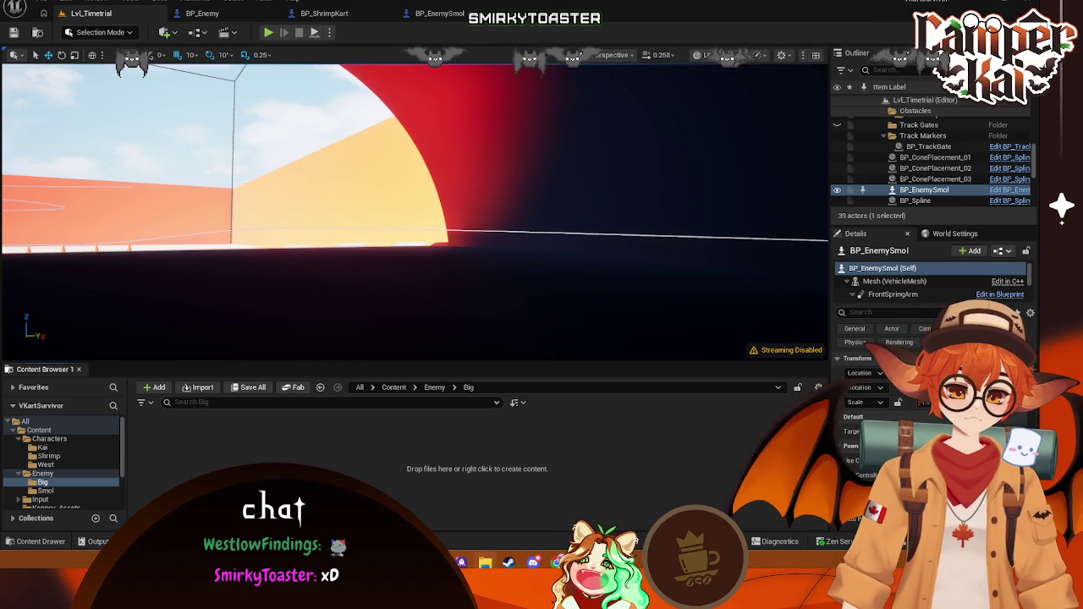
Step: Import the exported Big.fbx into the Big folder
left_click_drag(474, 8, 406, 457)
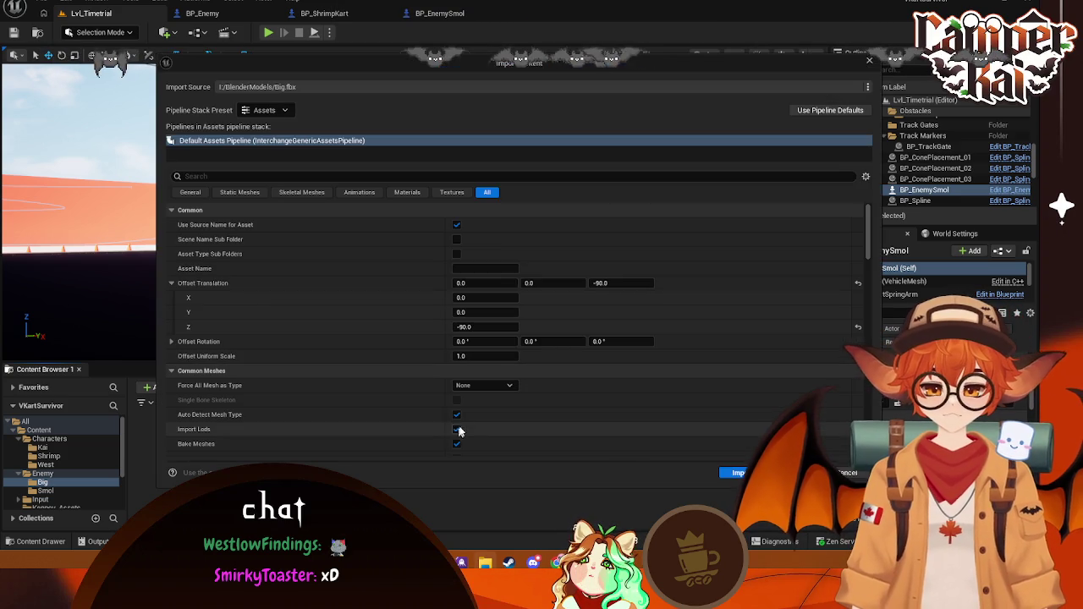
left_click(725, 472)
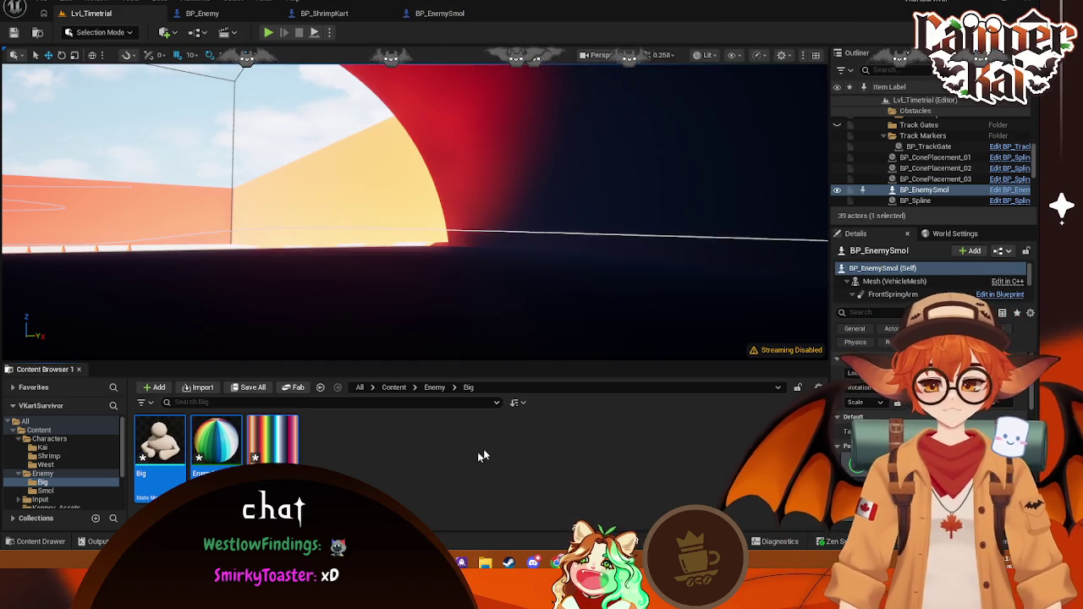
left_click(368, 465)
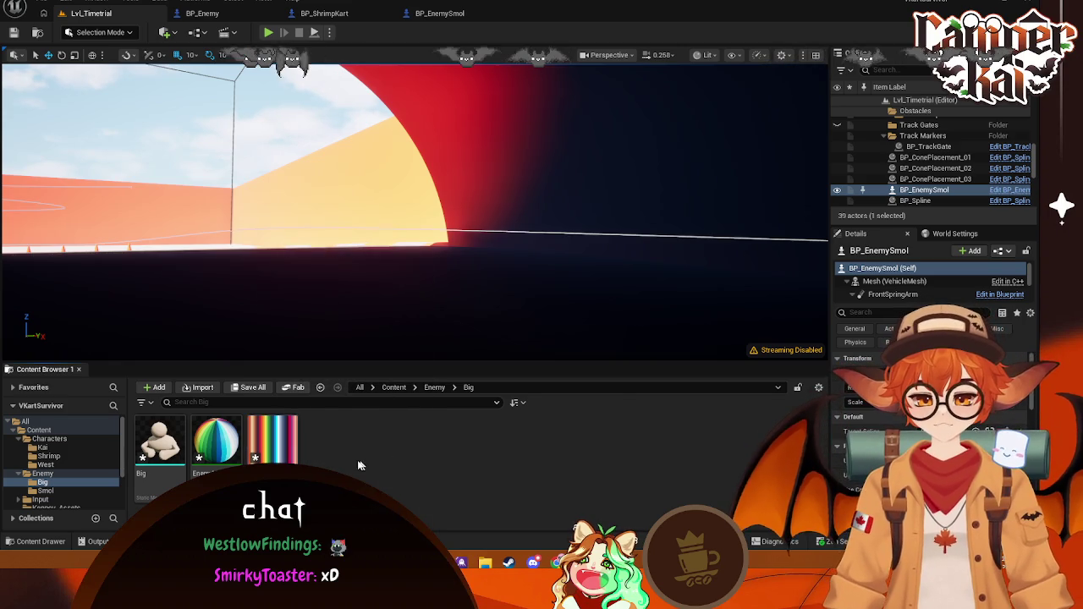
Step: Create BP_EnemyBig with parent class BP_Enemy, open it and dock its editor
right_click(358, 464)
left_click(398, 146)
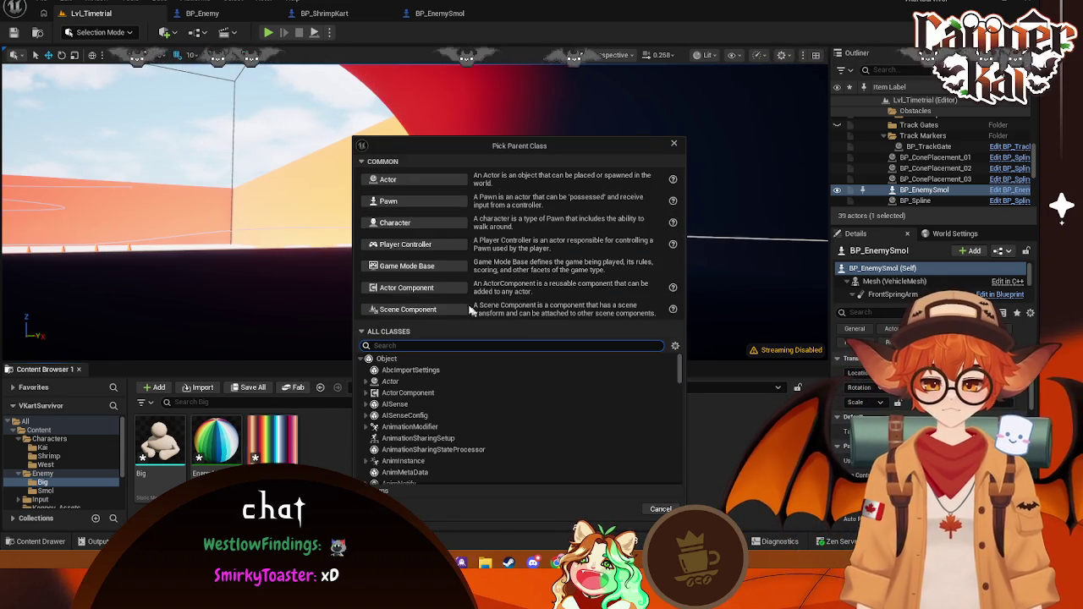
type("BP")
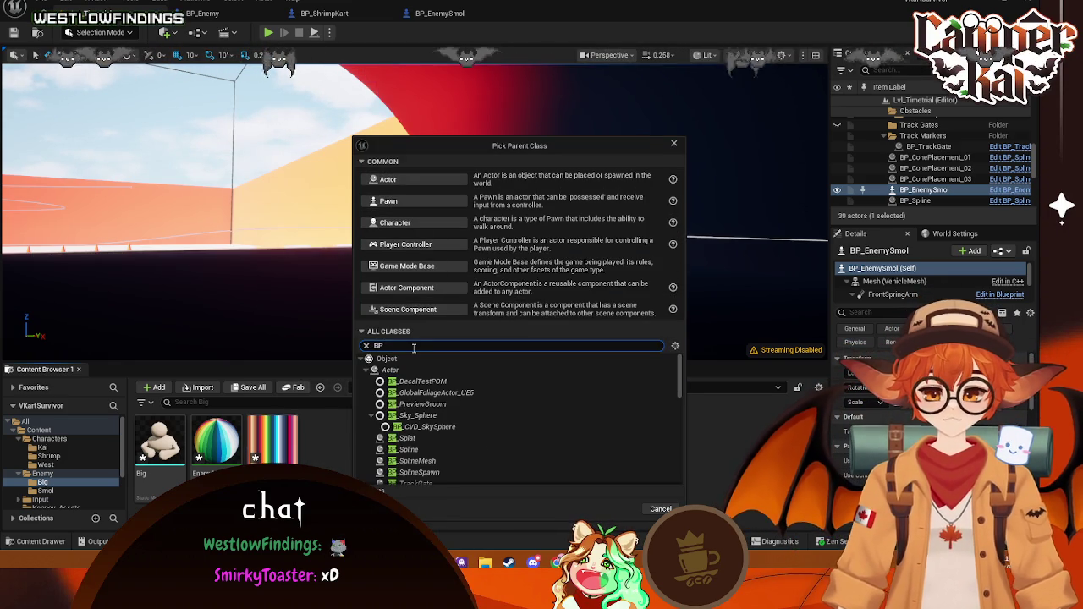
key("BackSpace")
key("BackSpace")
type("ene")
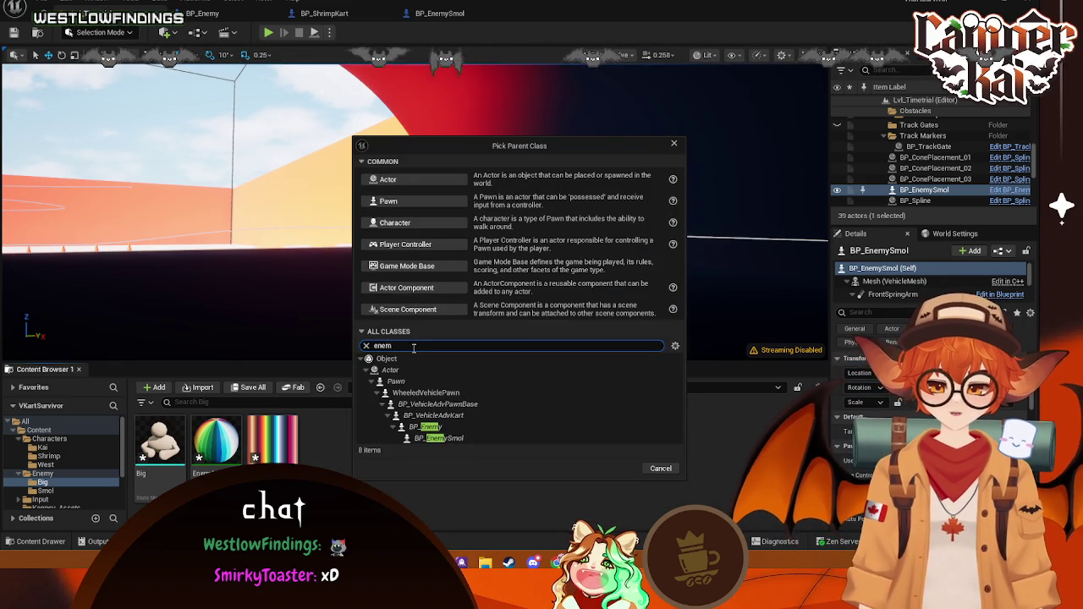
type("m")
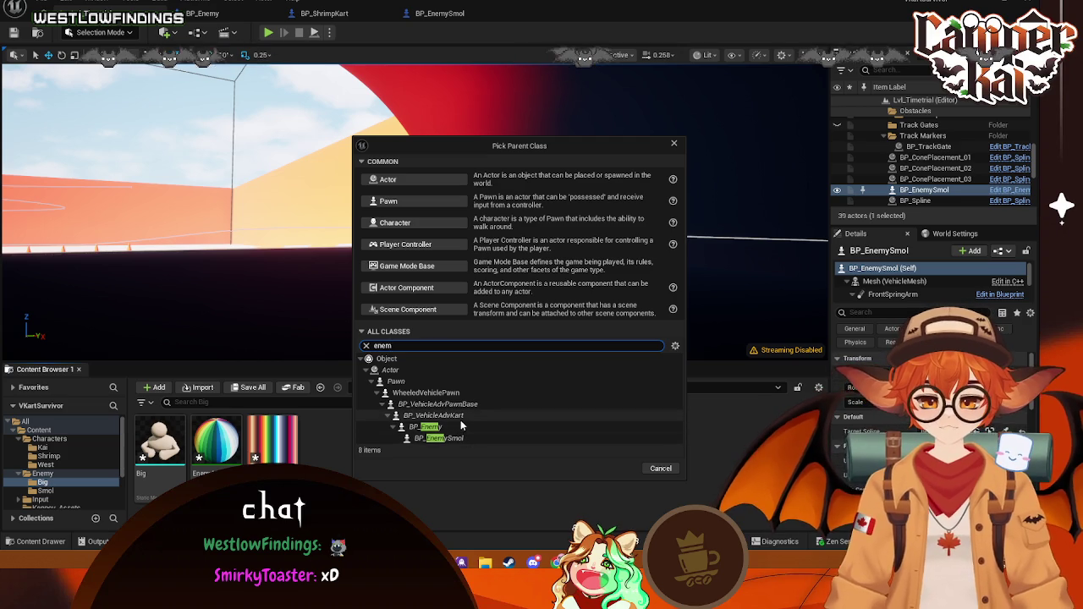
left_click(460, 424)
left_click(617, 469)
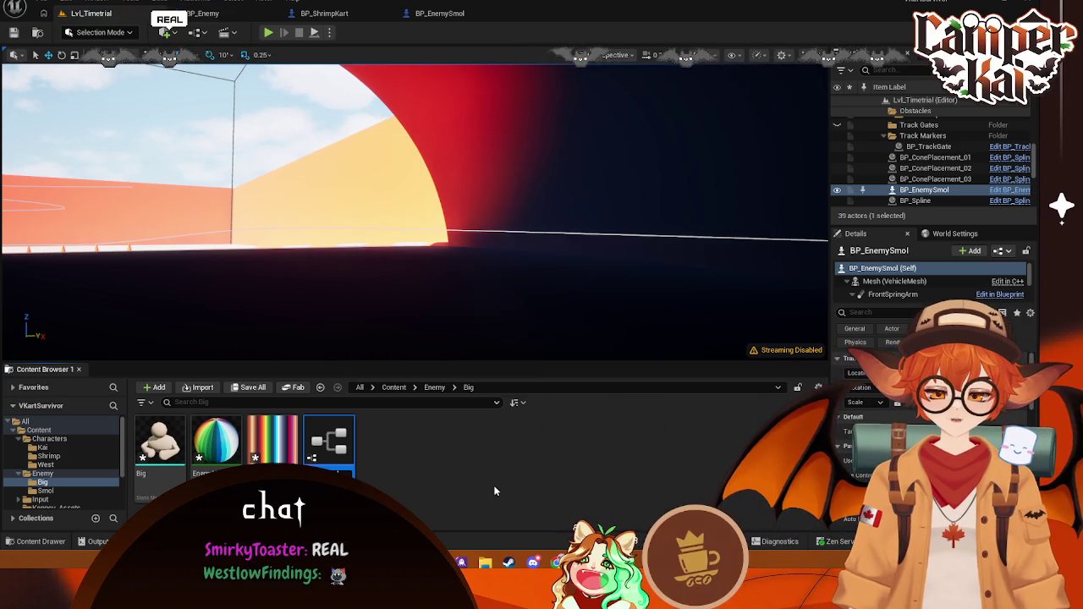
key("Return")
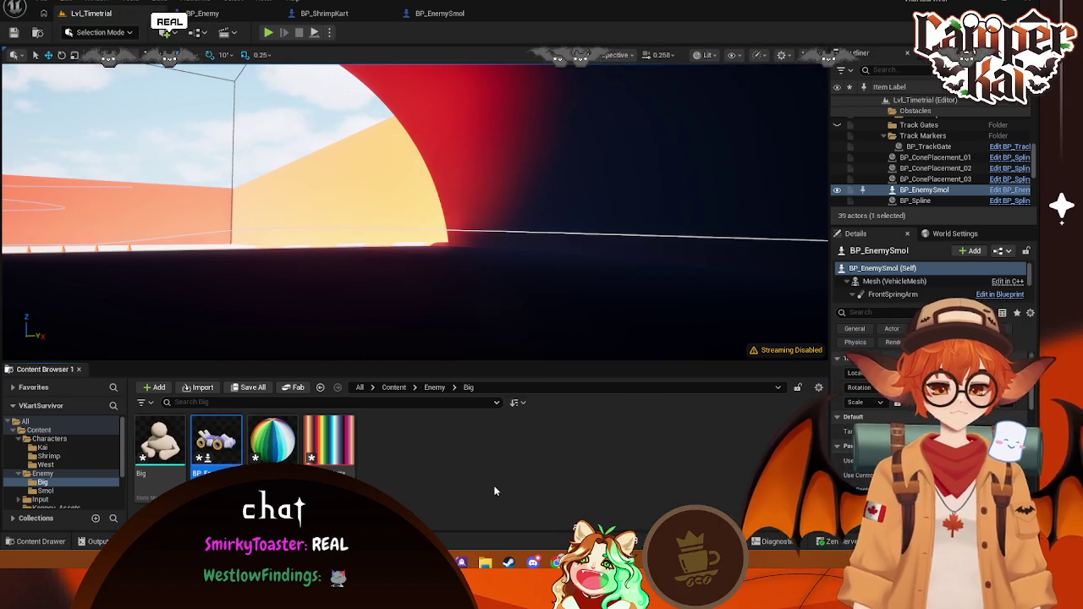
double_click(227, 451)
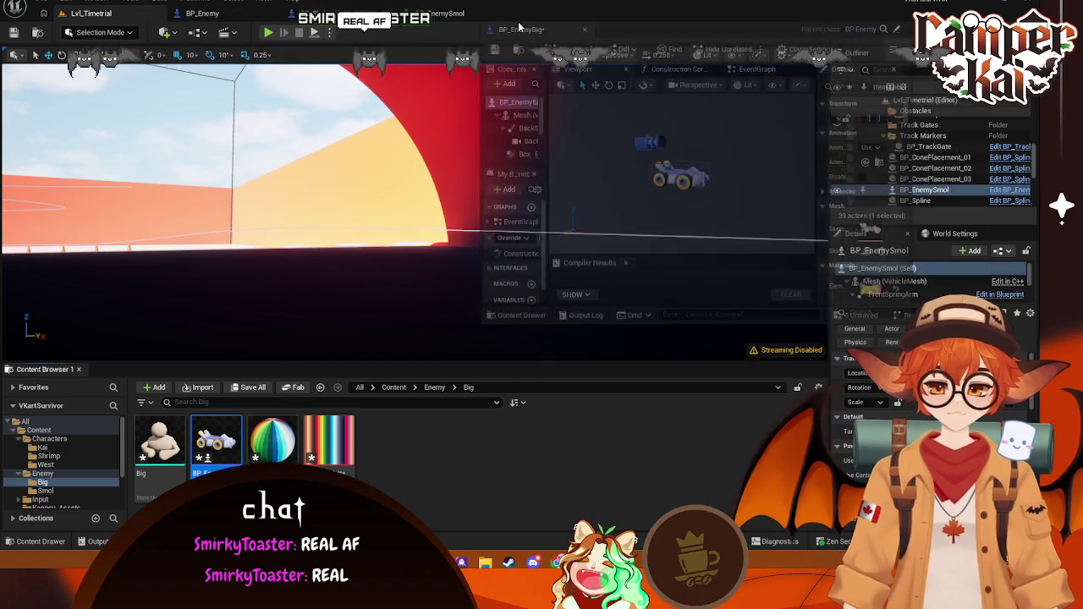
left_click_drag(626, 99, 519, 23)
Step: Attach the Big mesh under the kart mesh at Z 90, yaw -90, and save
key("ctrl+space")
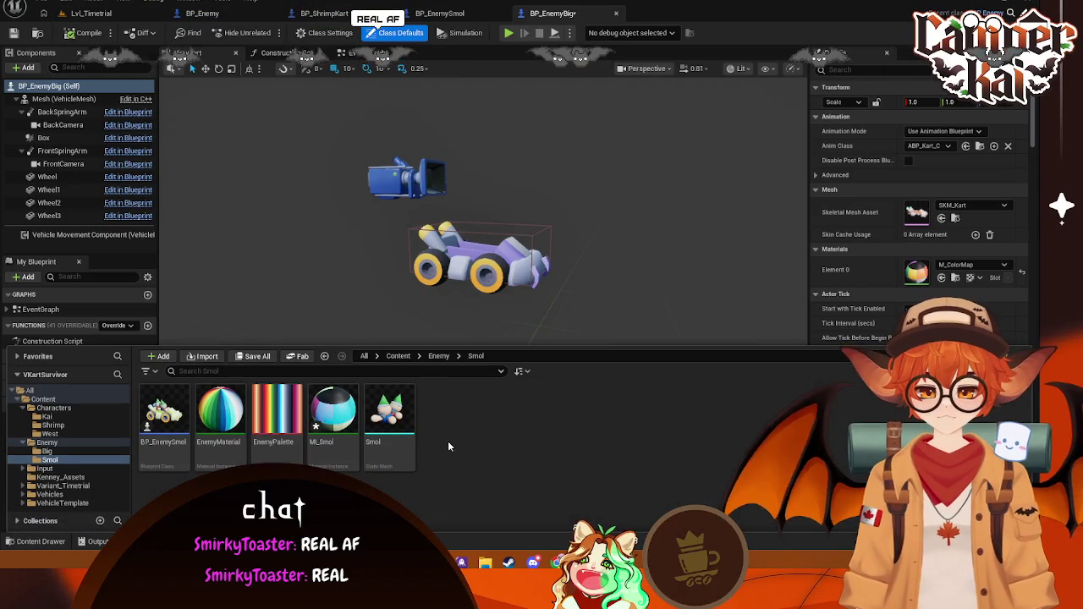
left_click(46, 451)
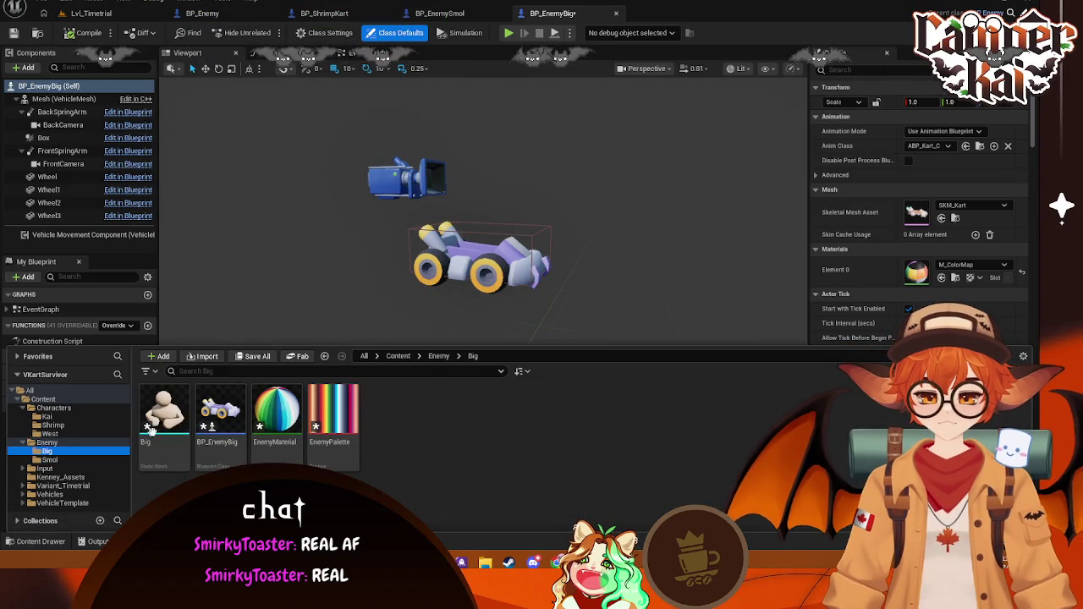
left_click_drag(163, 410, 69, 101)
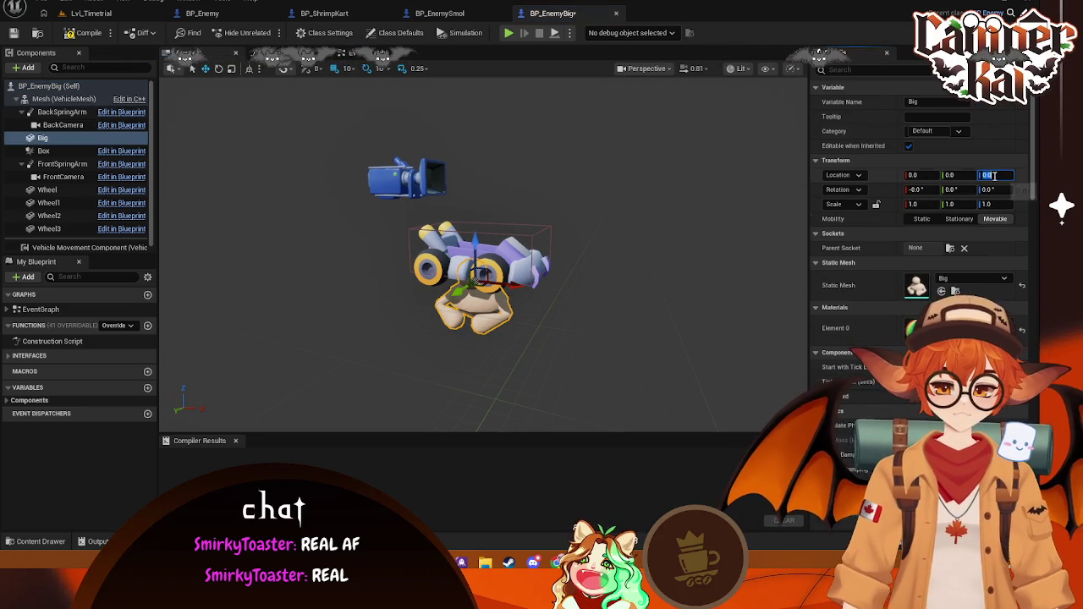
type("90")
key("Return")
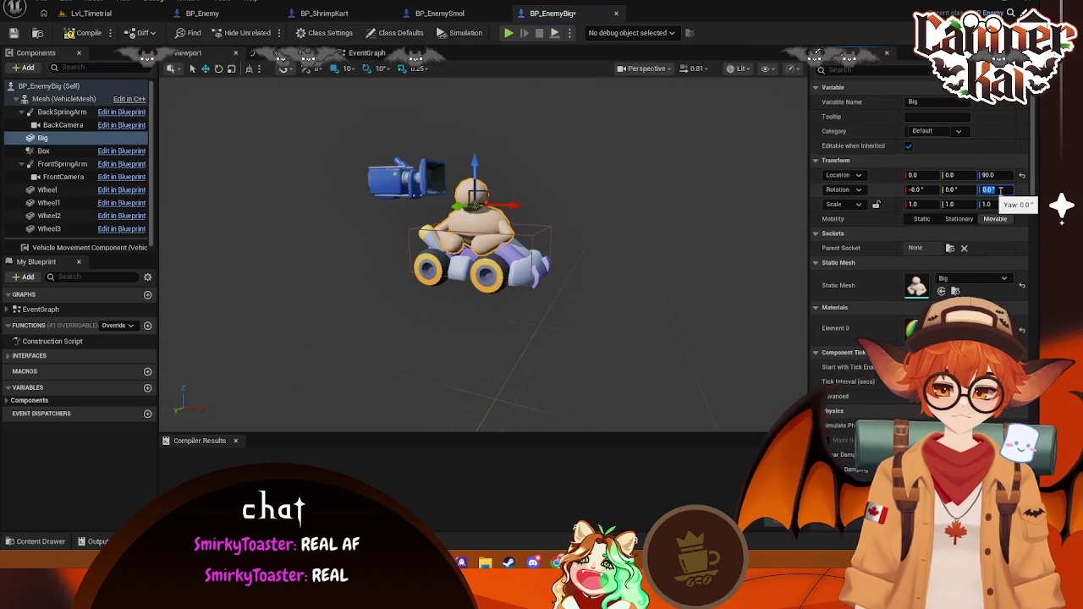
key("Return")
left_click(602, 295)
mouse_move(601, 295)
right_mouse_down()
mouse_move(550, 305)
mouse_move(507, 279)
mouse_move(592, 288)
mouse_move(508, 254)
mouse_move(550, 279)
mouse_move(508, 271)
mouse_move(578, 322)
right_mouse_up()
left_click(577, 322)
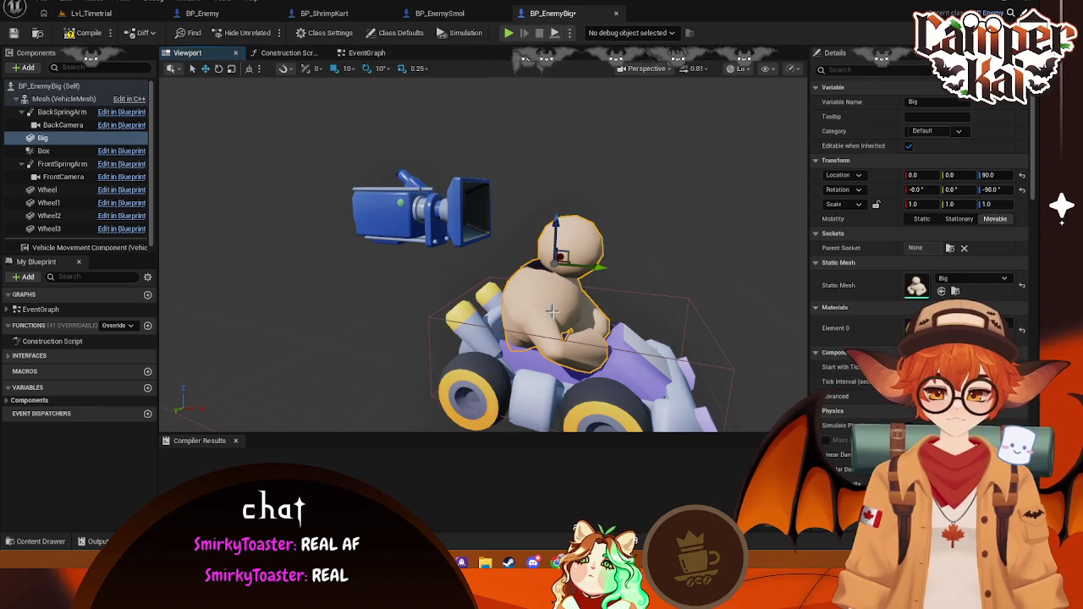
left_click(955, 291)
left_click(942, 292)
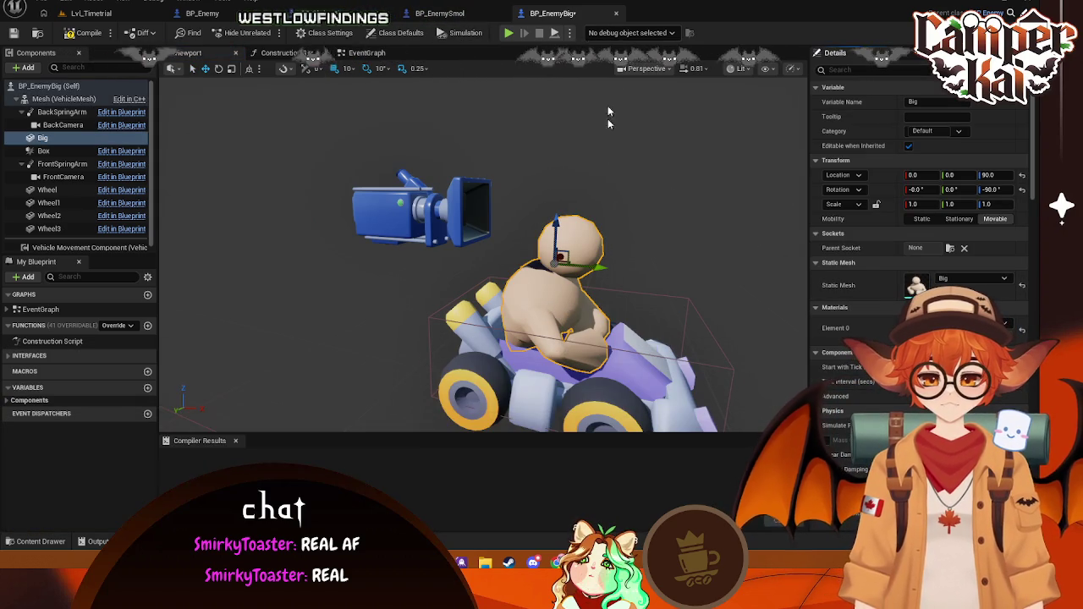
key("ctrl+s")
type("mass")
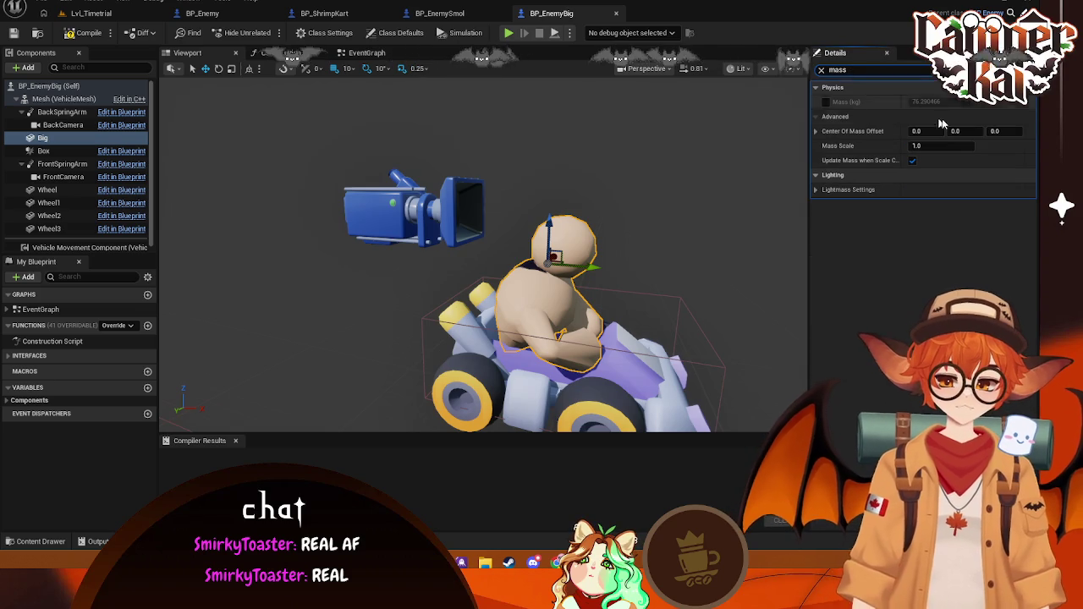
Step: Set the kart's Vehicle Setup Mass to 2000 in Class Defaults
left_click(714, 132)
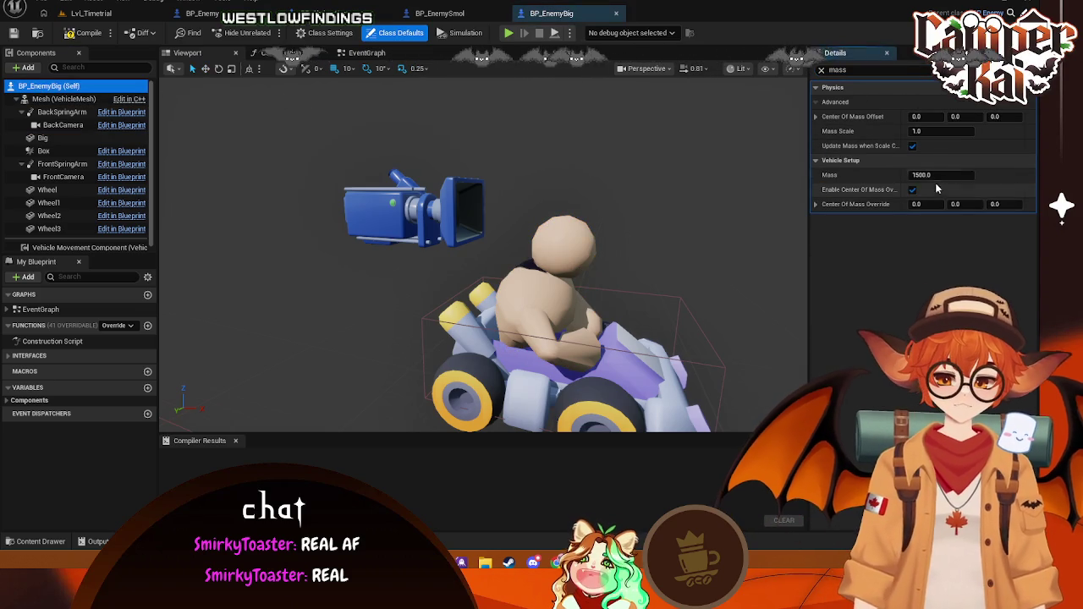
left_click(946, 174)
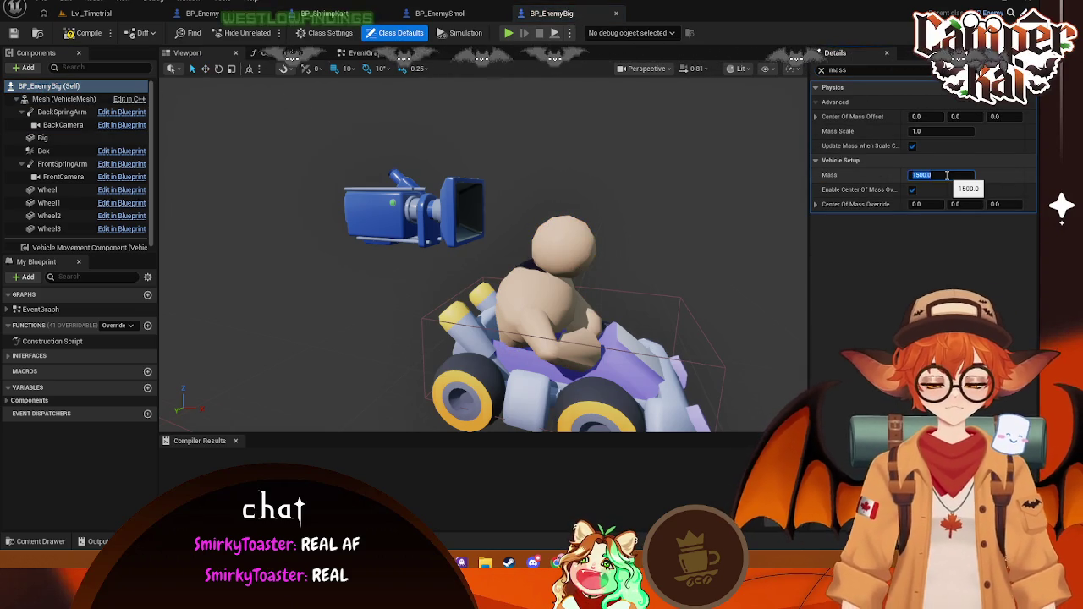
type("2000")
key("Return")
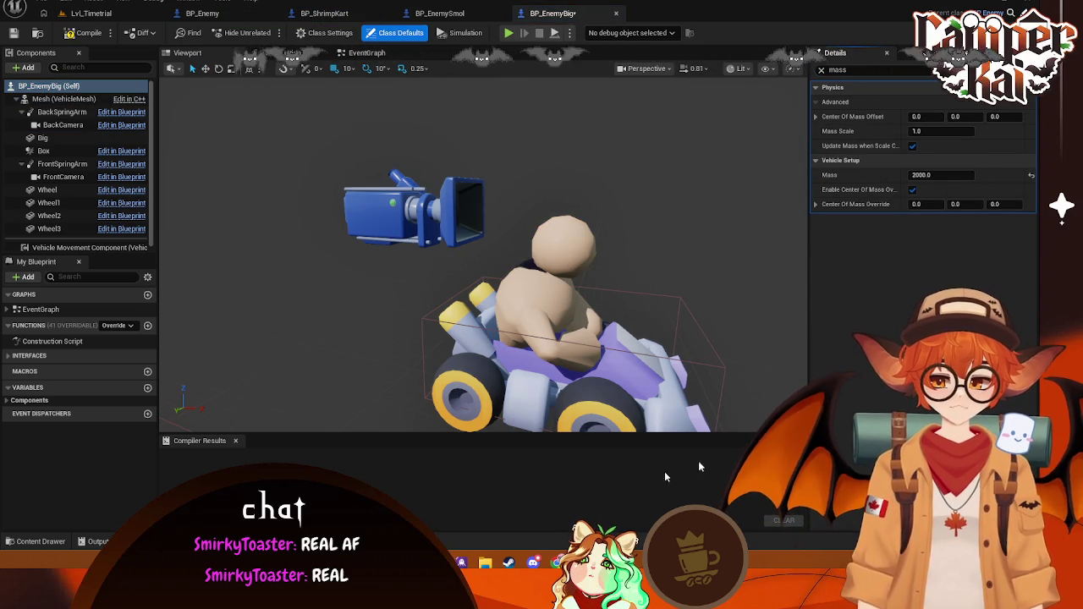
Step: Open the Big static mesh in its own editor from the Content Drawer
left_click(25, 542)
left_click(182, 408)
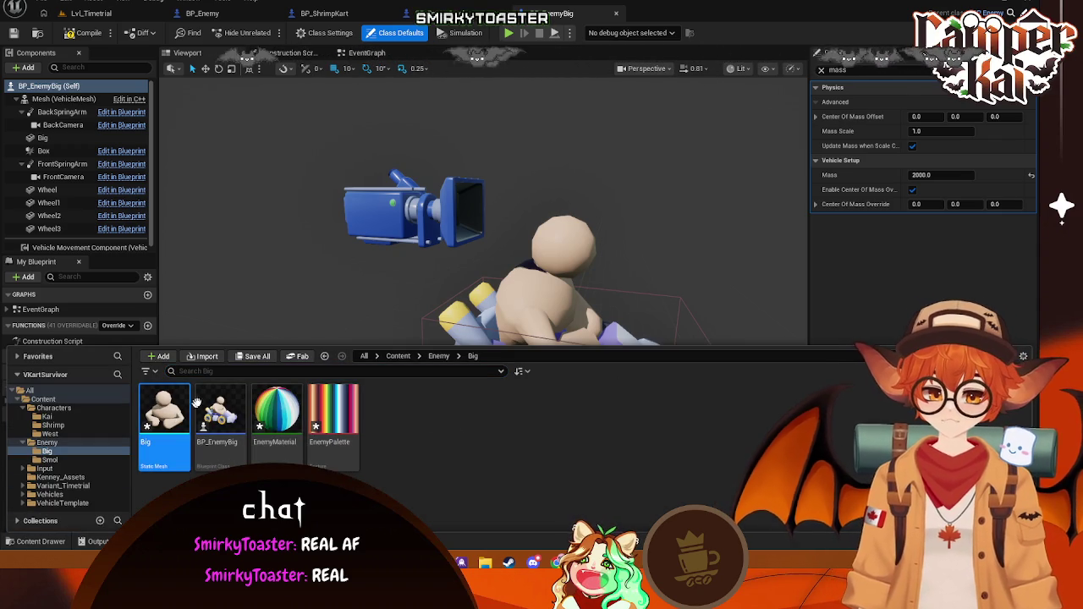
double_click(174, 410)
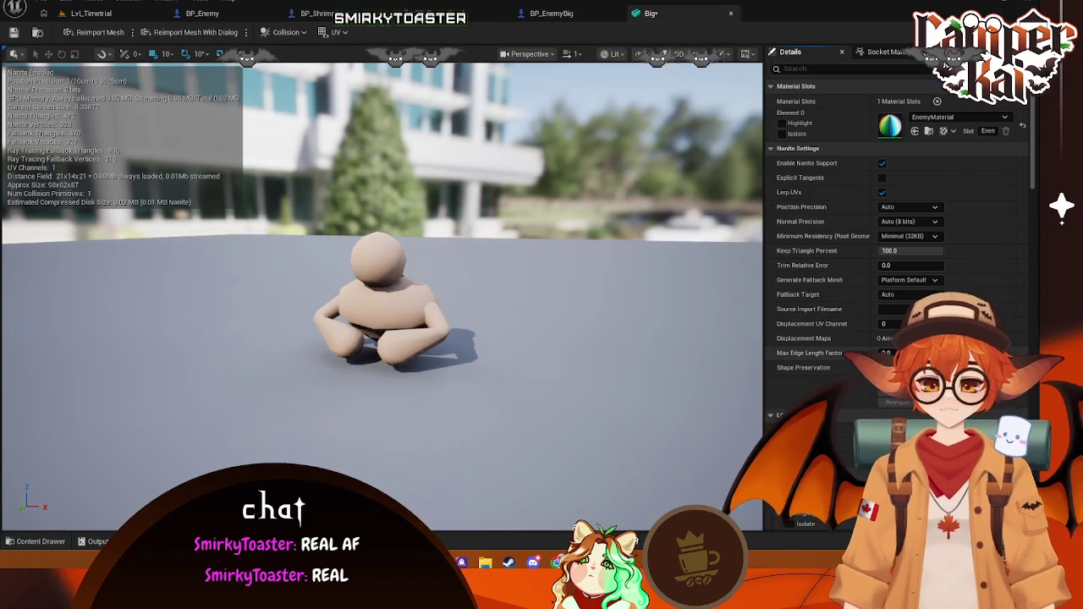
Step: Raise EnemyMaterial's Shininess from 48.1 to about 2151 and save the material
double_click(888, 126)
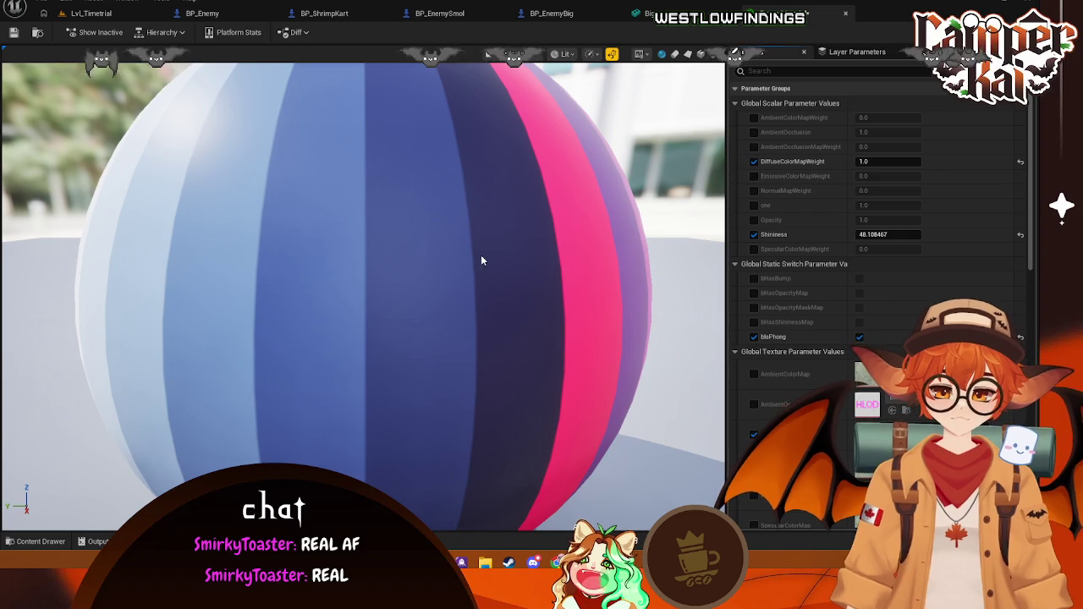
scroll(481, 253, "down", 5)
scroll(480, 258, "up", 4)
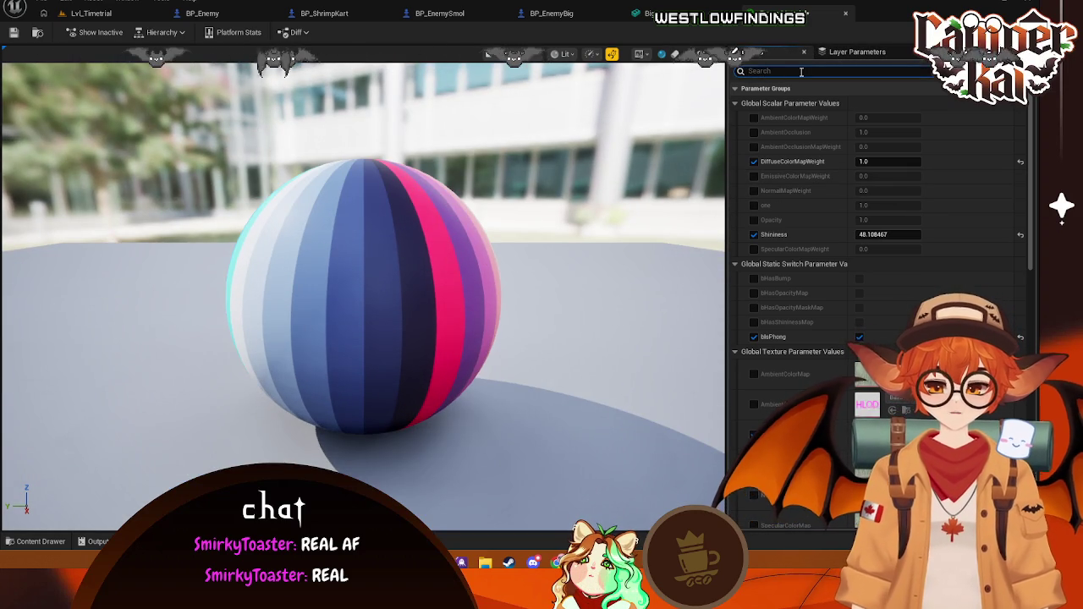
type("rough")
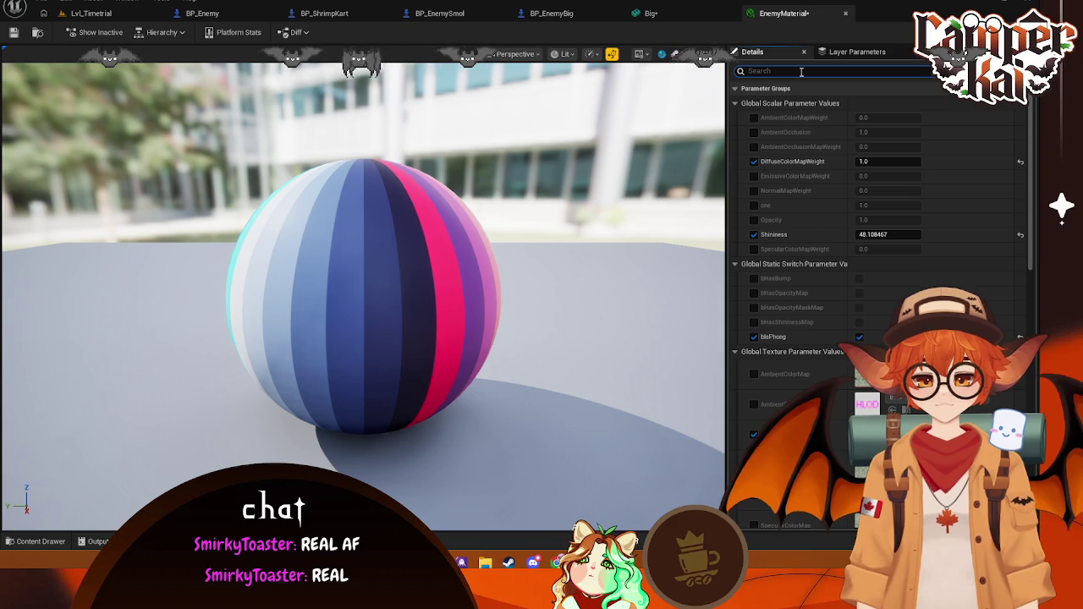
left_click(862, 235)
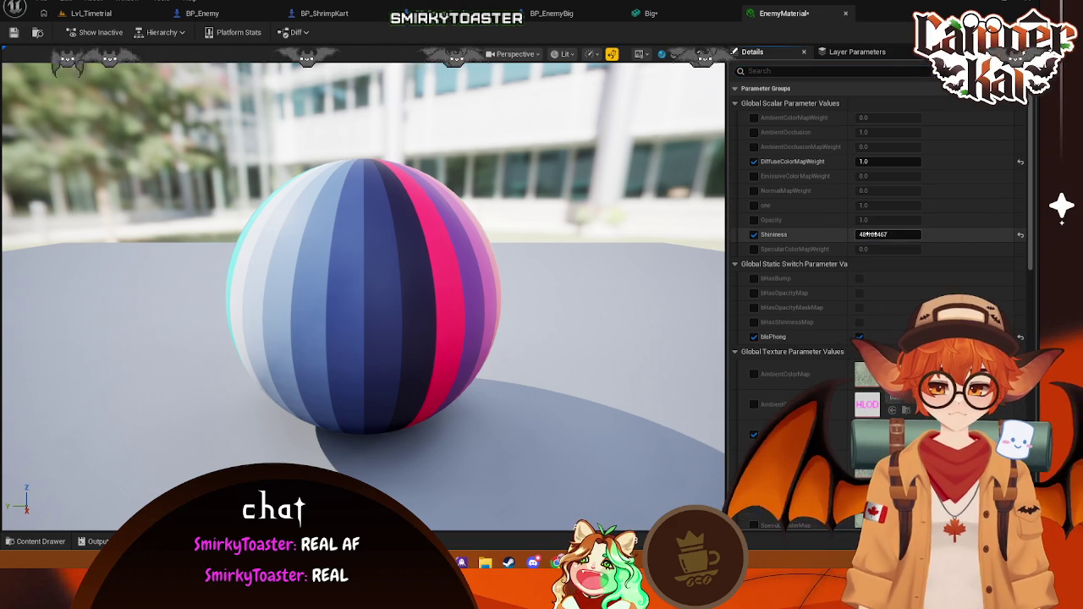
left_click_drag(880, 235, 922, 234)
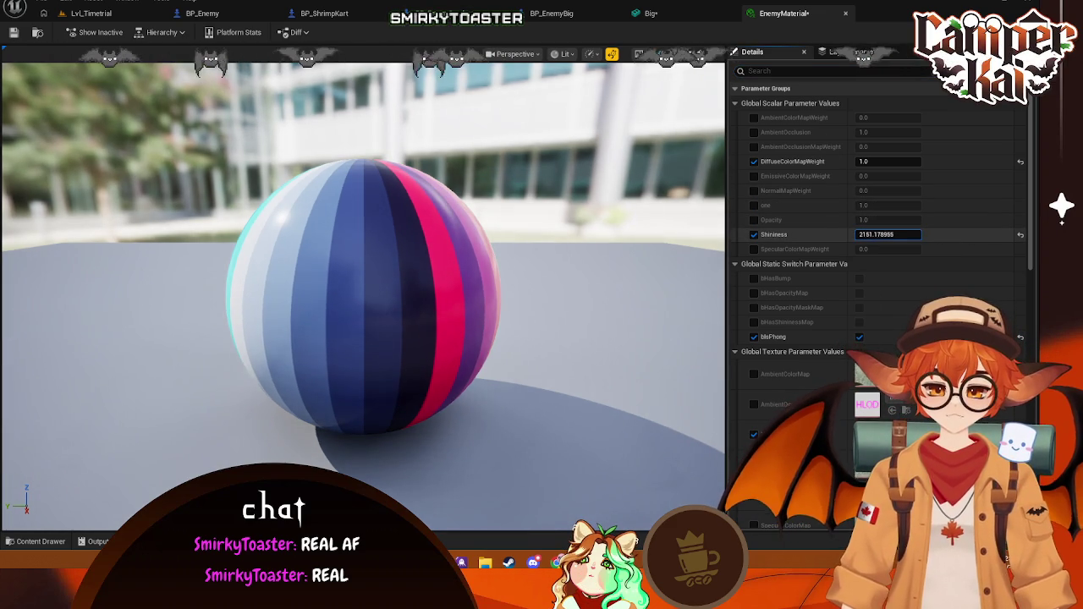
key("ctrl+s")
Step: Go back through the Big mesh editor to the BP_EnemyBig blueprint
left_click(680, 10)
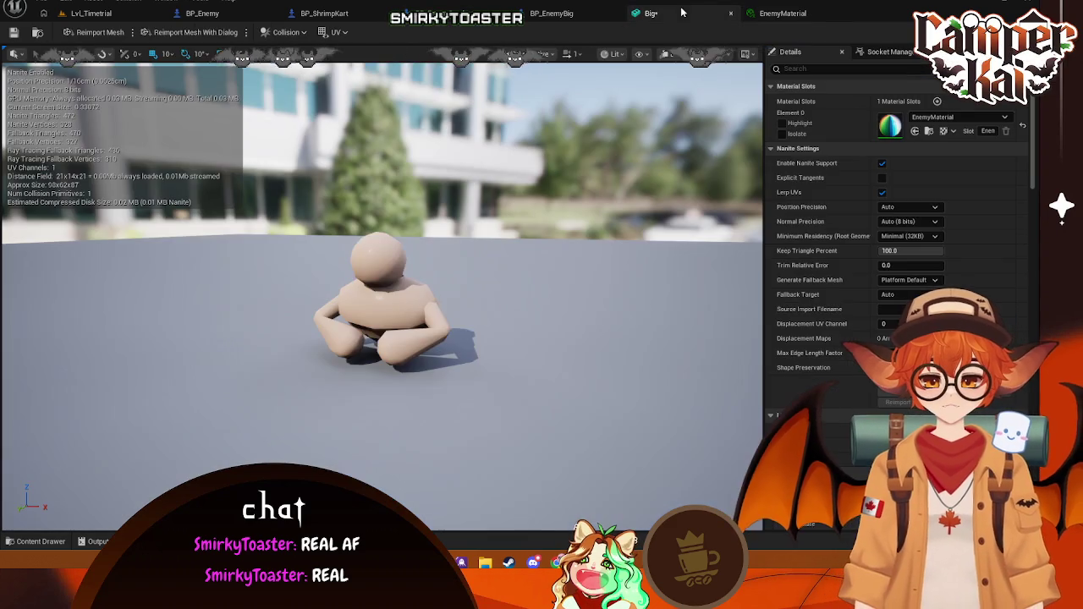
scroll(473, 286, "up", 2)
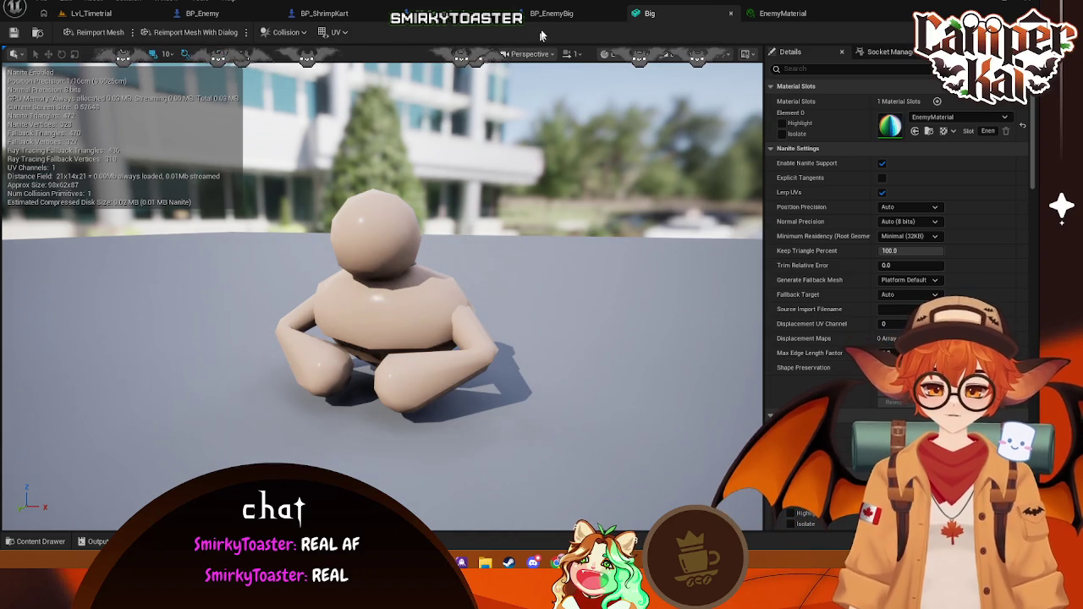
left_click(557, 15)
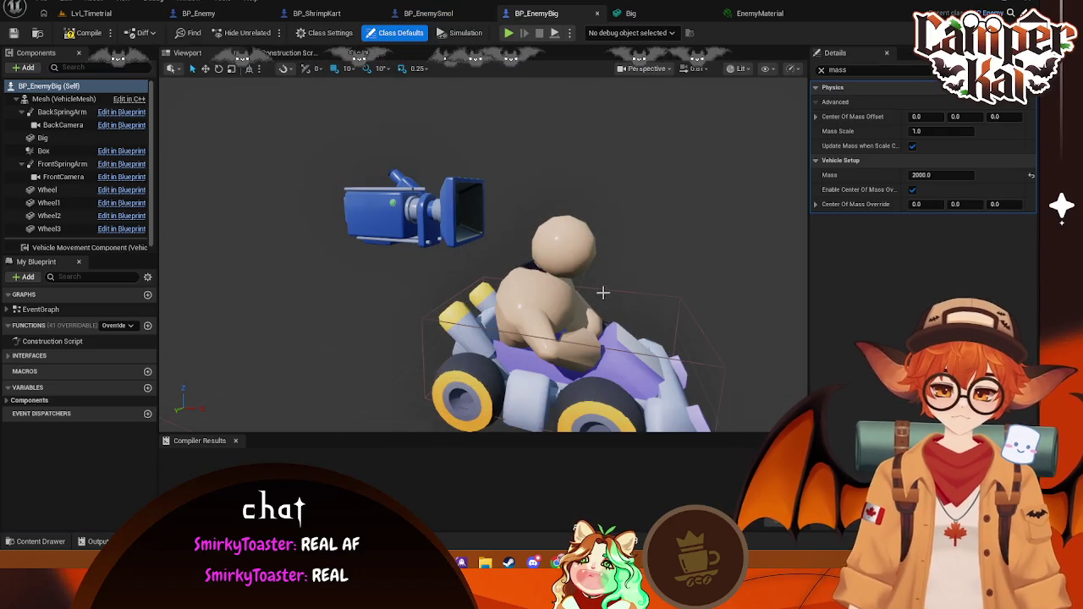
Step: Frame the Big rider on the kart, compare with BP_EnemySmol, then return to Lvl_Timetrial
mouse_move(584, 282)
left_mouse_down()
mouse_move(584, 338)
mouse_move(584, 296)
mouse_move(583, 322)
mouse_move(518, 230)
mouse_move(508, 288)
left_mouse_up()
left_click(518, 230)
key("f")
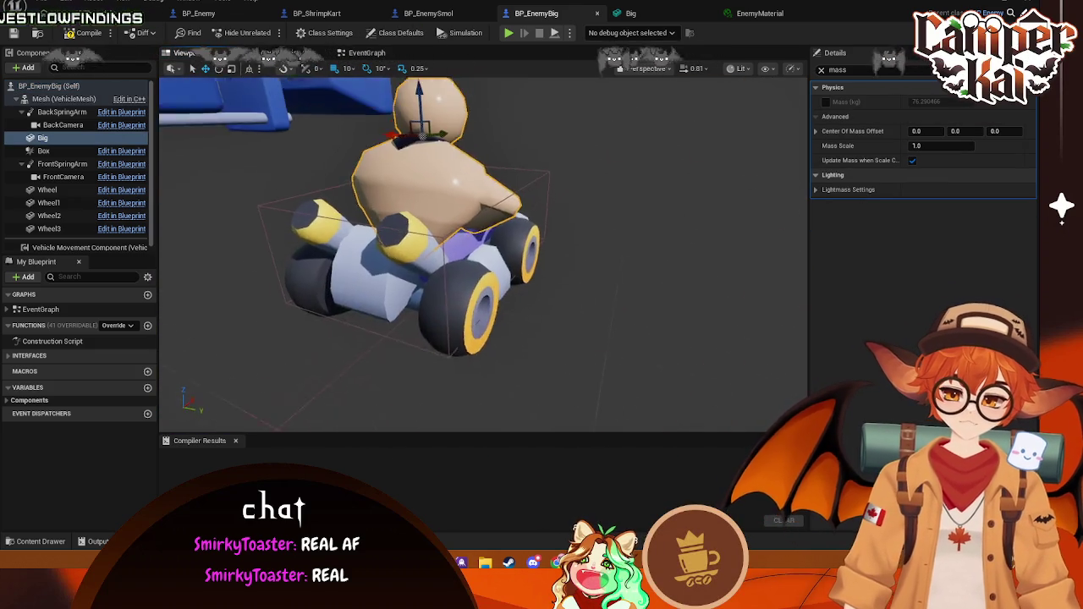
key("f")
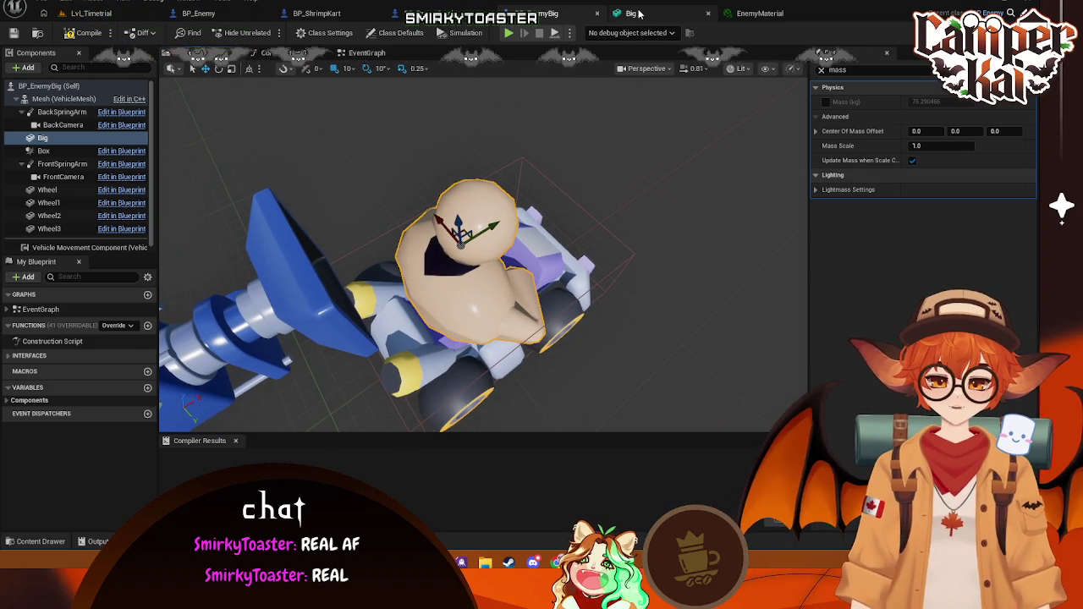
left_click(419, 14)
left_click(524, 14)
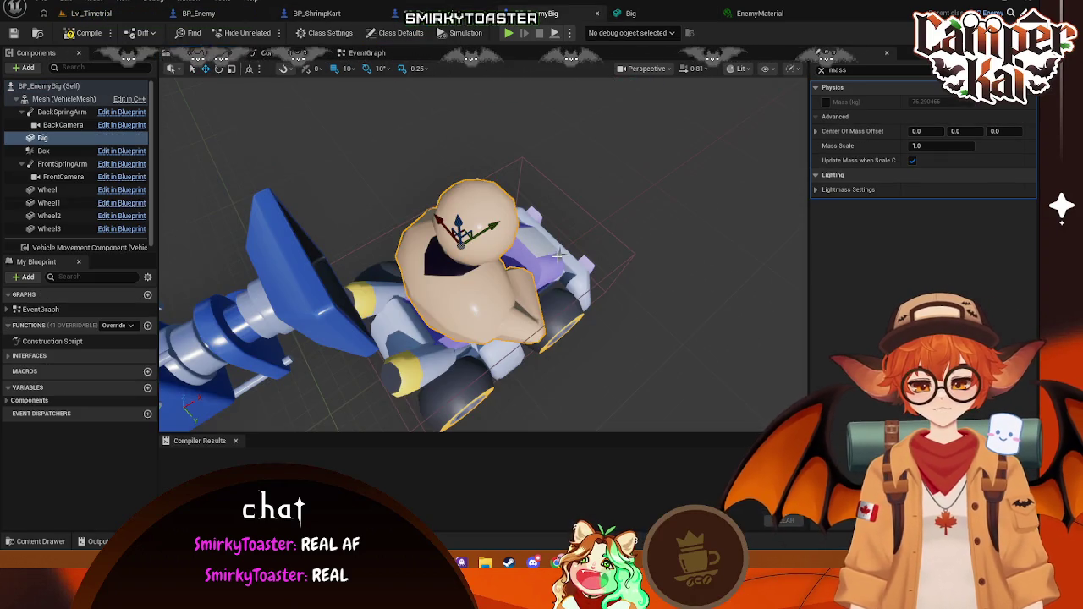
left_click(118, 15)
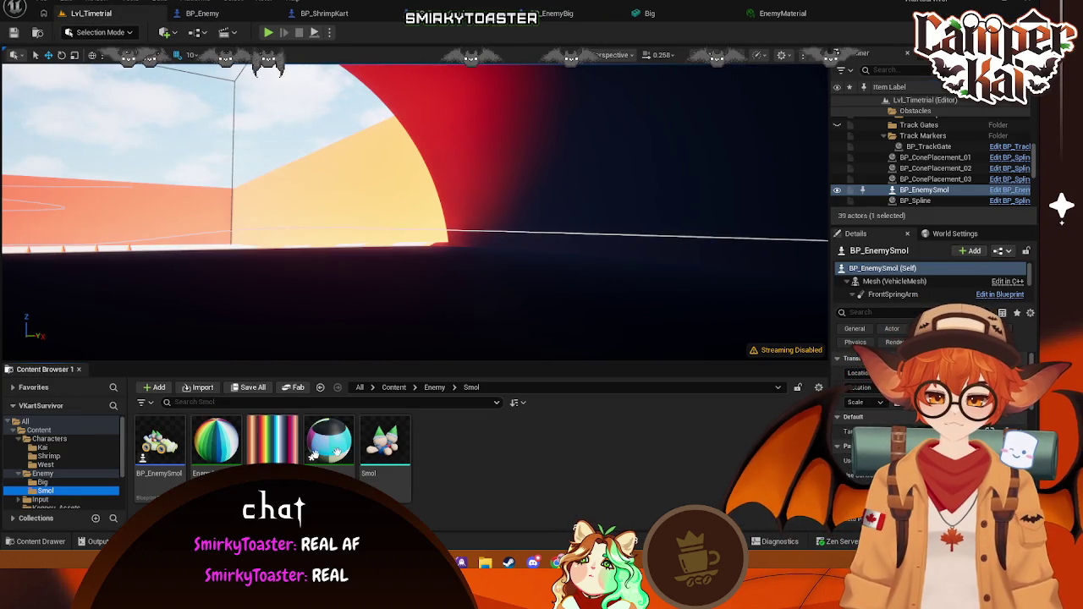
Step: Create a copy of MI_Smol in the Enemy/Big folder and glance at it
left_click(43, 482)
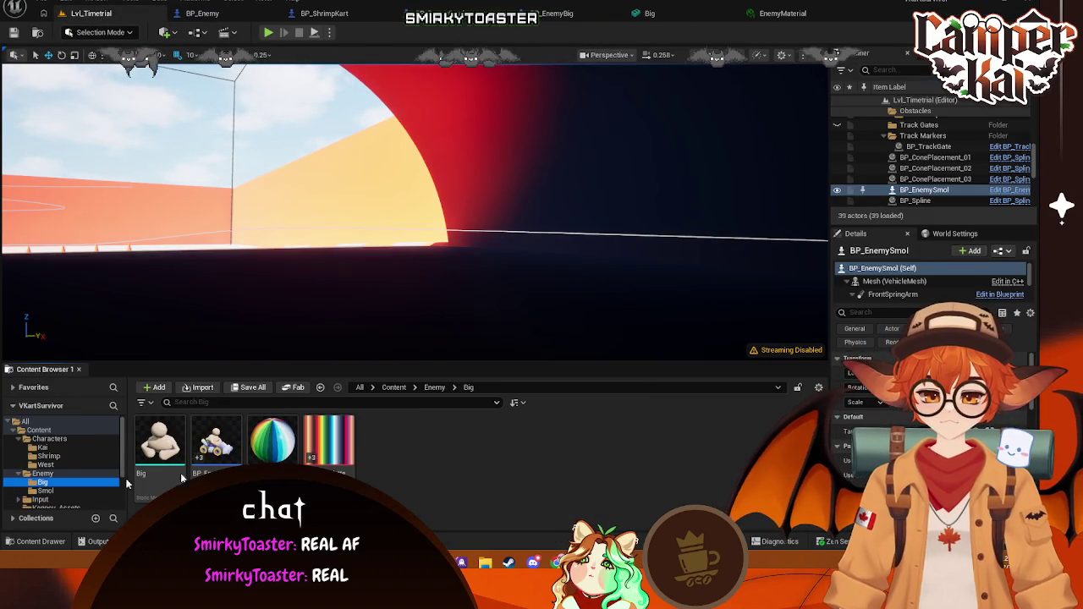
right_click(408, 471)
left_click(469, 147)
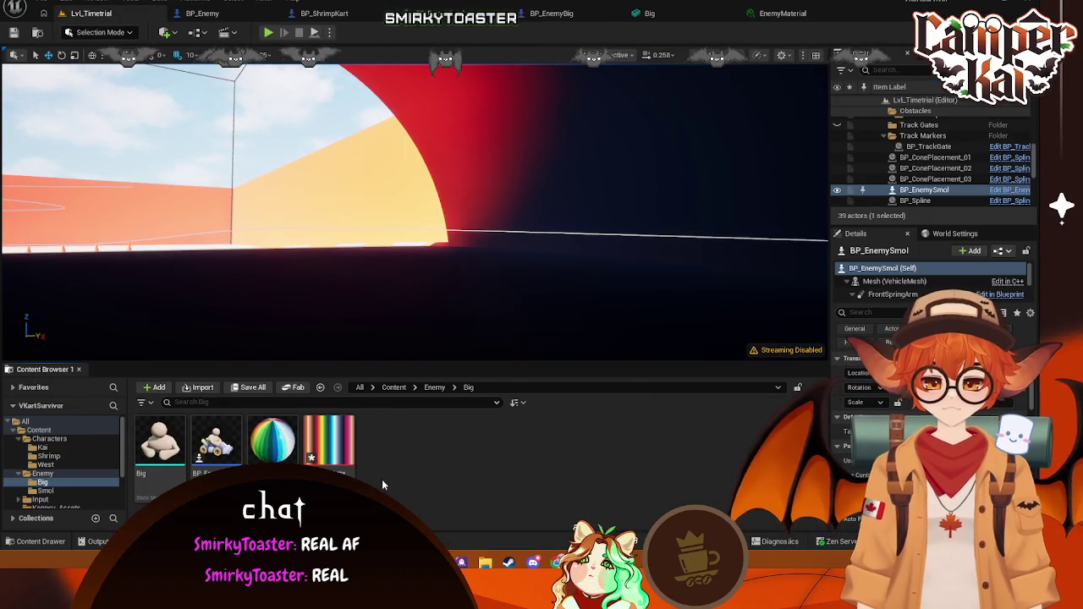
double_click(386, 478)
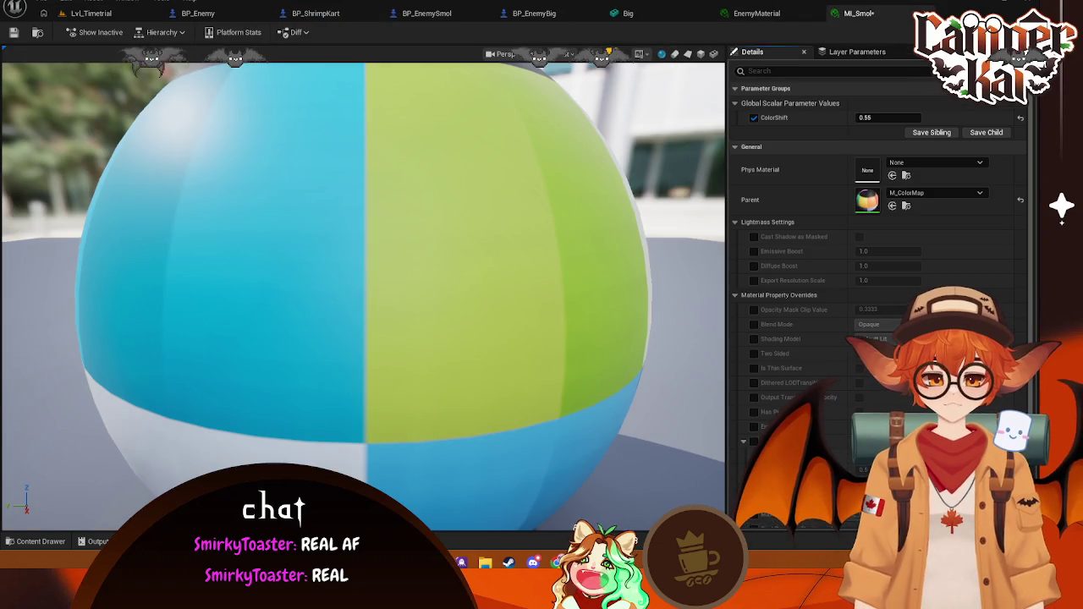
key("ctrl+w")
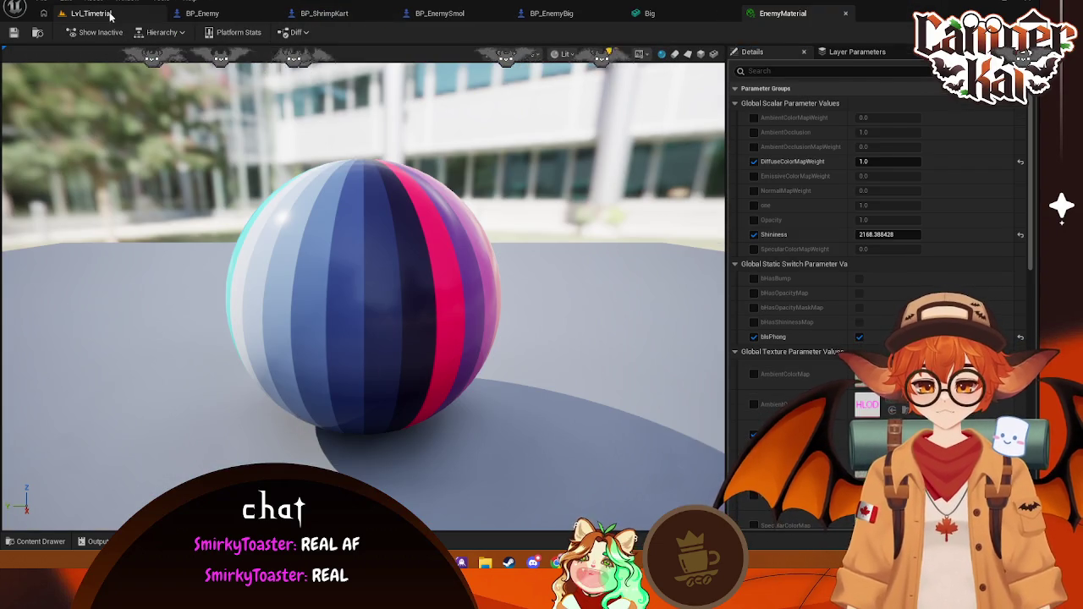
left_click(110, 15)
Step: Rename the copied material instance to MI_Big and preview its sphere before closing it
right_click(385, 457)
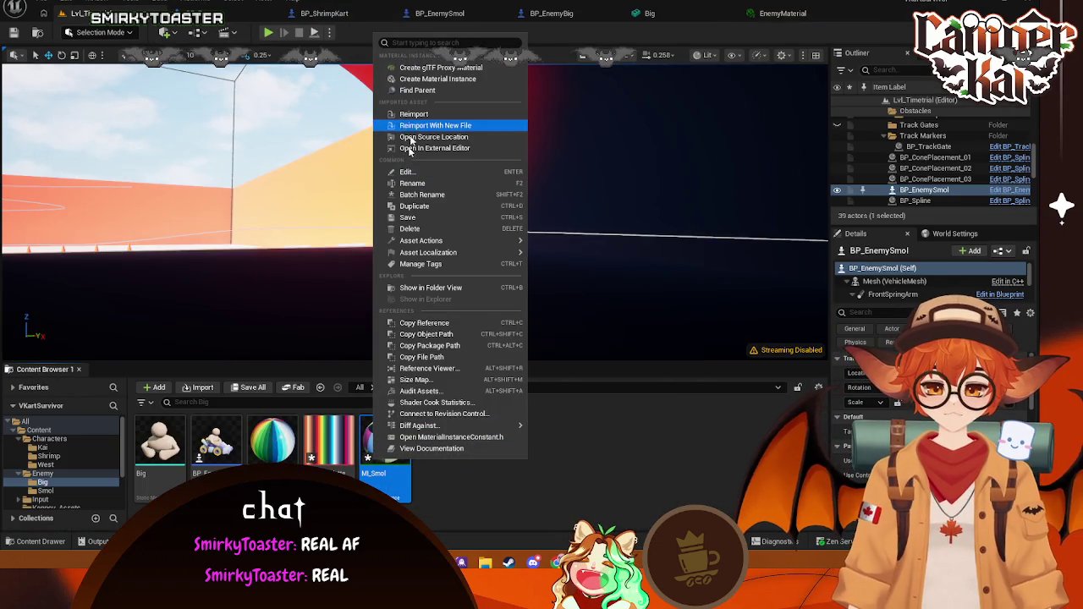
left_click(412, 183)
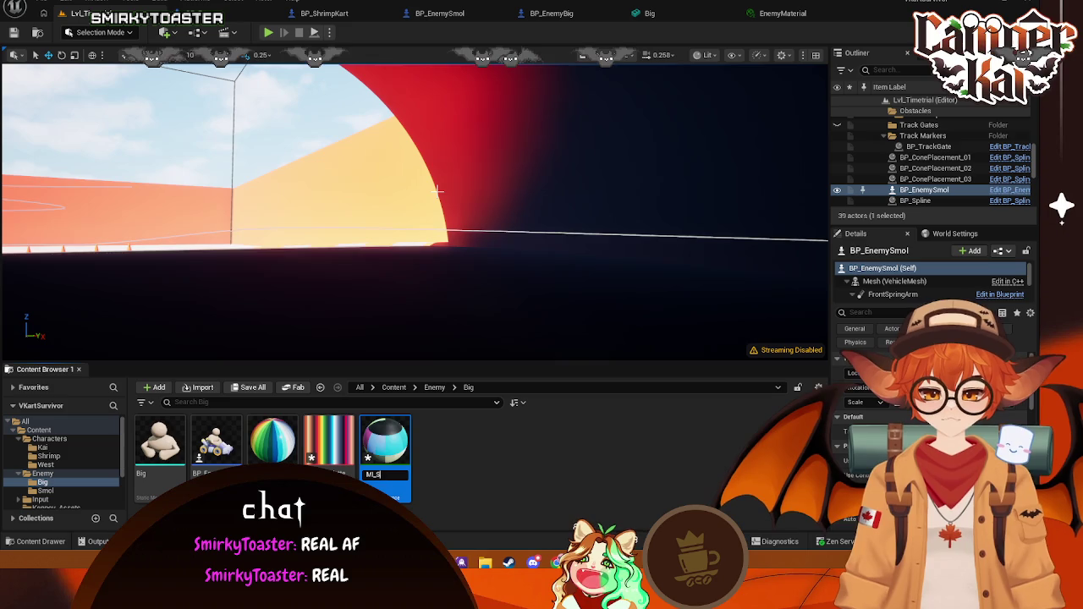
left_click(385, 474)
type("Big")
key("Return")
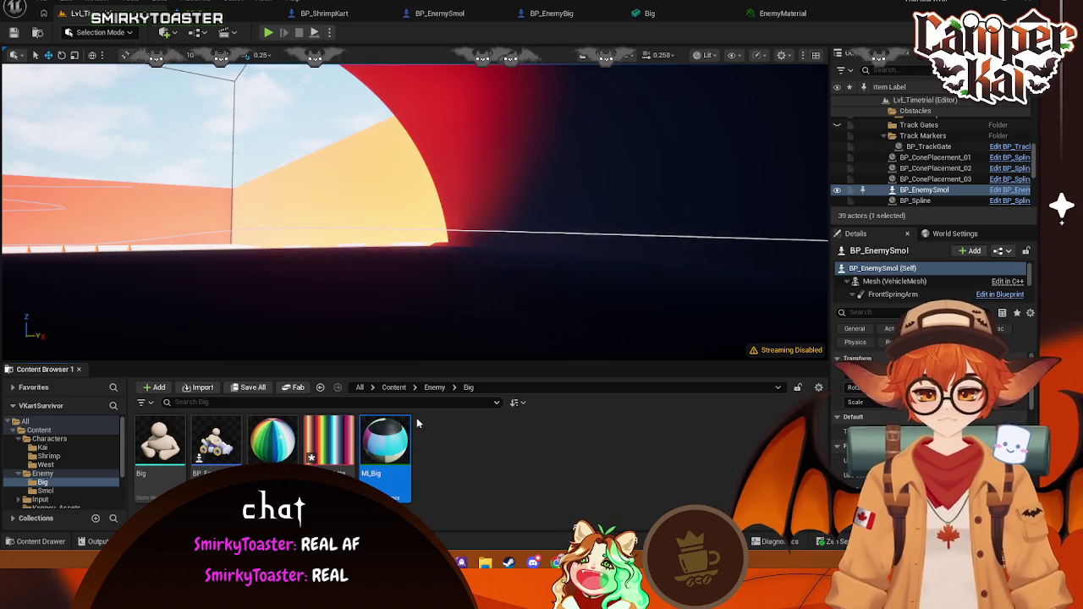
double_click(395, 433)
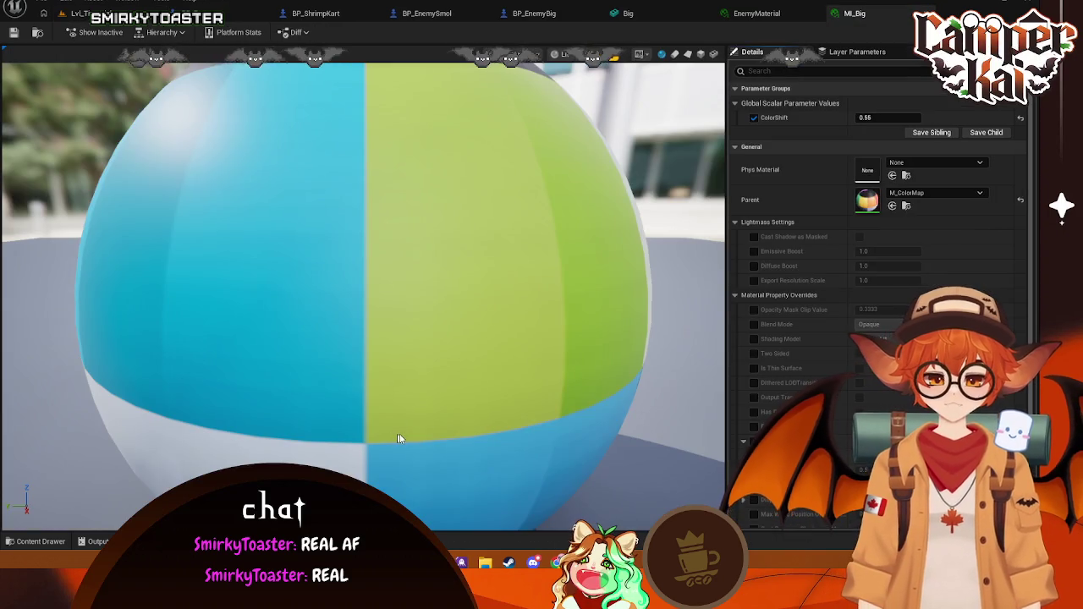
scroll(522, 242, "down", 5)
scroll(522, 245, "up", 3)
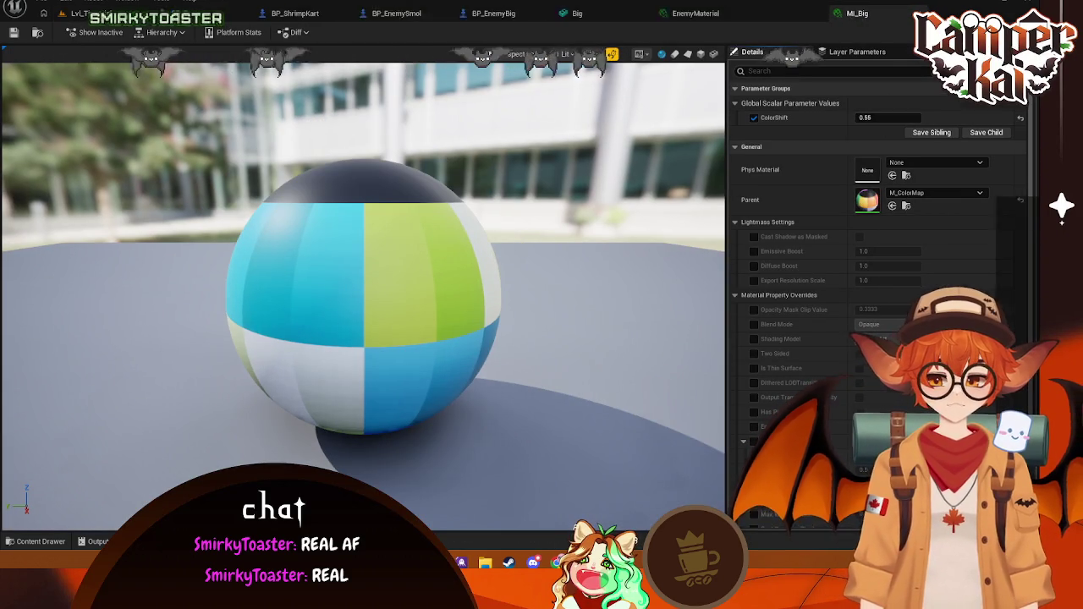
left_click(904, 13)
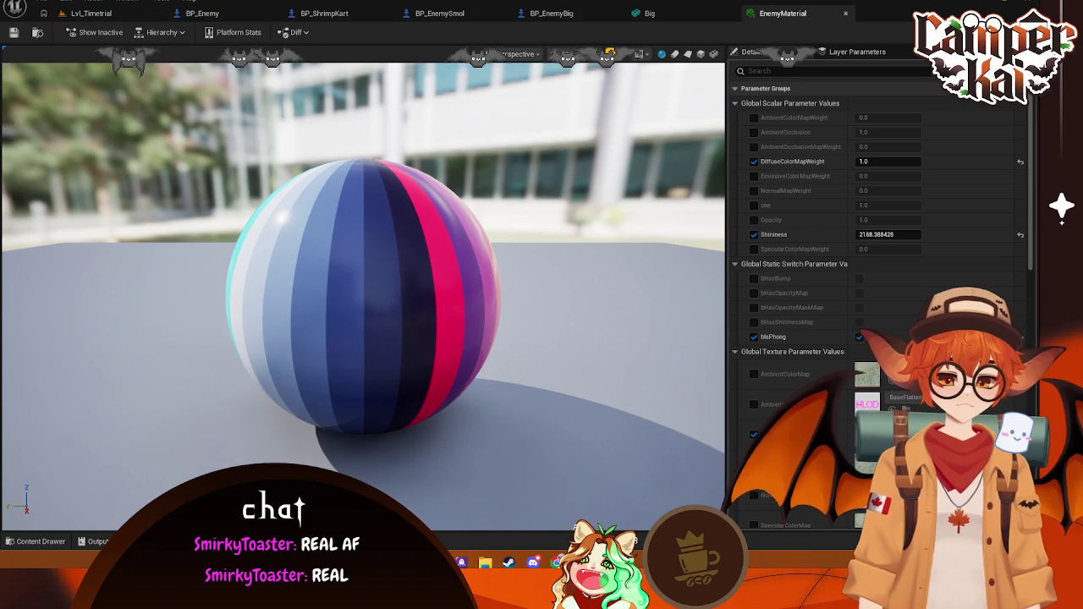
Step: Assign MI_Big to the vehicle mesh's material slot in BP_EnemyBig
left_click(846, 16)
left_click(568, 16)
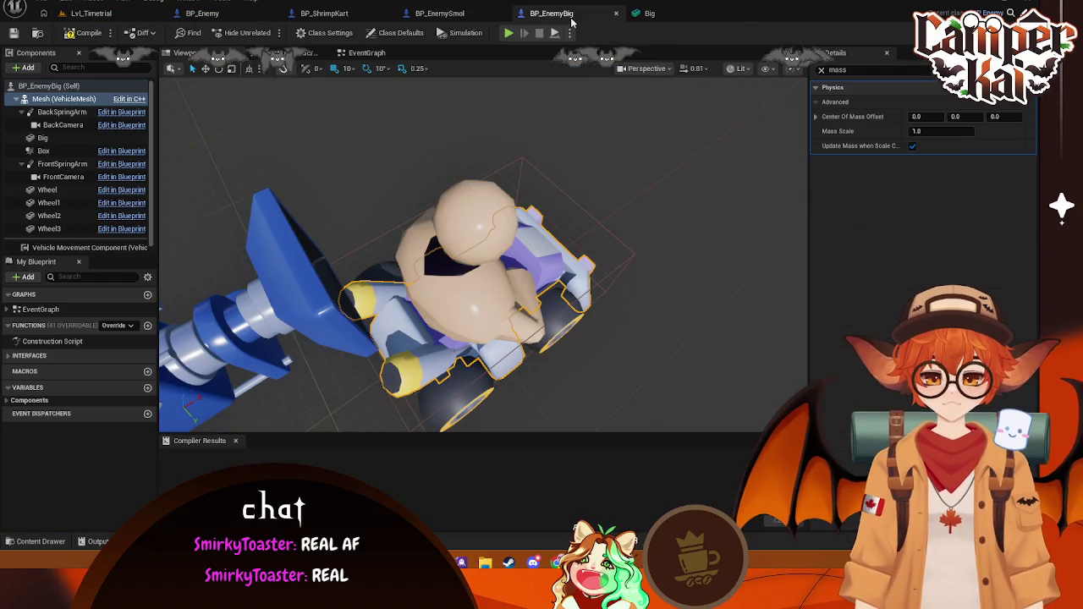
left_click(479, 232)
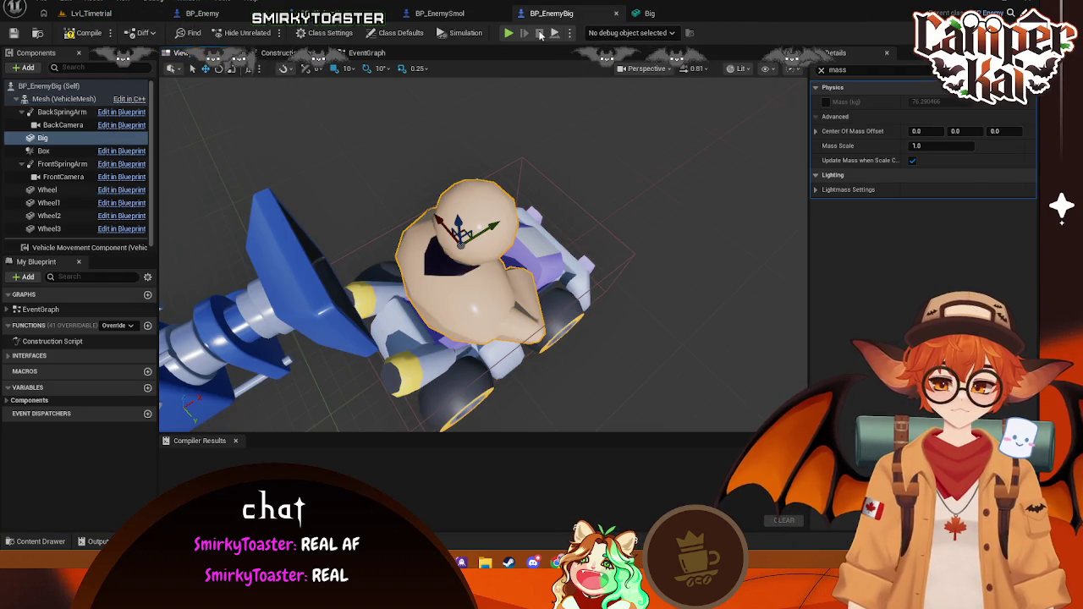
left_click(472, 15)
left_click(551, 13)
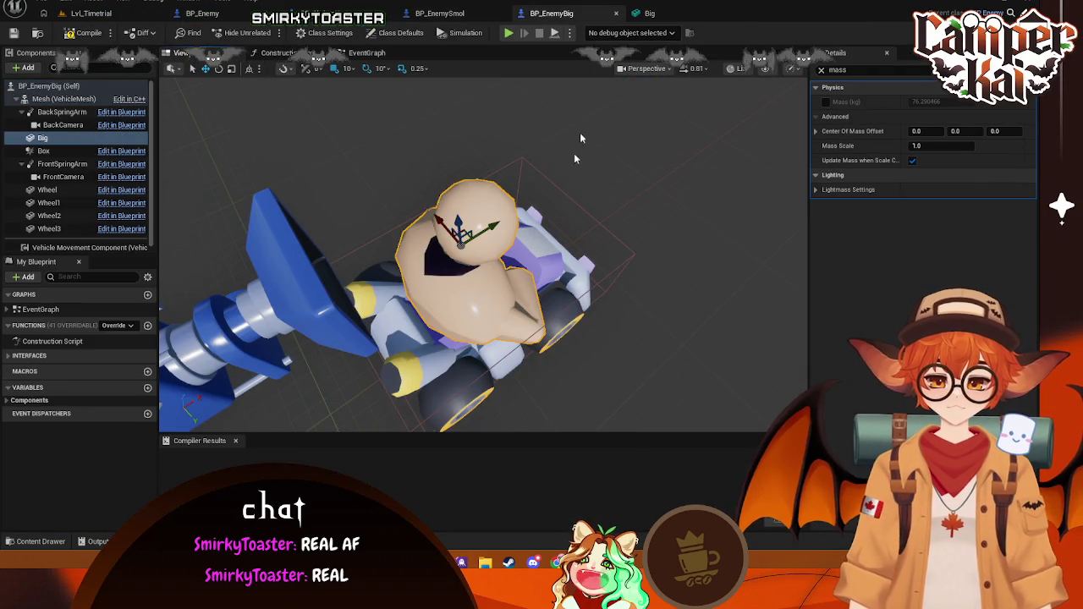
left_click(575, 270)
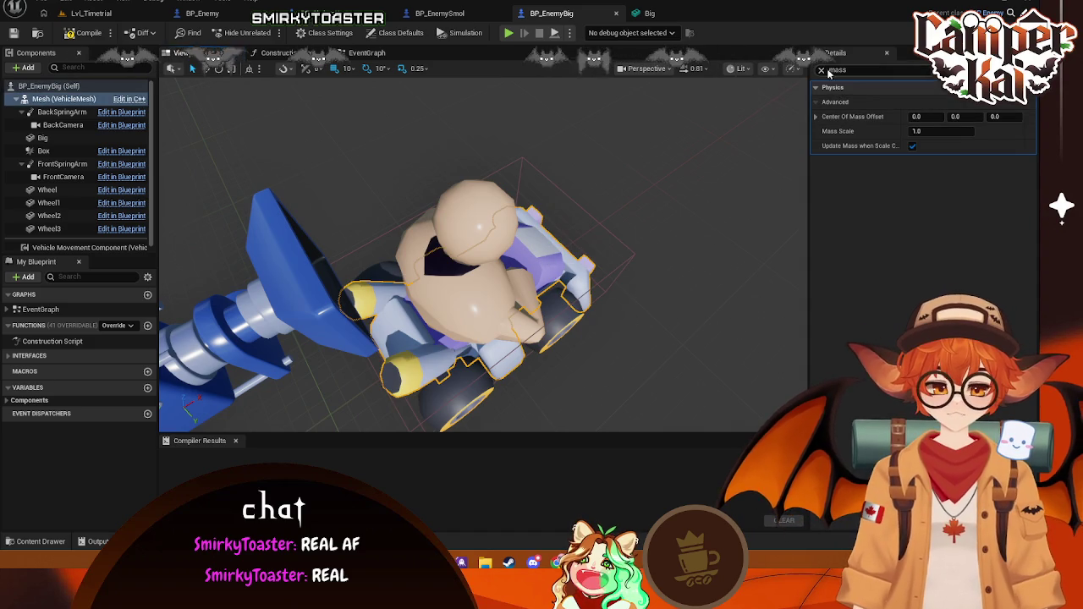
left_click(822, 70)
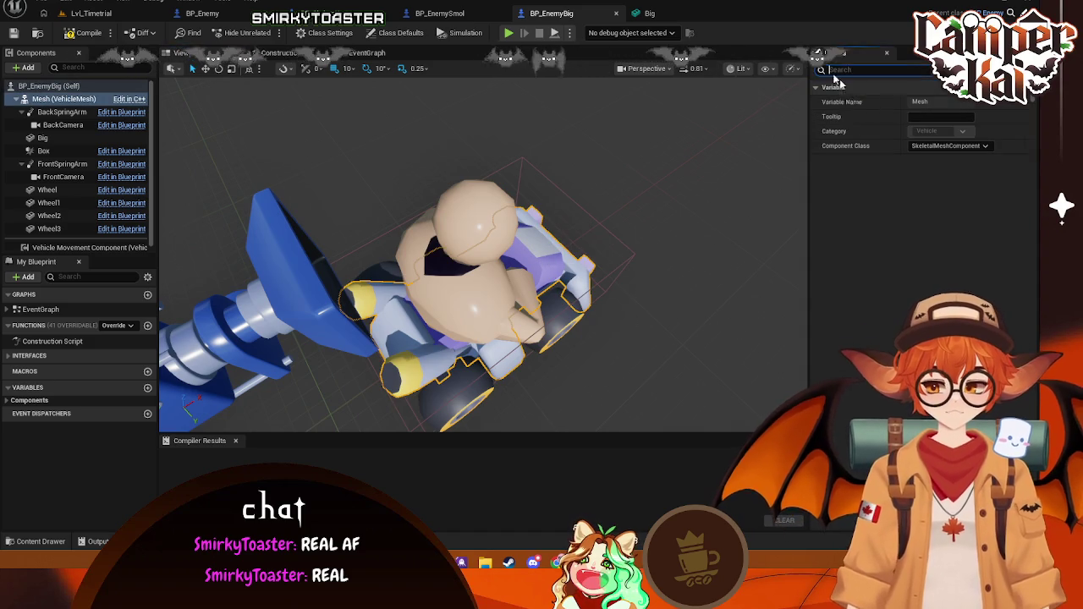
left_click(39, 541)
key("ctrl+space")
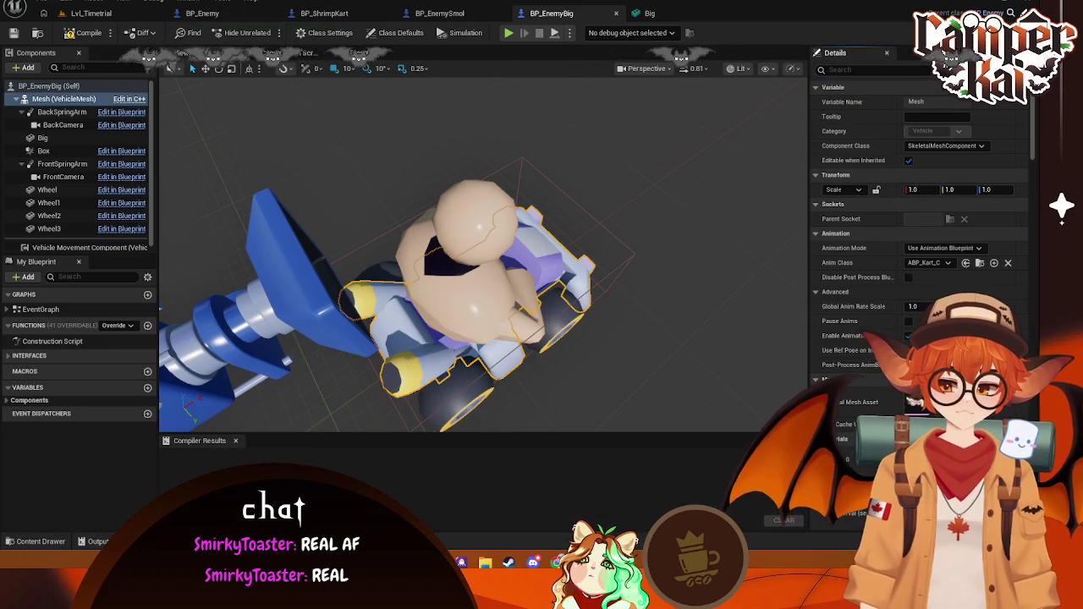
left_click(880, 401)
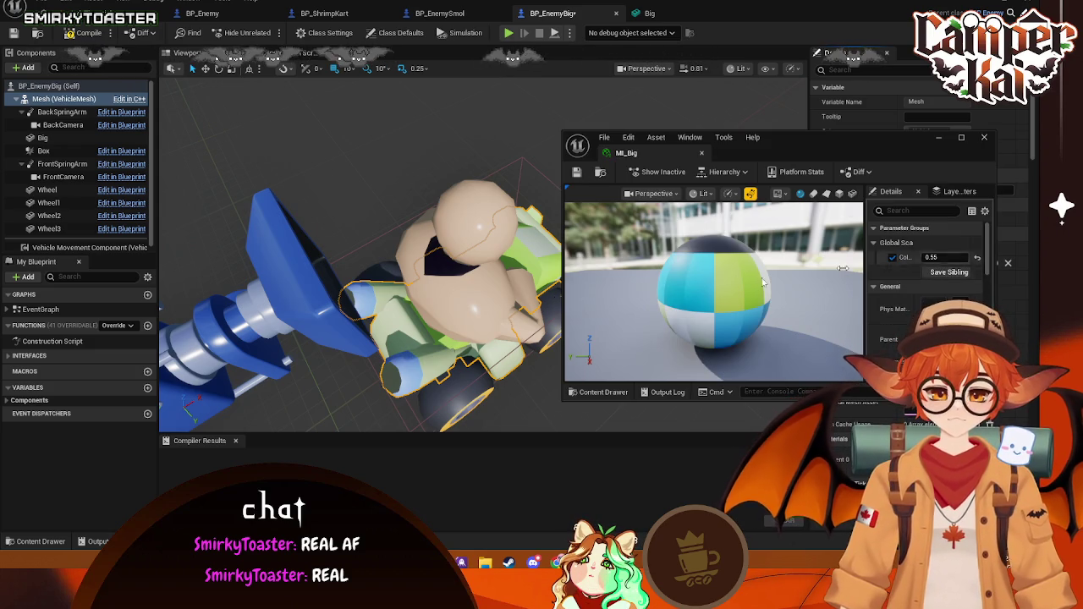
left_click_drag(381, 296, 338, 279)
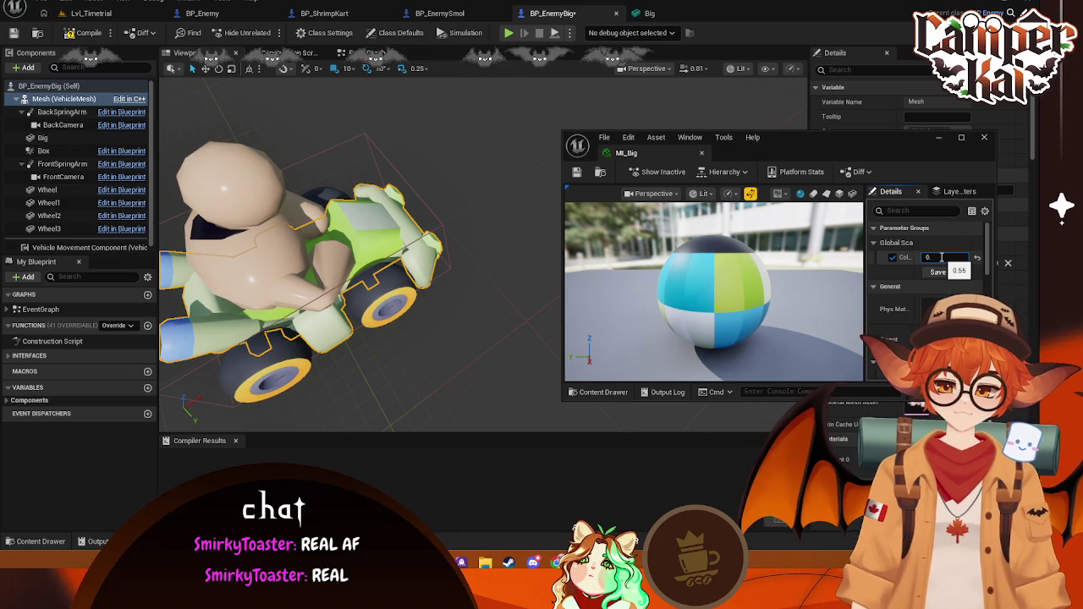
type("75")
type("0.8")
Step: Change MI_Big's ColorShift from 0.75 to 0.9, turning the kart pink and cyan
key("Return")
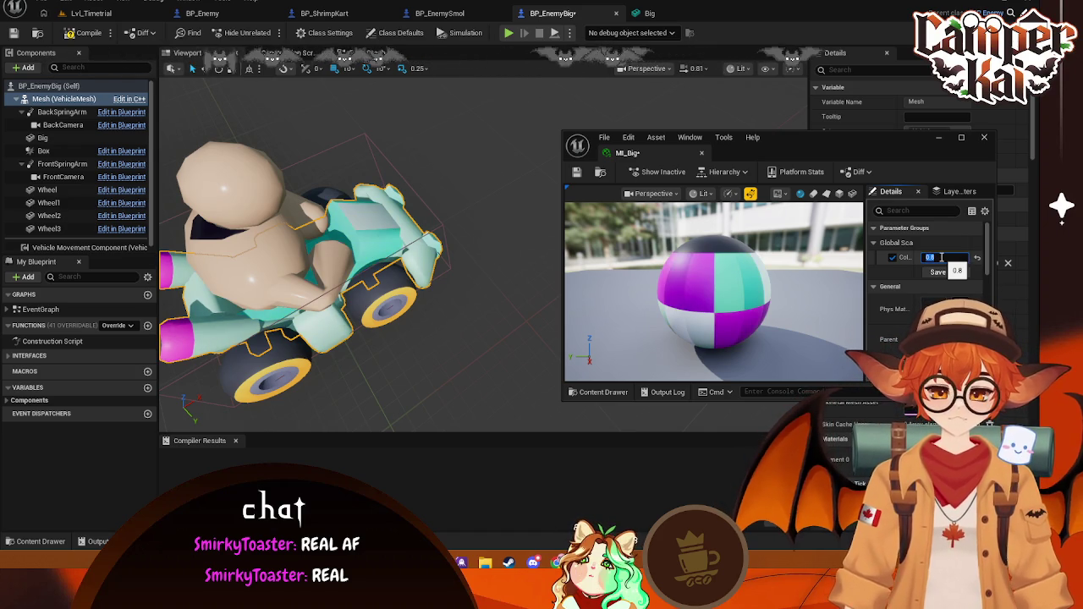
key("BackSpace")
type("9")
key("Return")
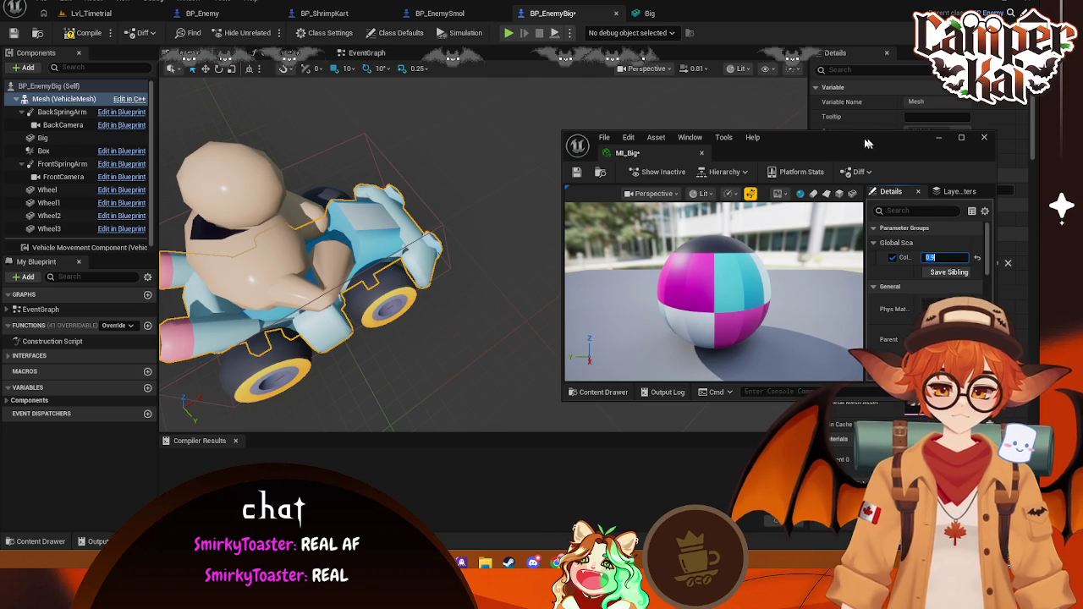
Step: Review MI_Big's parameters and layer parameters, then close its editor
left_click_drag(949, 161, 812, 89)
scroll(885, 247, "down", 2)
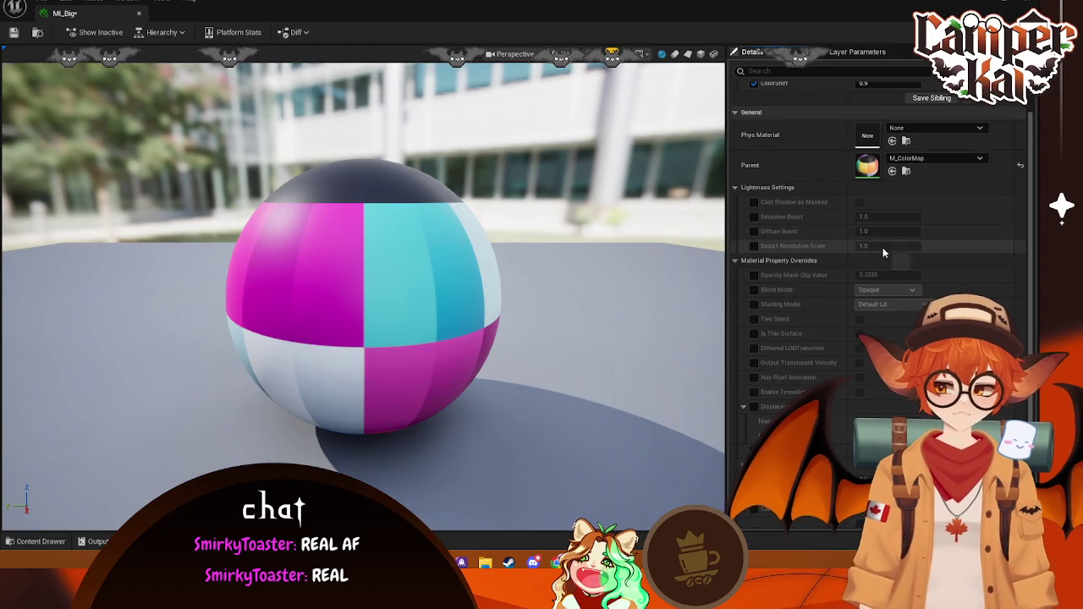
scroll(883, 247, "down", 2)
scroll(871, 247, "down", 1)
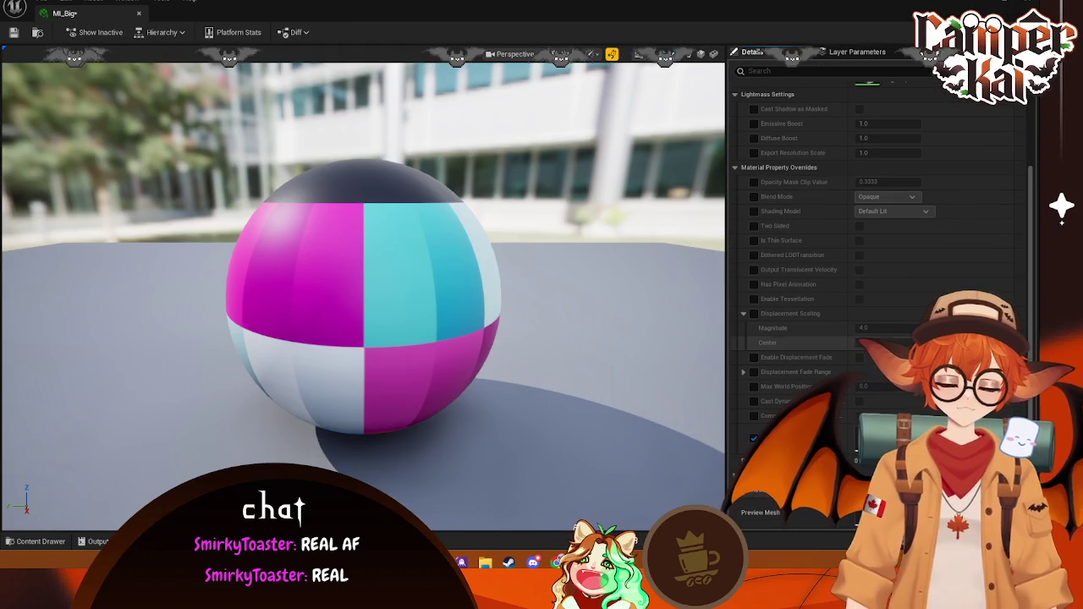
scroll(871, 254, "up", 2)
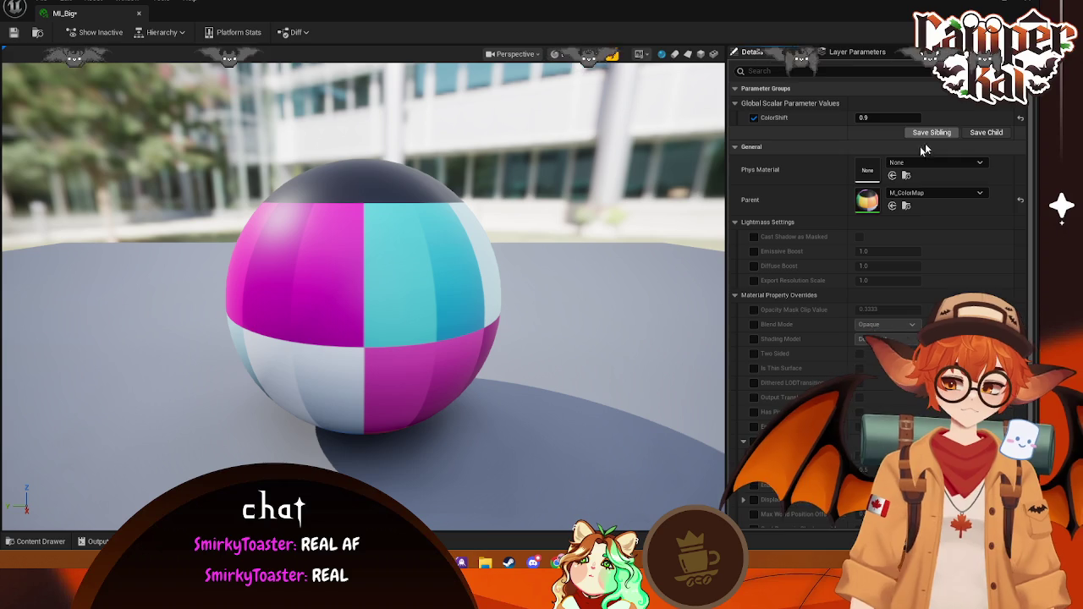
scroll(825, 208, "down", 1)
scroll(820, 216, "down", 1)
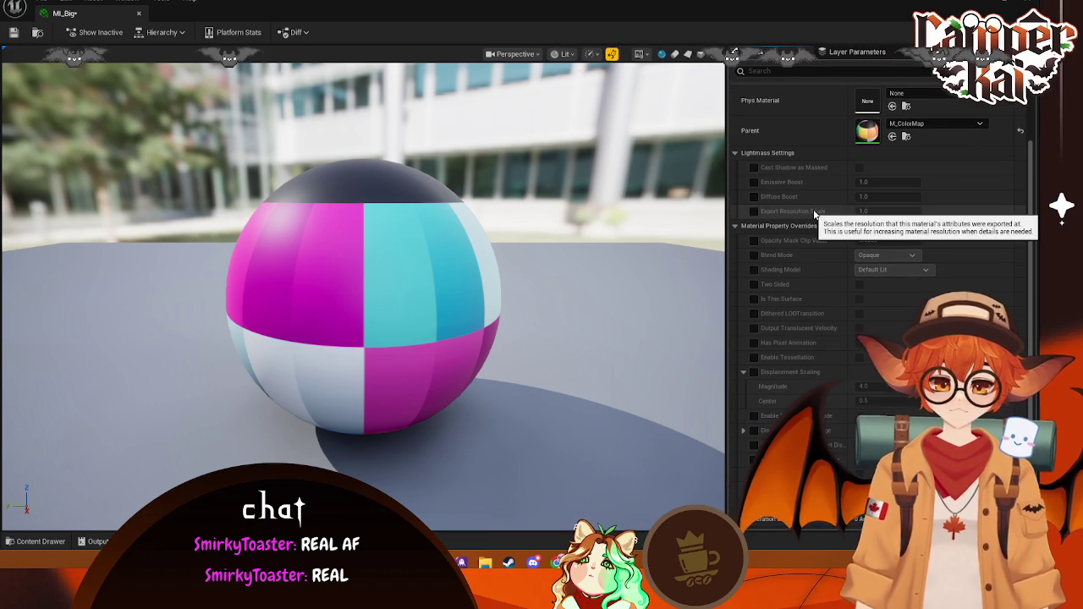
scroll(849, 313, "down", 2)
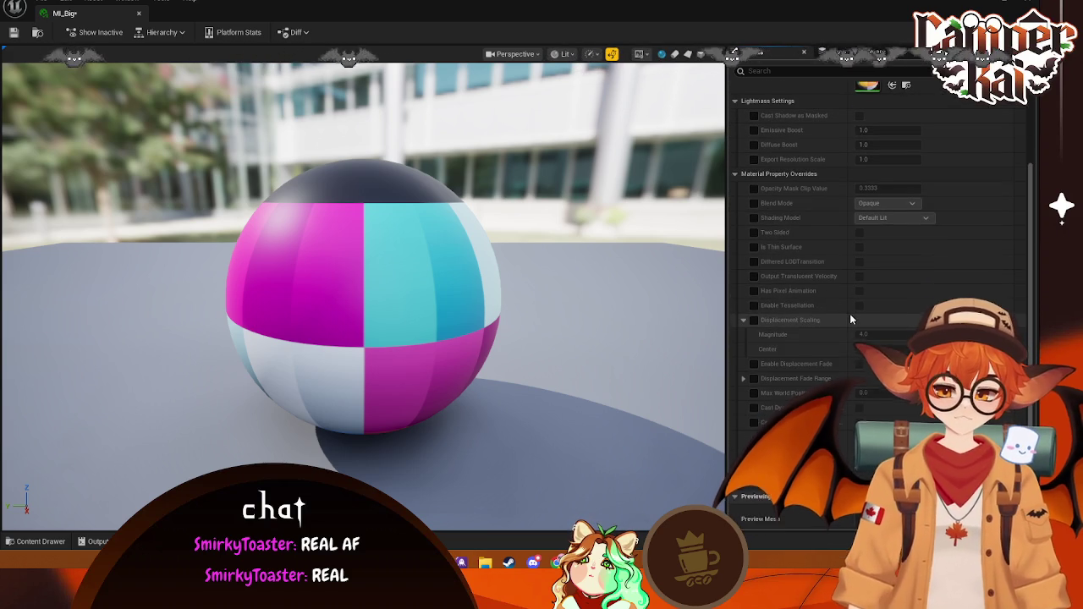
scroll(812, 406, "down", 1)
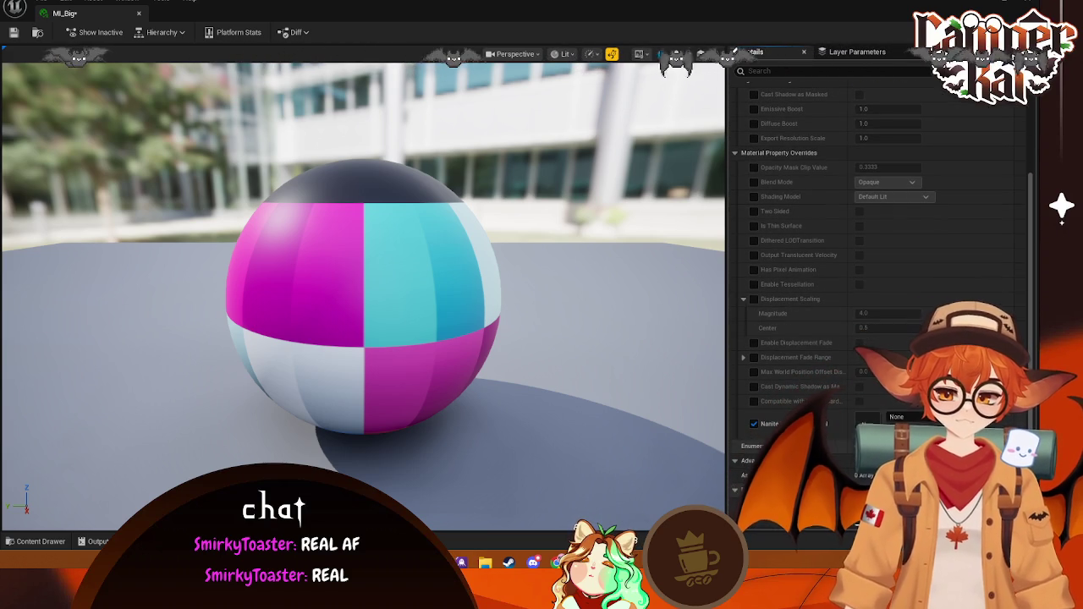
scroll(840, 360, "up", 5)
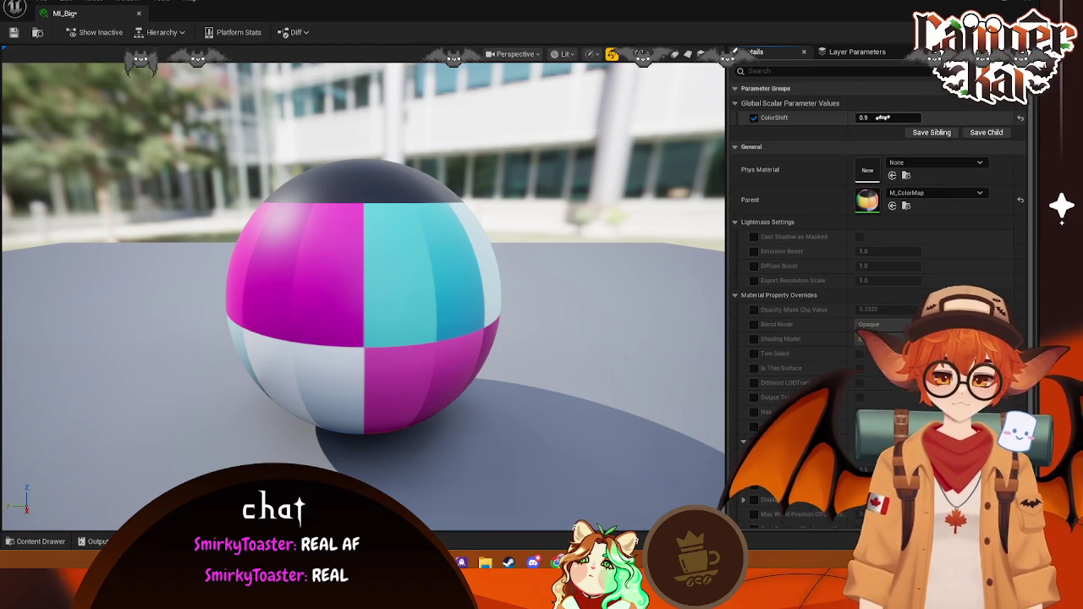
left_click(840, 53)
left_click(755, 51)
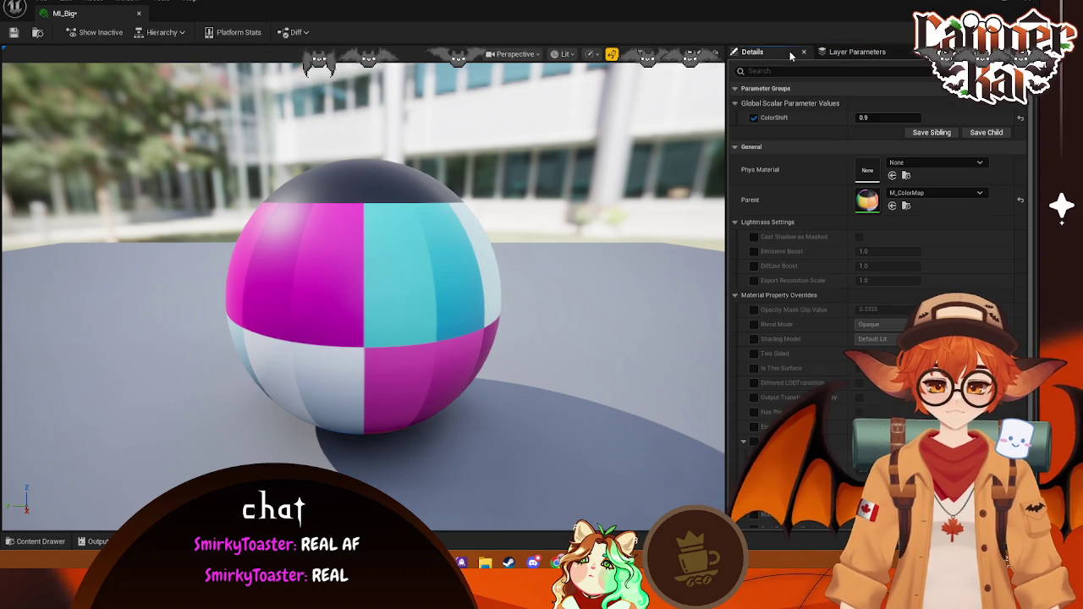
left_click(1026, 5)
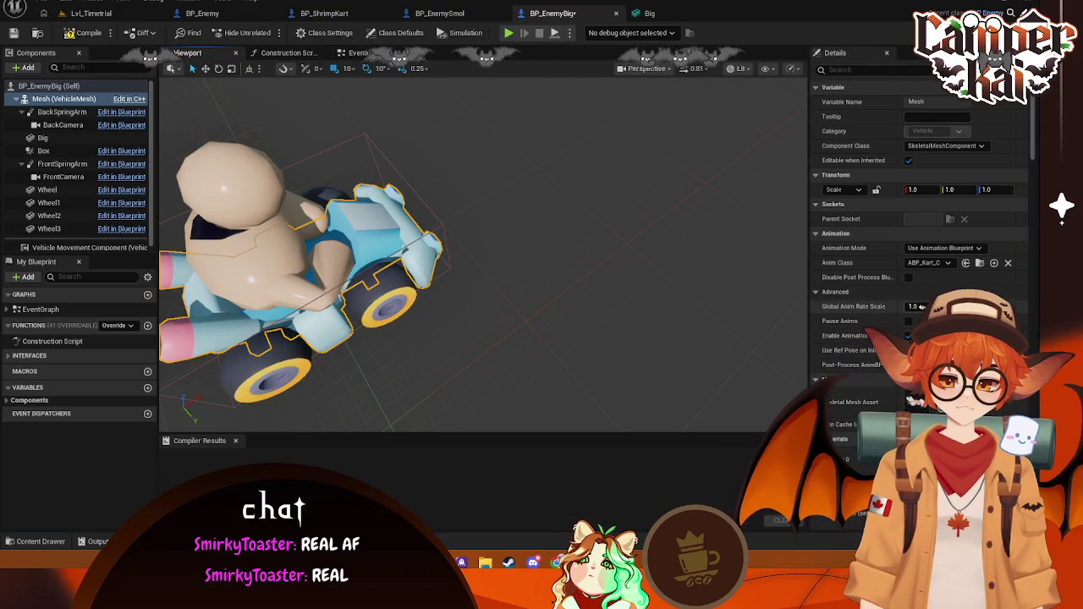
Step: Save and compile BP_EnemyBig, then return to the Lvl_Timetrial level
left_click(565, 260)
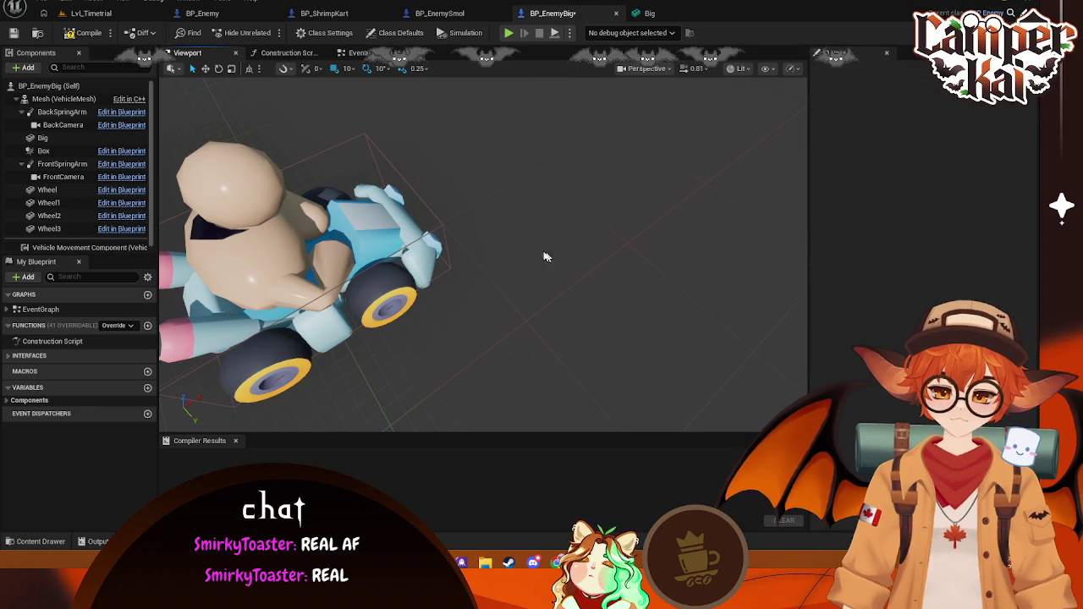
left_click(80, 35)
left_click(80, 36)
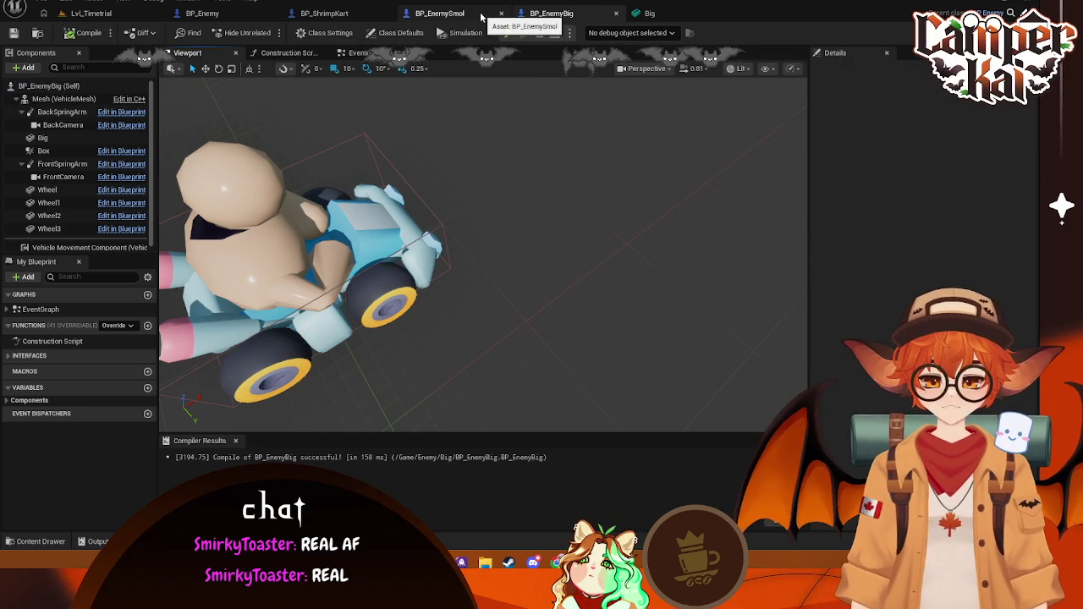
left_click(93, 14)
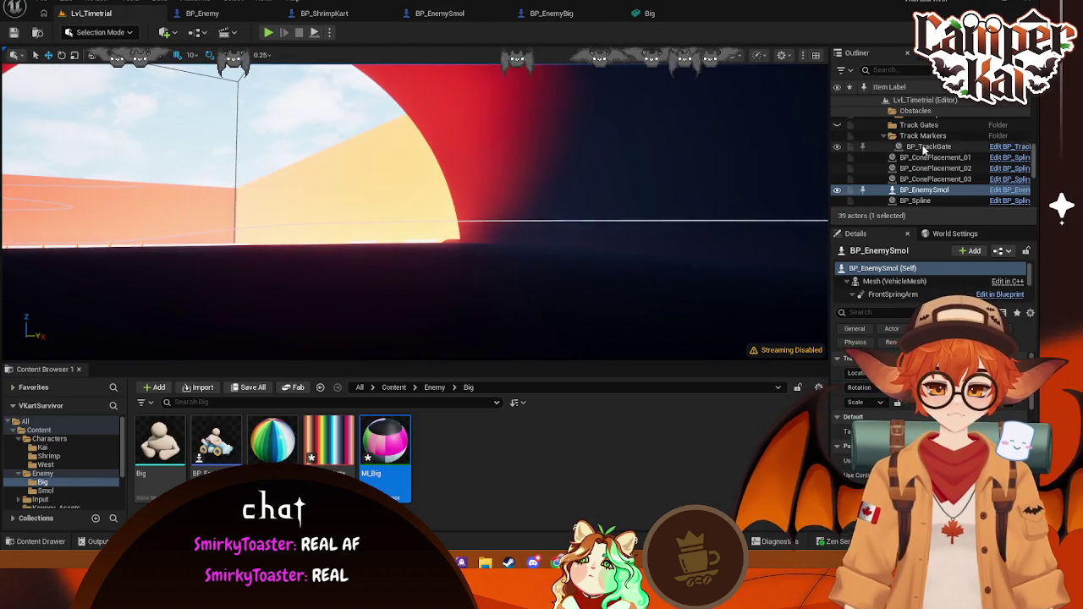
Step: Focus on the track gate and pull back to view the whole track and tunnel
left_click(928, 147)
key("f")
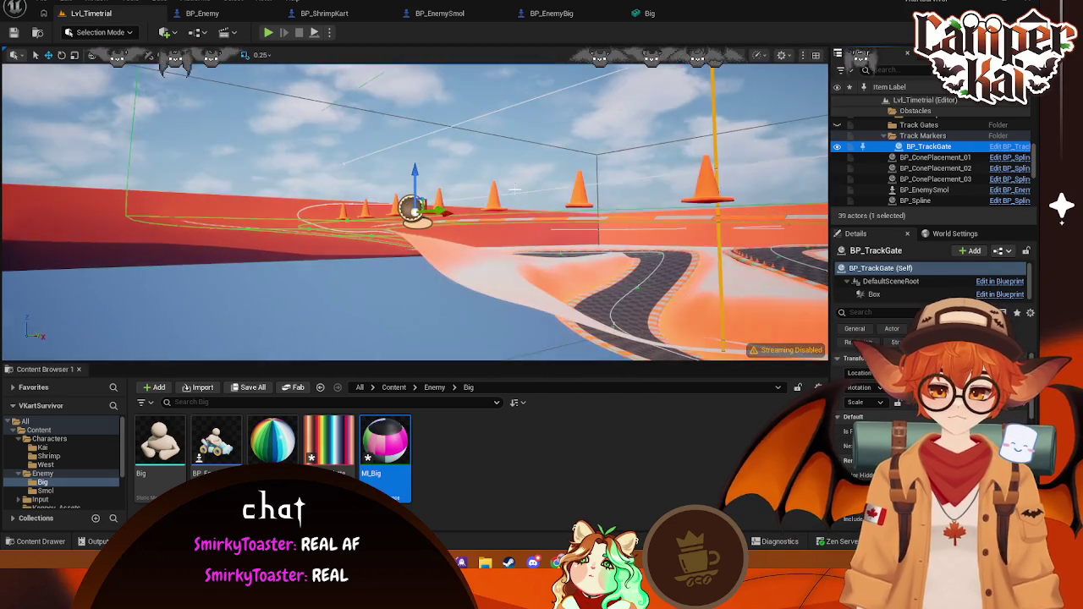
right_click_drag(513, 191, 440, 239)
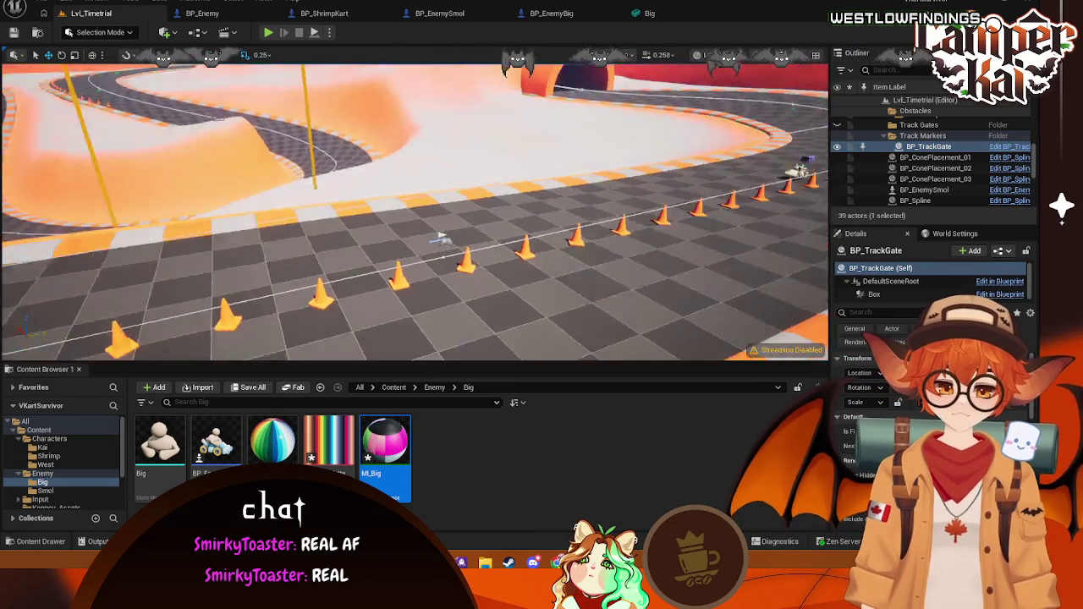
right_click_drag(440, 239, 440, 238)
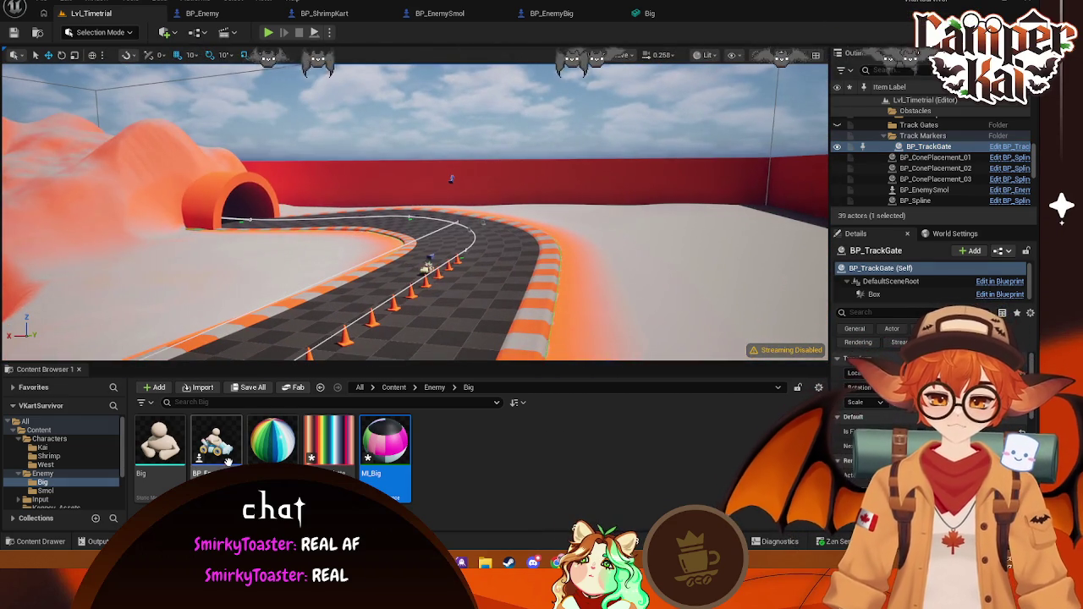
Step: Place a BP_EnemyBig kart on the track and start Play In Editor
left_click_drag(499, 244, 501, 252)
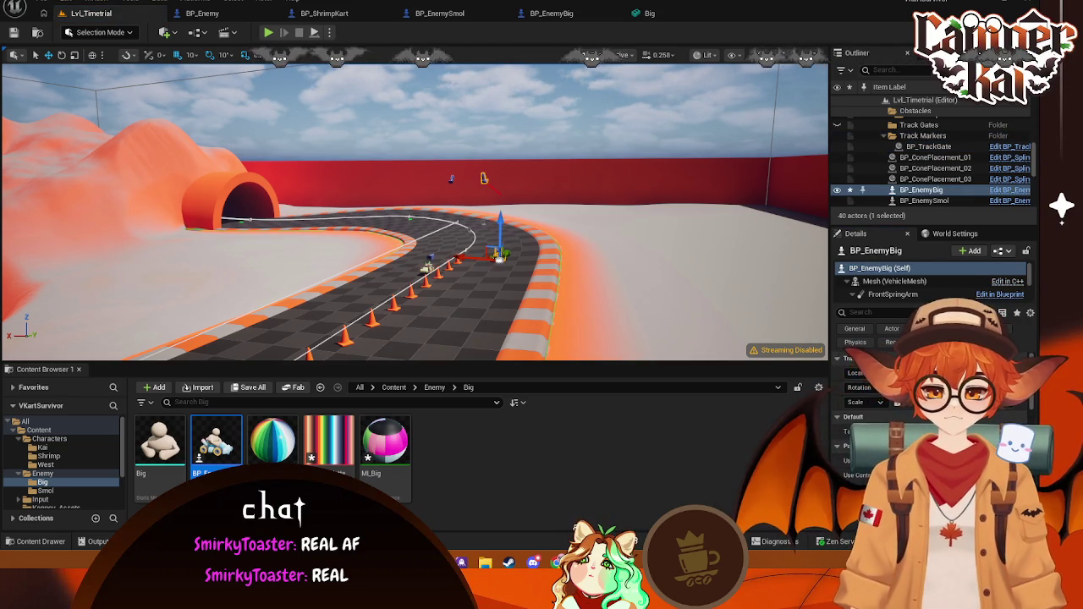
left_click(551, 273)
left_click(499, 256)
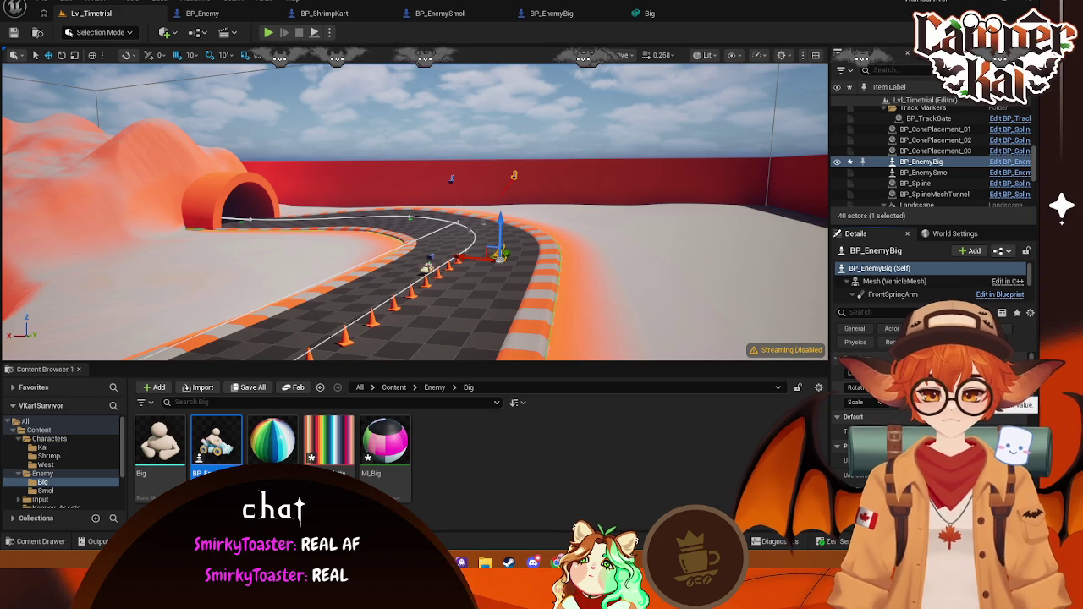
left_click(548, 276)
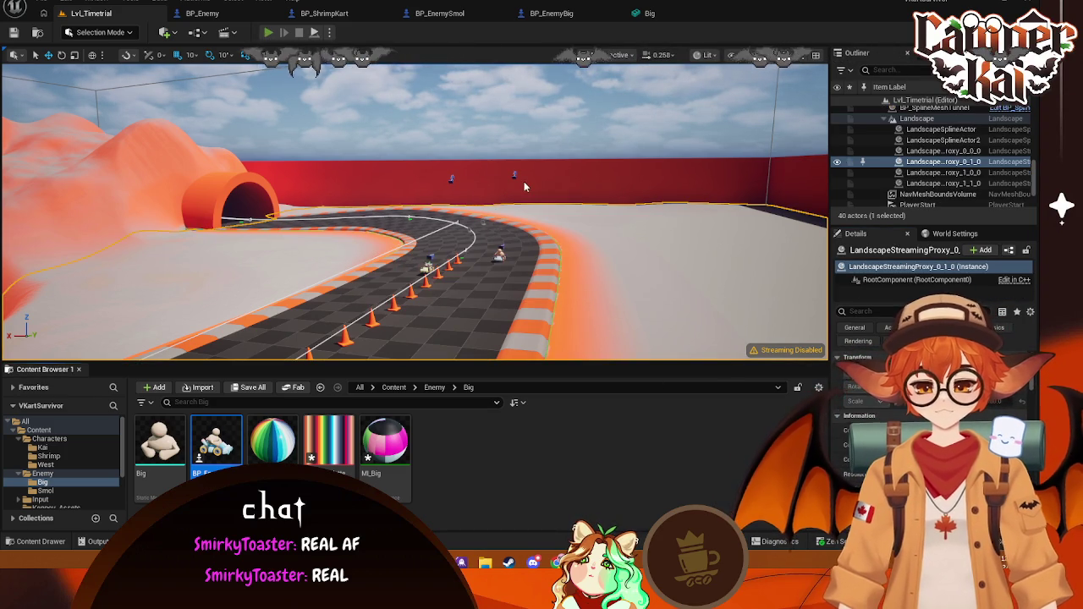
key("alt+p")
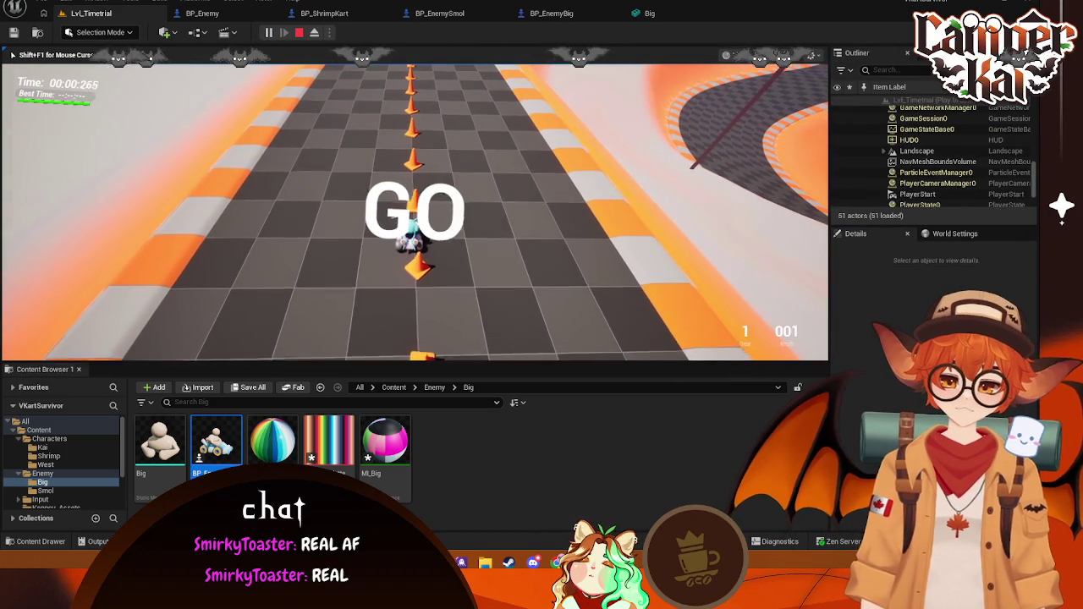
Step: Drive forward briefly, stop the playtest, and dismiss the Message Log
key("w")
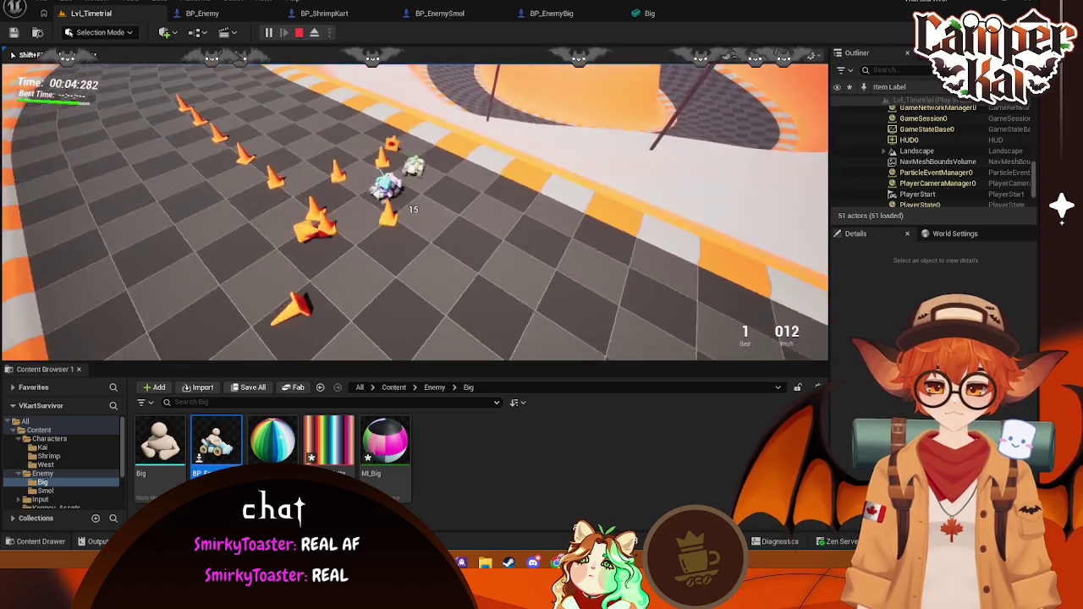
key("Escape")
left_click(1021, 7)
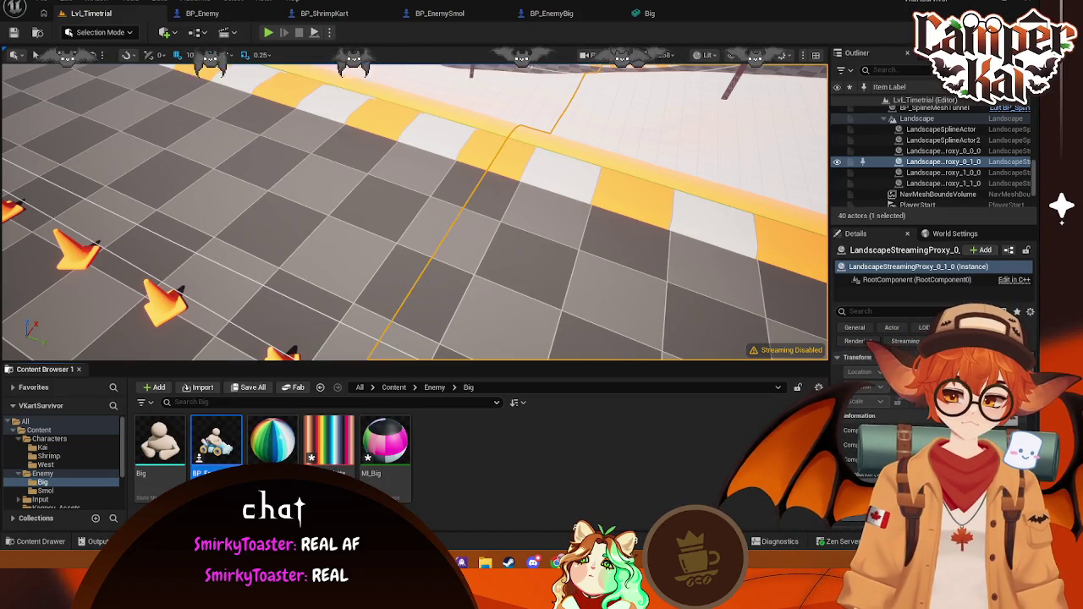
Step: Set the placed BP_EnemyBig kart's Target to BP_Spline and playtest the level again
left_click(939, 234)
left_click(886, 239)
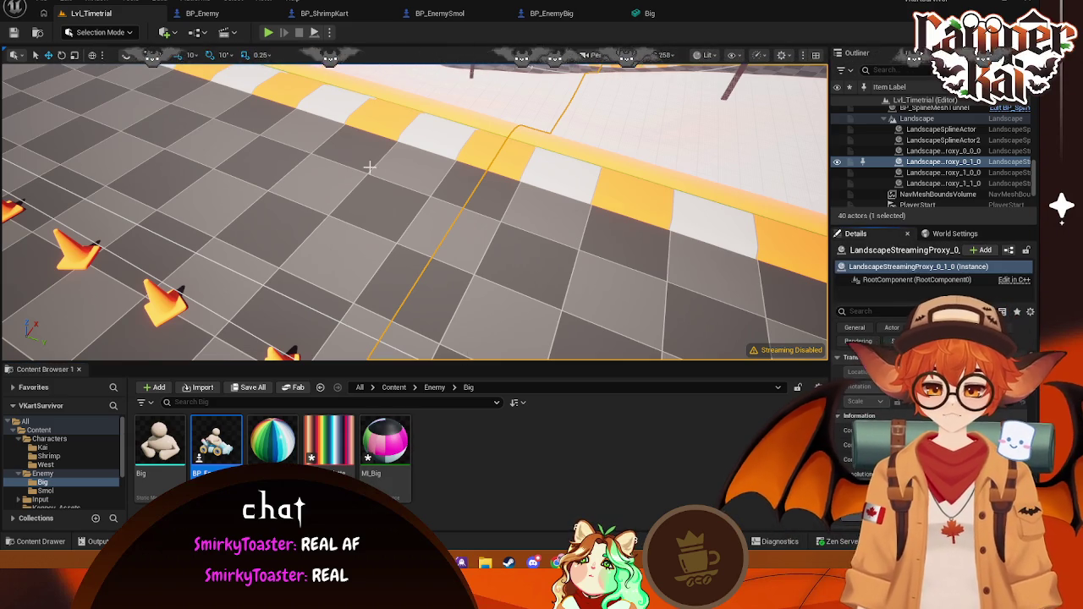
right_click_drag(370, 166, 684, 184)
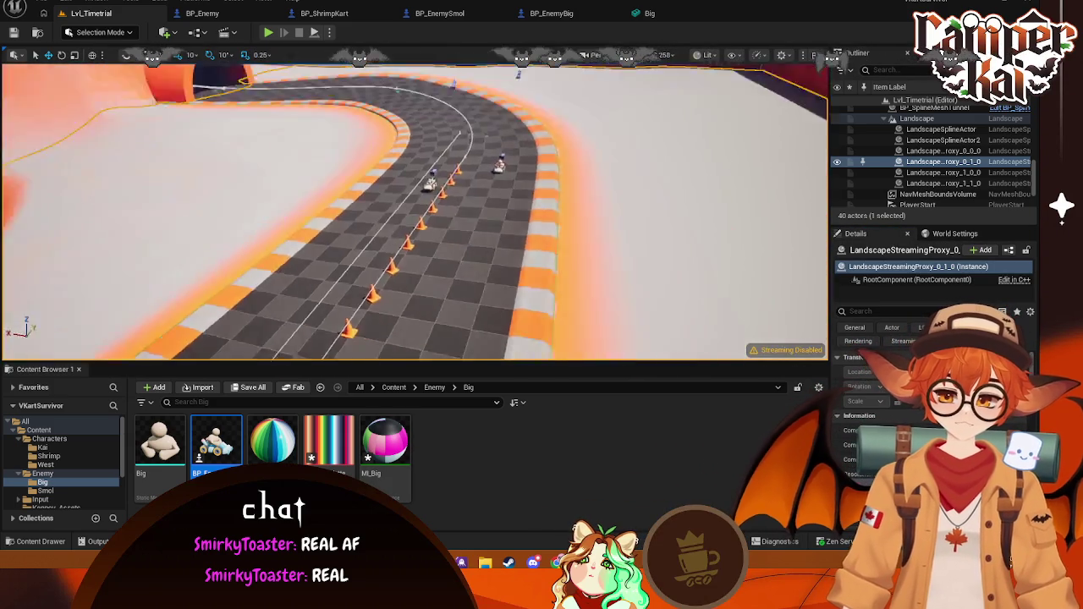
right_click_drag(542, 283, 542, 283)
left_click(607, 271)
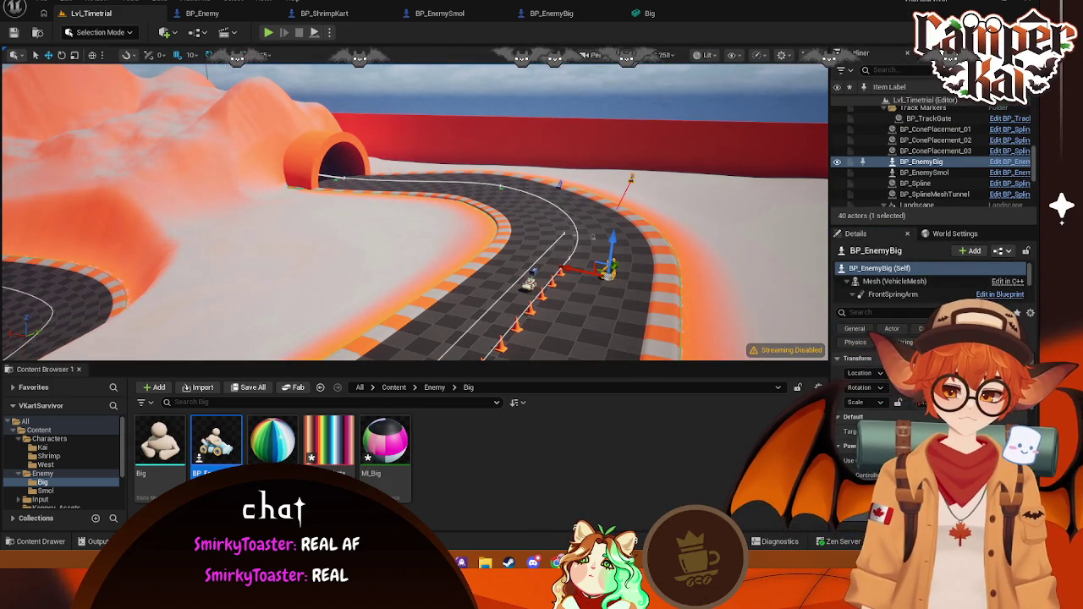
left_click(964, 431)
left_click(896, 307)
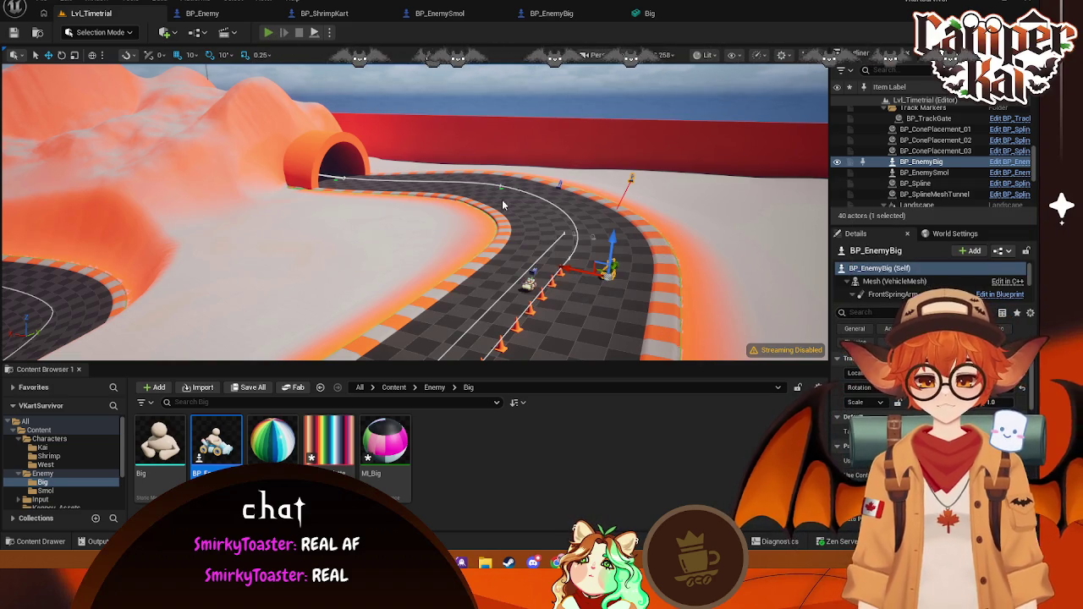
key("alt+p")
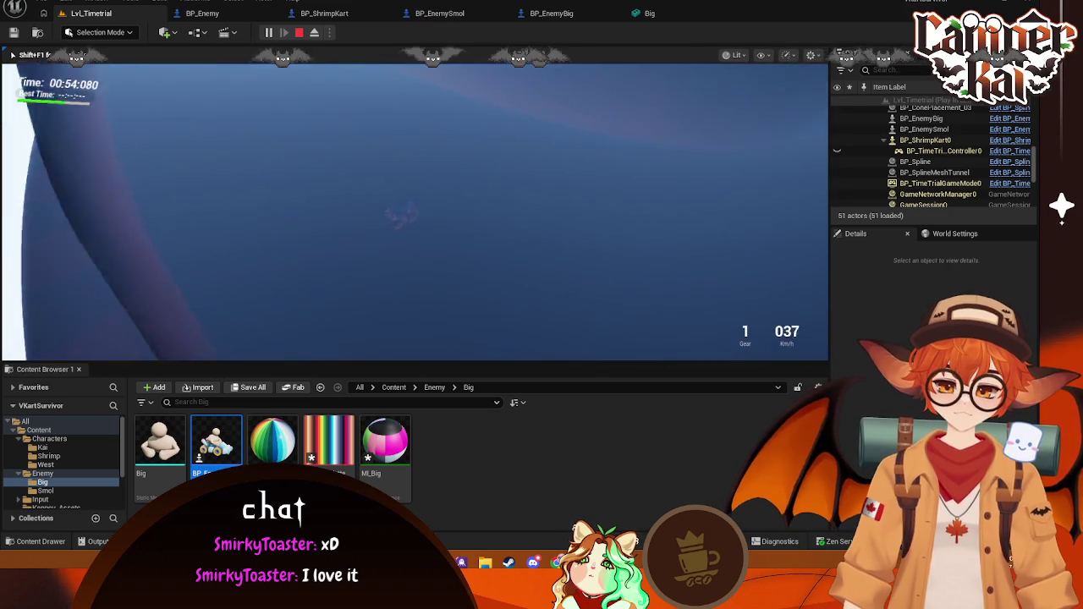
Step: Stop the playtest and open BP_KaiKart from the Characters/Kai folder
key("Escape")
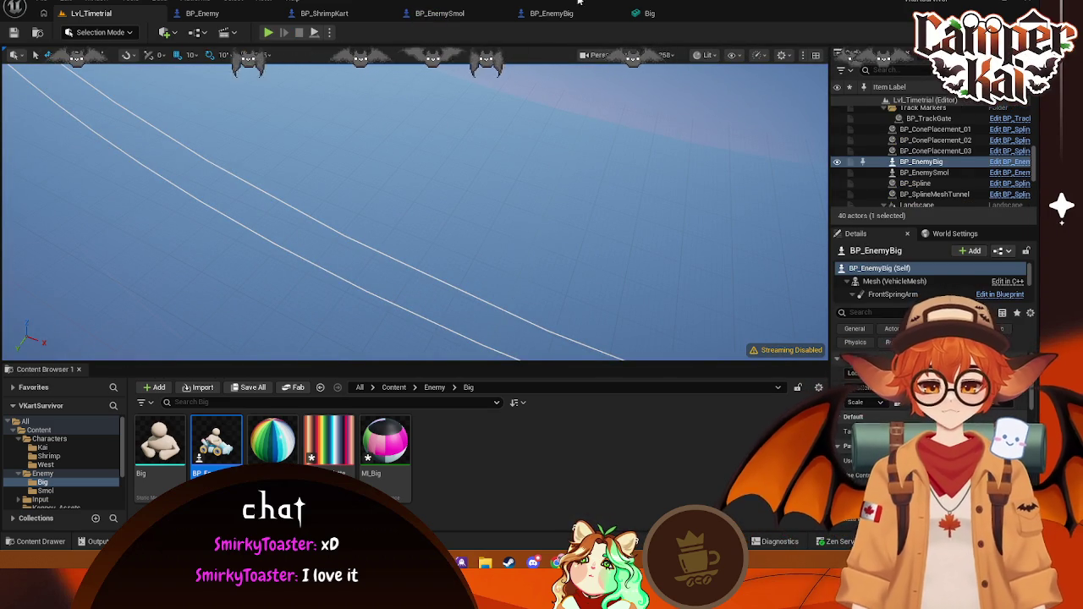
left_click(43, 446)
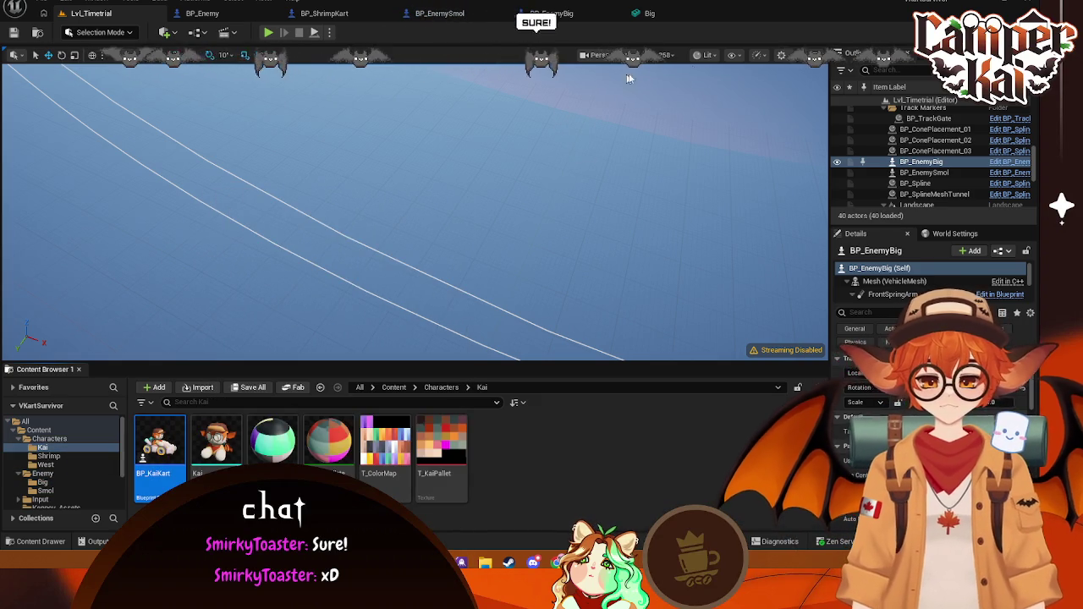
double_click(159, 440)
Step: Orbit the BP_KaiKart viewport to inspect the Kai kart
left_click(203, 52)
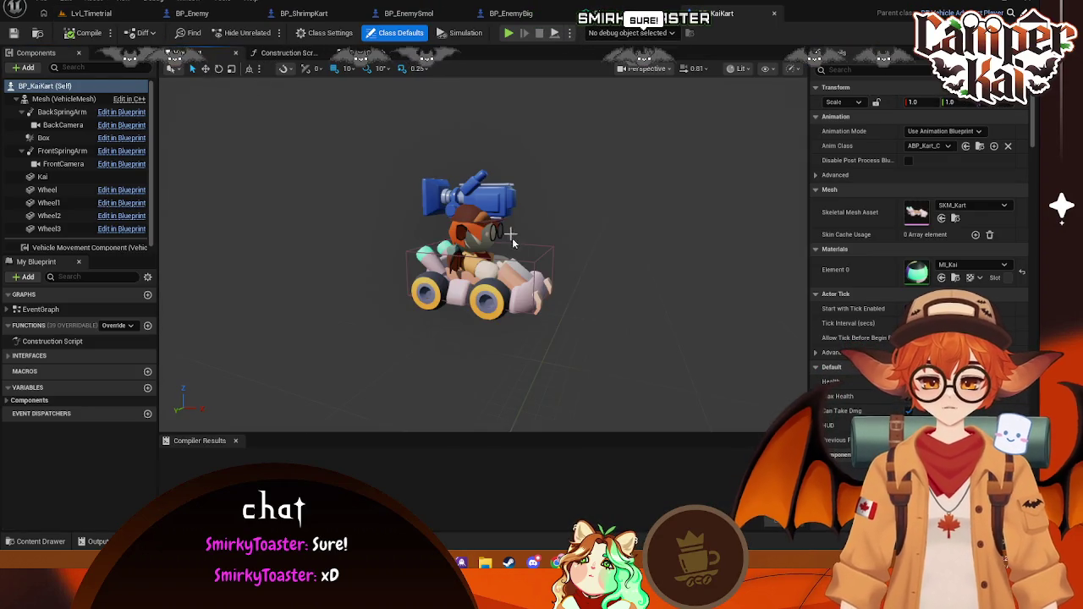
left_click_drag(512, 238, 512, 238)
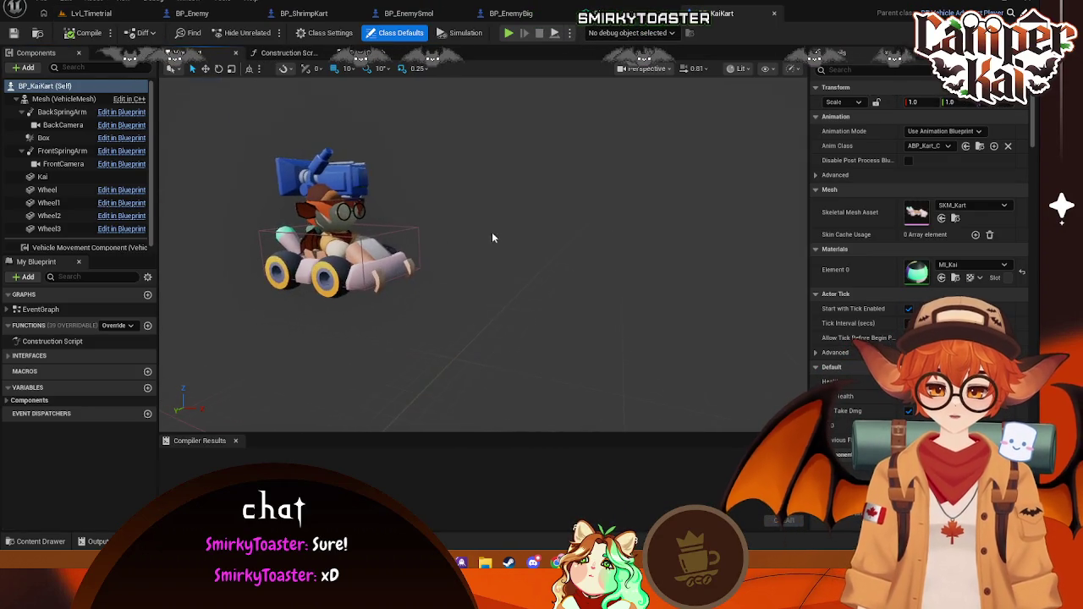
scroll(346, 251, "up", 5)
scroll(346, 251, "down", 2)
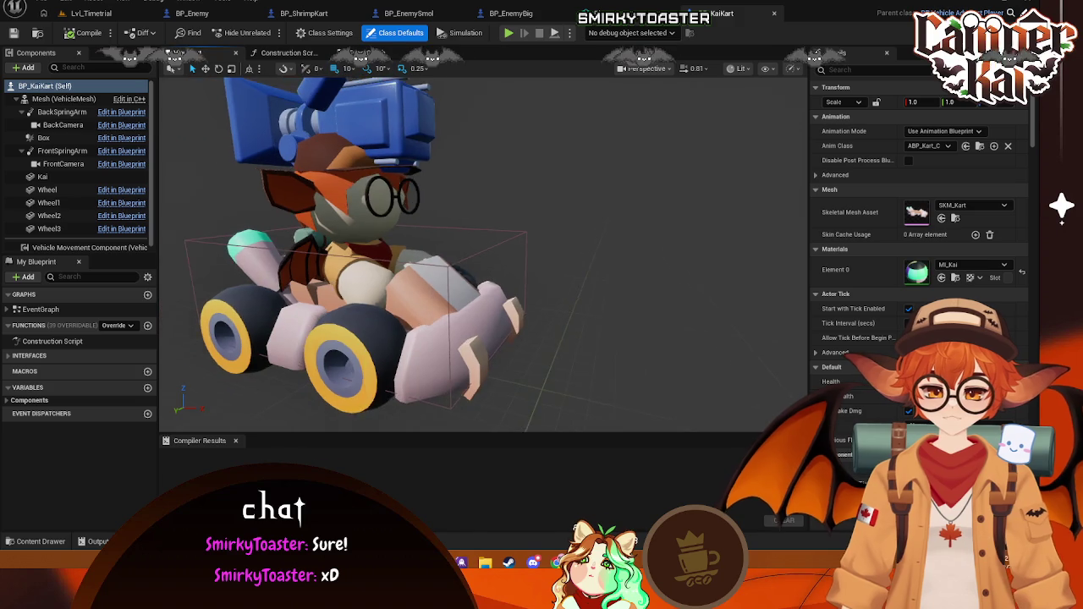
left_click_drag(324, 245, 325, 246)
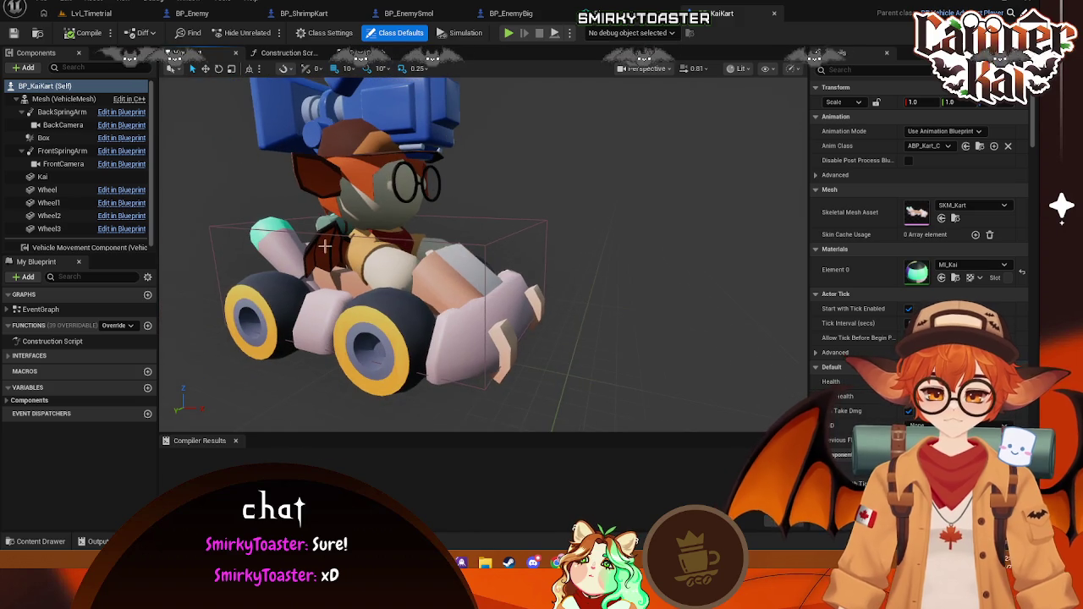
Step: Open the Shrimp and West kart blueprints and inspect each kart in its viewport
left_click(40, 541)
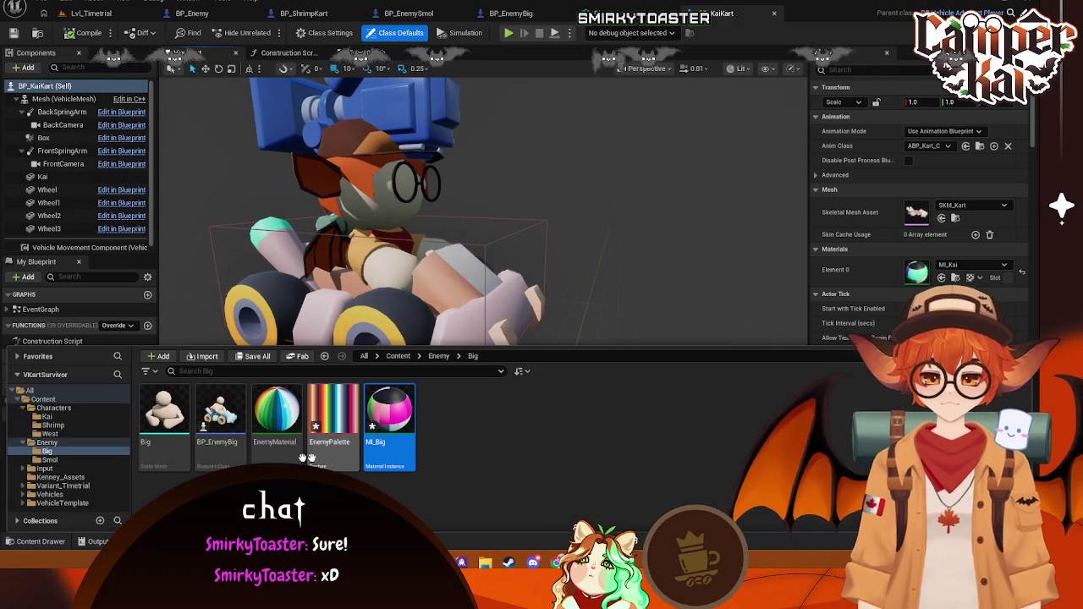
left_click(42, 425)
double_click(170, 410)
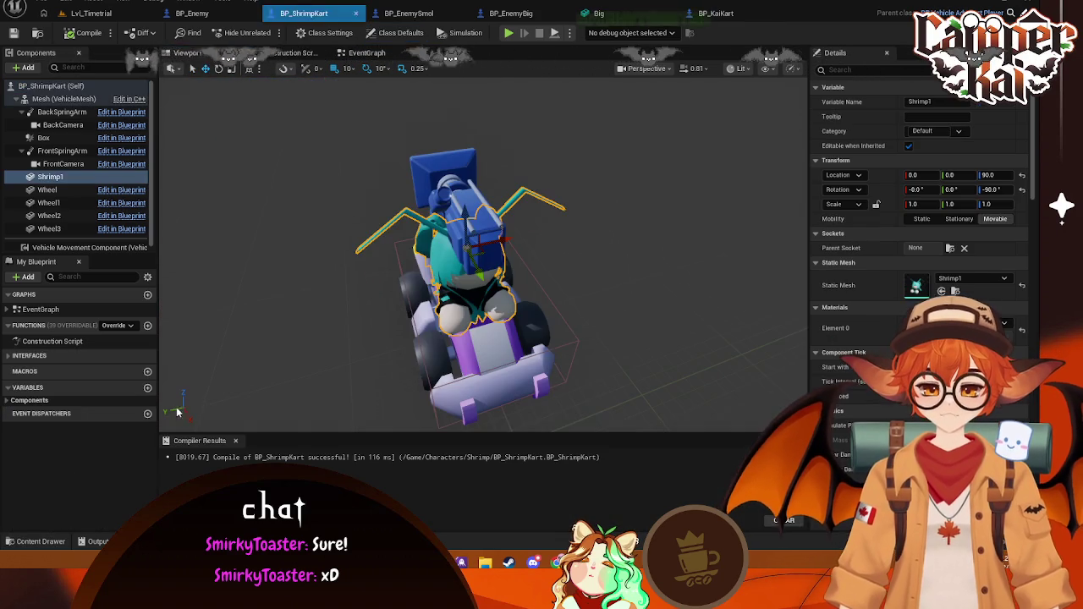
left_click_drag(491, 252, 492, 252)
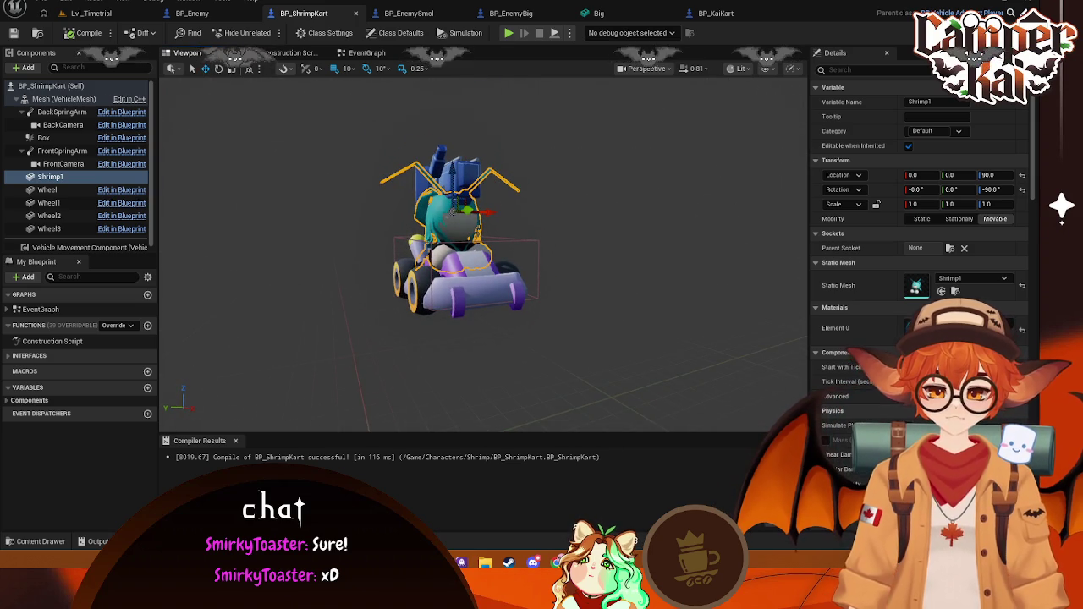
left_click(37, 546)
left_click(51, 433)
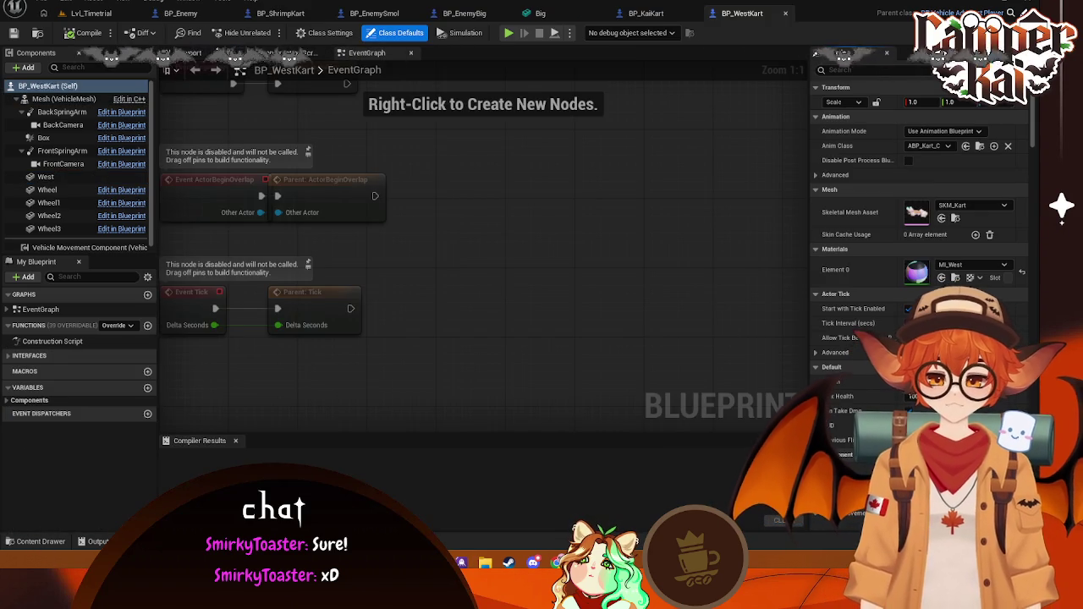
left_click(182, 52)
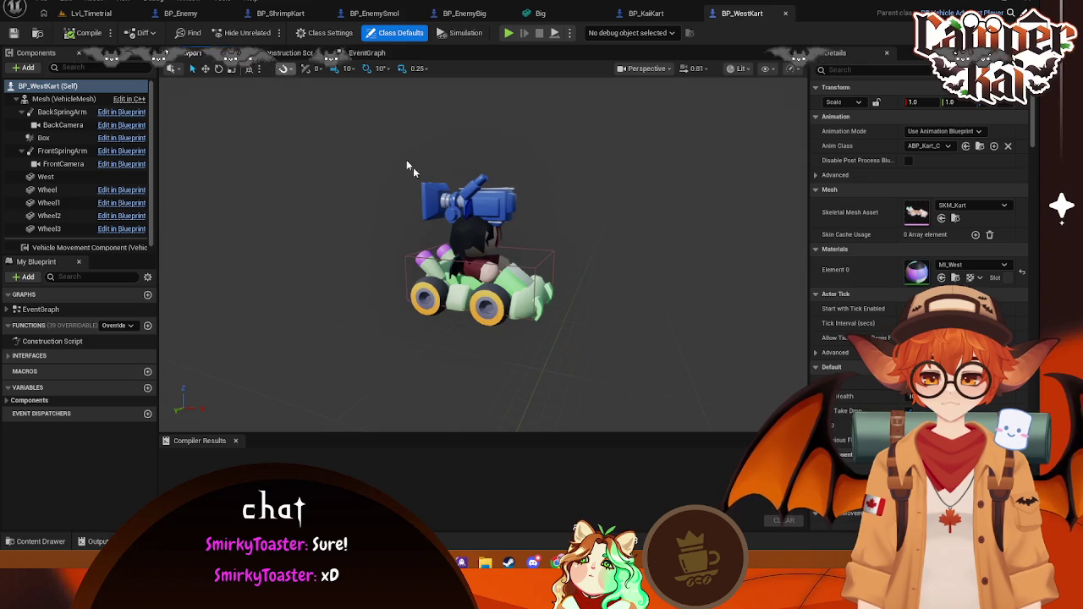
mouse_move(506, 267)
left_mouse_down()
mouse_move(592, 254)
mouse_move(548, 277)
left_mouse_up()
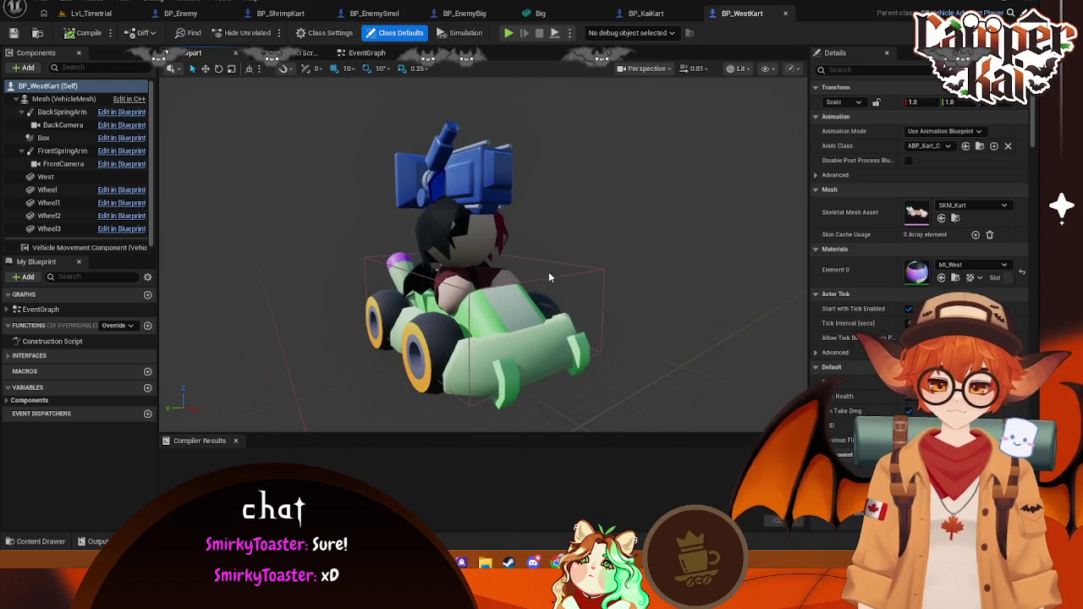
Step: Close the BP_Enemy, ShrimpKart, EnemySmol, EnemyBig, Big mesh, KaiKart and WestKart editors
left_click(220, 11)
middle_click(233, 15)
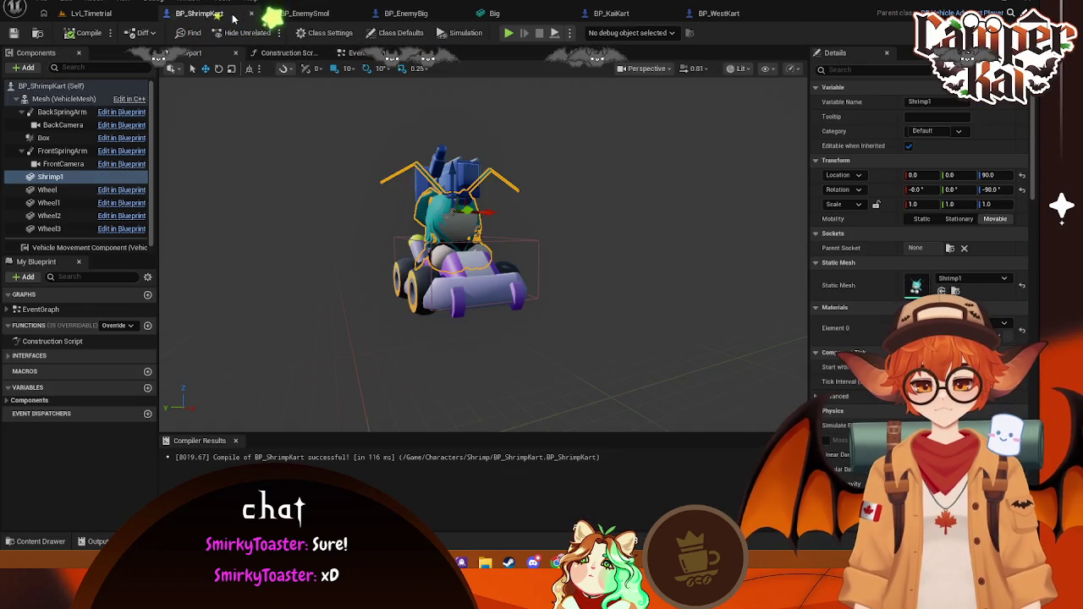
left_click(252, 15)
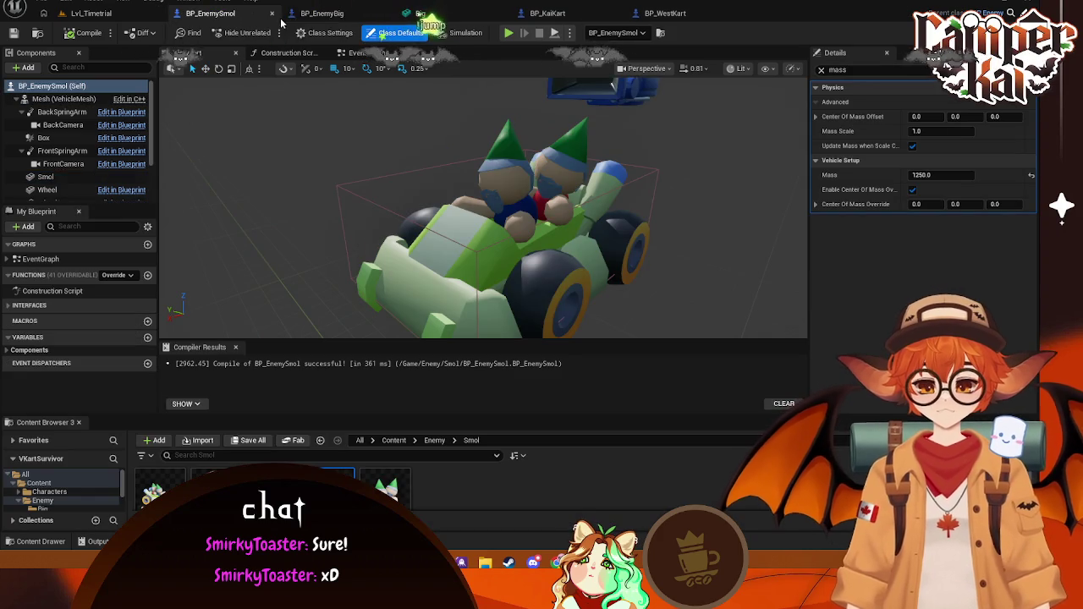
left_click(273, 14)
left_click(273, 15)
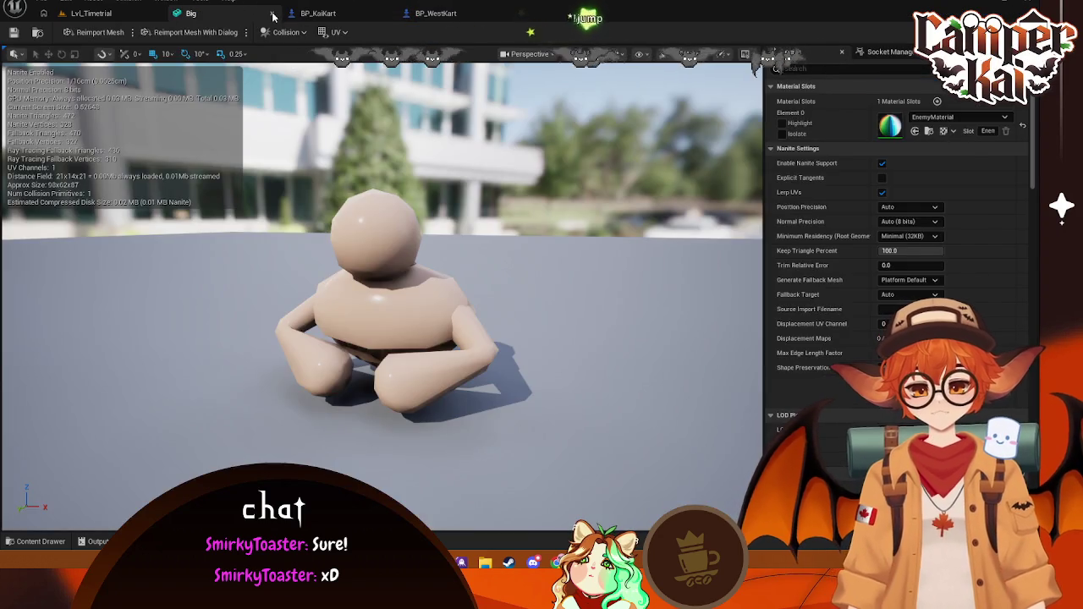
left_click(272, 14)
left_click(273, 14)
left_click(273, 14)
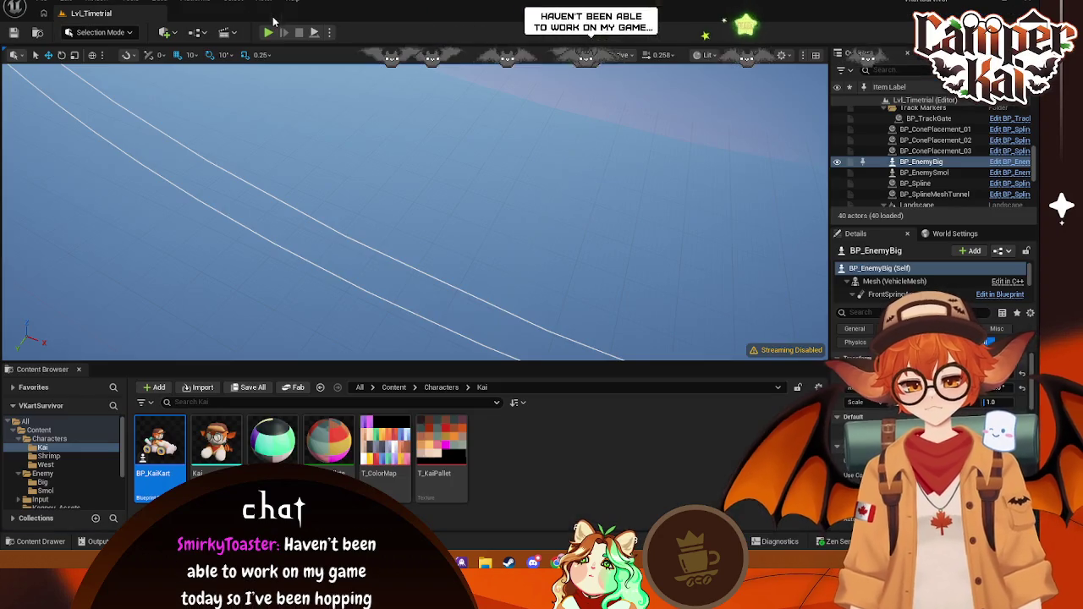
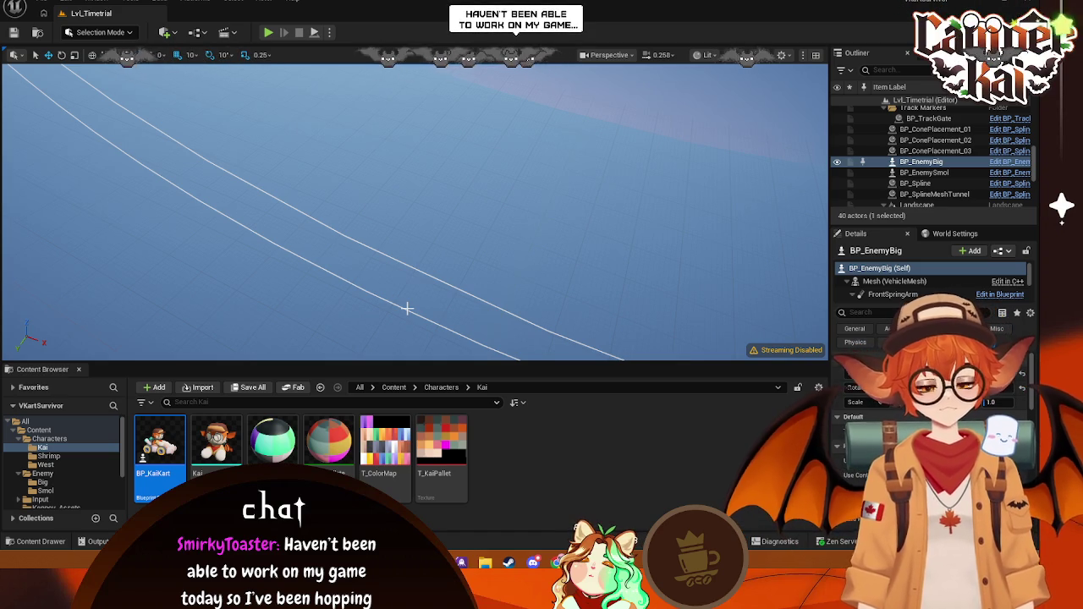
Step: Orbit around the kart and select the driver's hair cap
left_click(604, 495)
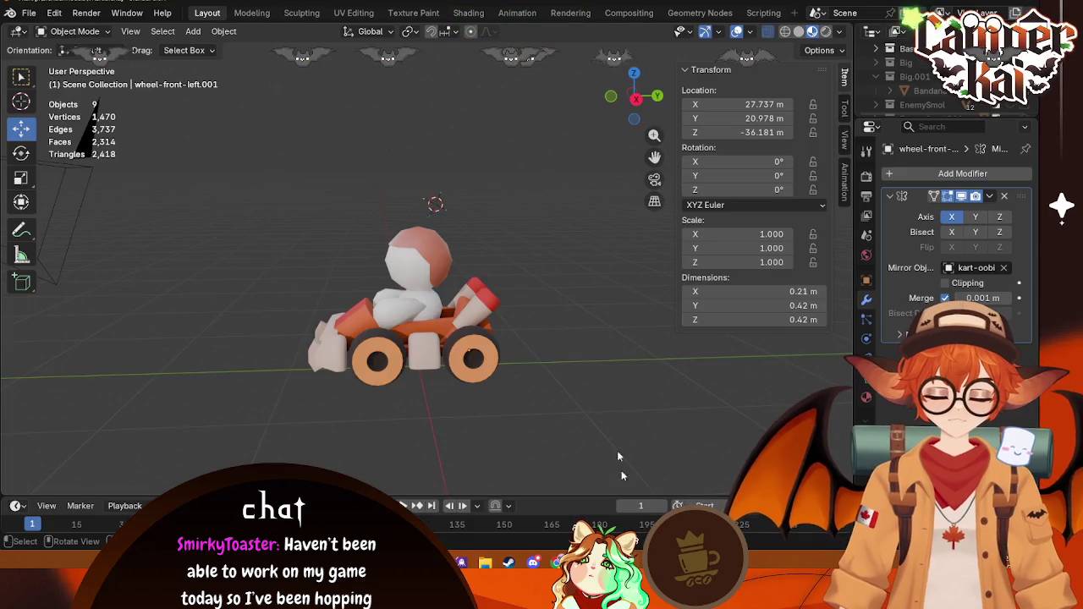
right_click(482, 401)
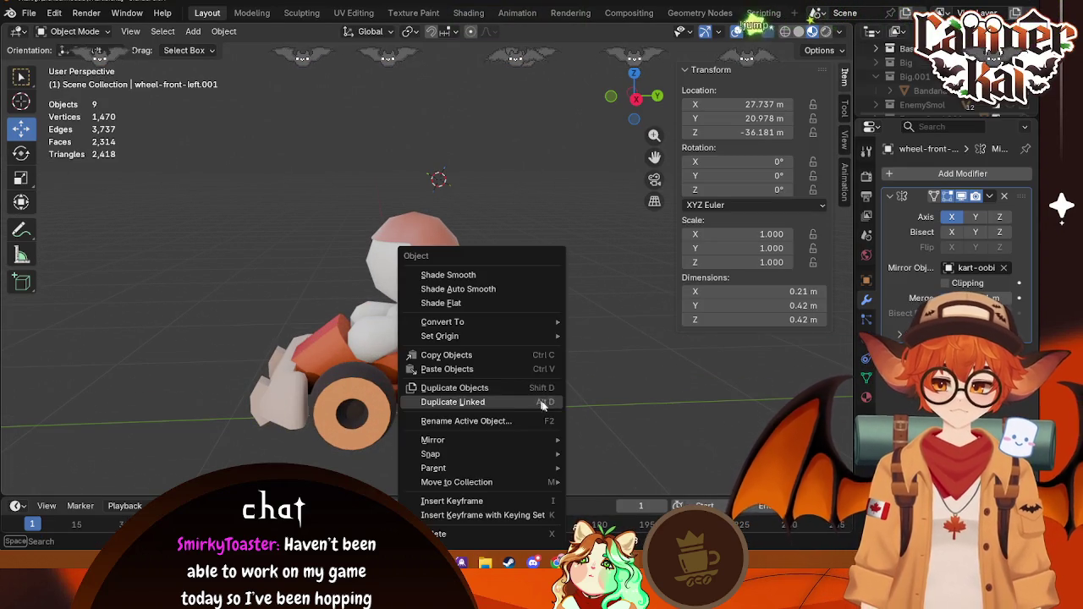
mouse_move(338, 355)
middle_mouse_down()
mouse_move(163, 326)
mouse_move(304, 318)
middle_mouse_up()
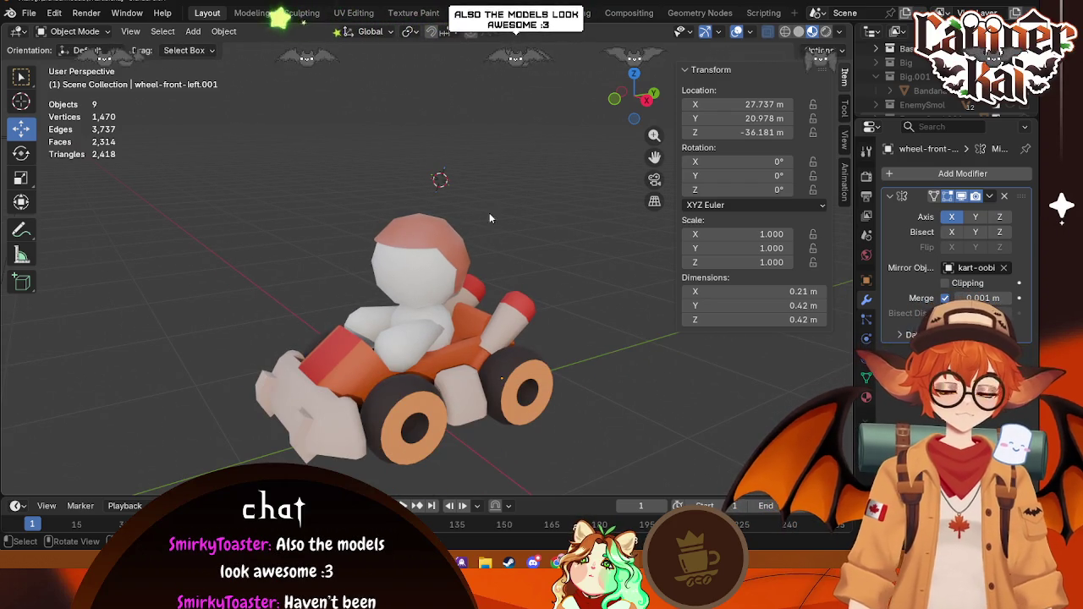
left_click(444, 233)
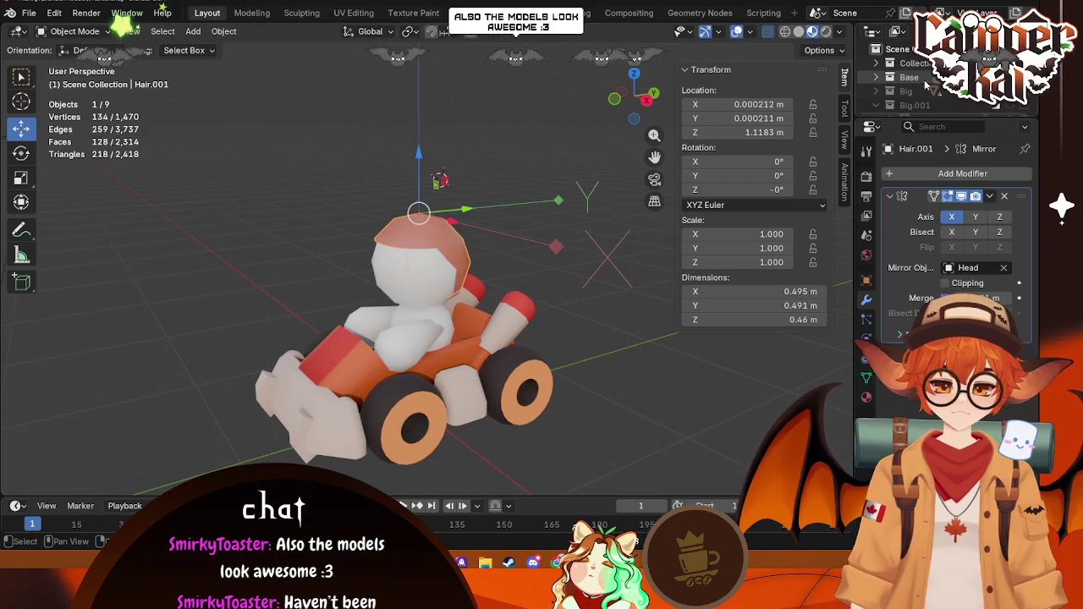
Step: Duplicate the Base collection as Base.001 and rename the copy Reg
right_click(901, 48)
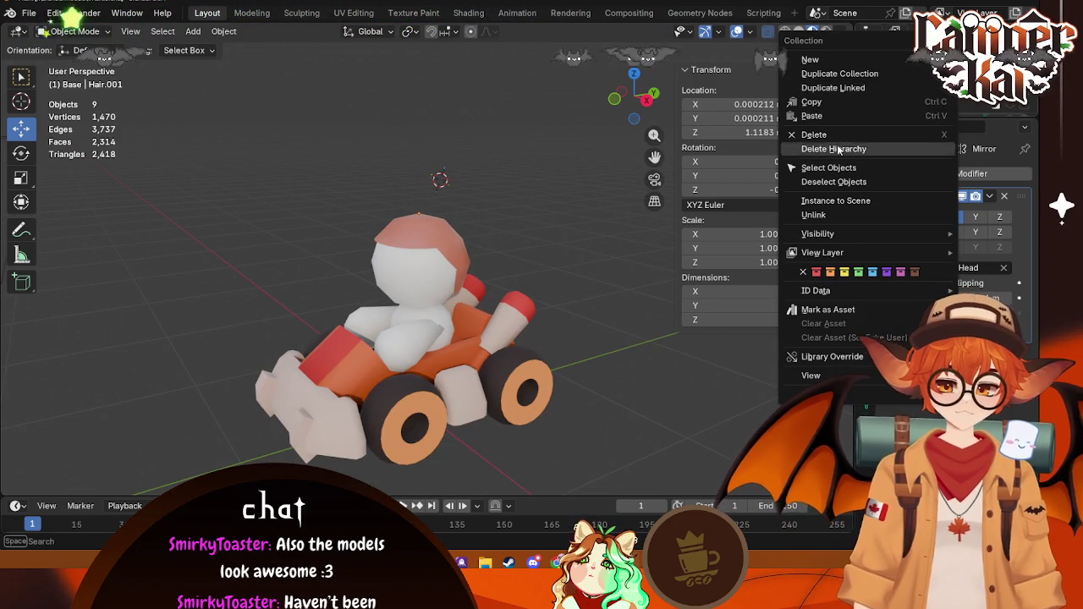
left_click(839, 74)
left_click(918, 91)
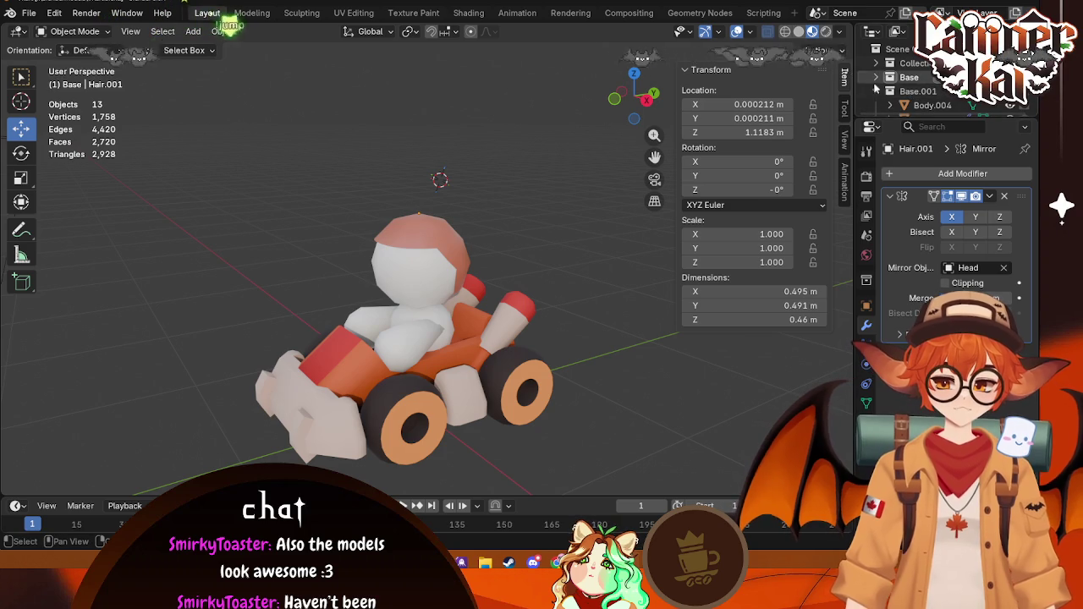
scroll(930, 89, "down", 1)
type("RT")
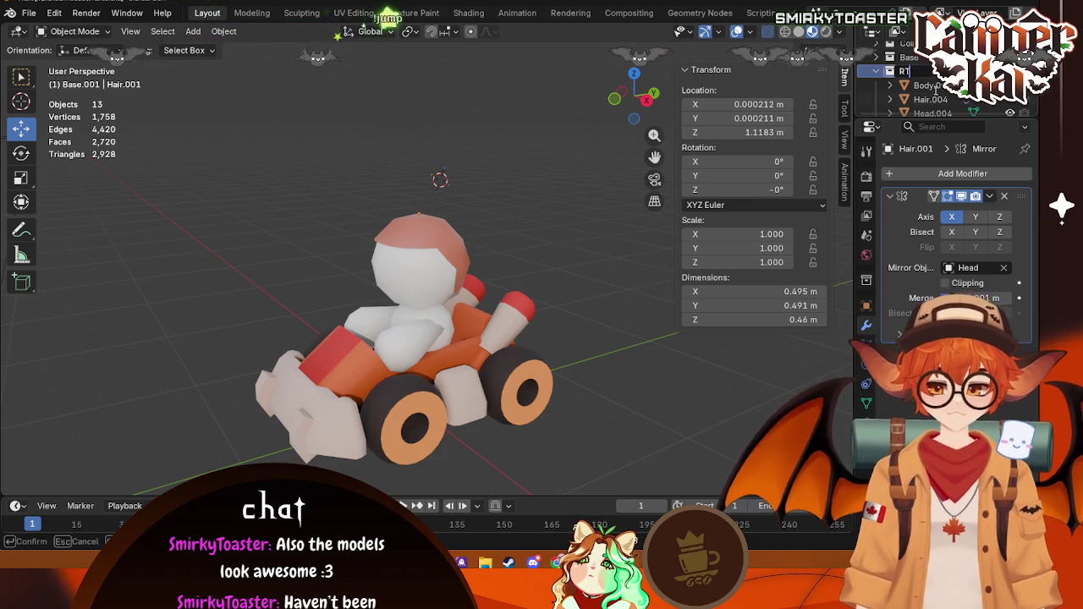
type("eg")
key("Return")
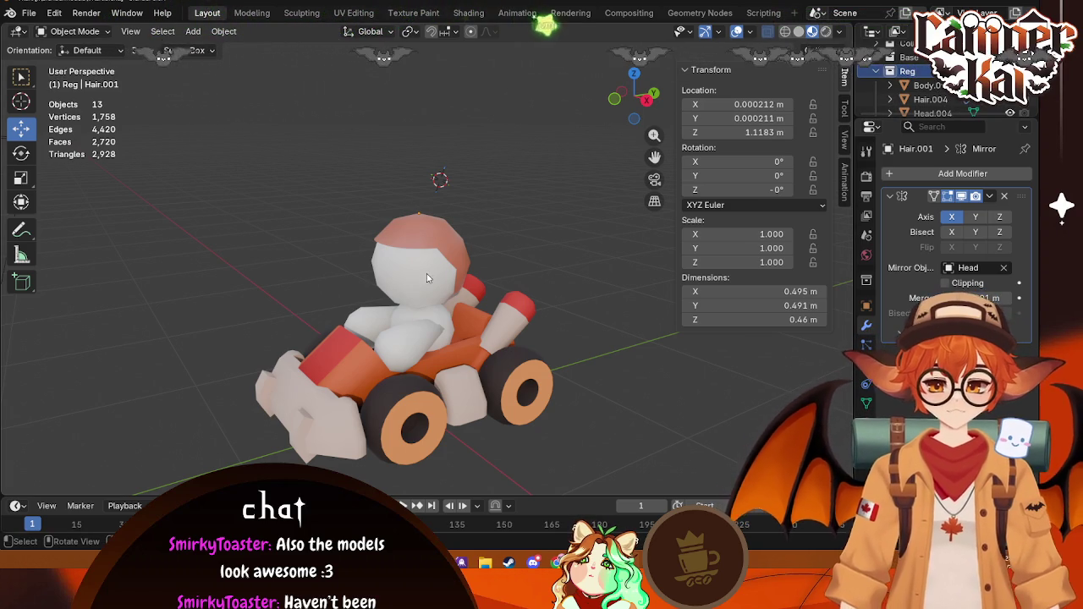
Step: Select the copied driver's hair cap and view it in the Shading workspace
left_click(436, 241)
left_click(436, 240)
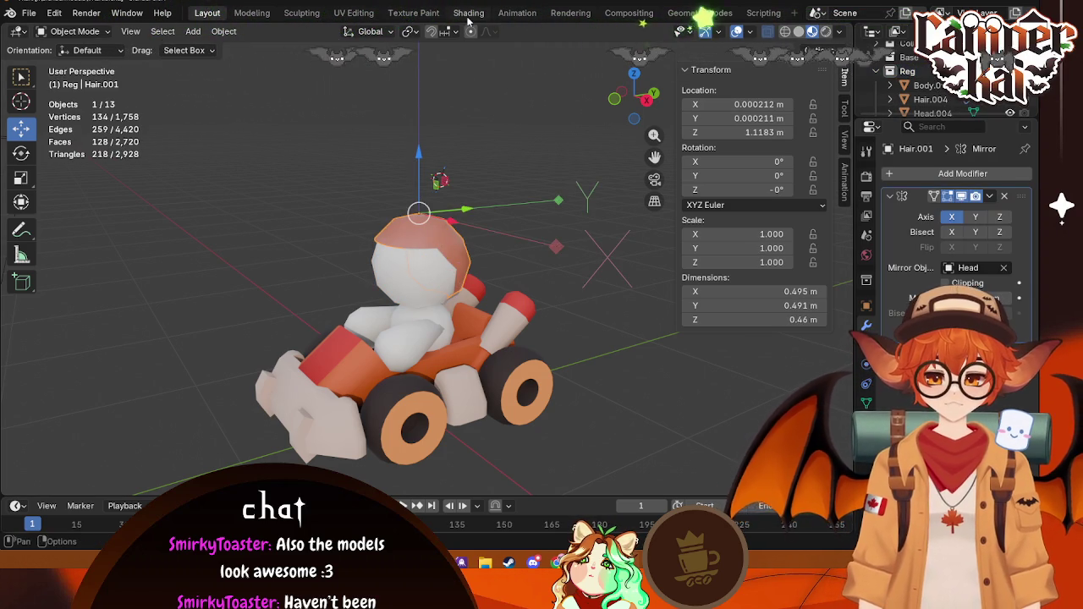
left_click(467, 13)
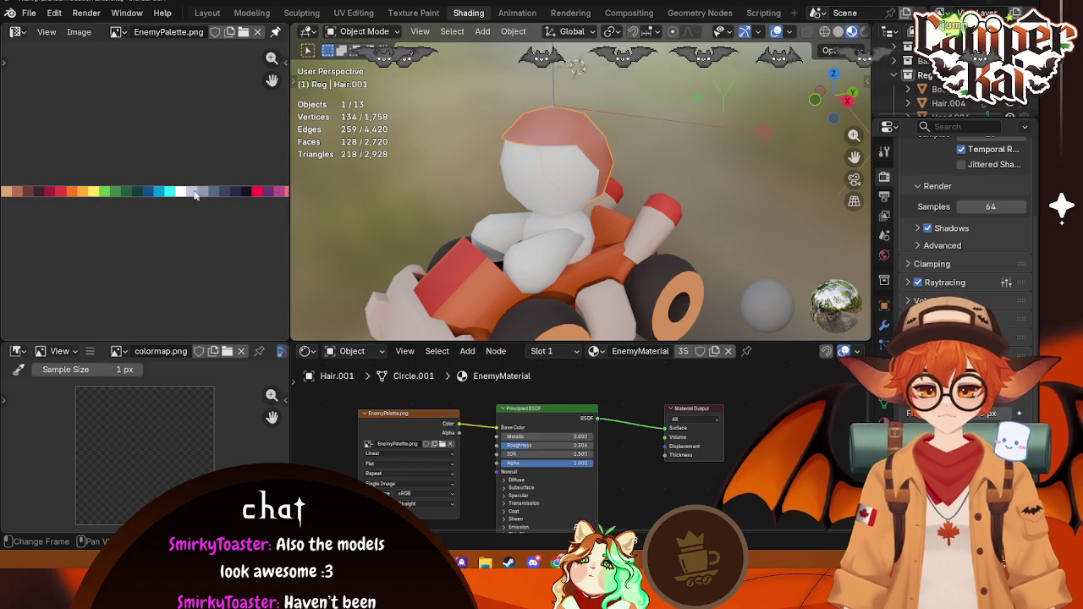
Step: Assign EnemyMaterial to the copied driver's head
key("Tab")
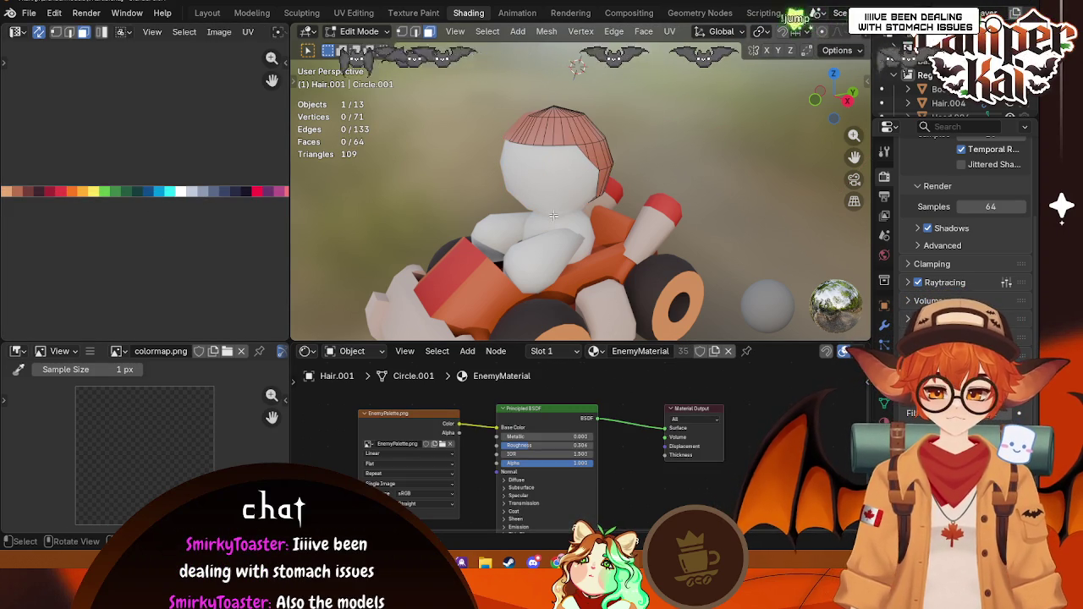
key("Tab")
left_click(557, 182)
left_click(591, 351)
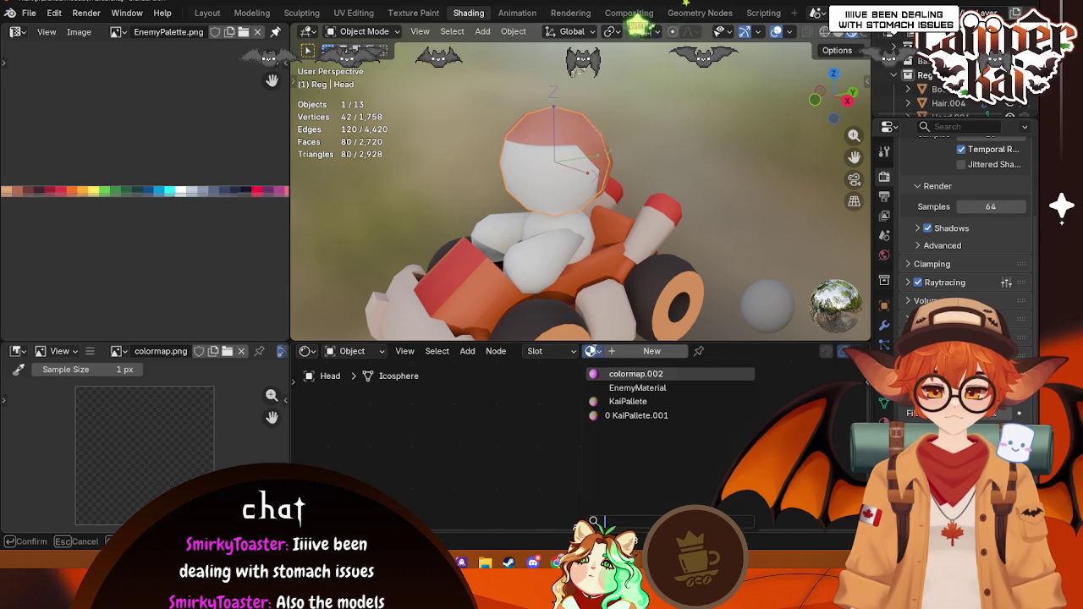
left_click(640, 377)
Step: Assign EnemyMaterial to the driver's left hand and body as well
left_click(545, 245)
left_click(590, 351)
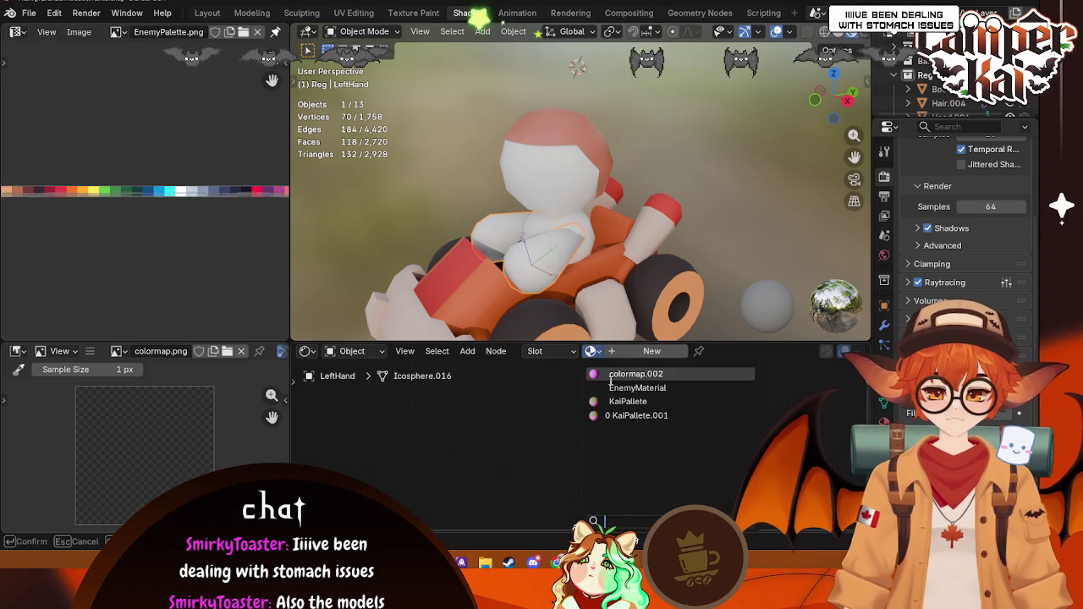
left_click(640, 377)
left_click(594, 256)
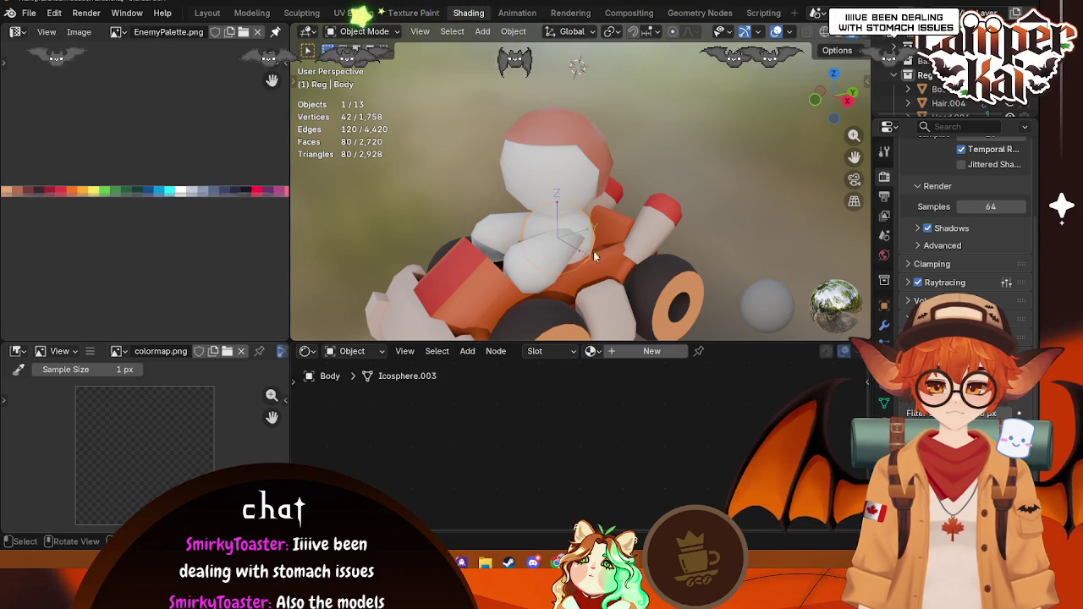
left_click(591, 351)
left_click(609, 380)
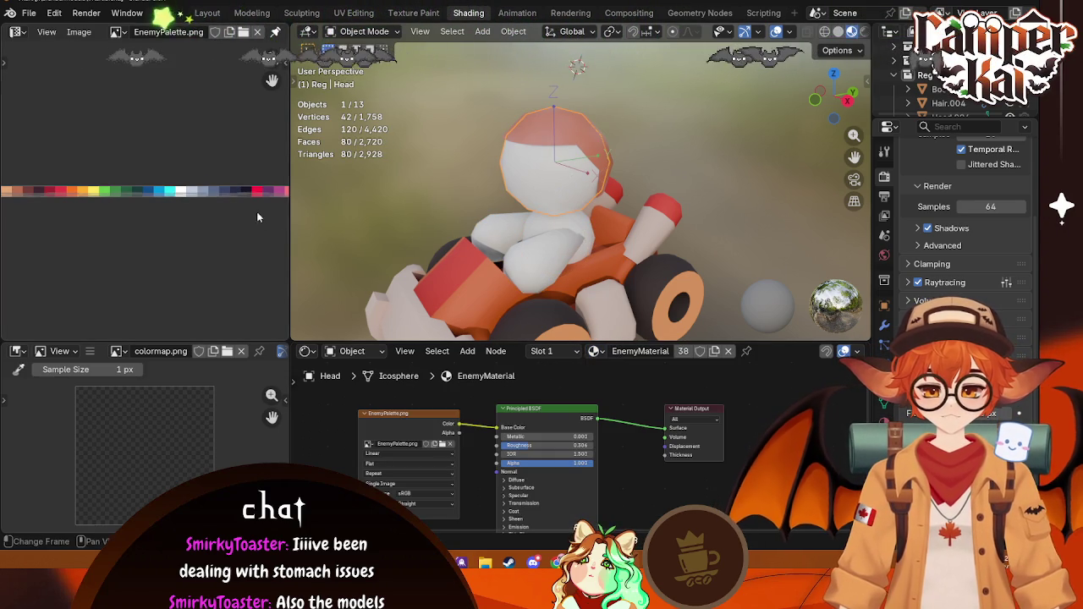
Step: Scale the head's UVs along X and fit them onto the palette strip
key("Tab")
key("s")
key("x")
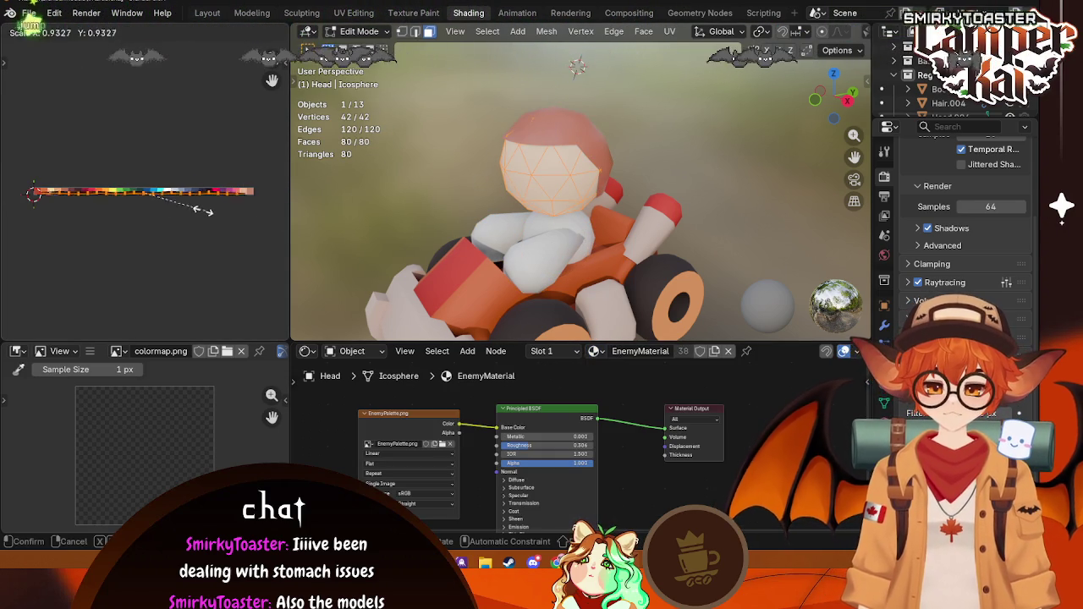
left_click(144, 195)
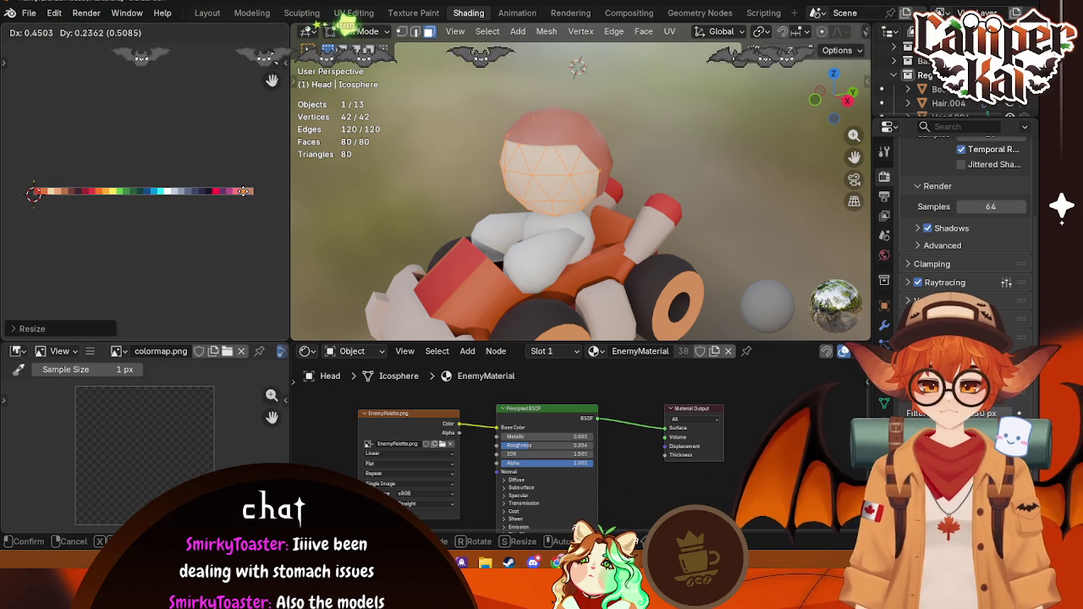
left_click(253, 195)
left_click(245, 195)
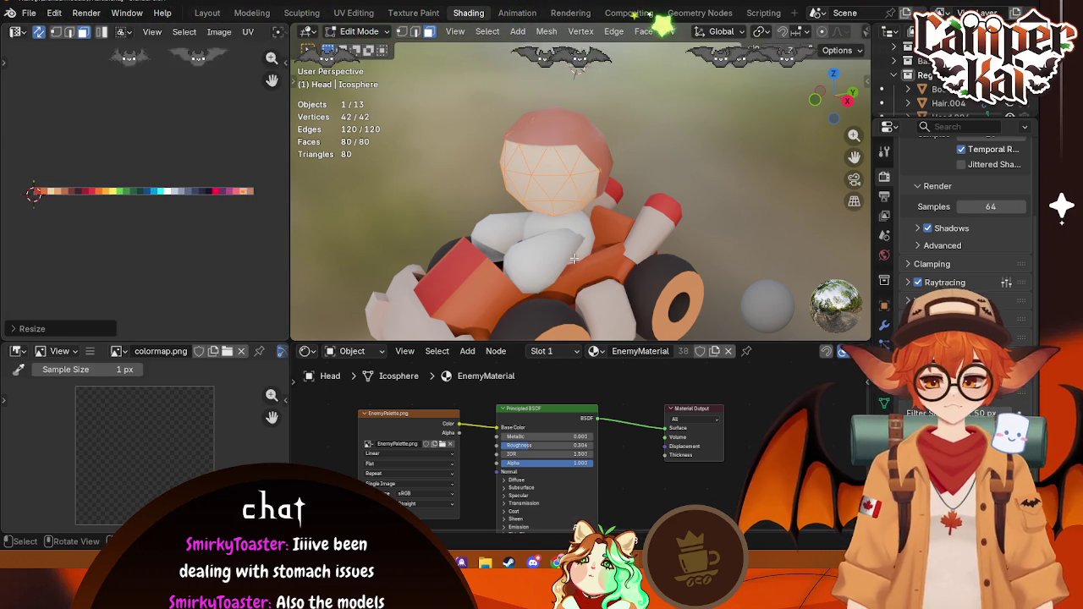
key("alt+a")
key("Tab")
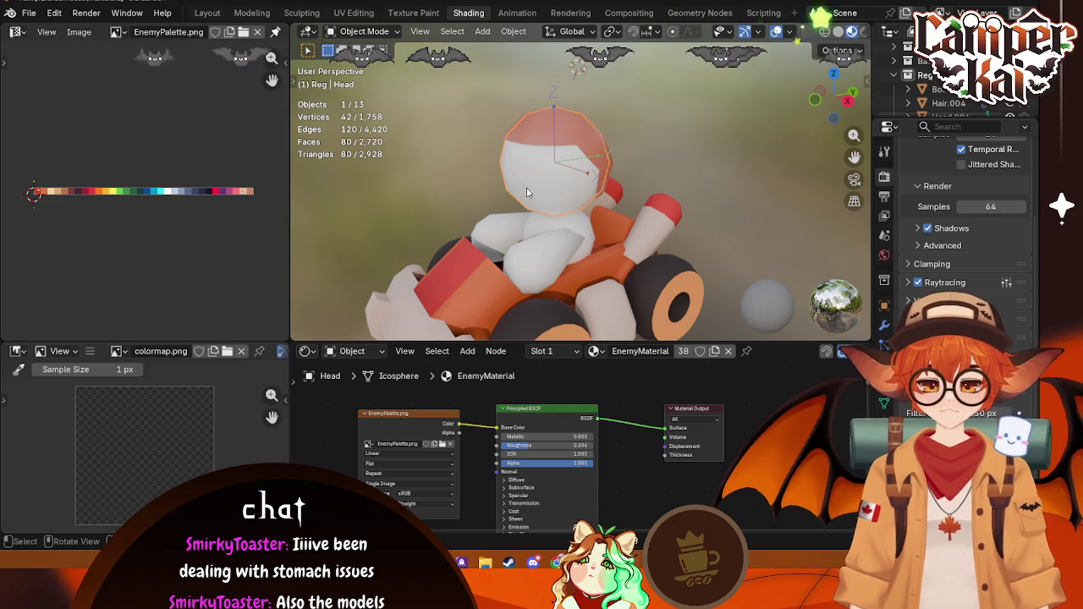
Step: Re-inspect the head and left hand meshes in Edit Mode, selecting their geometry
key("Tab")
left_click(565, 190)
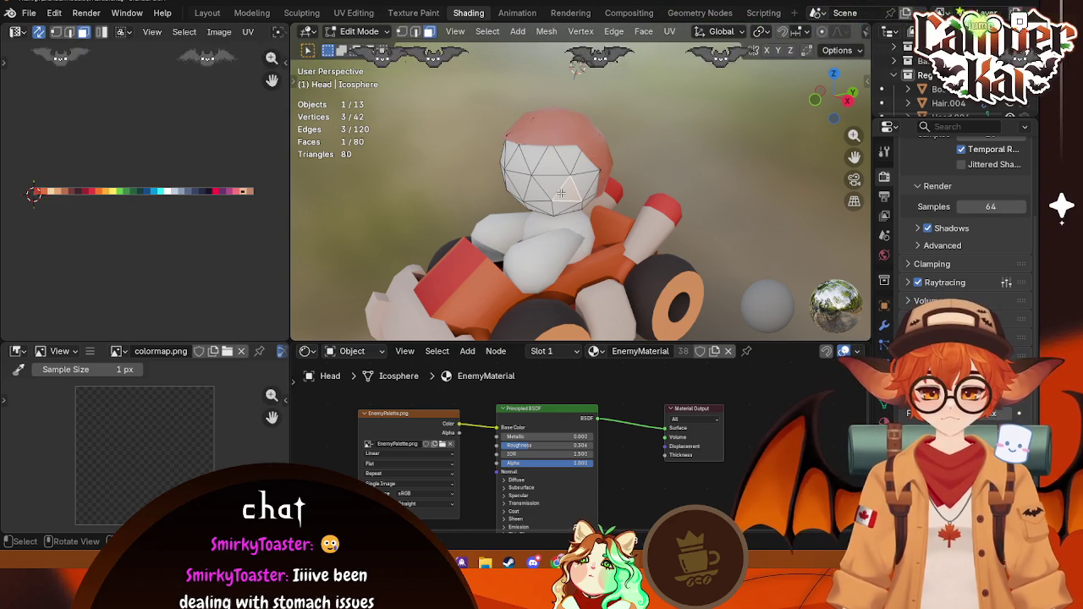
key("Tab")
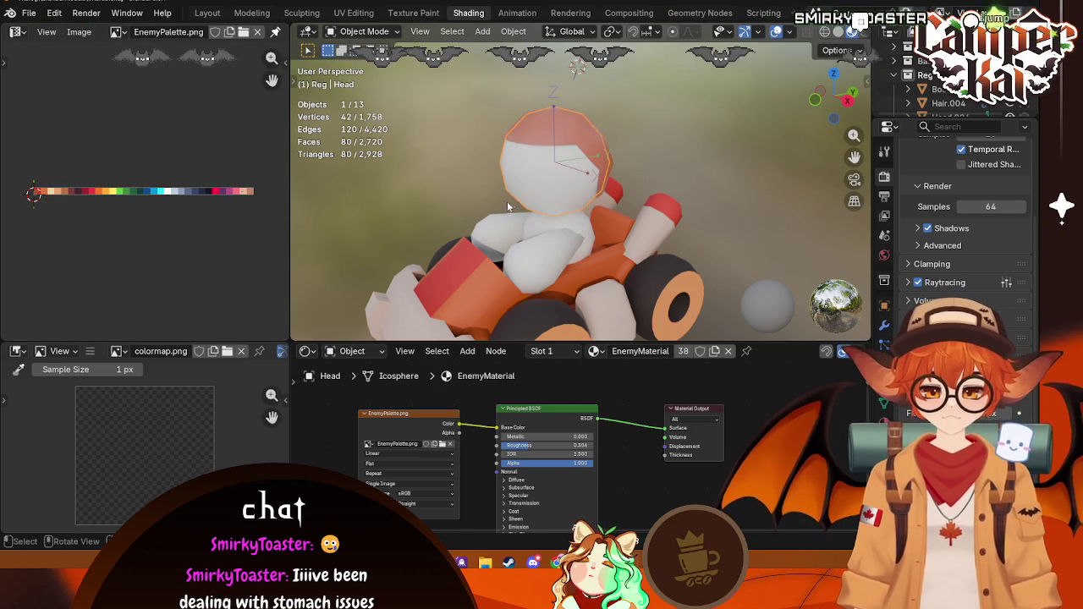
key("Tab")
key("a")
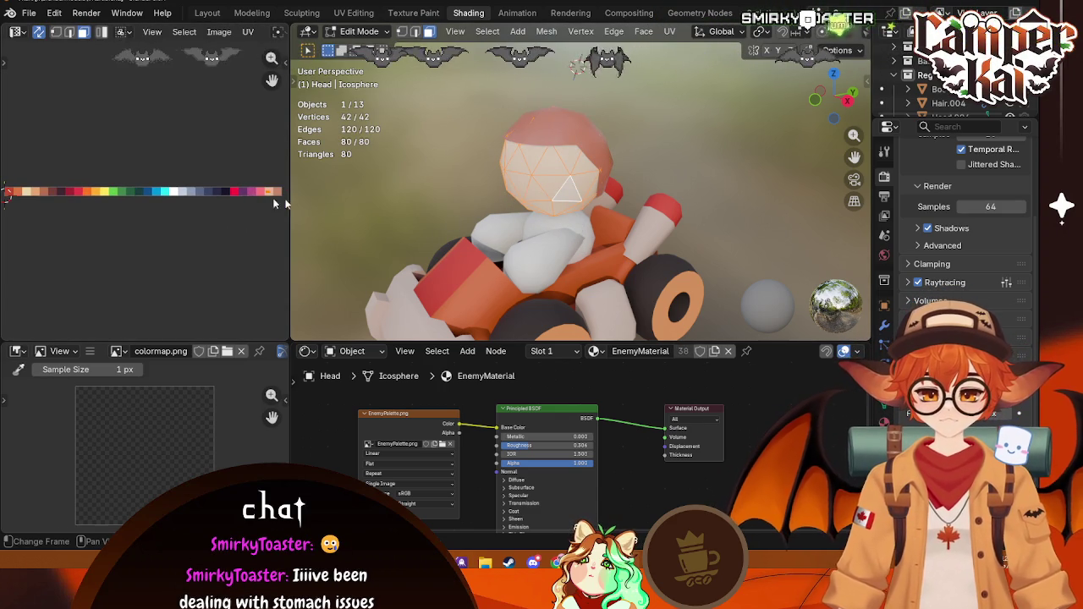
key("Tab")
left_click(575, 229)
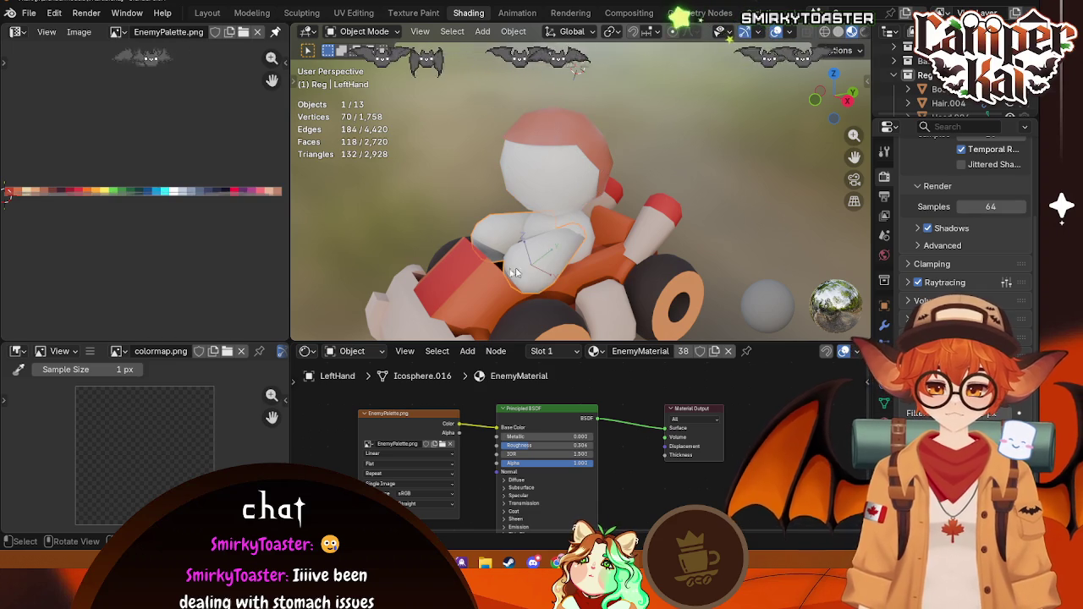
key("Tab")
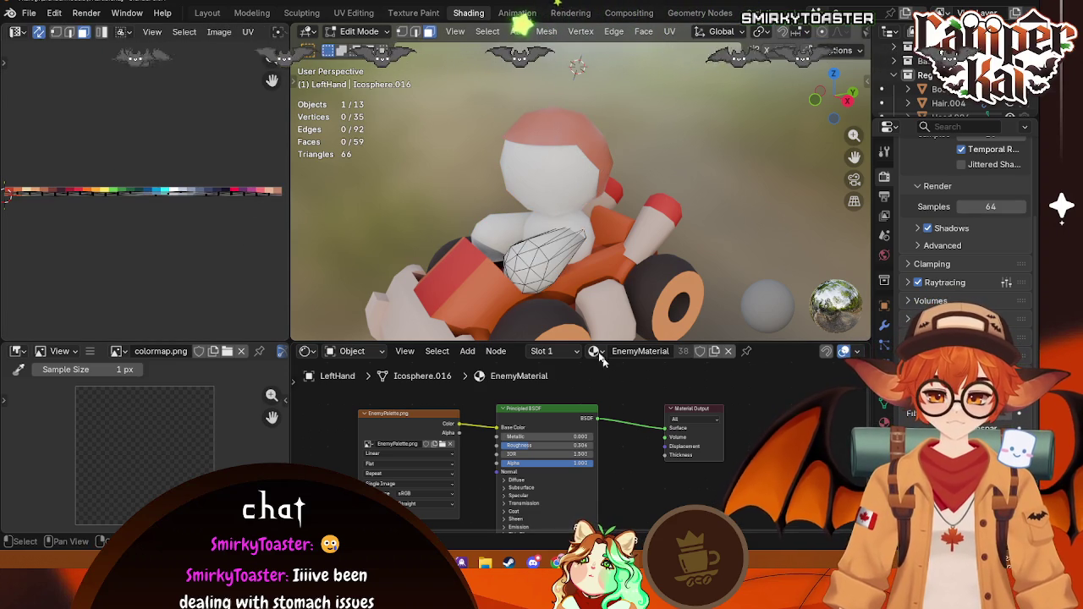
key("Tab")
left_click(572, 186)
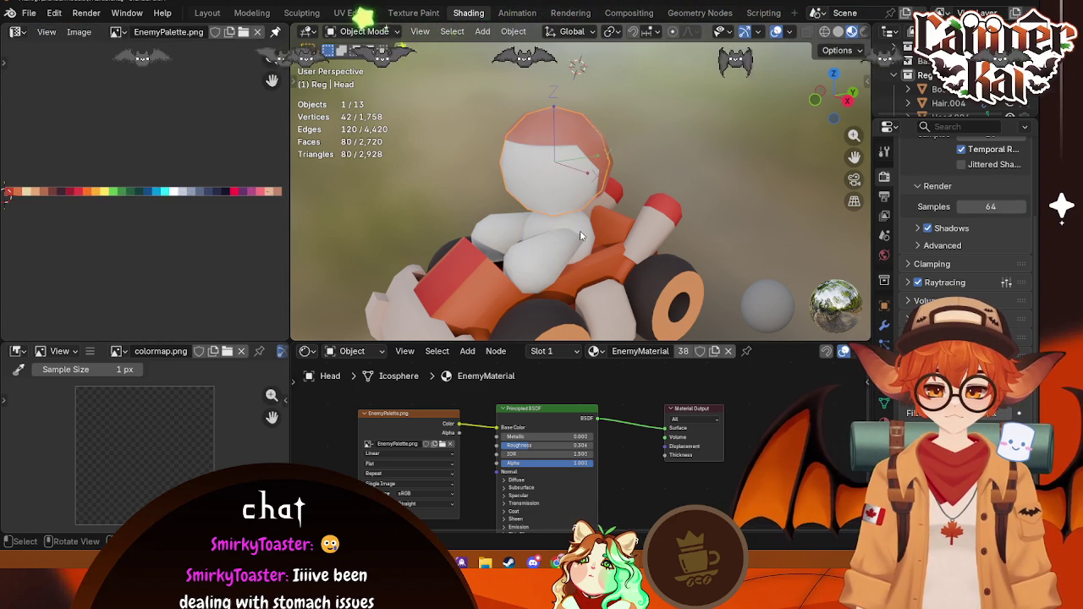
left_click(579, 235)
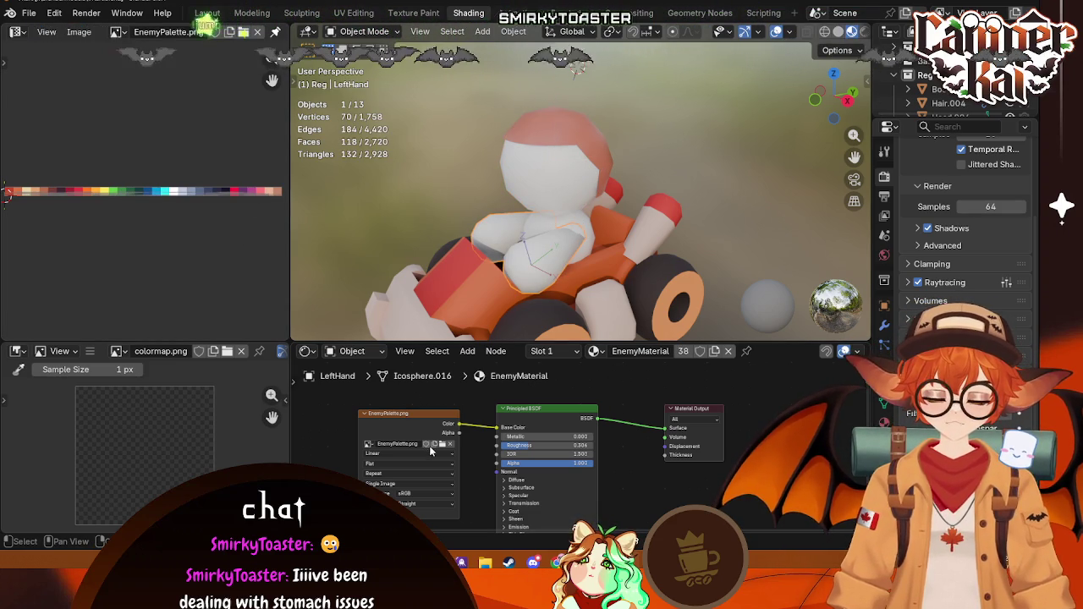
left_click(558, 157)
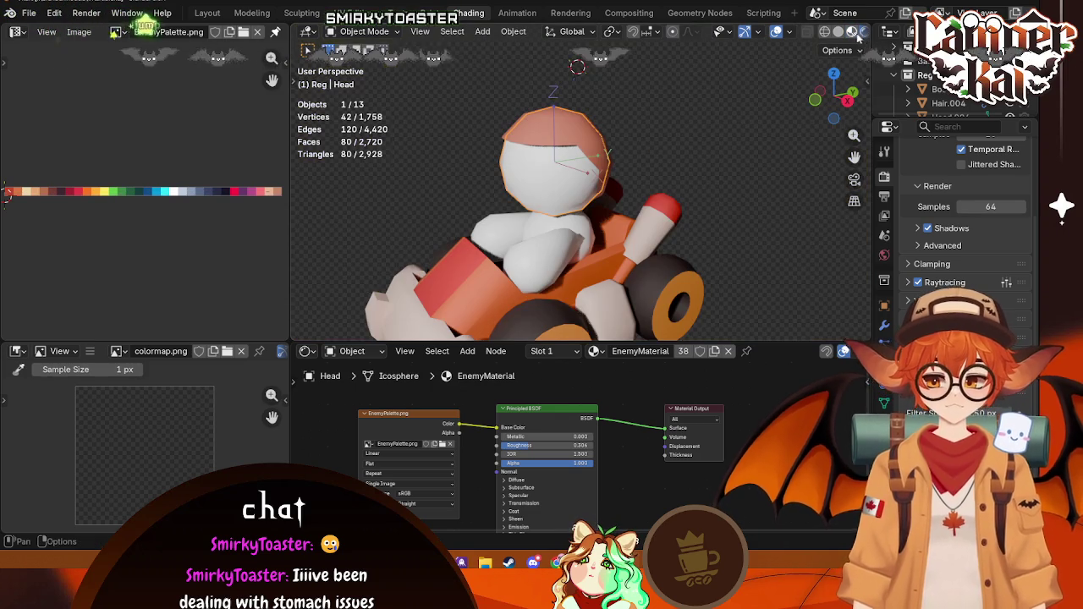
Step: Compare solid and material preview shading, then select the driver's hair piece
left_click(863, 31)
left_click(850, 32)
scroll(527, 169, "up", 3)
scroll(526, 170, "down", 3)
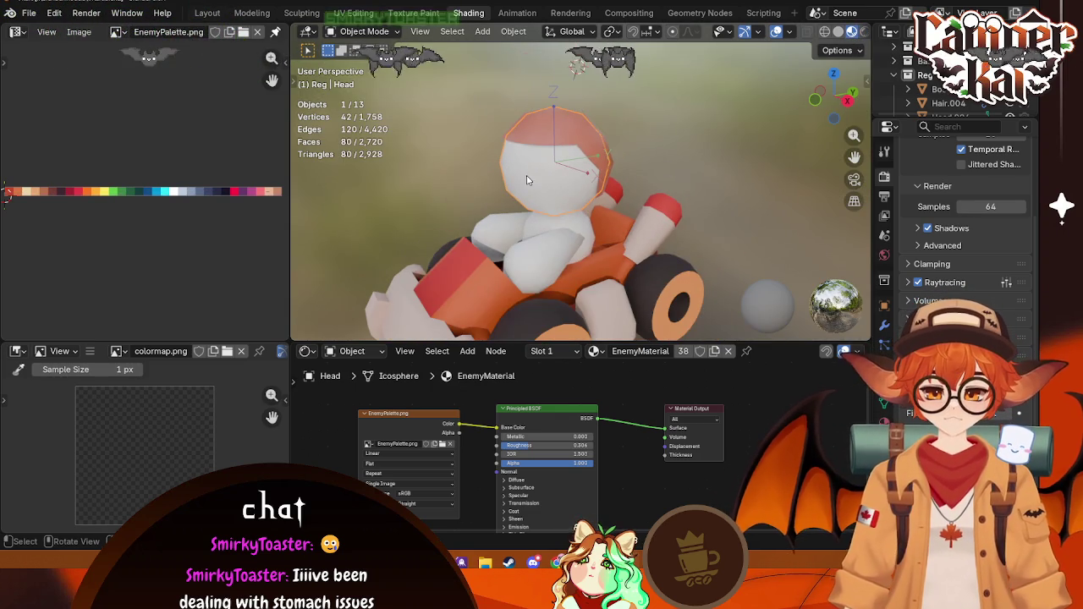
left_click(837, 51)
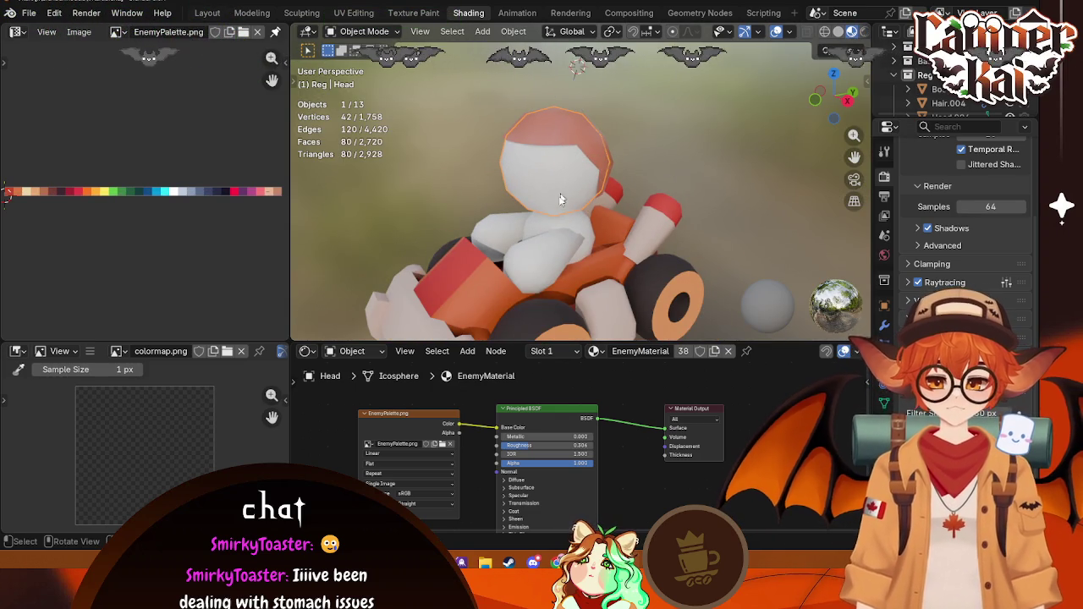
scroll(549, 169, "up", 3)
scroll(550, 169, "down", 2)
left_click(554, 125)
Step: Shrink all the hair's UVs and move them onto a dark palette swatch
key("Tab")
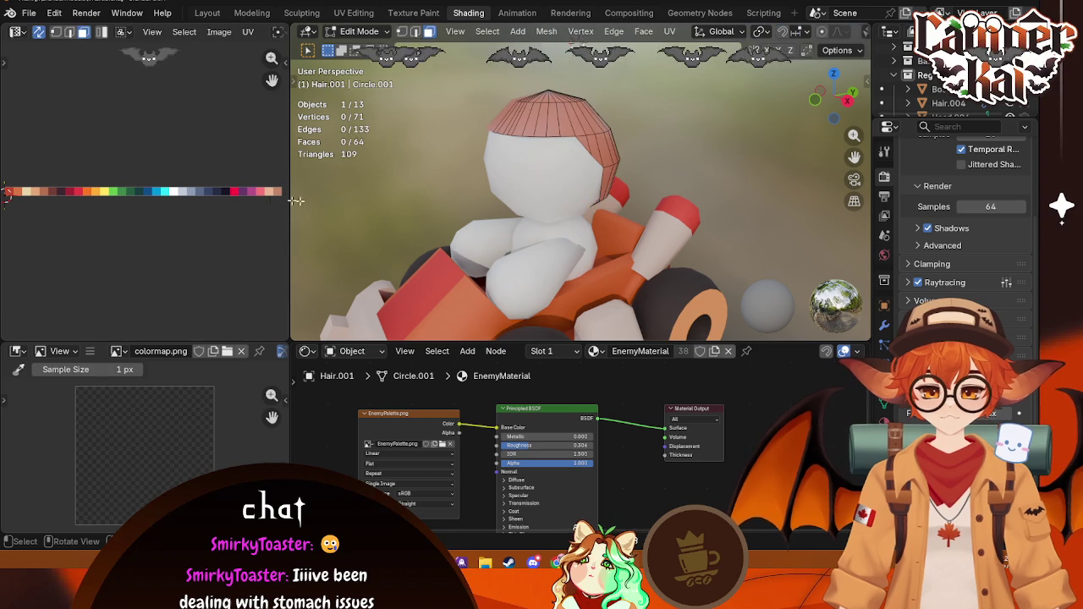
scroll(200, 193, "up", 1)
key("a")
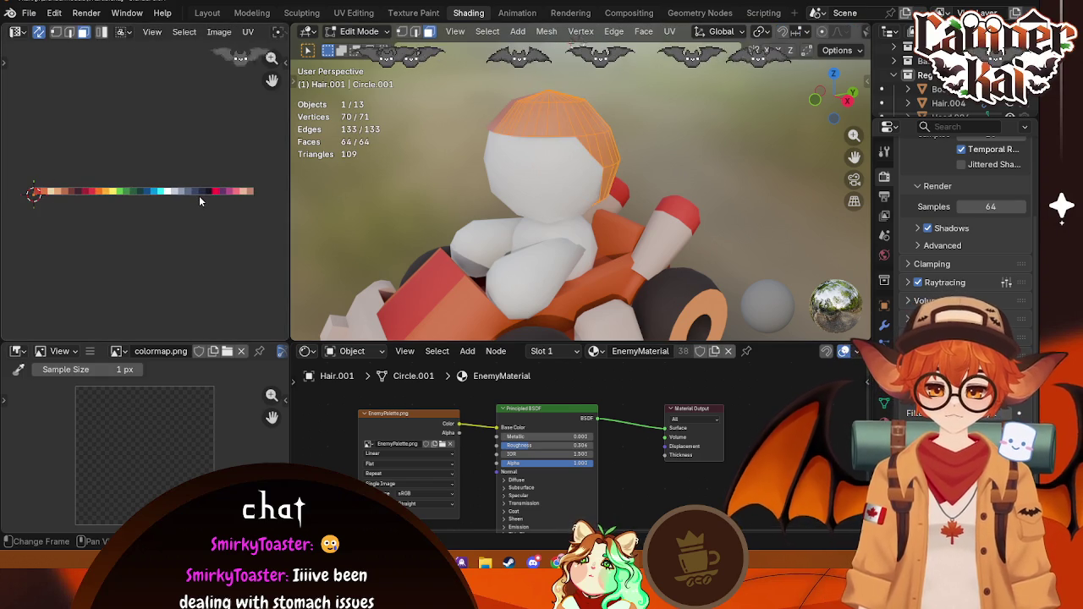
key("s")
left_click(82, 193)
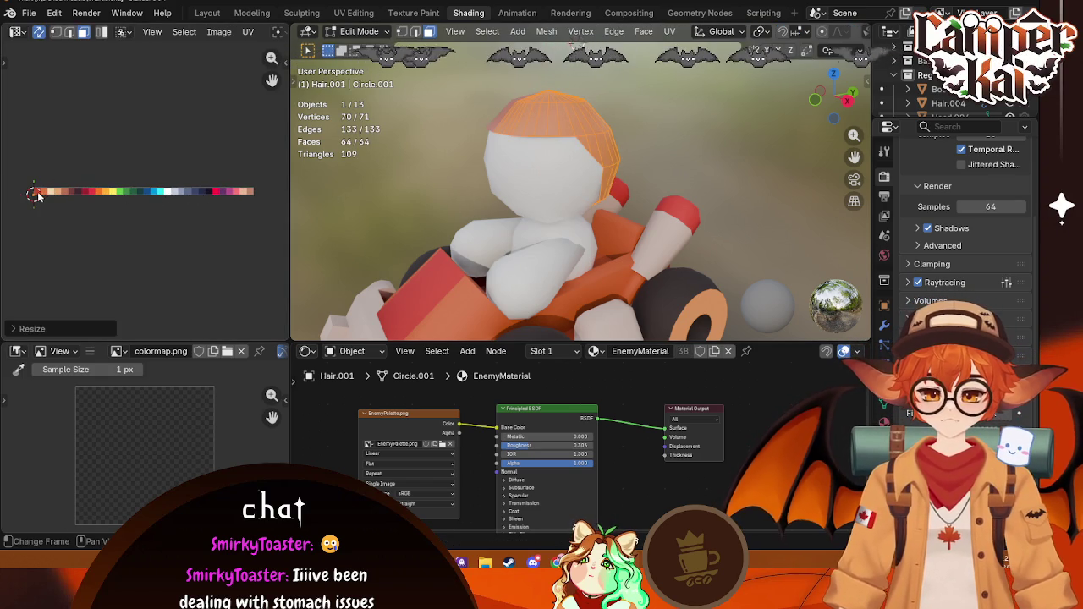
key("g")
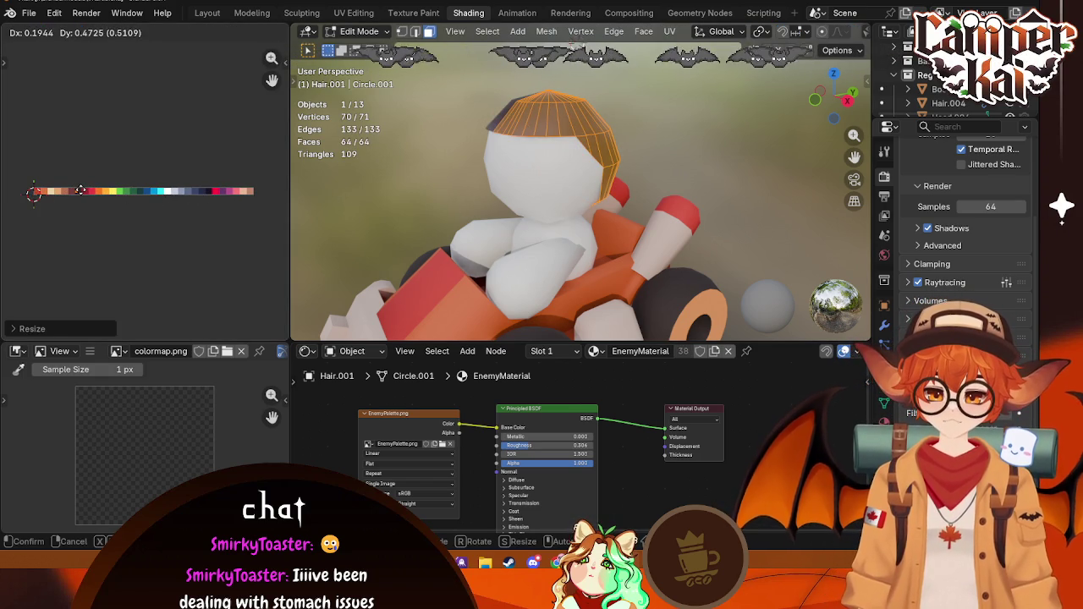
left_click(80, 189)
key("Tab")
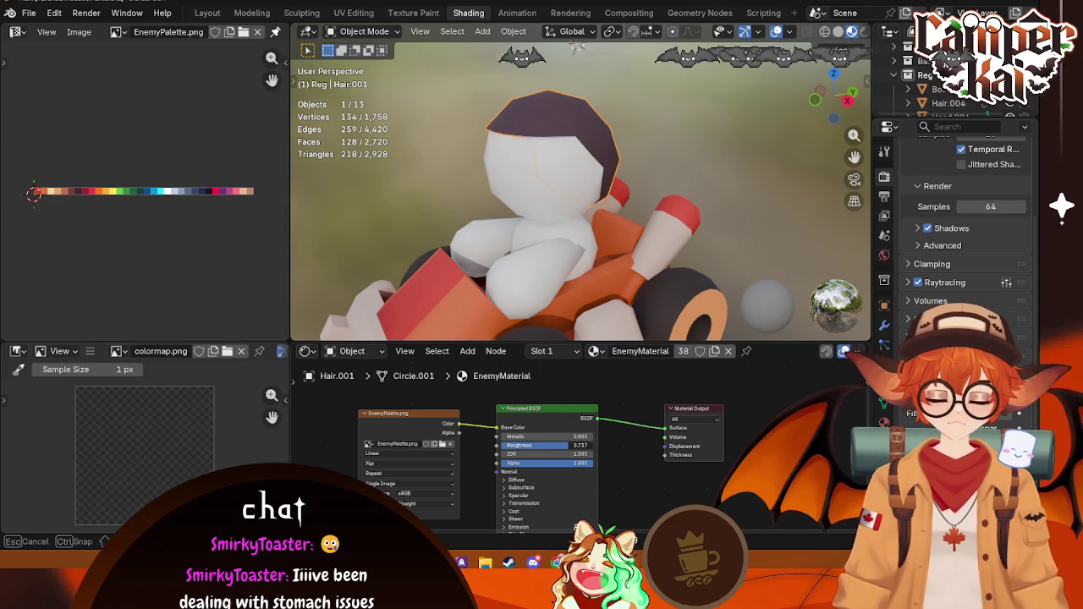
Step: Select the driver's head, check it in Edit Mode, and browse its materials
left_click(554, 175)
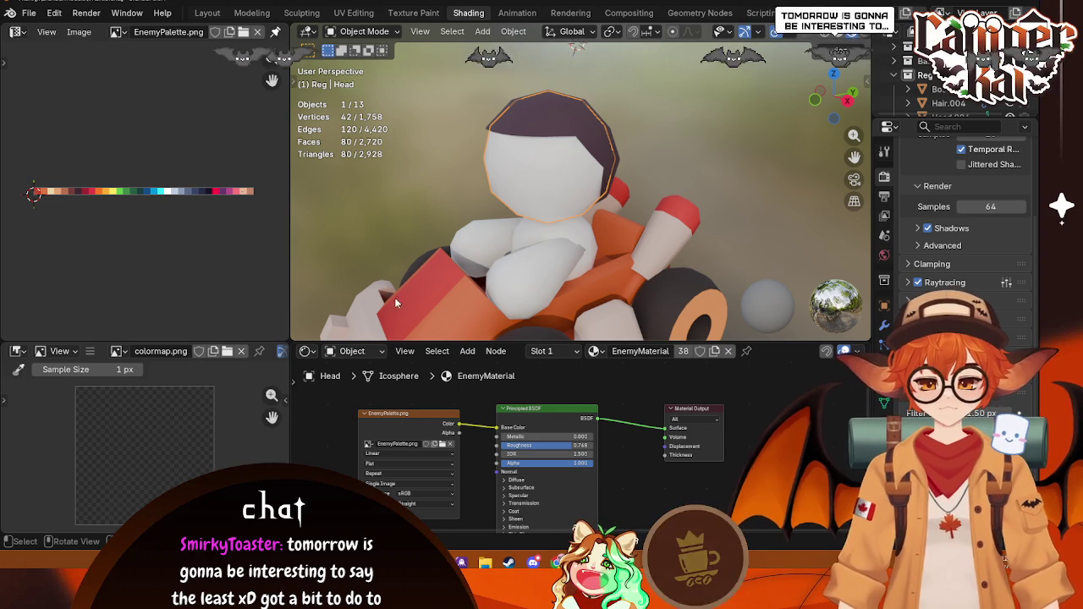
key("Tab")
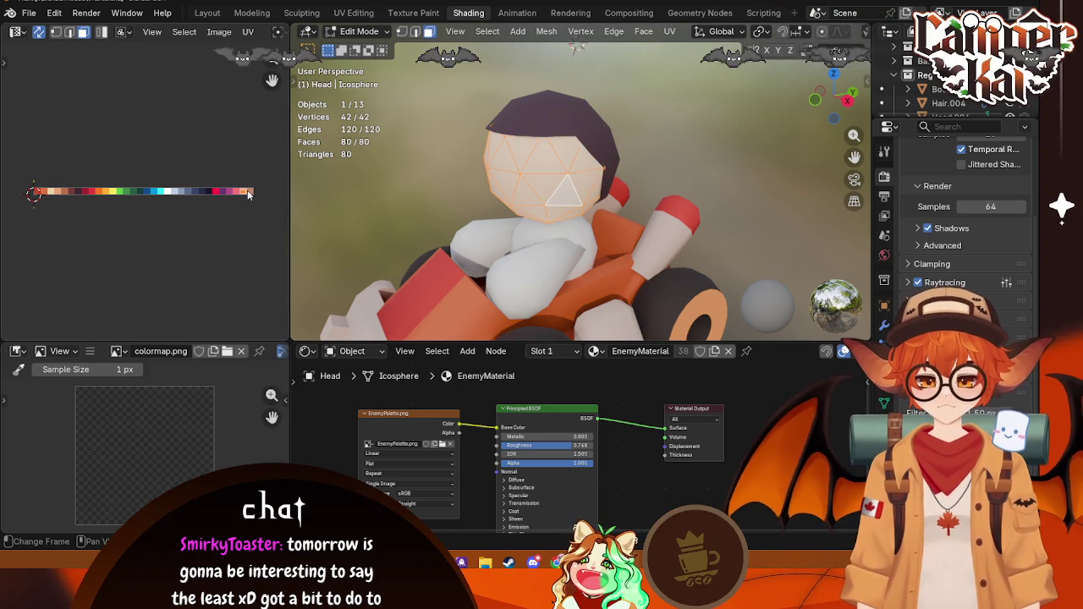
key("Tab")
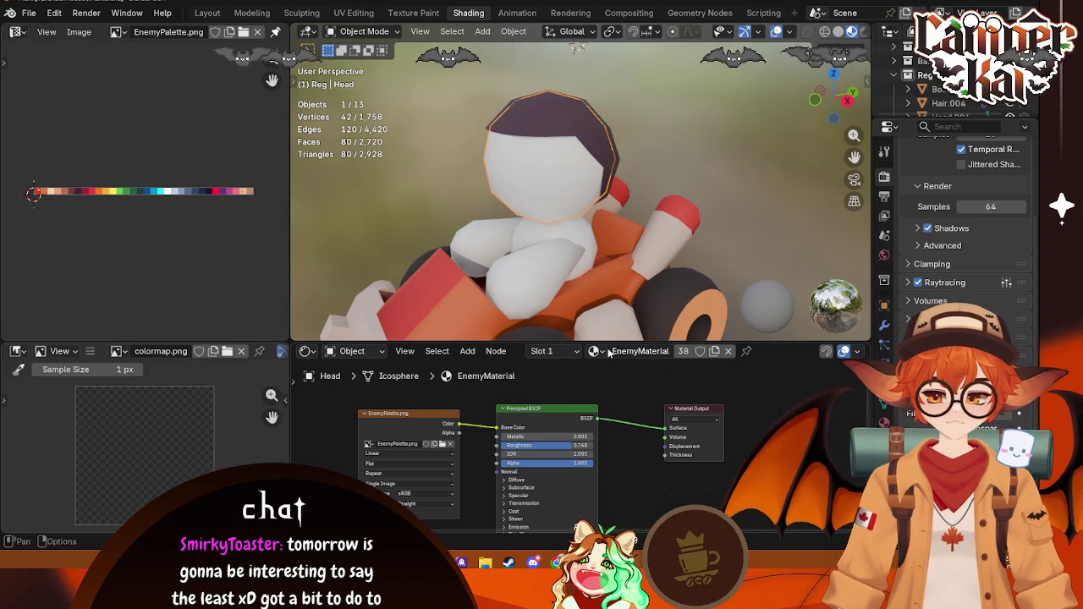
left_click(595, 351)
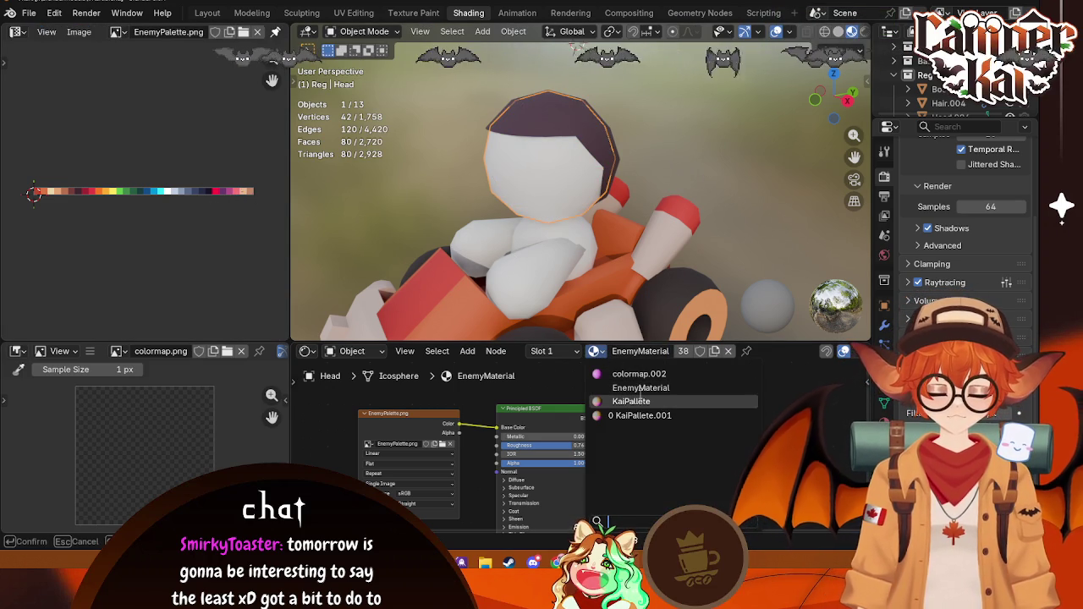
Step: Load EnemyPalette.png as the material's texture image
left_click(441, 445)
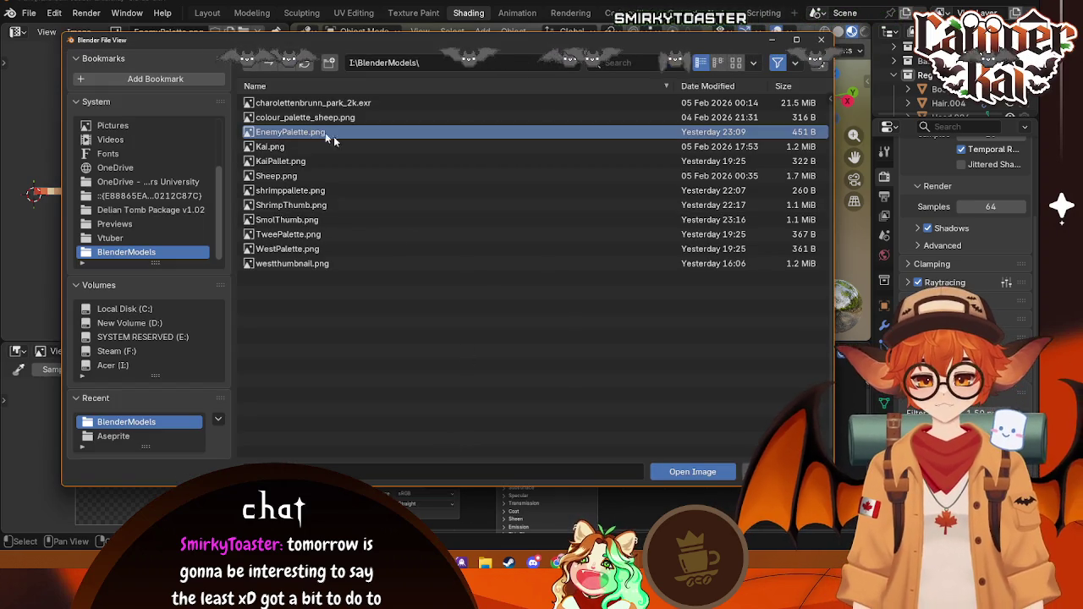
left_click(692, 471)
scroll(618, 231, "up", 1)
scroll(616, 234, "up", 3)
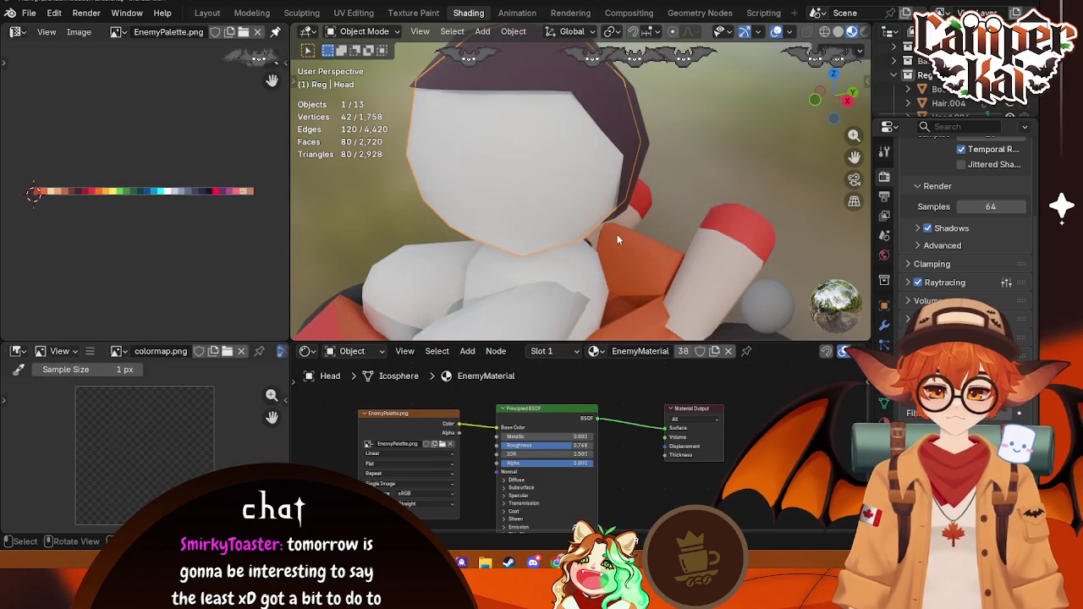
scroll(617, 234, "down", 2)
Step: Reposition the head's UVs on the palette
key("Tab")
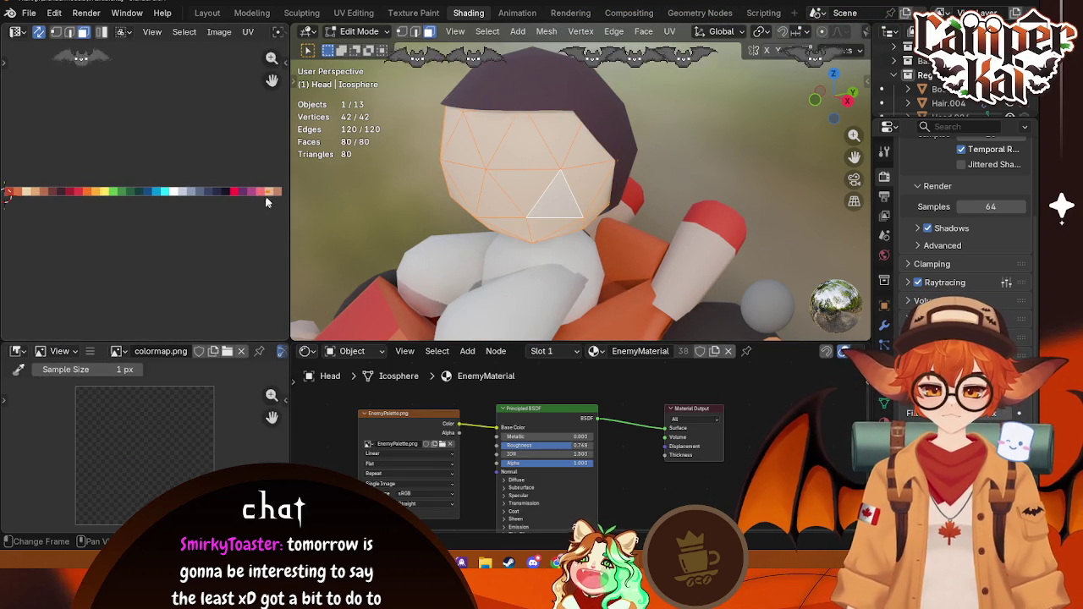
key("g")
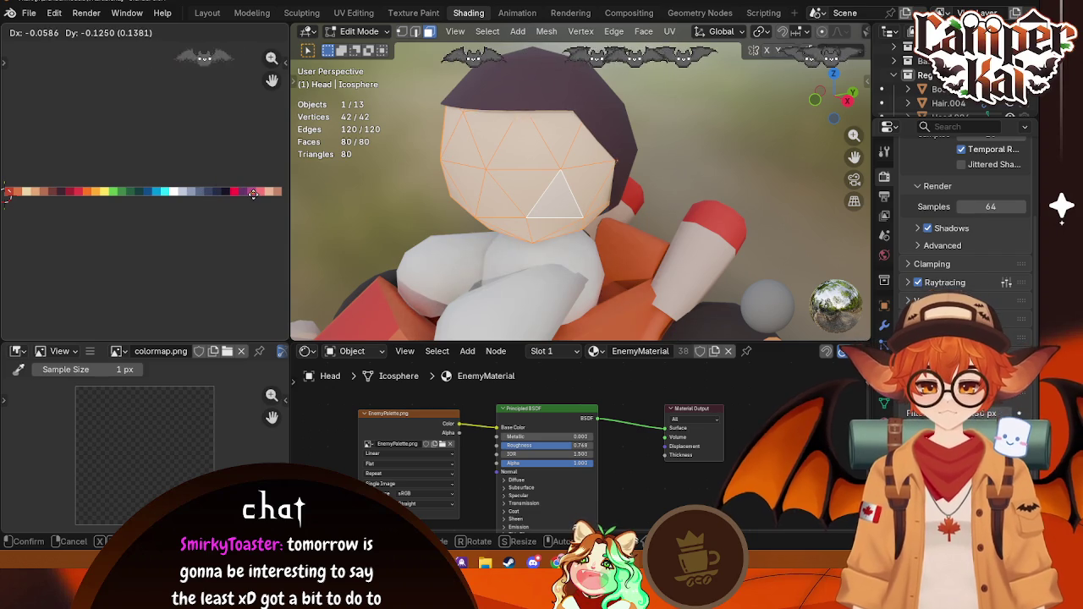
left_click(253, 194)
left_click(712, 130)
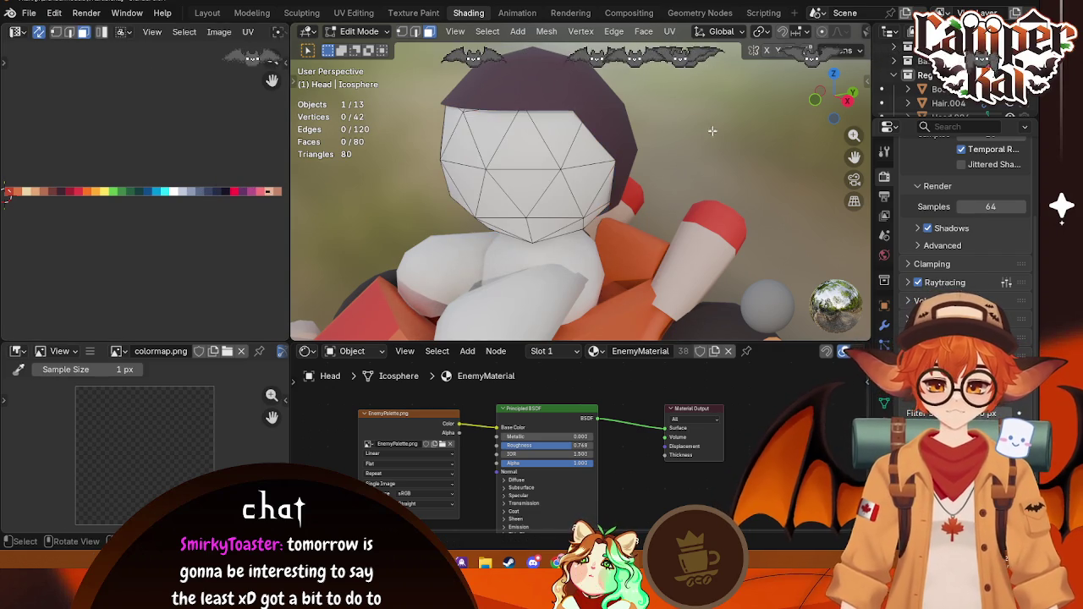
left_click(554, 144)
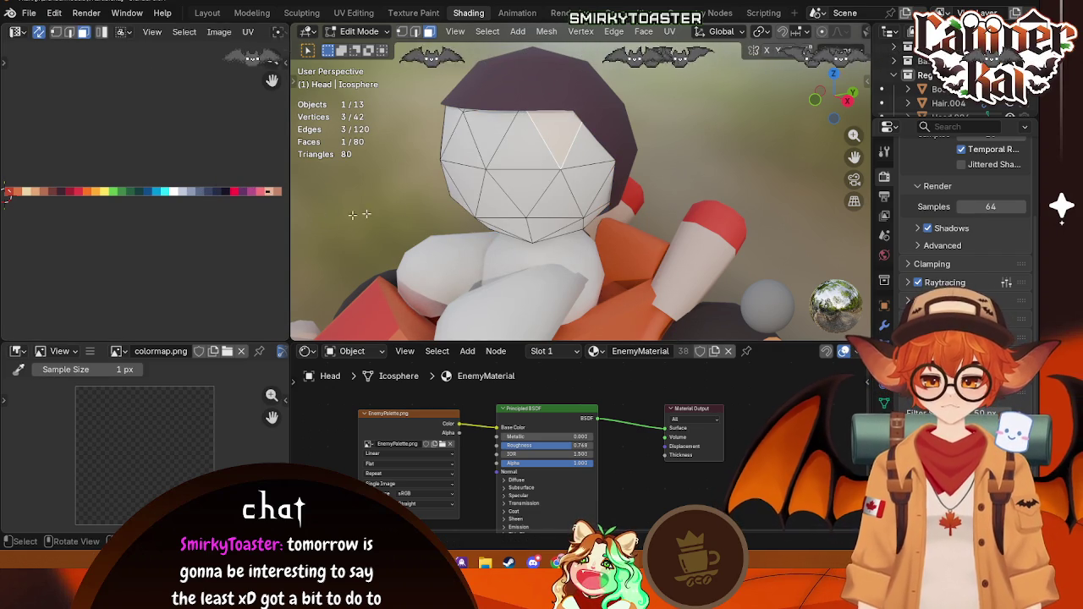
key("Tab")
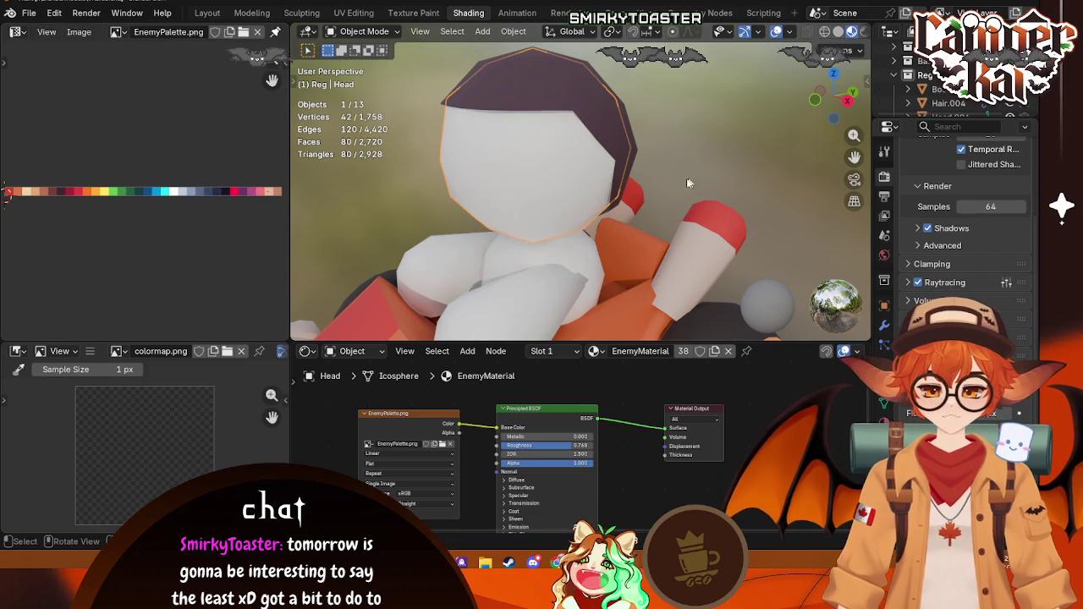
Step: Orbit to the second kart and move Hair.004's UVs onto the dark swatch
left_click(591, 255)
scroll(956, 85, "up", 1)
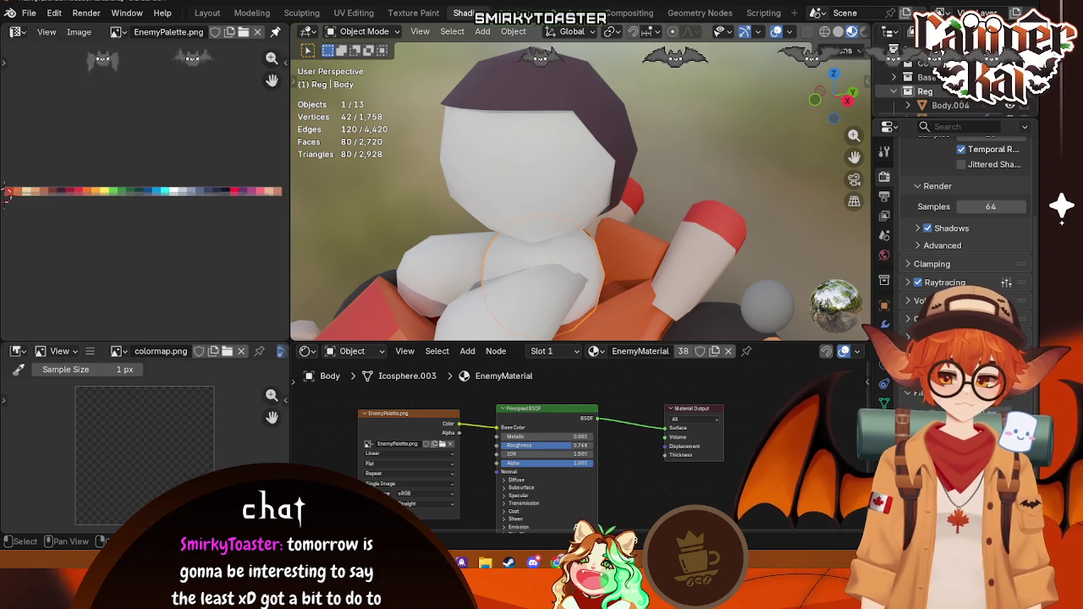
scroll(583, 212, "down", 3)
middle_click_drag(584, 211, 625, 166)
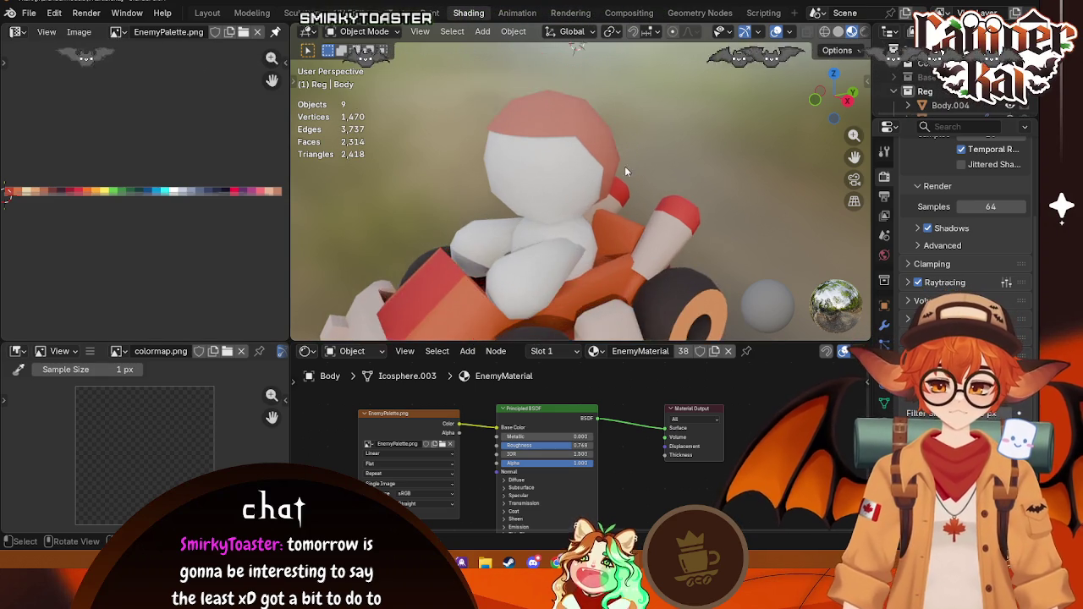
left_click(587, 135)
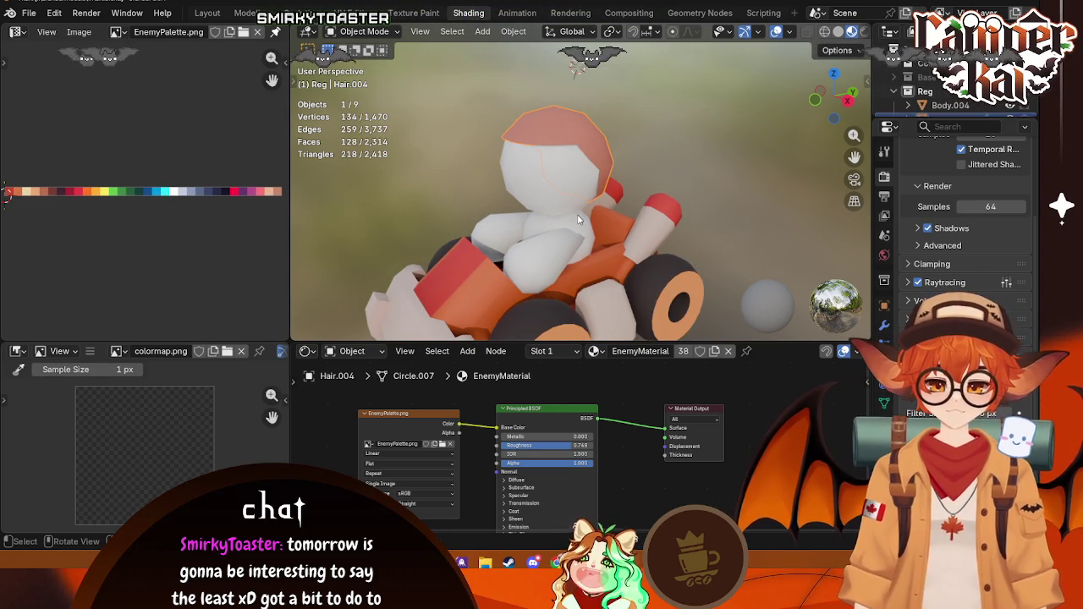
key("Tab")
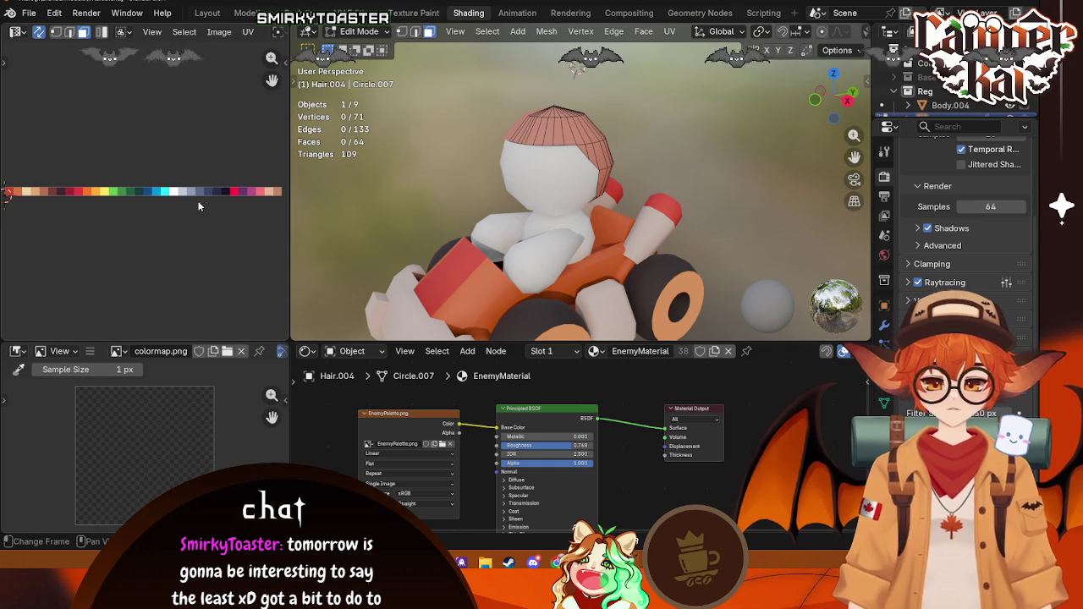
key("Tab")
key("Tab")
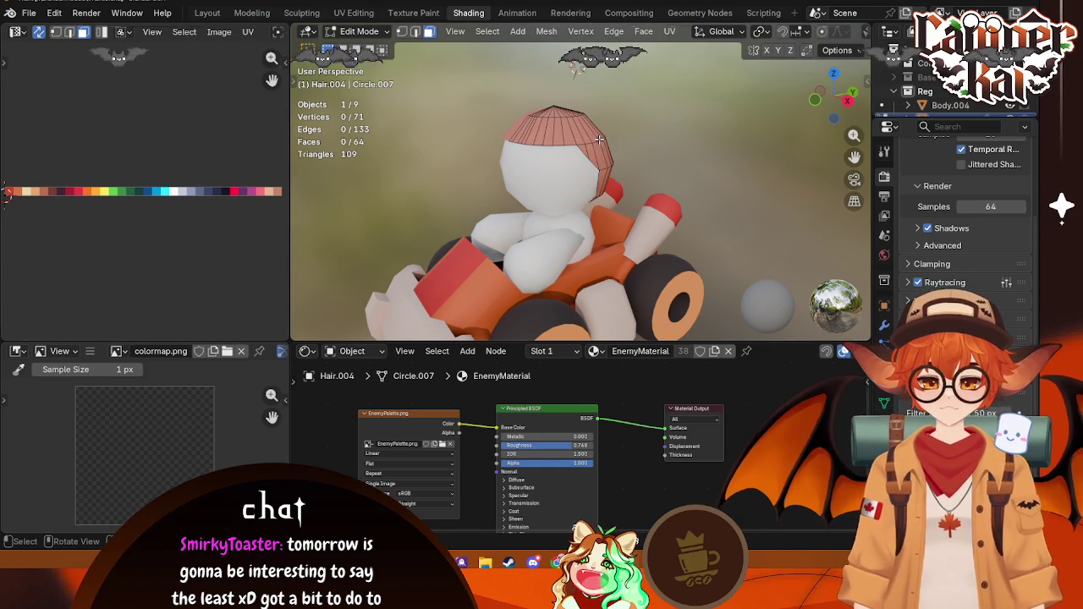
key("l")
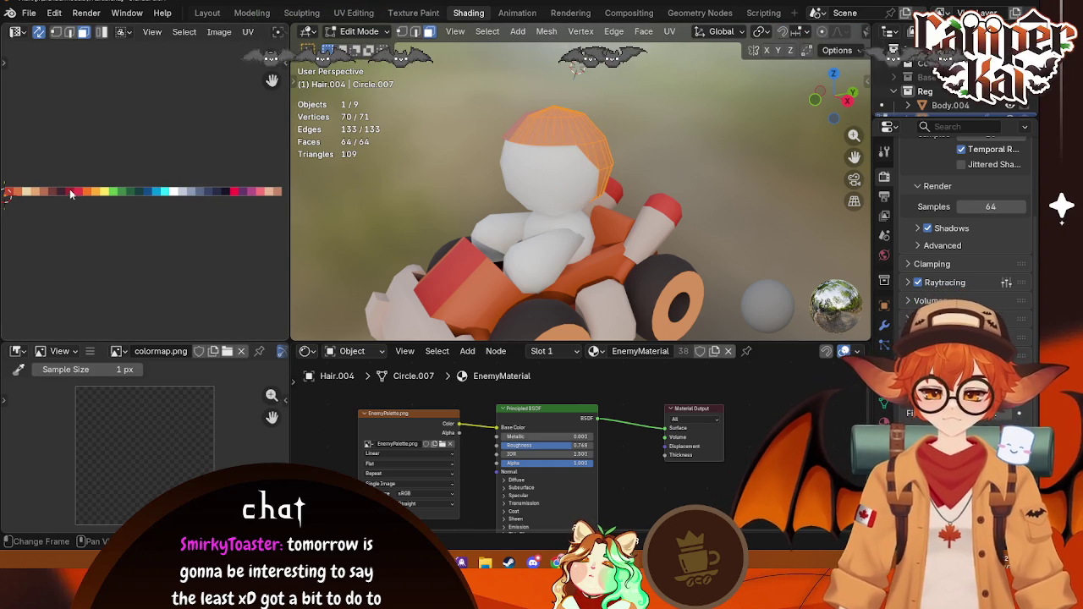
key("g")
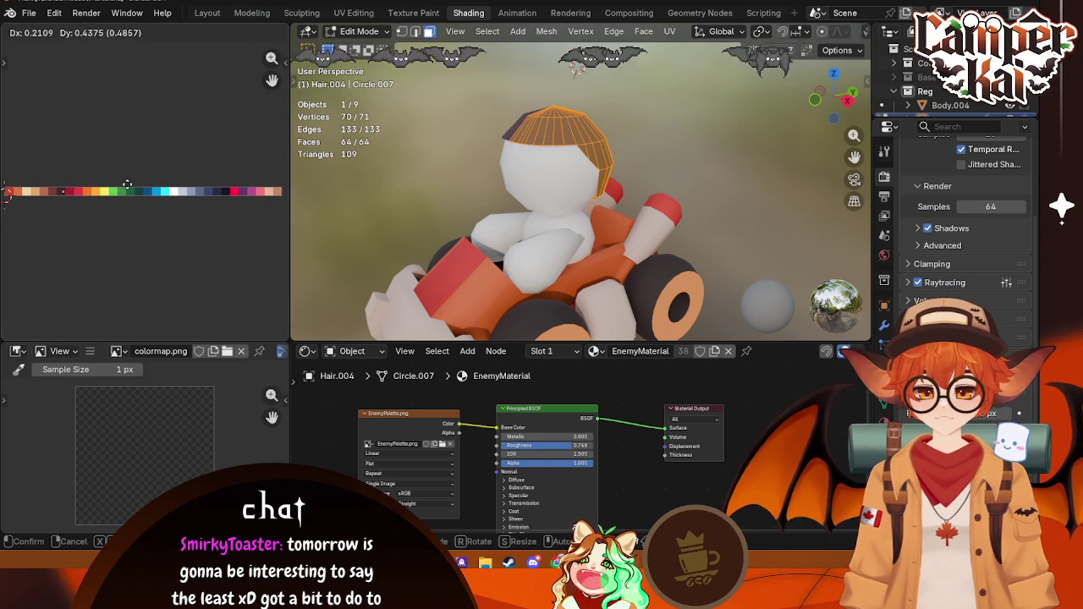
left_click(127, 183)
key("Tab")
left_click(559, 204)
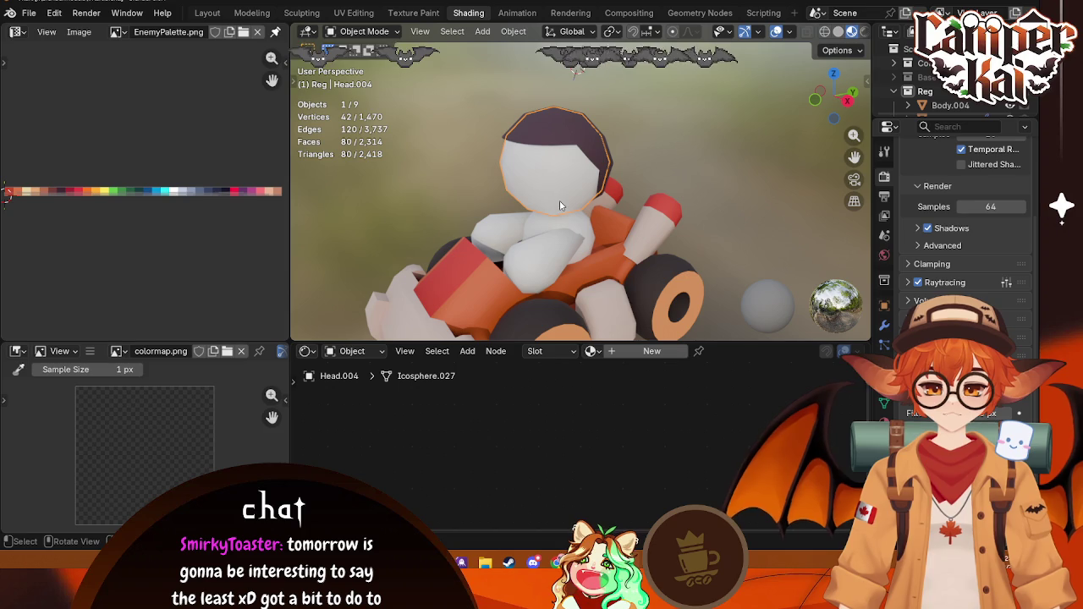
Step: Give the head EnemyMaterial and shrink its UVs onto a skin-tone swatch
left_click(591, 351)
left_click(622, 385)
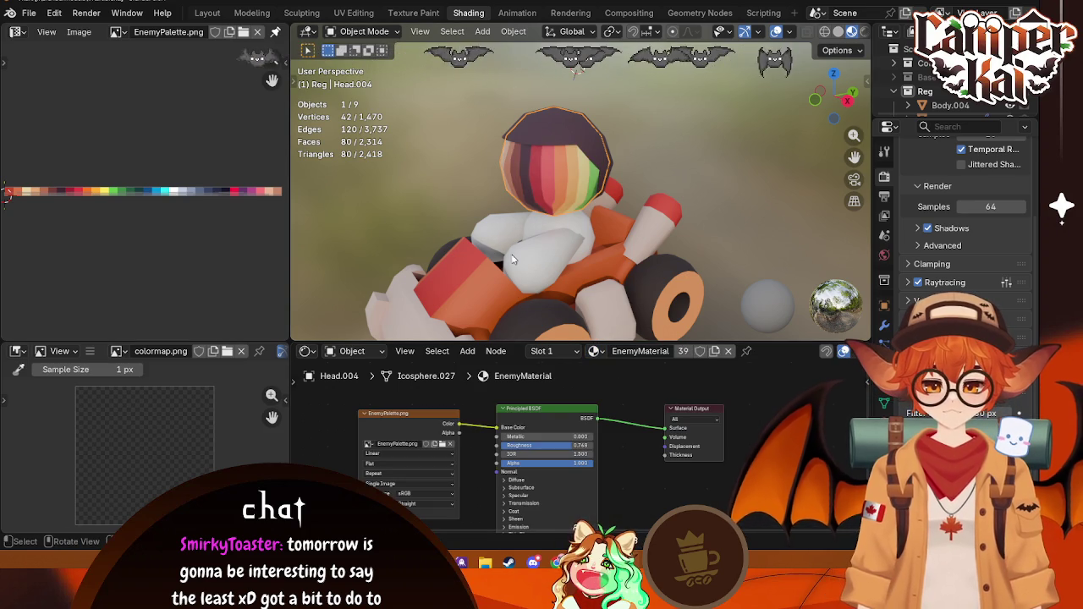
key("Tab")
key("s")
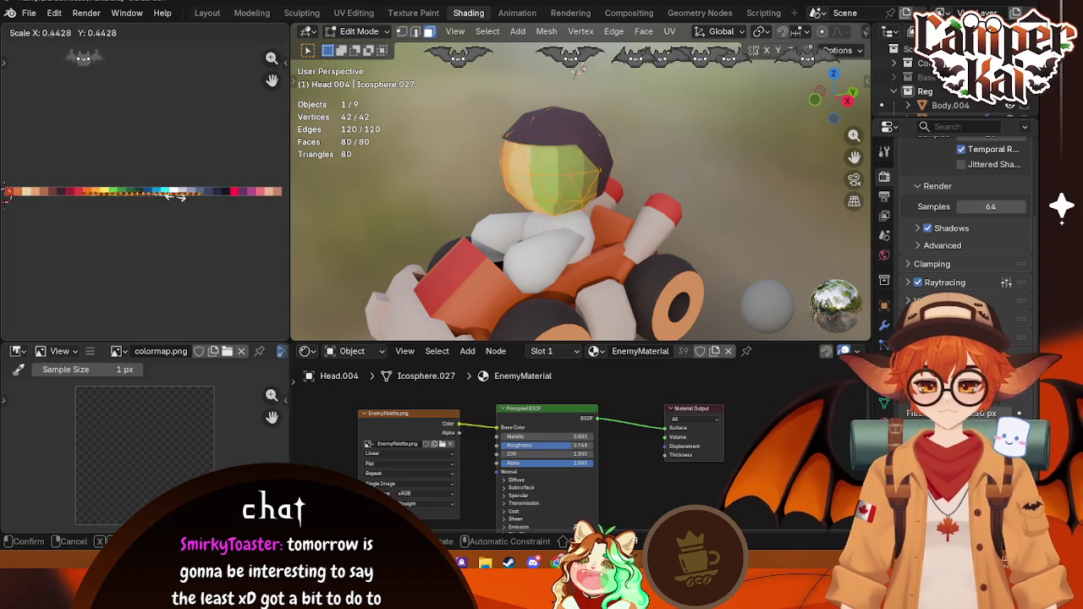
left_click(139, 193)
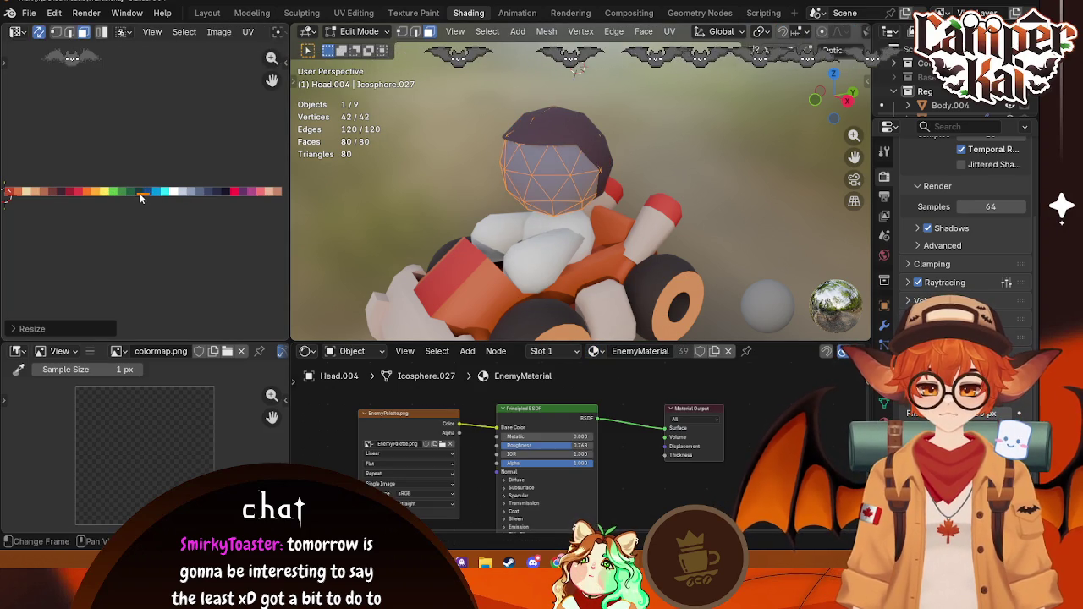
key("g")
left_click(267, 190)
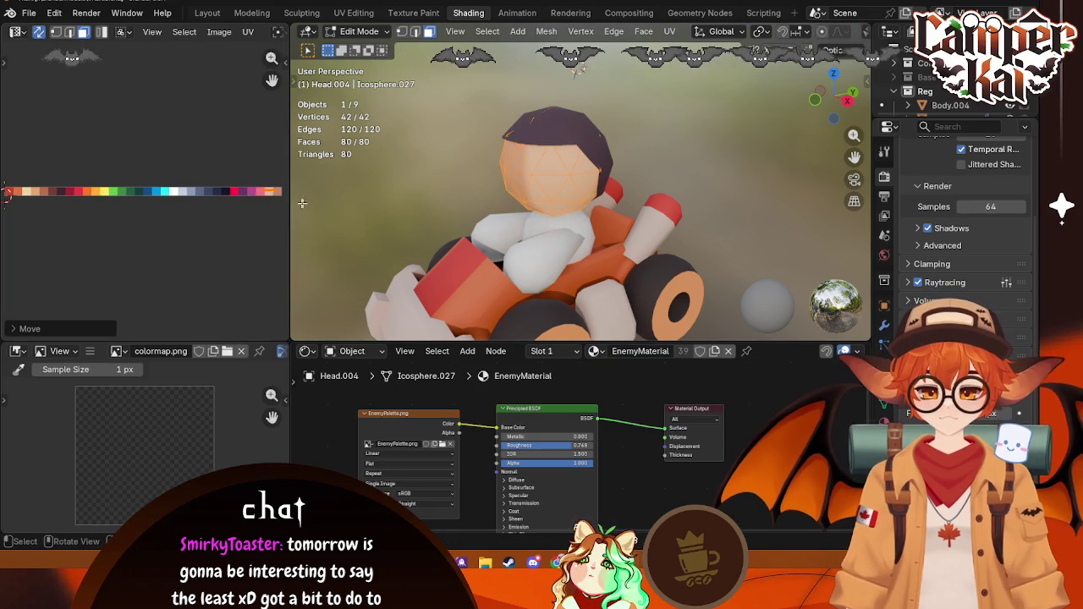
left_click(272, 196)
key("s")
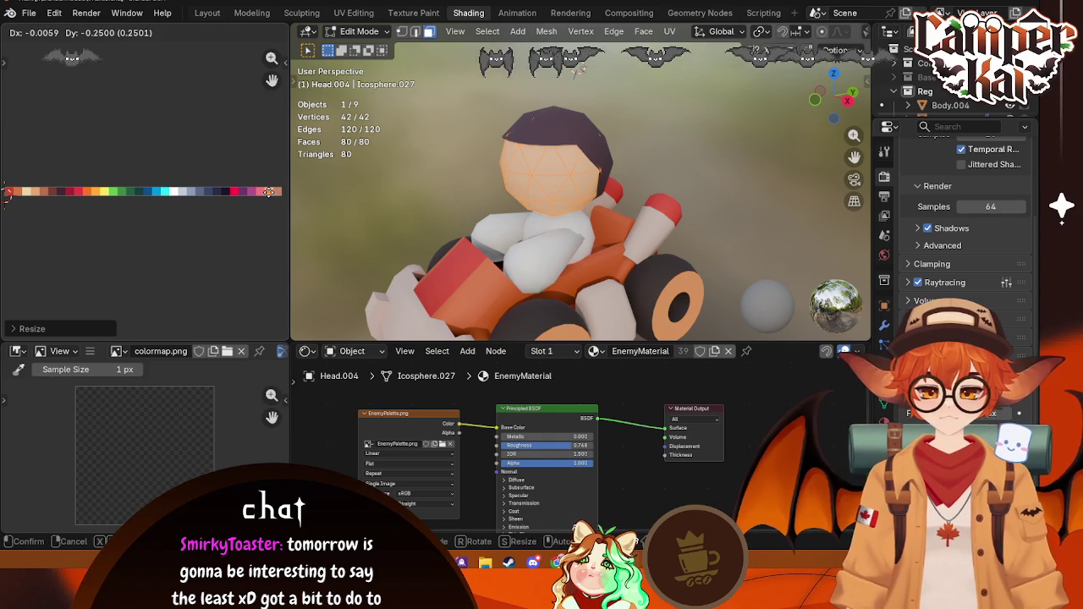
key("Return")
key("Tab")
Step: Assign EnemyMaterial to the driver's left hand and body
left_click(581, 235)
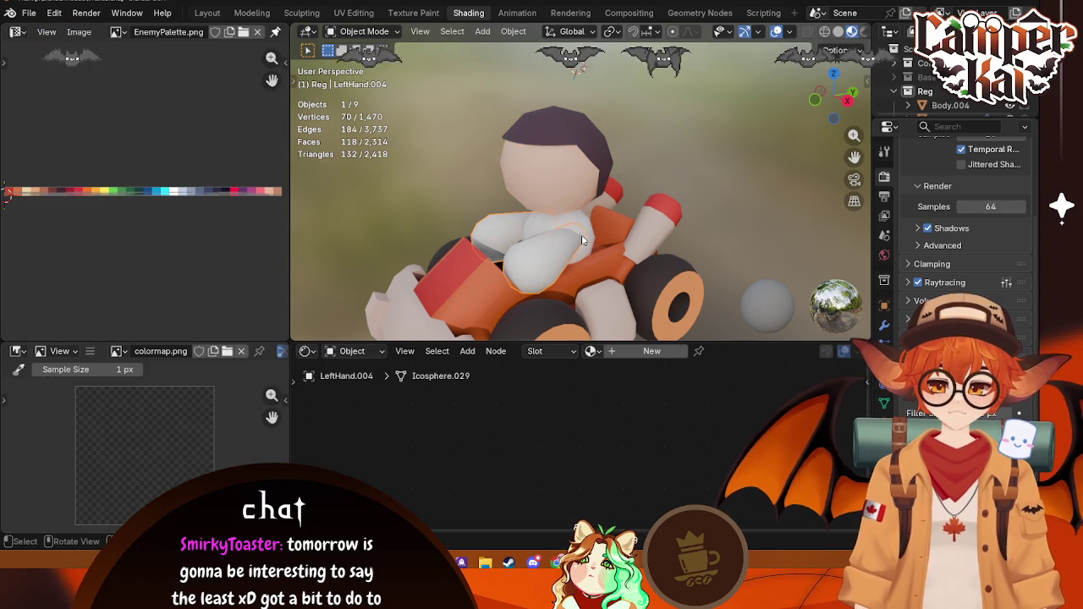
left_click(590, 350)
left_click(630, 387)
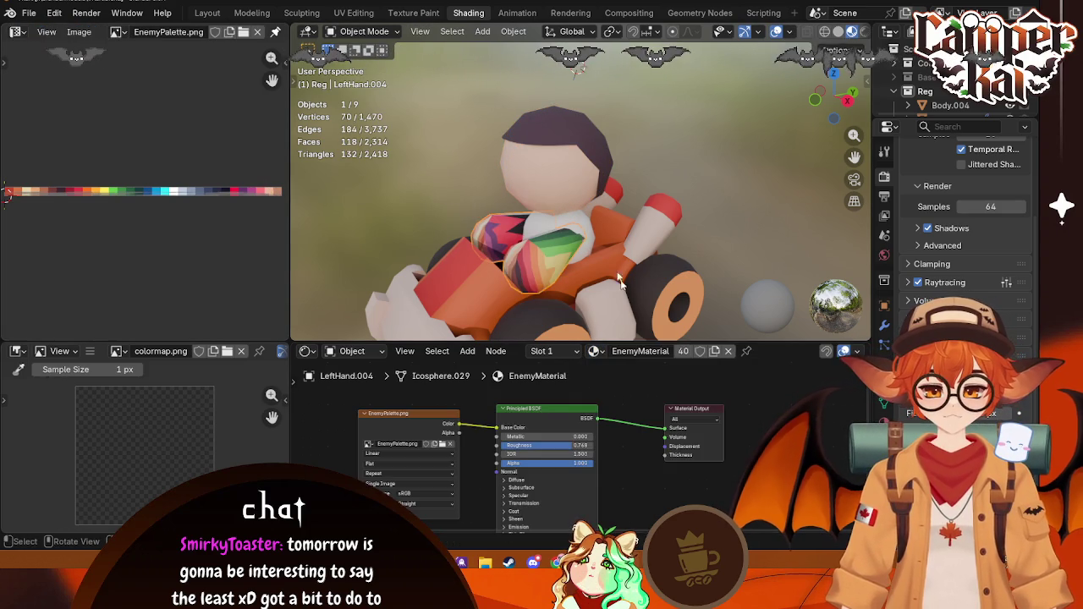
left_click(516, 224)
left_click(589, 351)
left_click(631, 386)
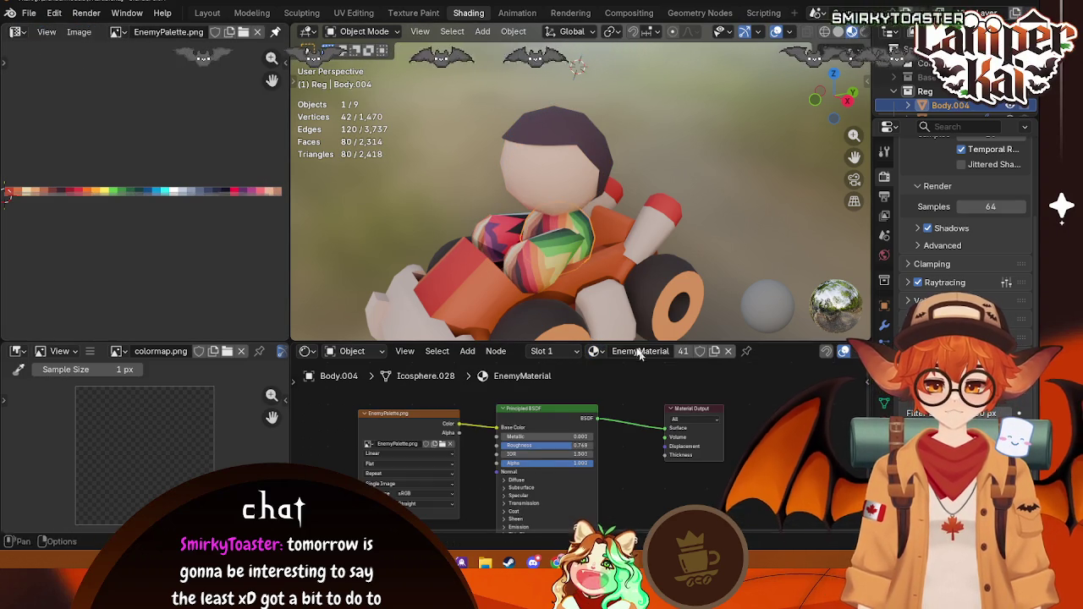
Step: Shrink the left hand's UVs and place them on a skin swatch
left_click(544, 274)
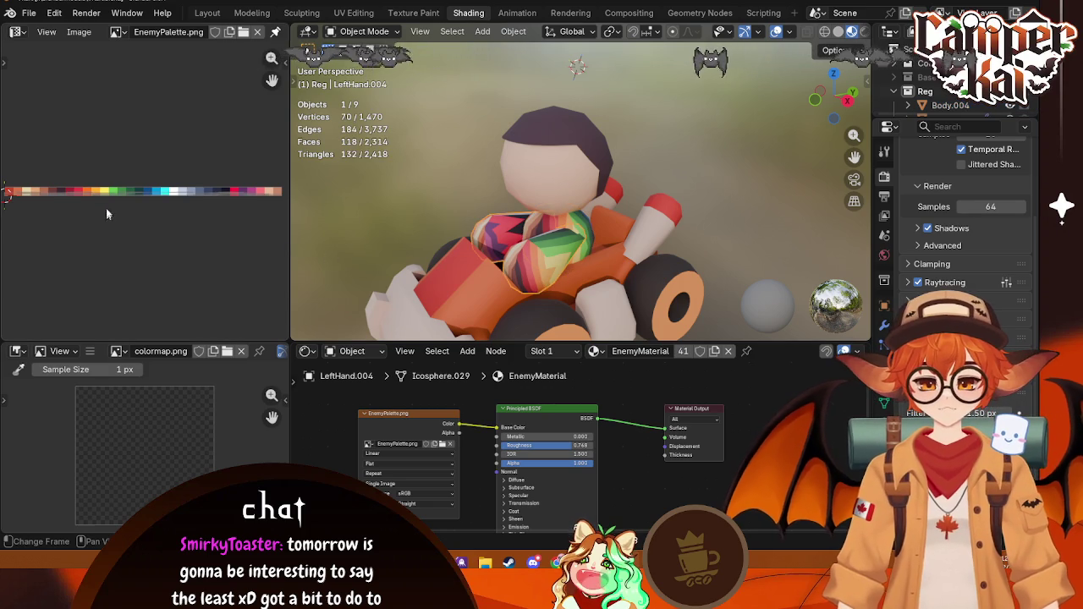
key("Tab")
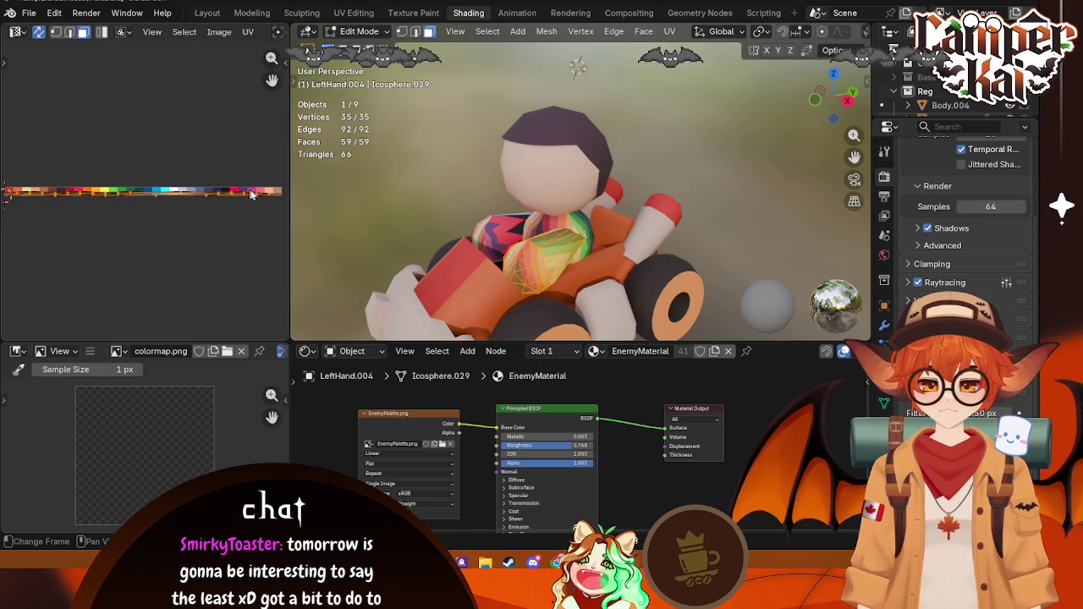
key("s")
left_click(142, 193)
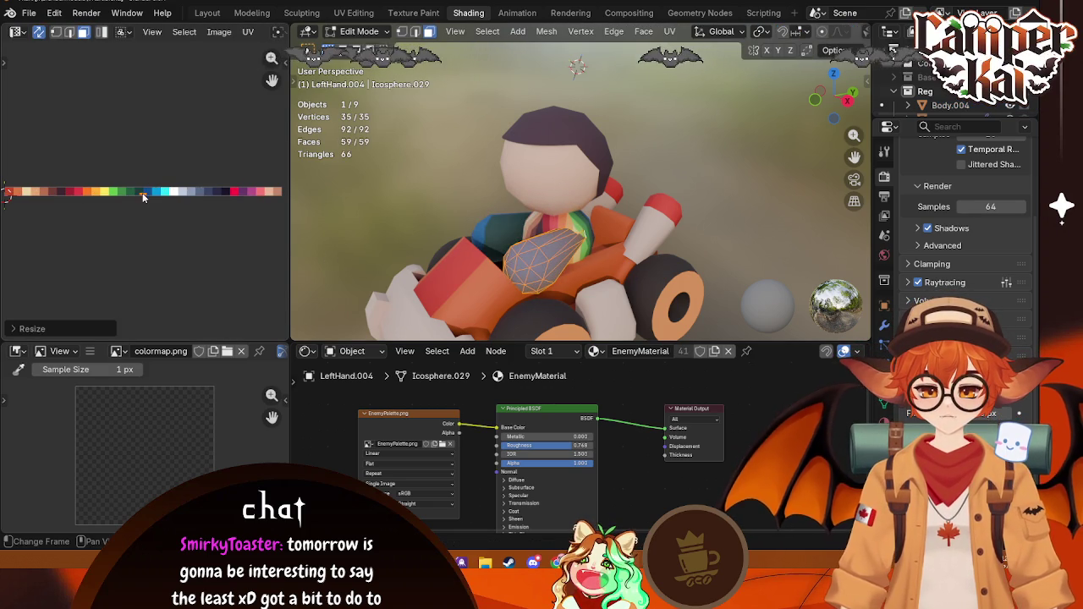
key("g")
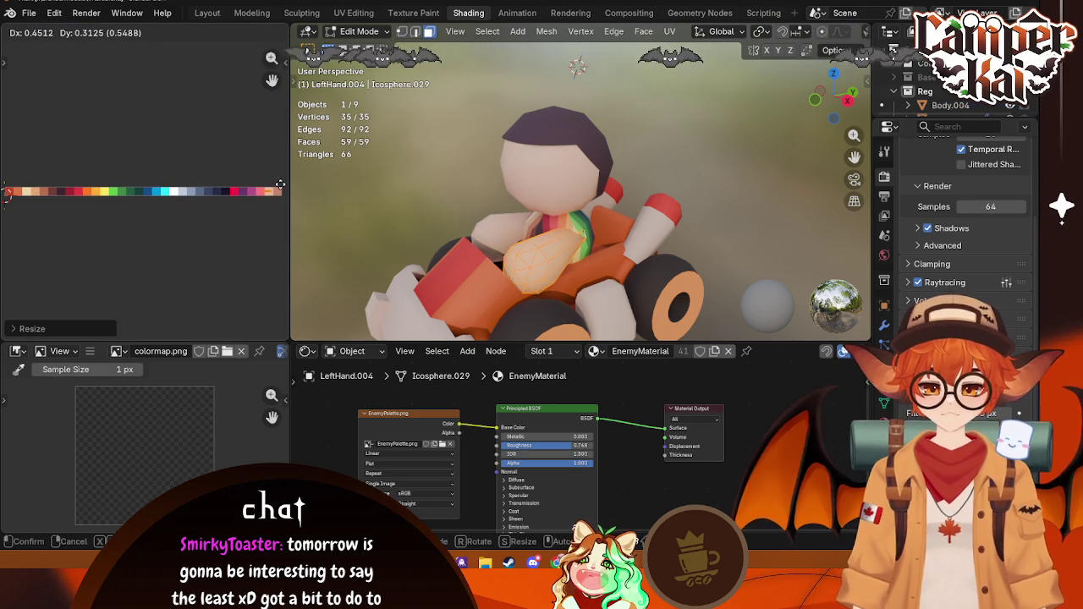
left_click(280, 183)
key("s")
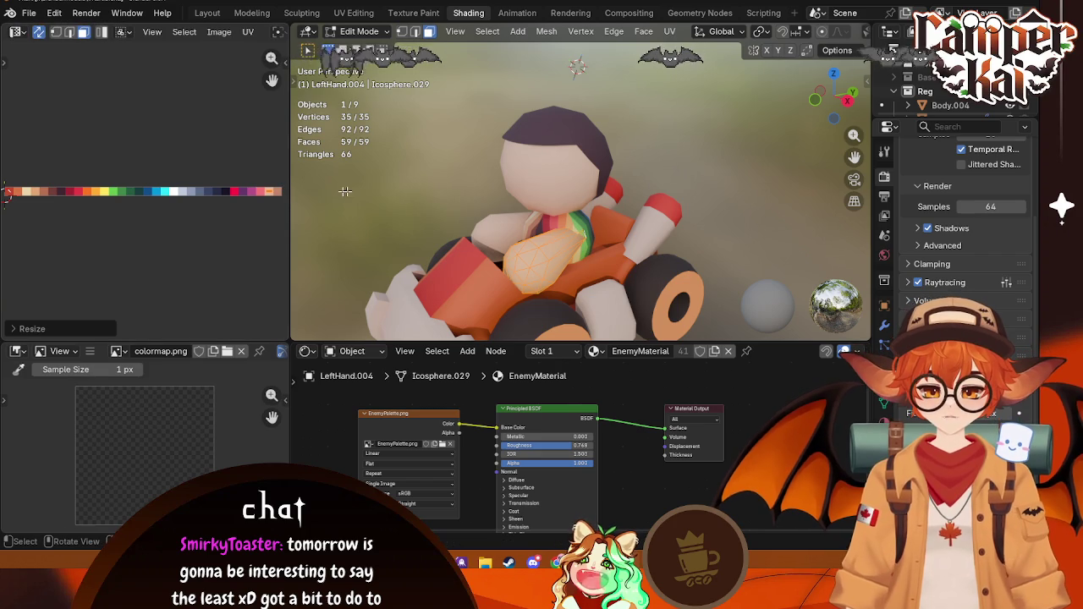
Step: Shrink the body's UVs and place them on the pale cream swatch
left_click(589, 229)
key("s")
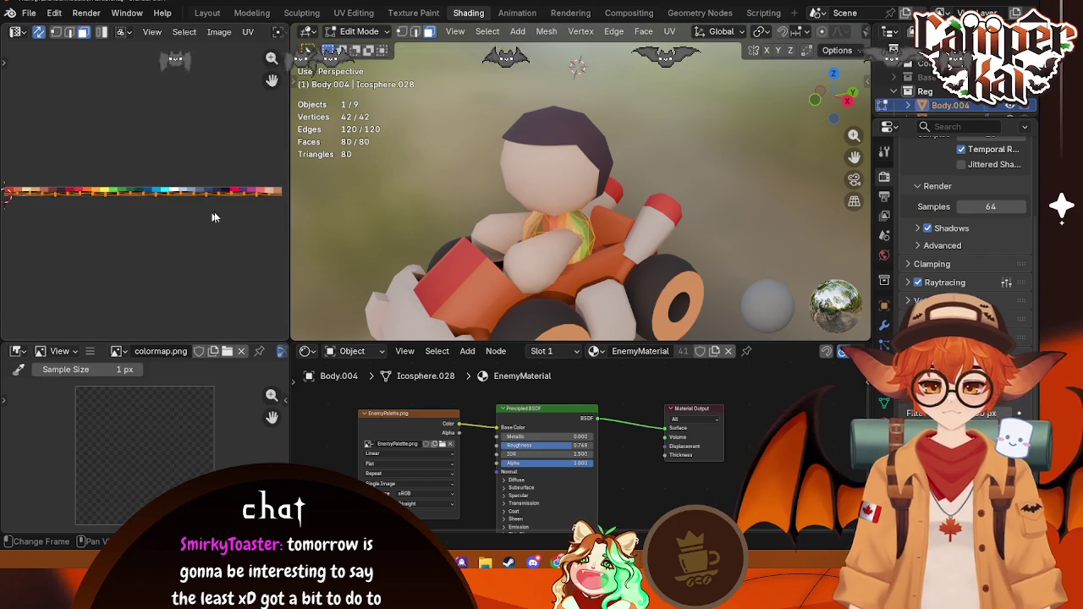
left_click(141, 192)
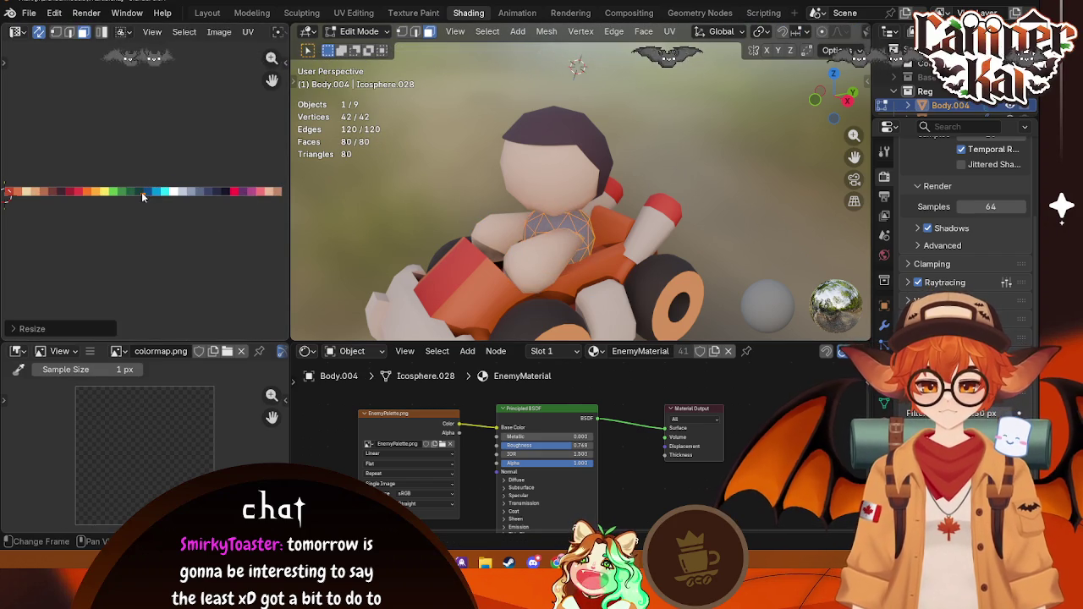
key("g")
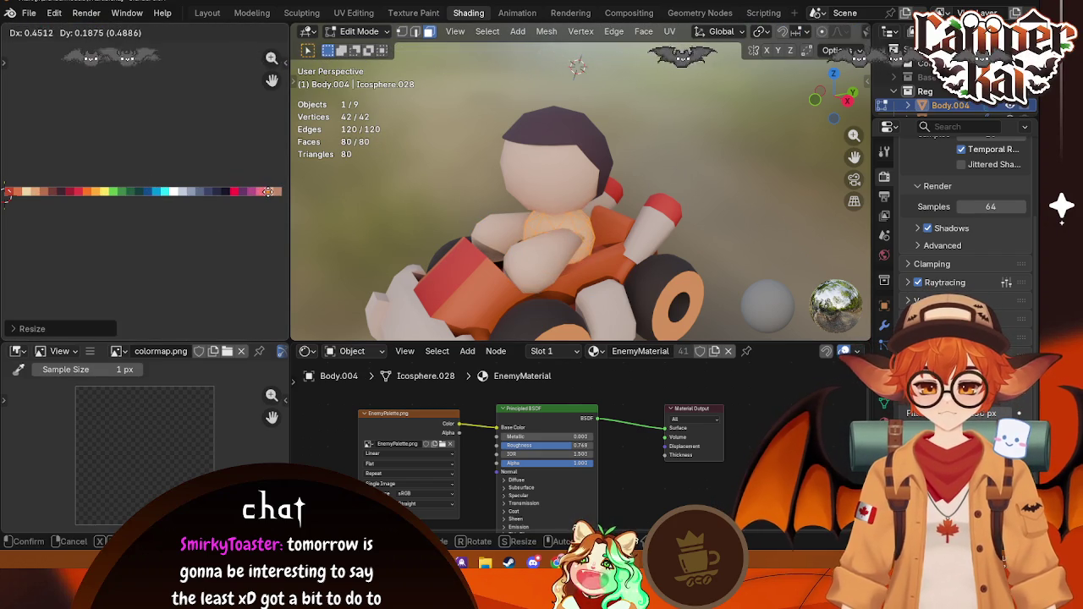
left_click(268, 192)
key("Tab")
Step: Orbit the kart and select the body together with the other driver parts
mouse_move(733, 171)
middle_mouse_down()
mouse_move(774, 181)
mouse_move(759, 202)
mouse_move(702, 203)
mouse_move(668, 169)
middle_mouse_up()
left_click(565, 222)
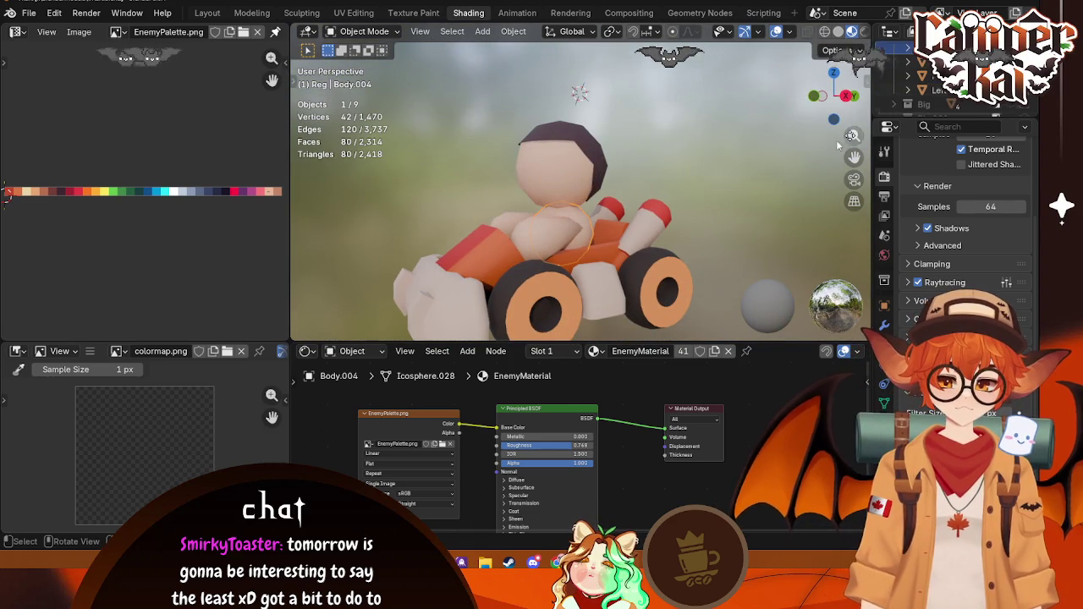
left_click(917, 89, "shift")
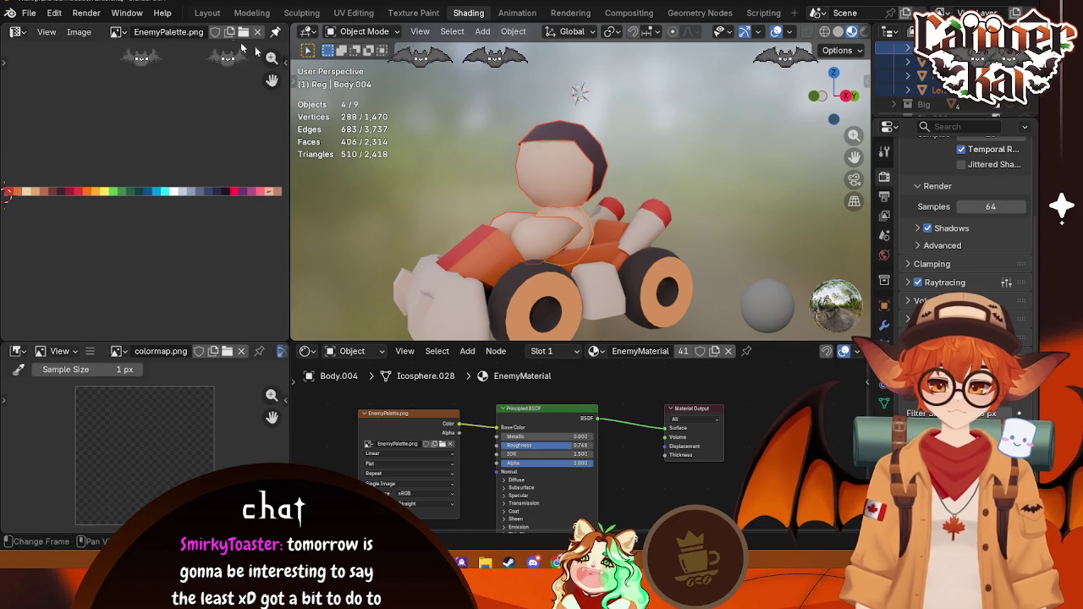
Step: Convert the selected driver parts to meshes and join them into one object
left_click(208, 12)
key("KP_Decimal")
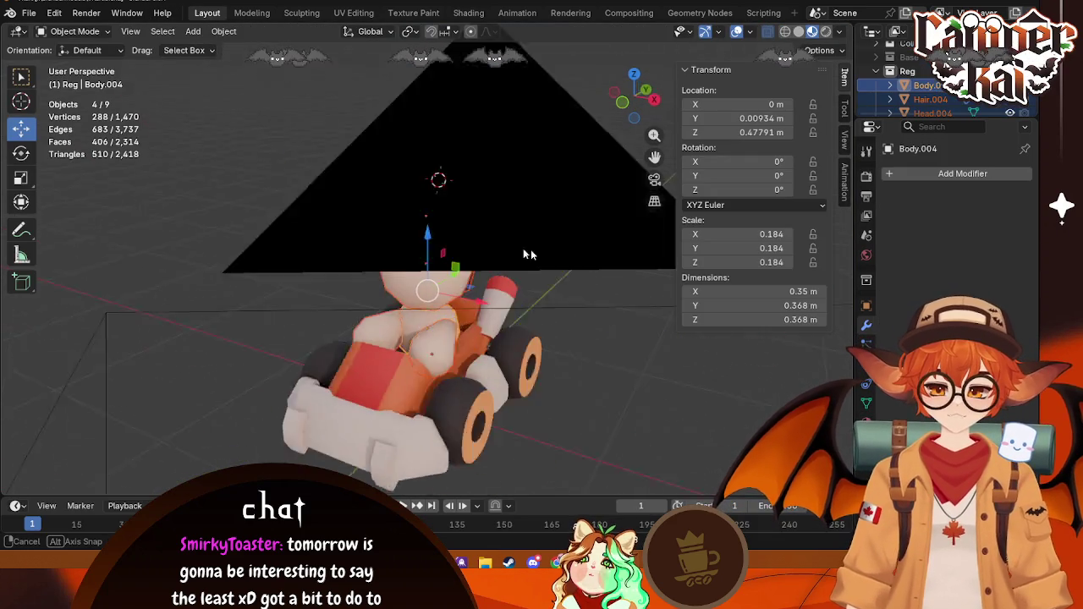
right_click(442, 281)
mouse_move(348, 288)
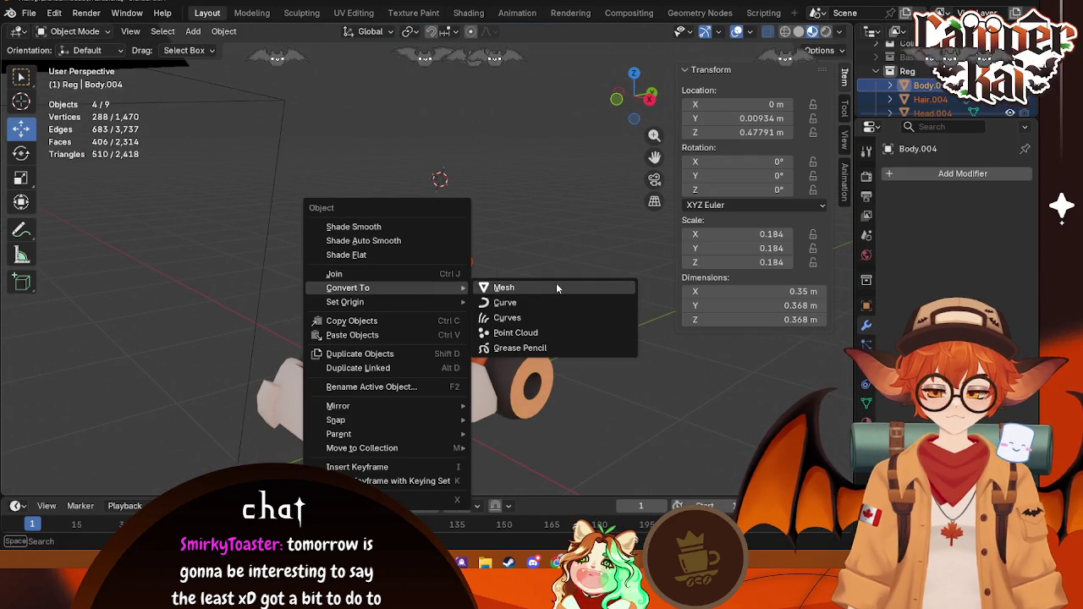
left_click(550, 286)
right_click(415, 282)
left_click(308, 271)
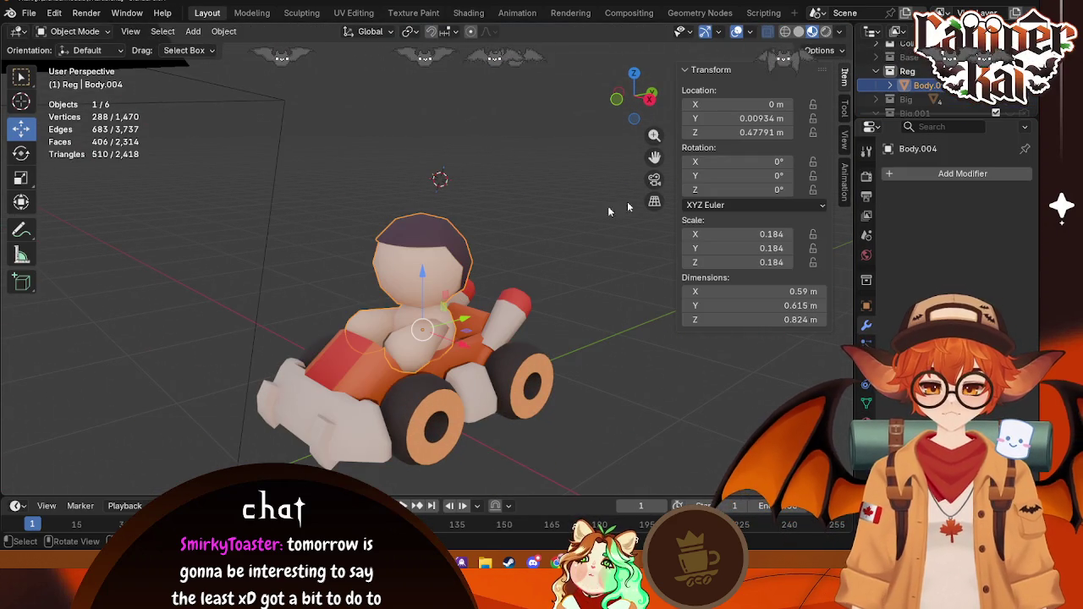
Step: In Right view with Affect Only Origins, lower the body's origin to Z 0.29856 m
left_click(650, 100)
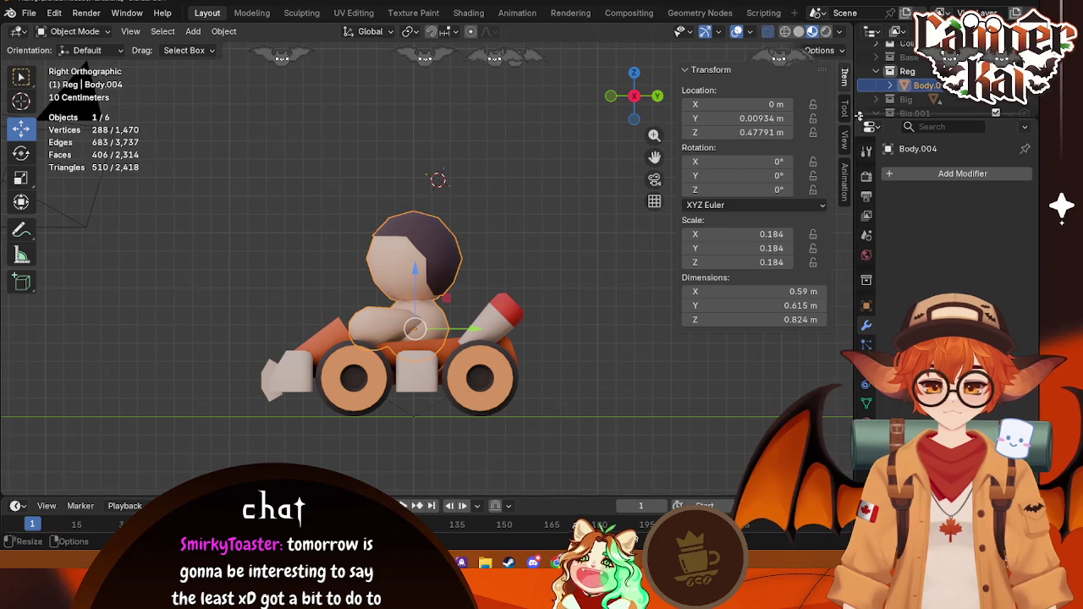
left_click(839, 50)
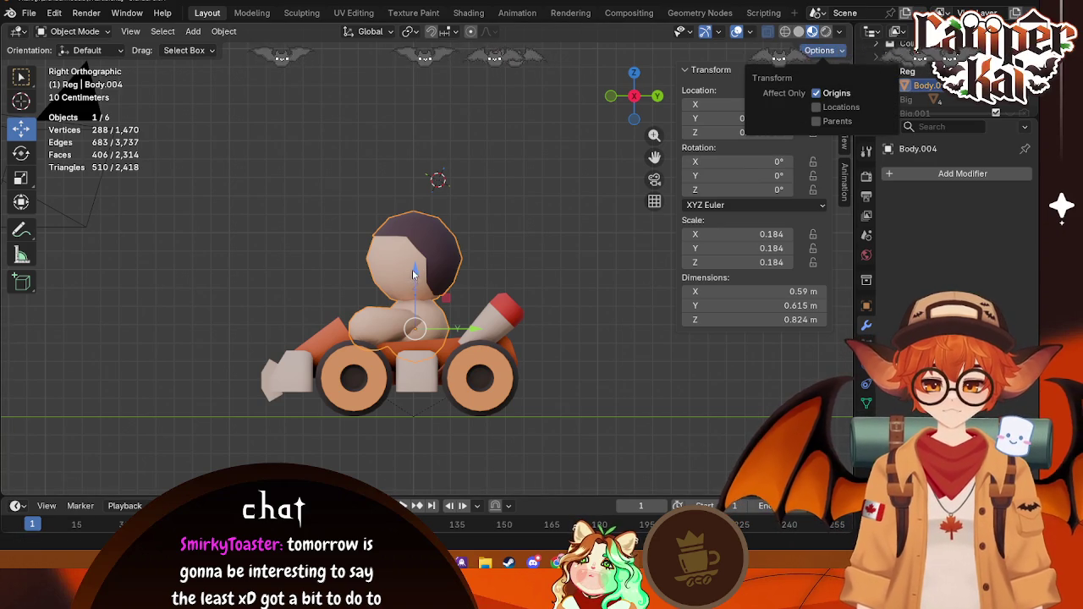
left_click_drag(416, 277, 417, 306)
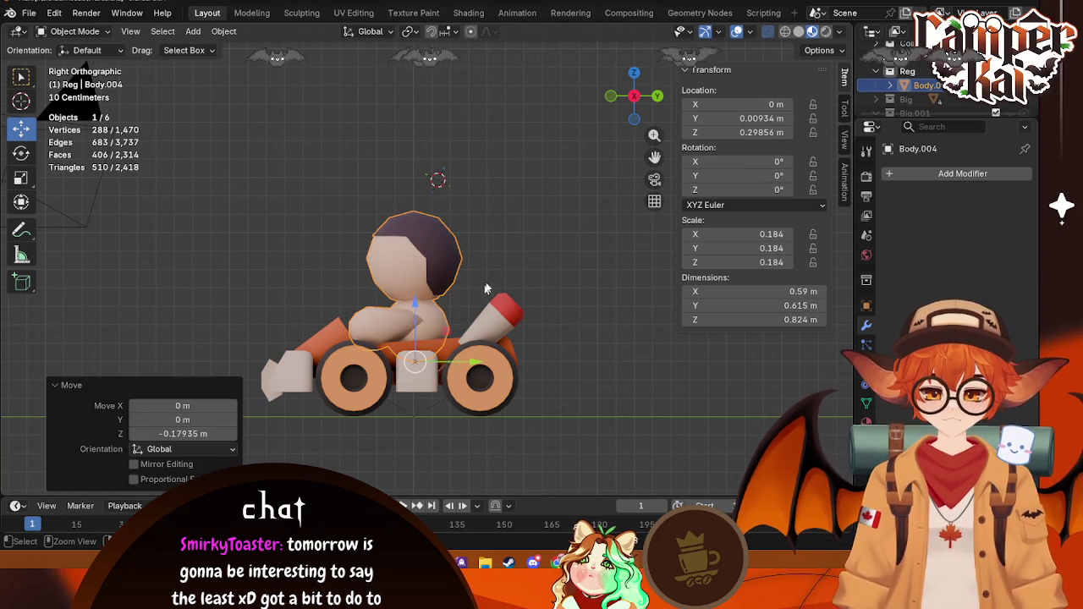
left_click(524, 246)
key("shift+s")
key("Escape")
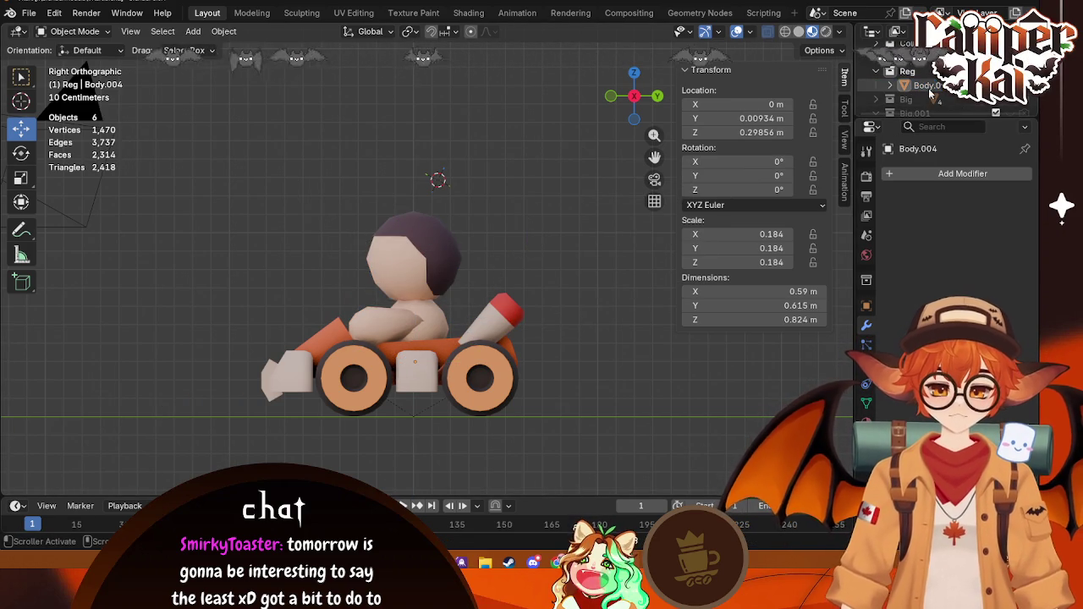
left_click(929, 88)
middle_click_drag(239, 350, 367, 383)
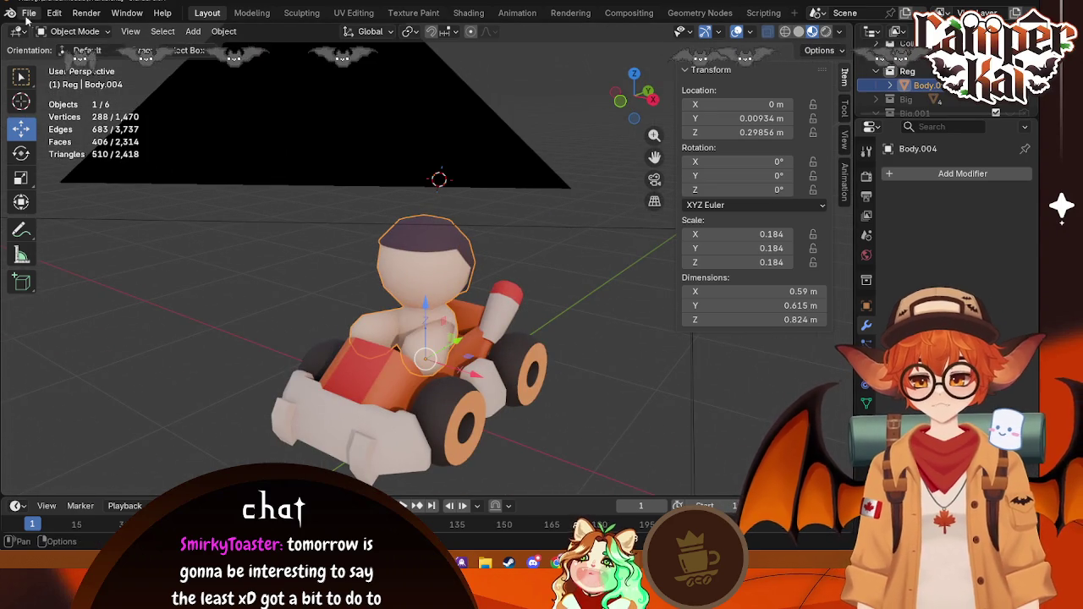
Step: Save VKart.blend with the driver body still selected
key("alt+a")
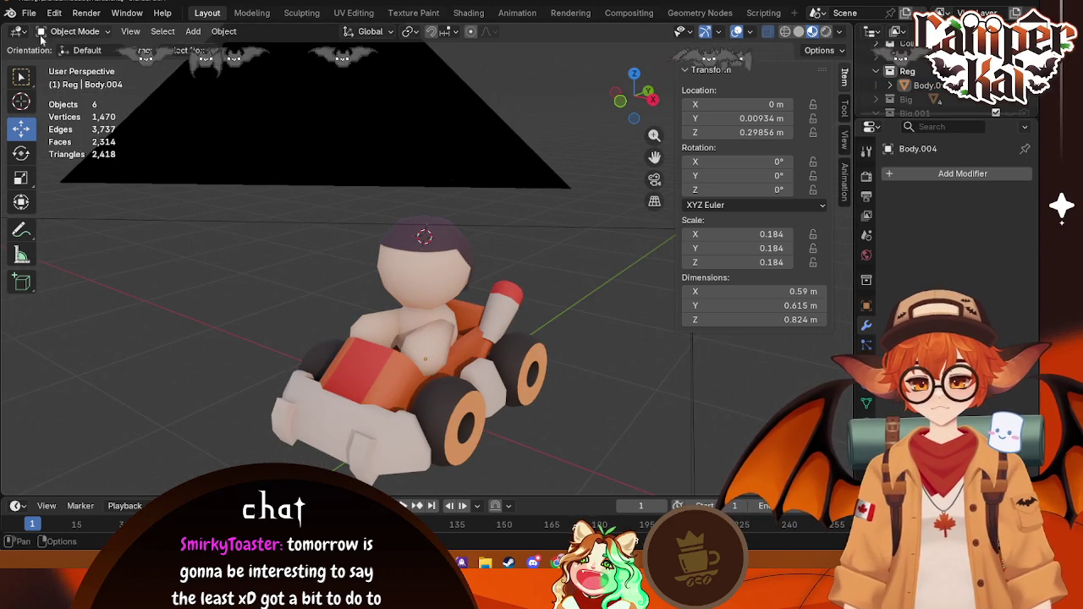
left_click(29, 13)
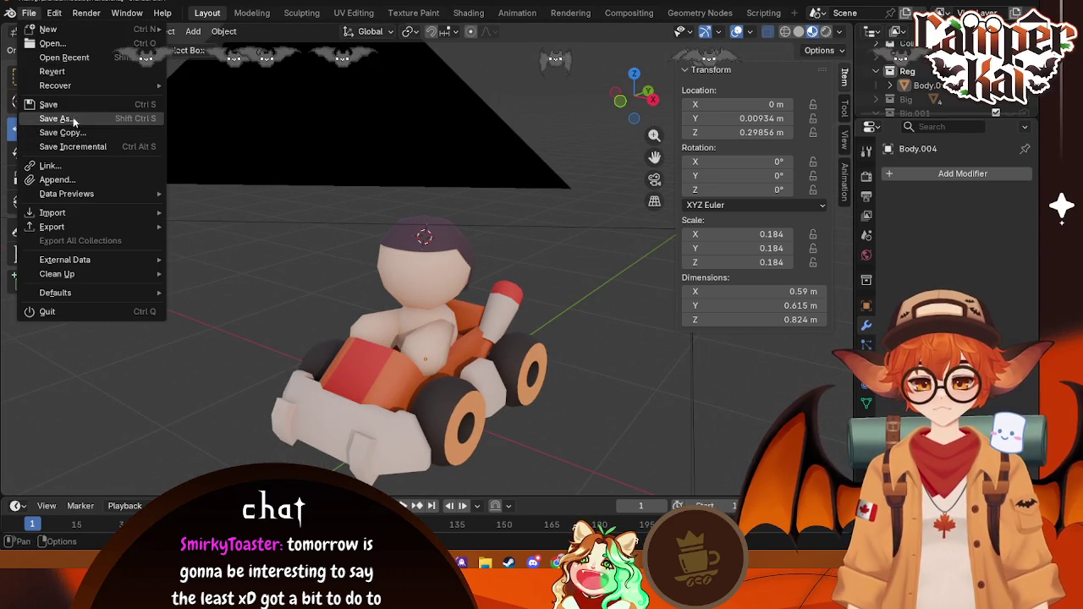
key("ctrl+s")
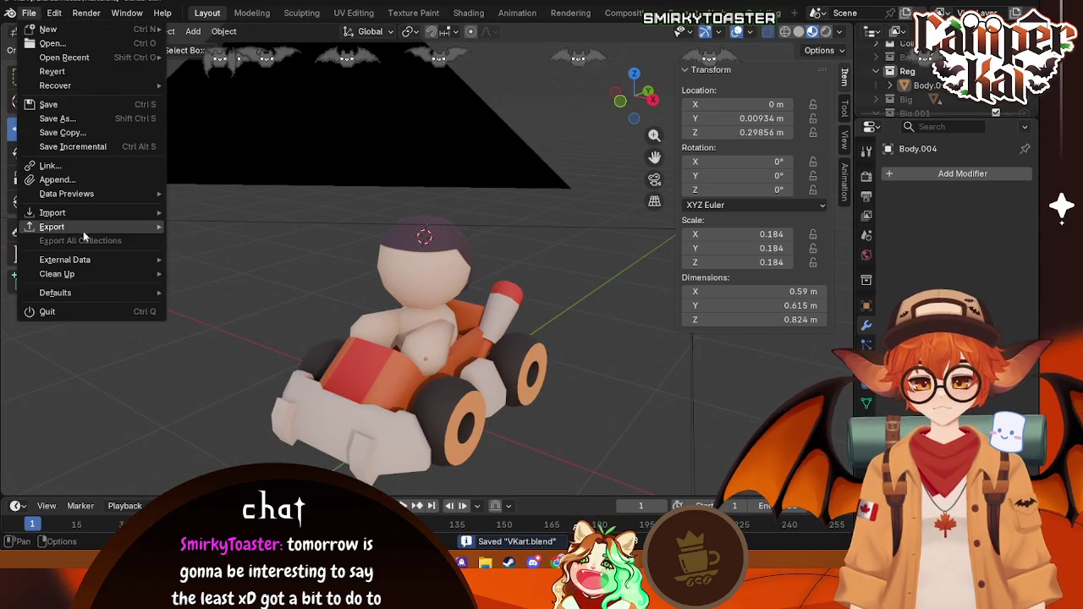
key("Escape")
key("ctrl+z")
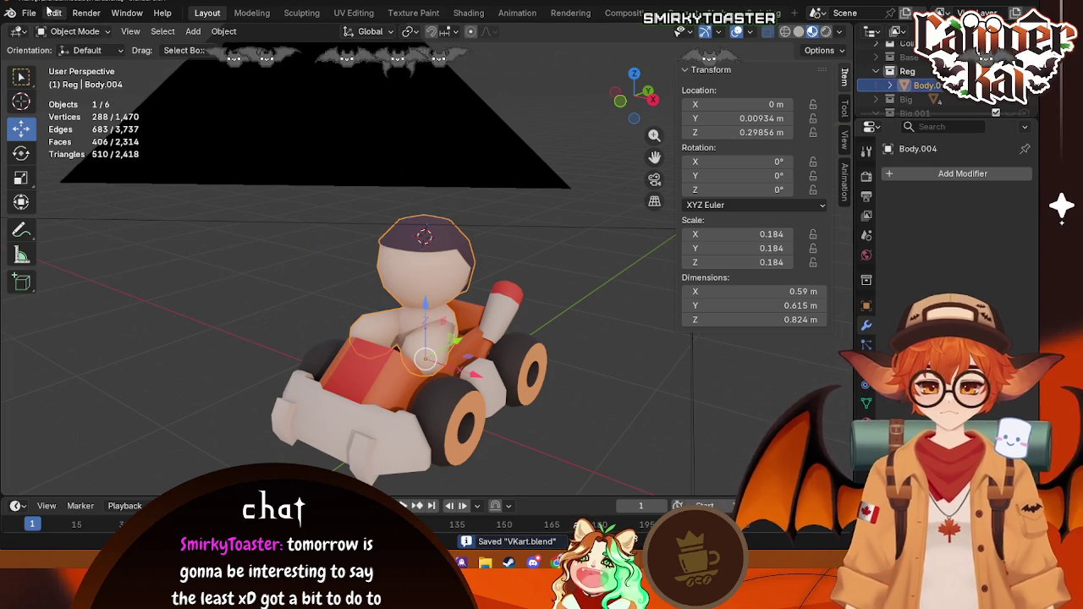
Step: Export the selected driver as an FBX into BlenderModels, then return to Unreal Engine
left_click(30, 13)
mouse_move(51, 227)
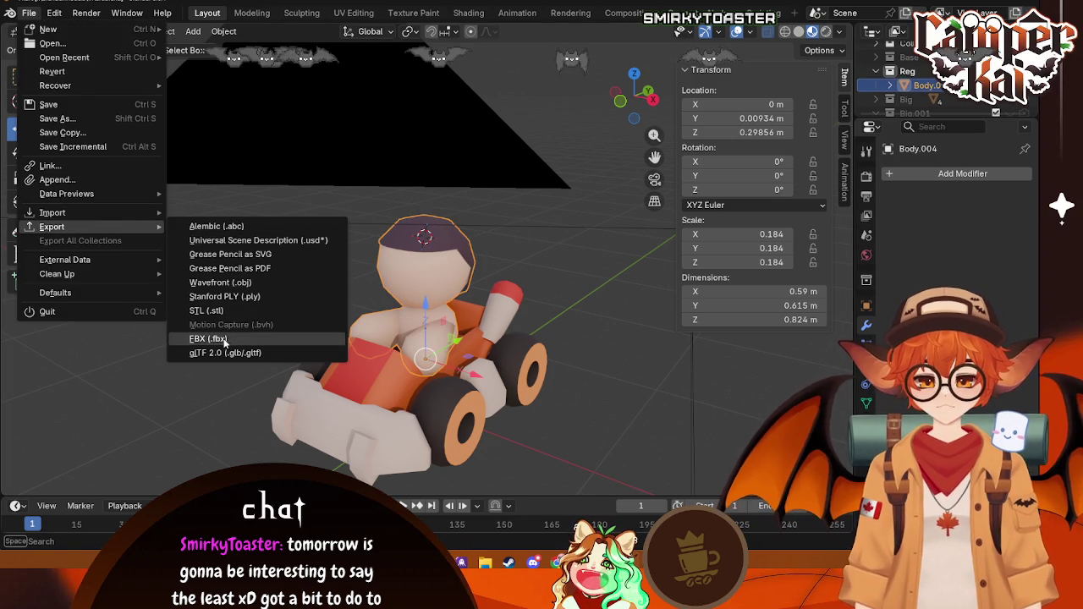
left_click(225, 339)
scroll(742, 454, "down", 3)
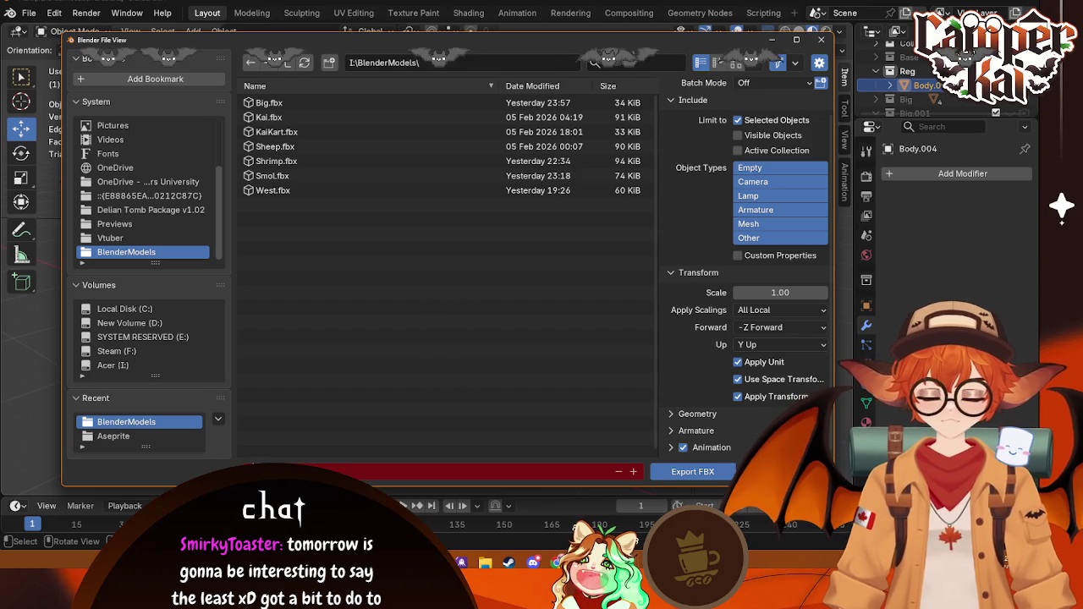
left_click(692, 471)
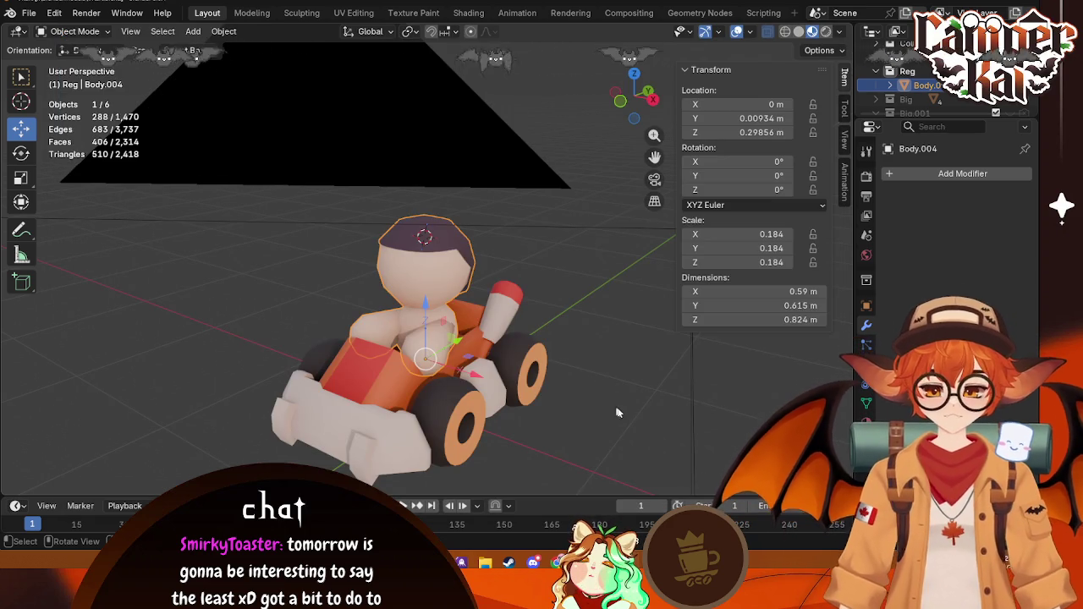
mouse_move(556, 562)
left_click(556, 521)
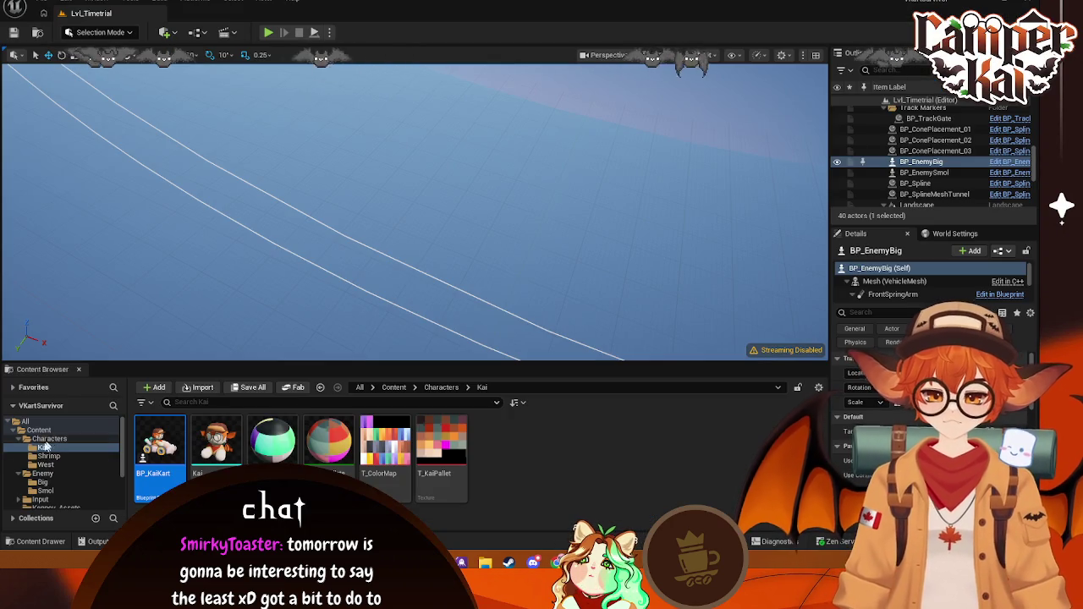
Step: Create a Reg folder inside Enemy and import Reg.fbx into it
left_click(48, 476)
right_click(413, 452)
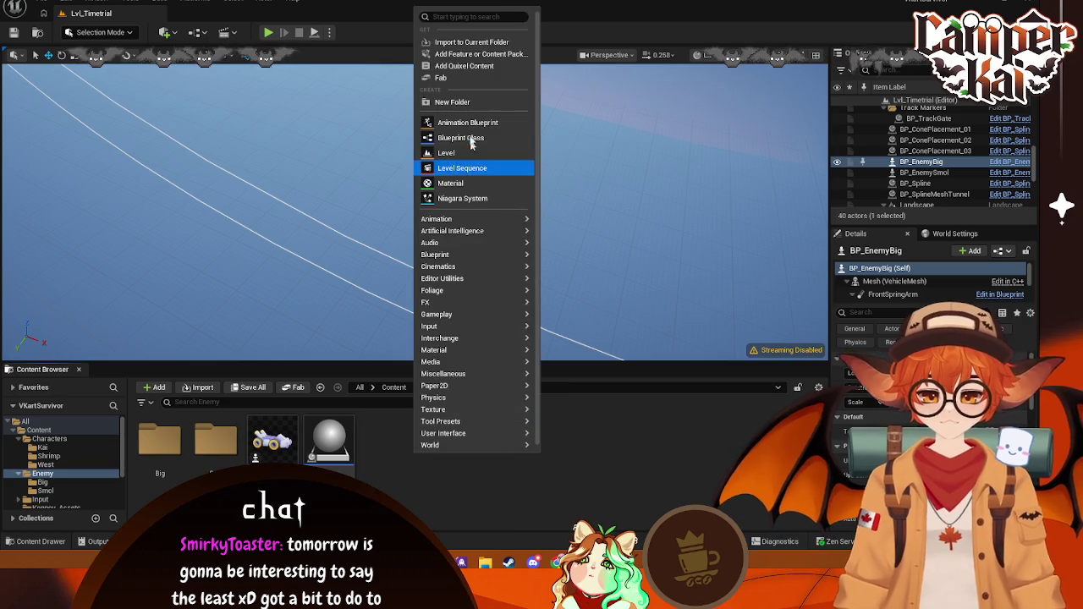
left_click(461, 104)
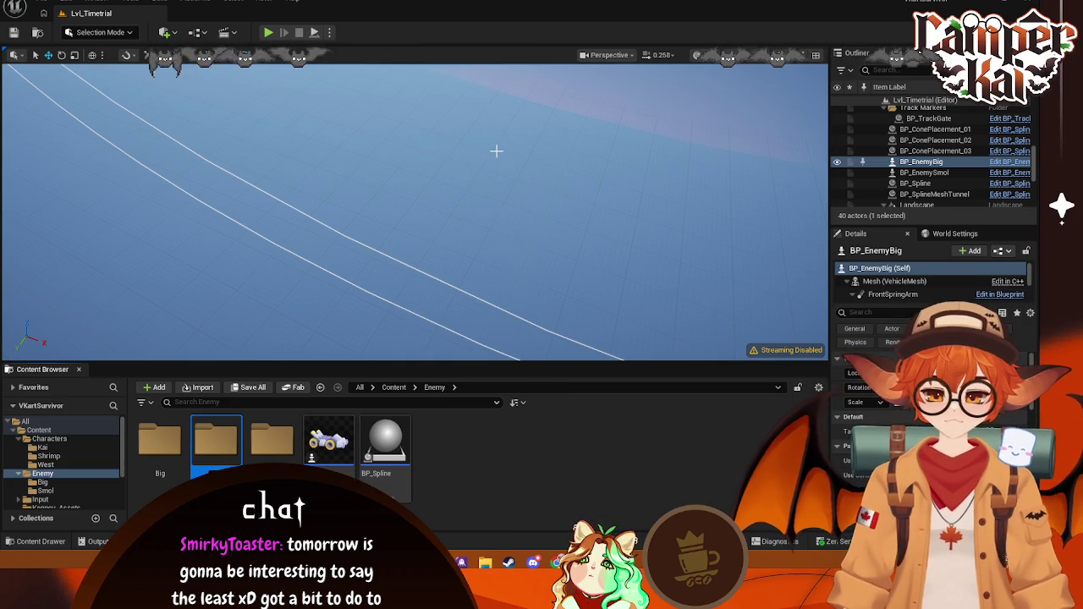
type("Reg")
double_click(217, 440)
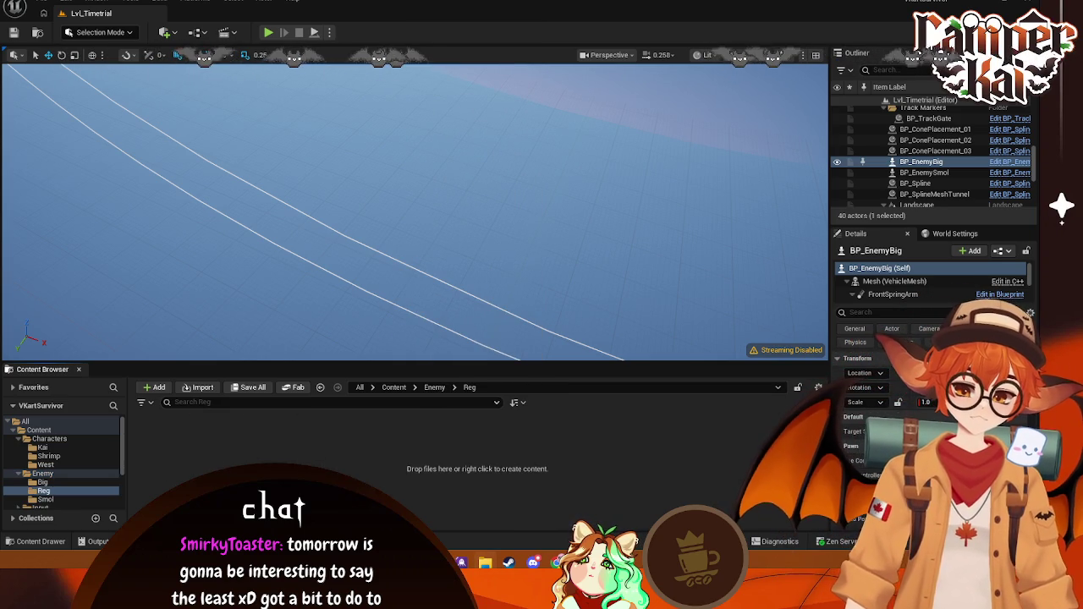
left_click_drag(419, 491, 370, 463)
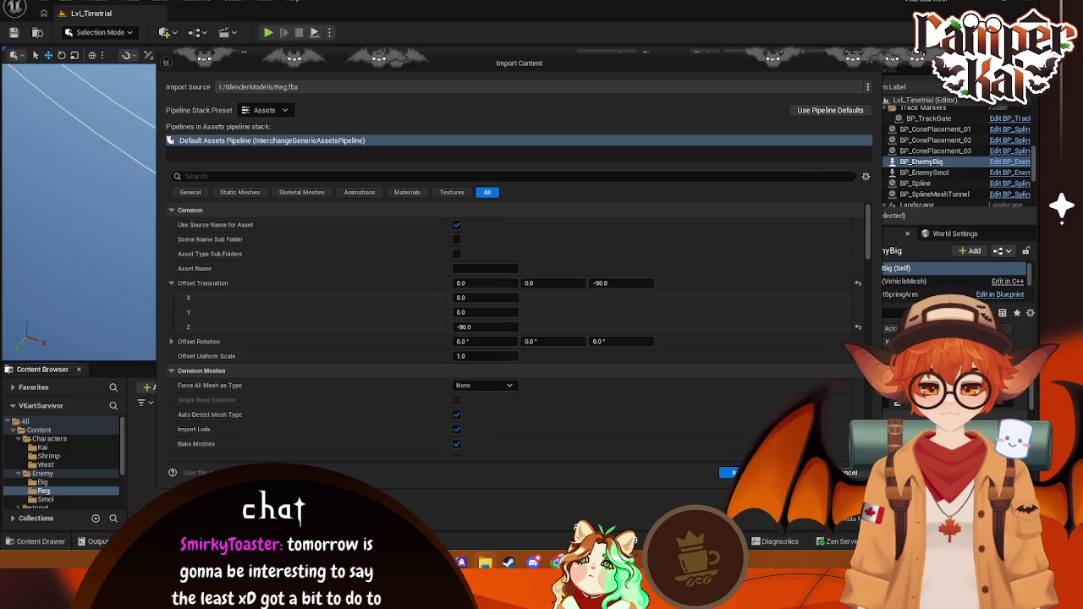
left_click(729, 472)
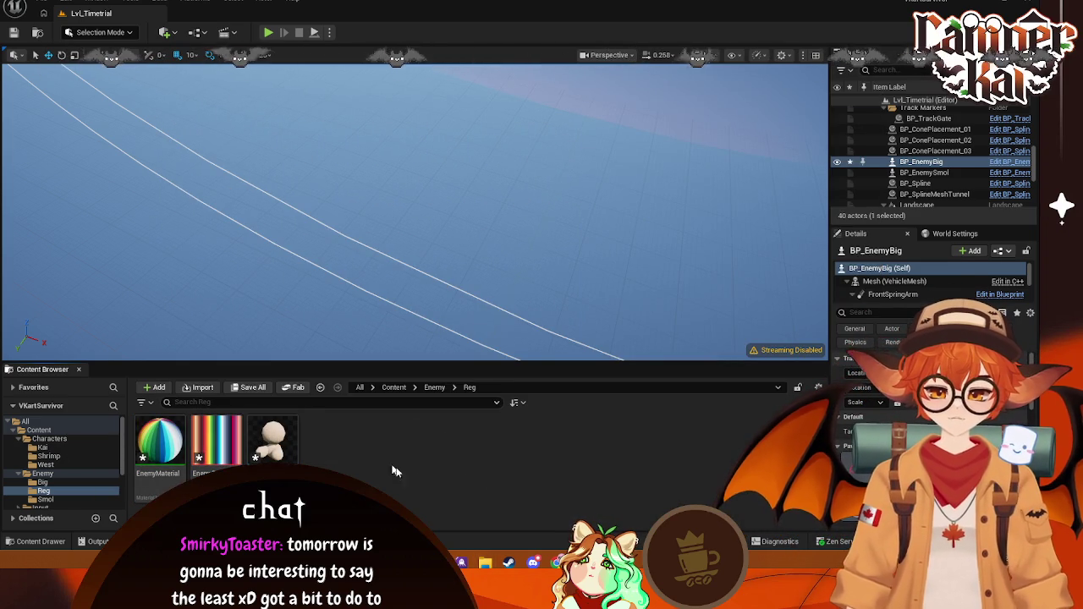
Step: Delete the three imported Reg assets and switch back to Blender
key("ctrl+z")
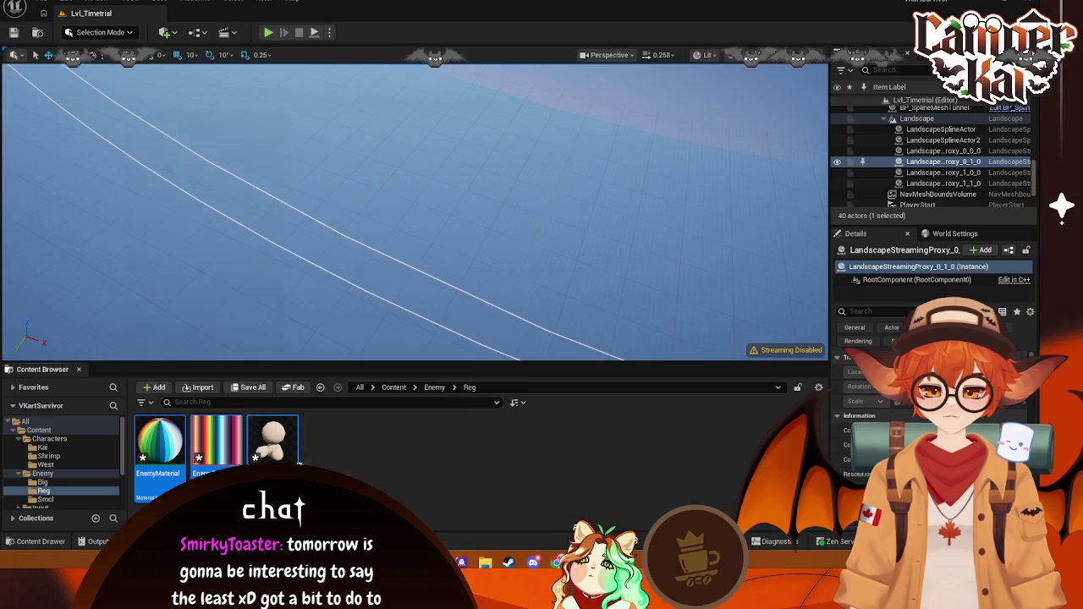
key("Delete")
left_click(468, 450)
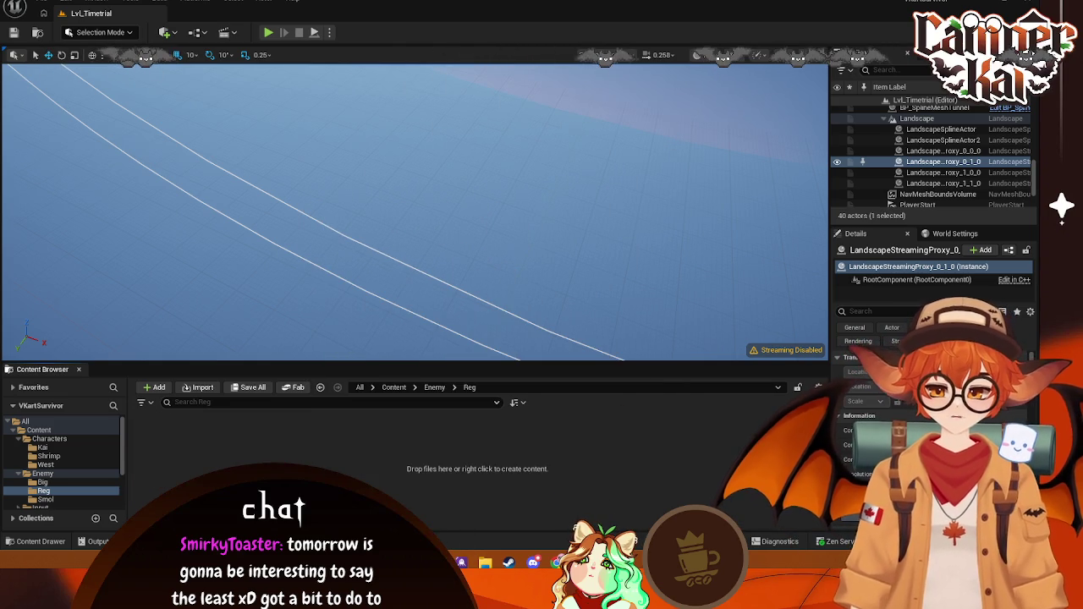
left_click(626, 562)
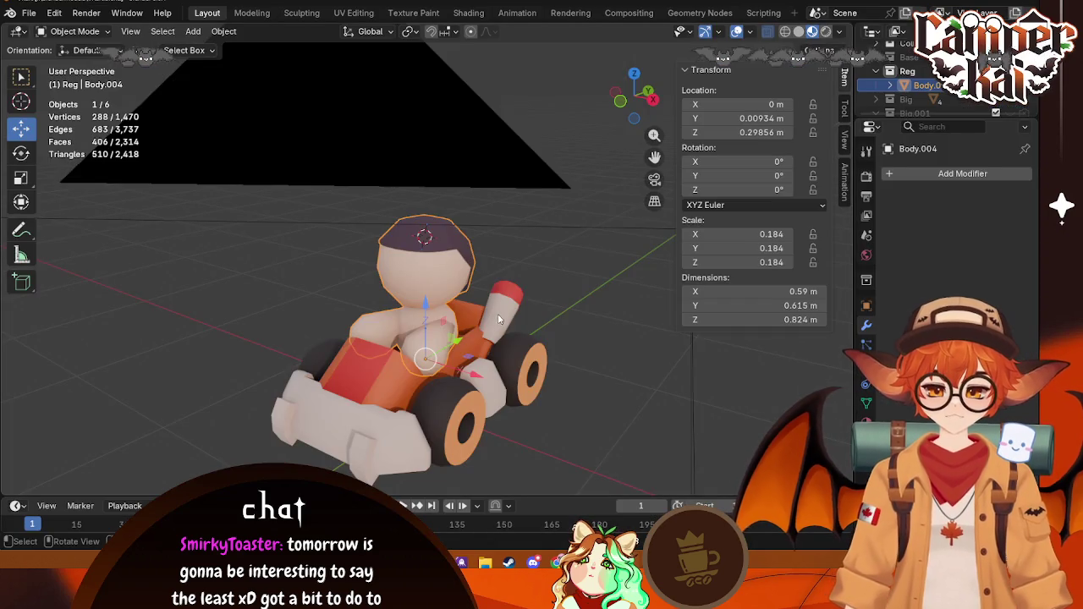
Step: Separate the driver's head and hair from the body by loose parts, then select the body
middle_click_drag(498, 319, 412, 328)
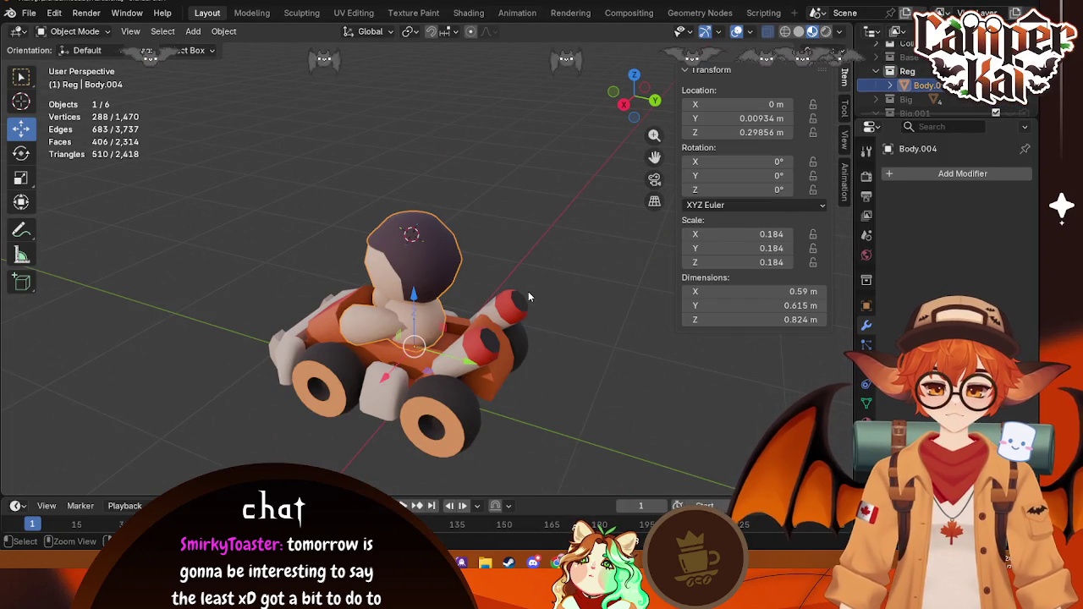
key("ctrl+z")
key("ctrl+z")
key("ctrl+z")
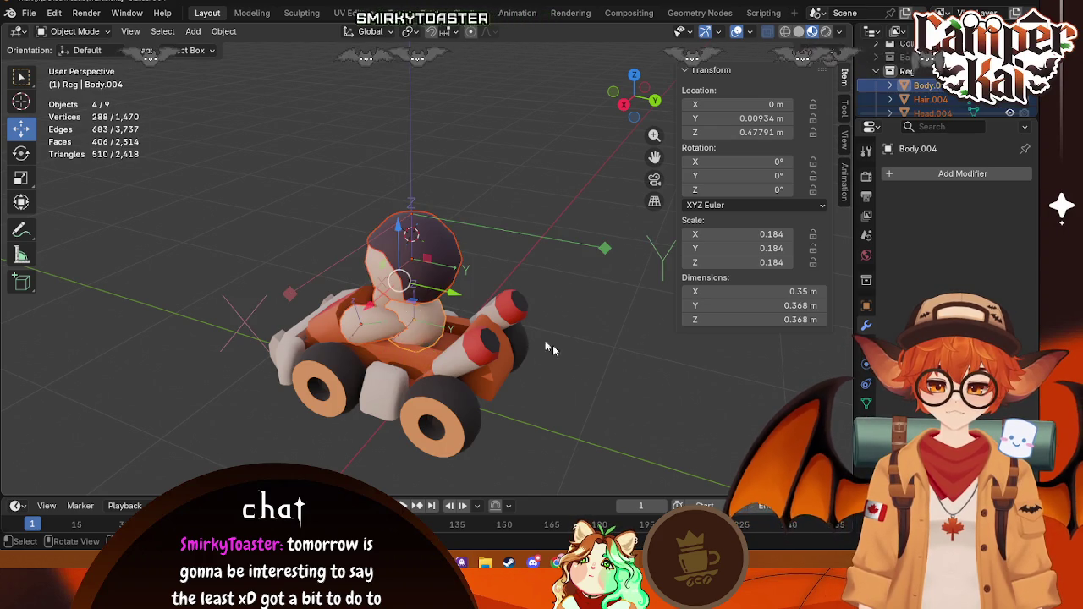
key("ctrl+z")
left_click(416, 322)
Step: In the Shading workspace, move the body UVs onto a palette colour and check the result
left_click(468, 14)
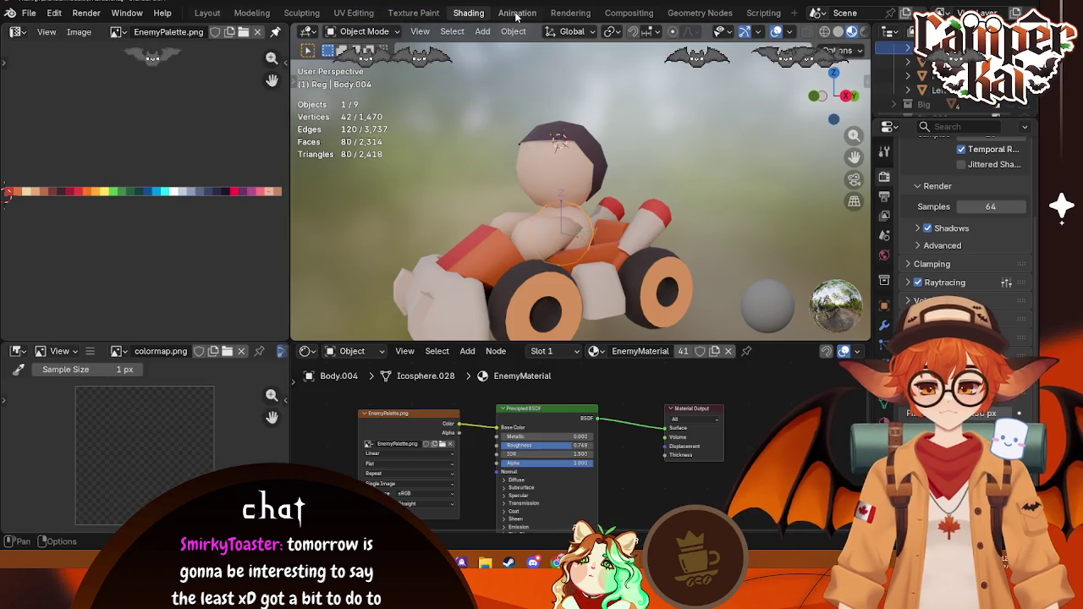
key("Tab")
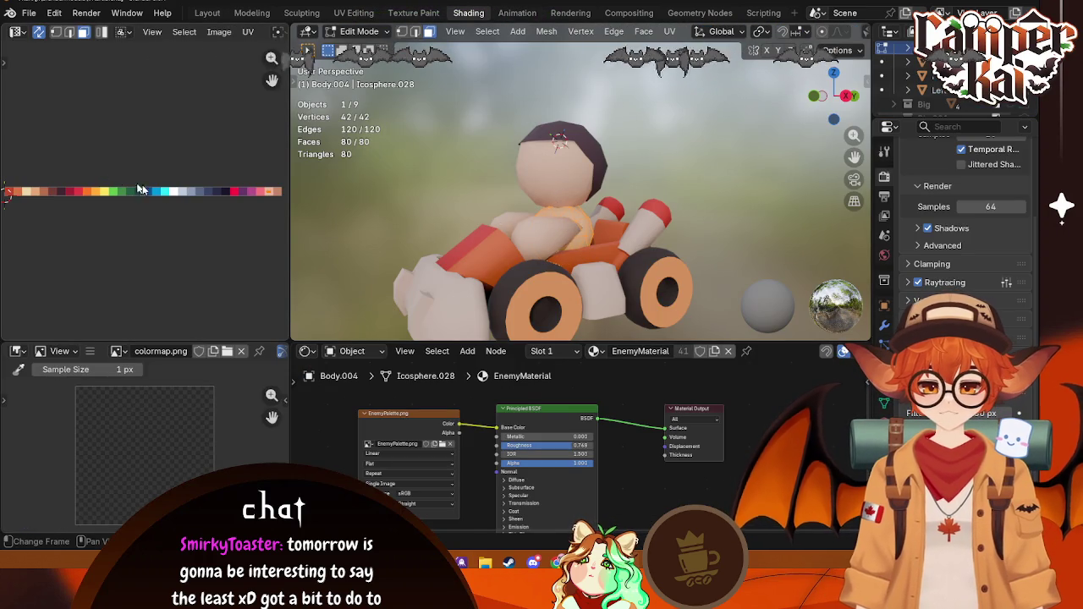
key("s")
key("g")
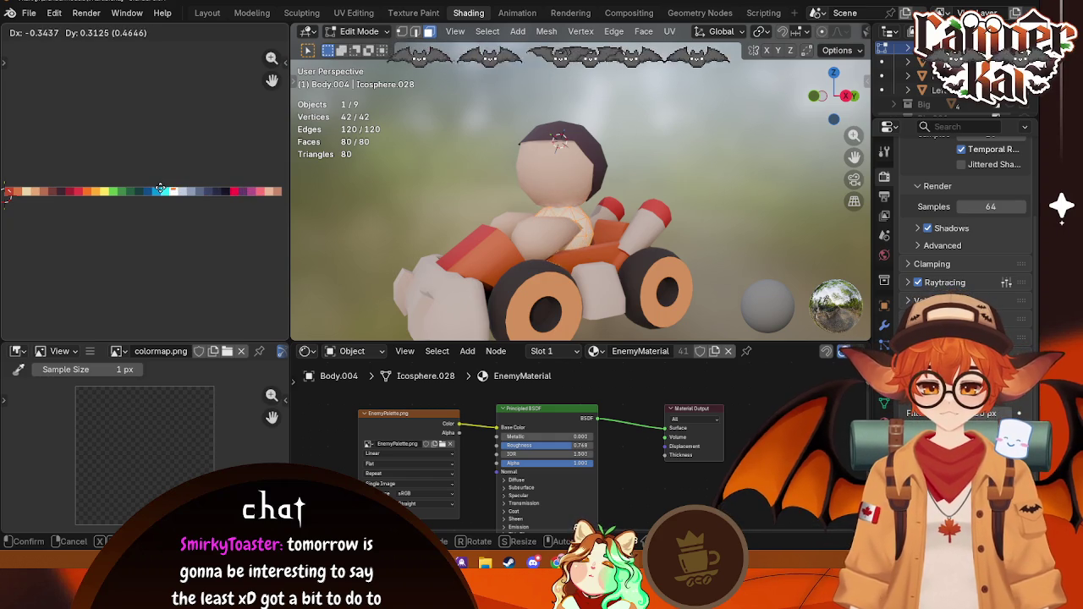
left_click(178, 190)
key("Tab")
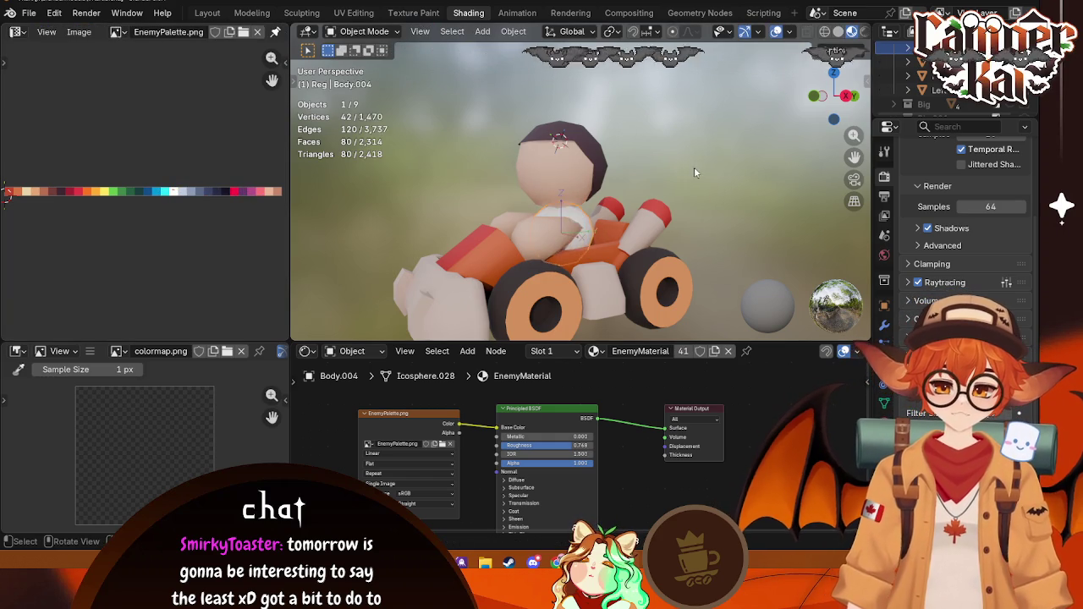
mouse_move(693, 167)
middle_mouse_down()
mouse_move(490, 220)
mouse_move(673, 187)
mouse_move(761, 220)
middle_mouse_up()
scroll(117, 205, "up", 1)
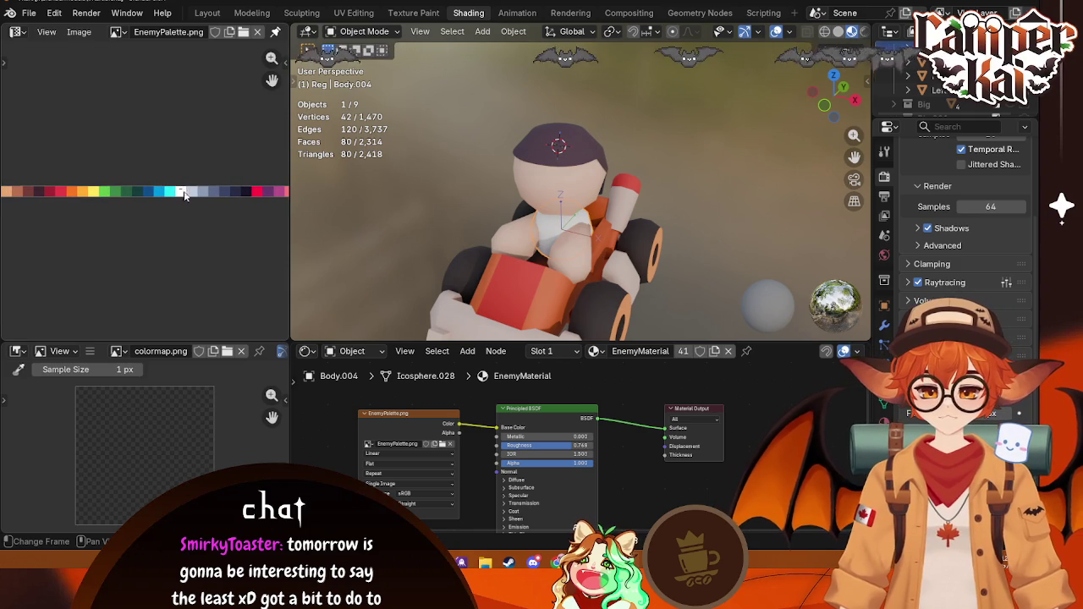
Step: Slide the body UVs along the palette to a different colour
key("Tab")
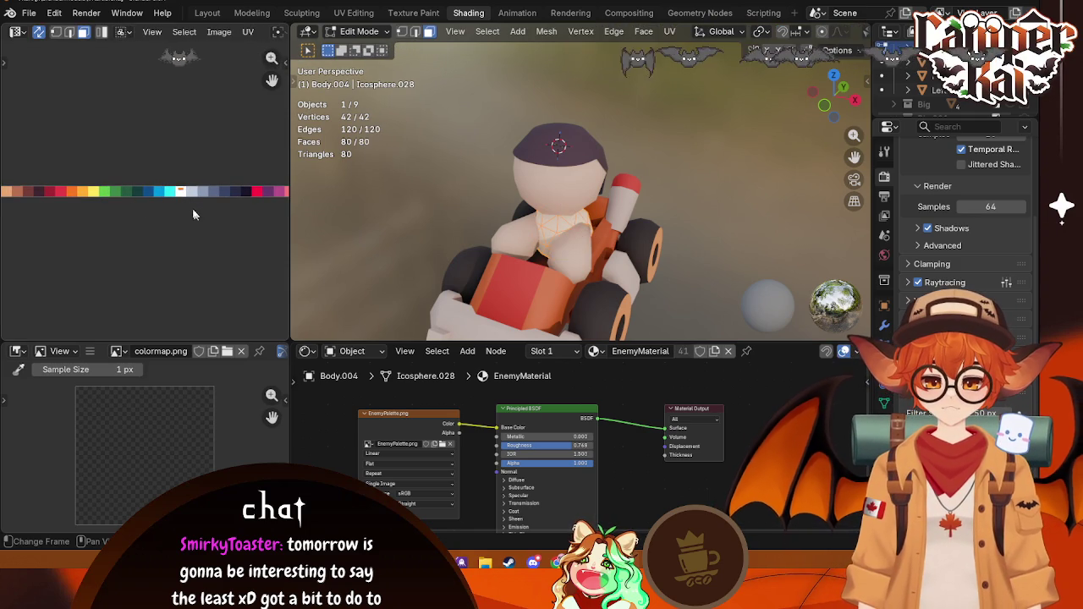
key("g")
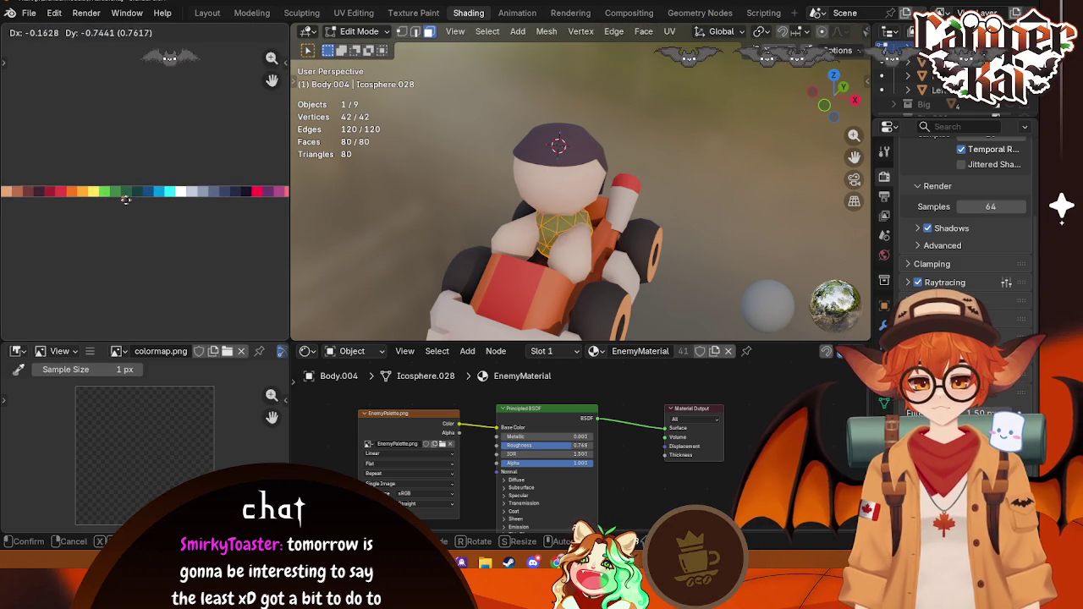
left_click(8, 196)
scroll(59, 241, "up", 2)
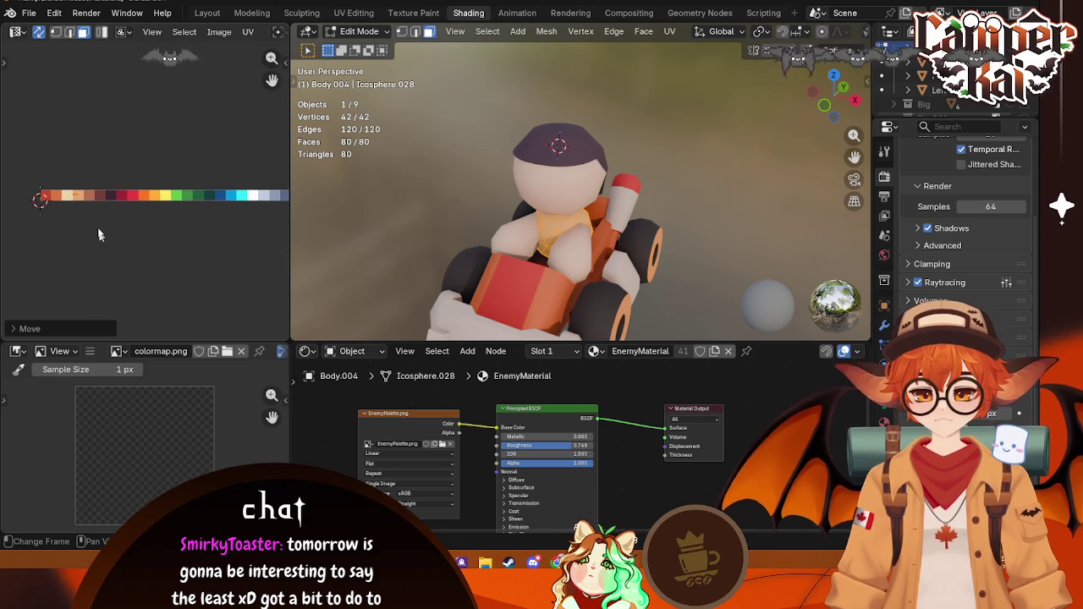
key("Tab")
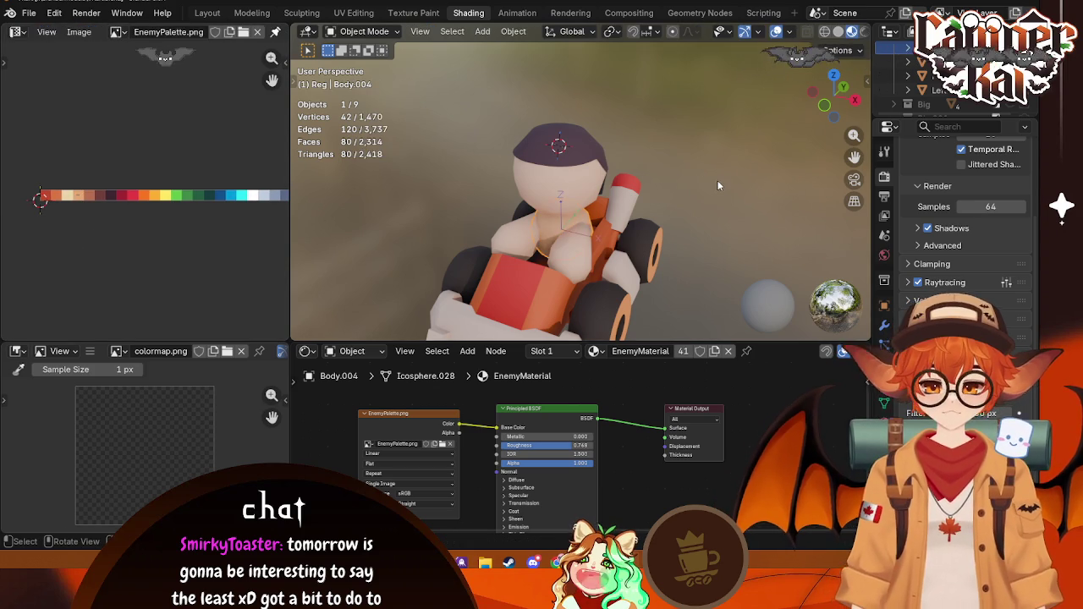
middle_click_drag(711, 219, 600, 215)
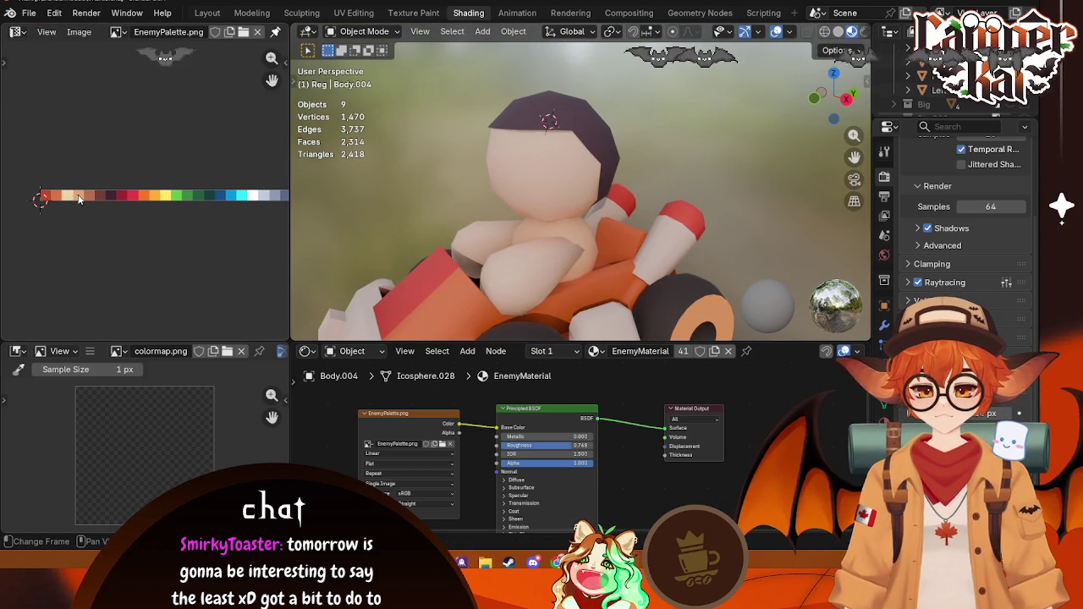
Step: Move the chest UVs onto the white palette colour so the shirt turns white
key("Tab")
key("g")
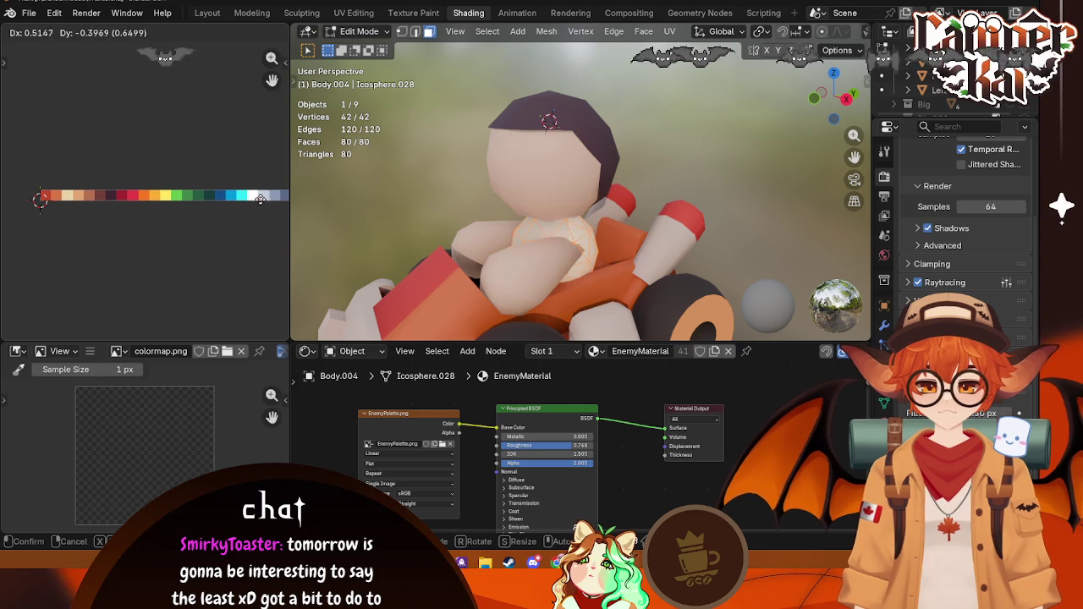
left_click(256, 196)
key("Tab")
mouse_move(732, 181)
middle_mouse_down()
mouse_move(609, 245)
mouse_move(643, 241)
middle_mouse_up()
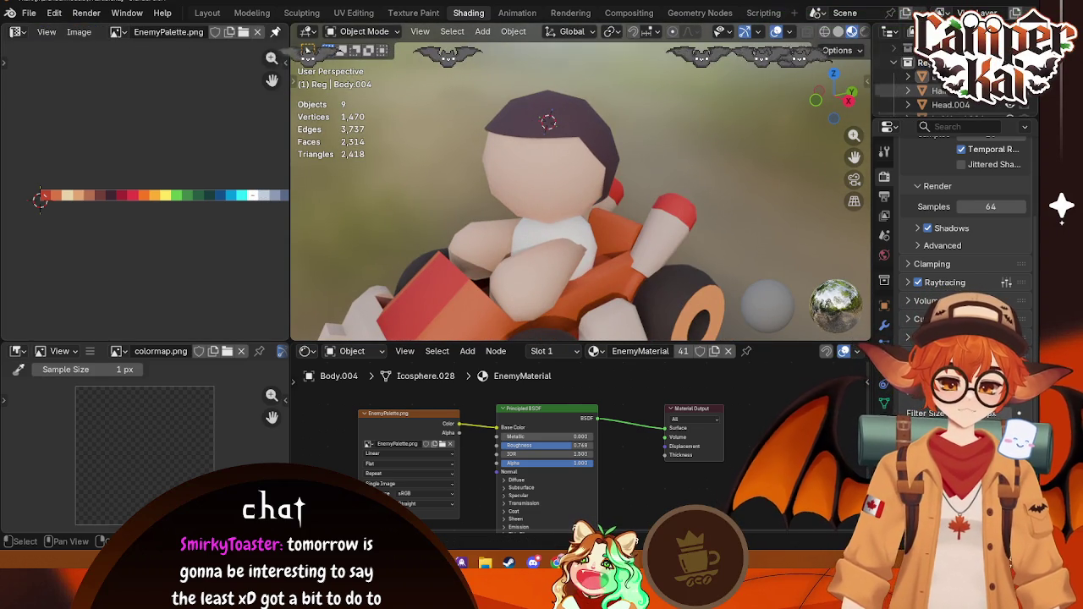
right_click(924, 69)
Step: Back in Layout, add a 12-sided cylinder mesh to the scene
left_click(207, 12)
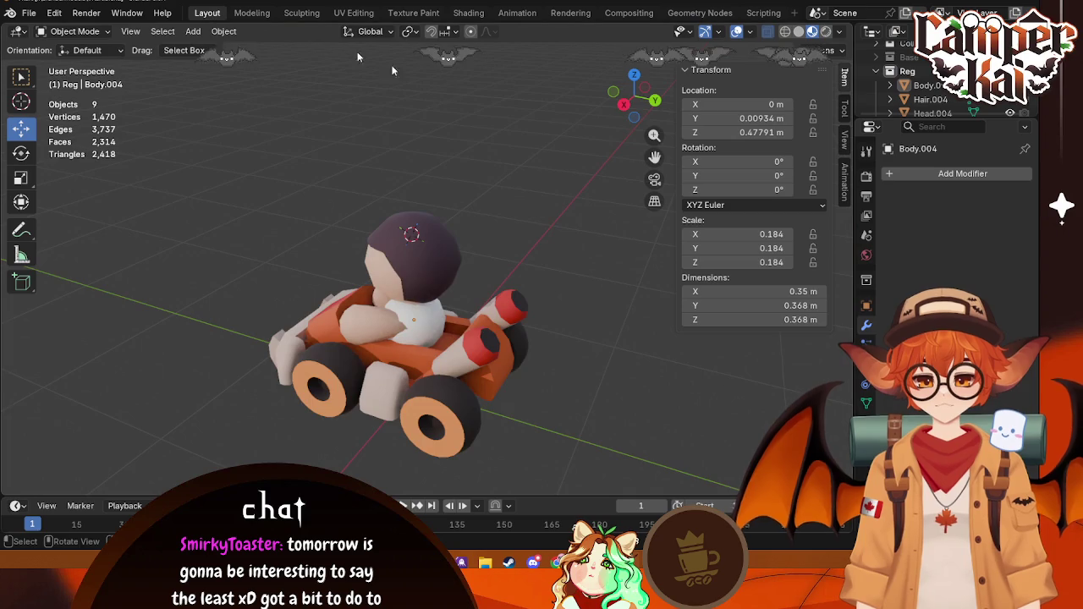
middle_click_drag(454, 244, 548, 239)
right_click(449, 318)
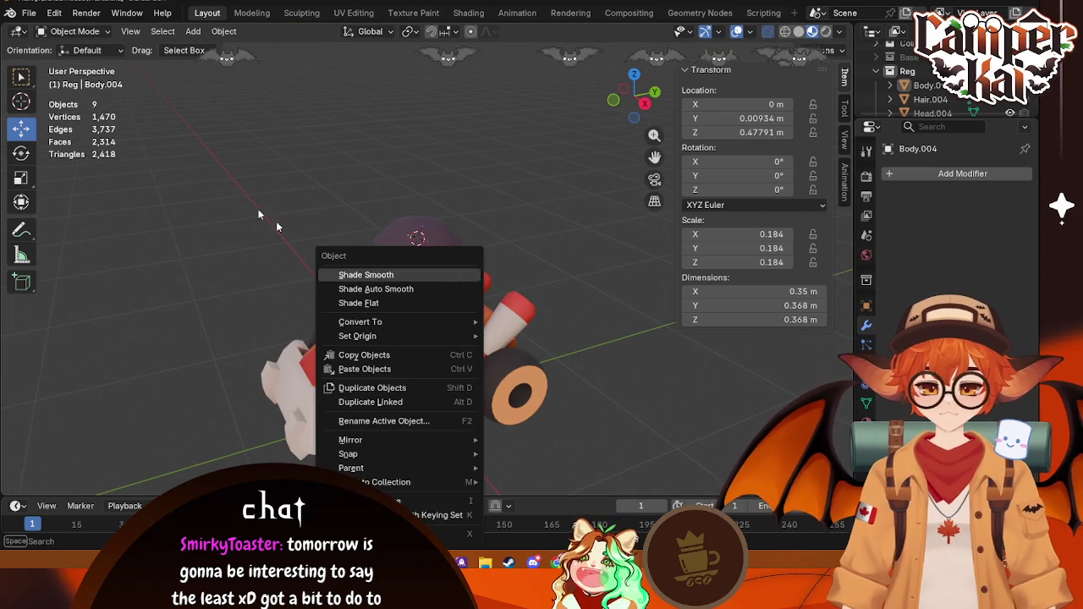
left_click(193, 32)
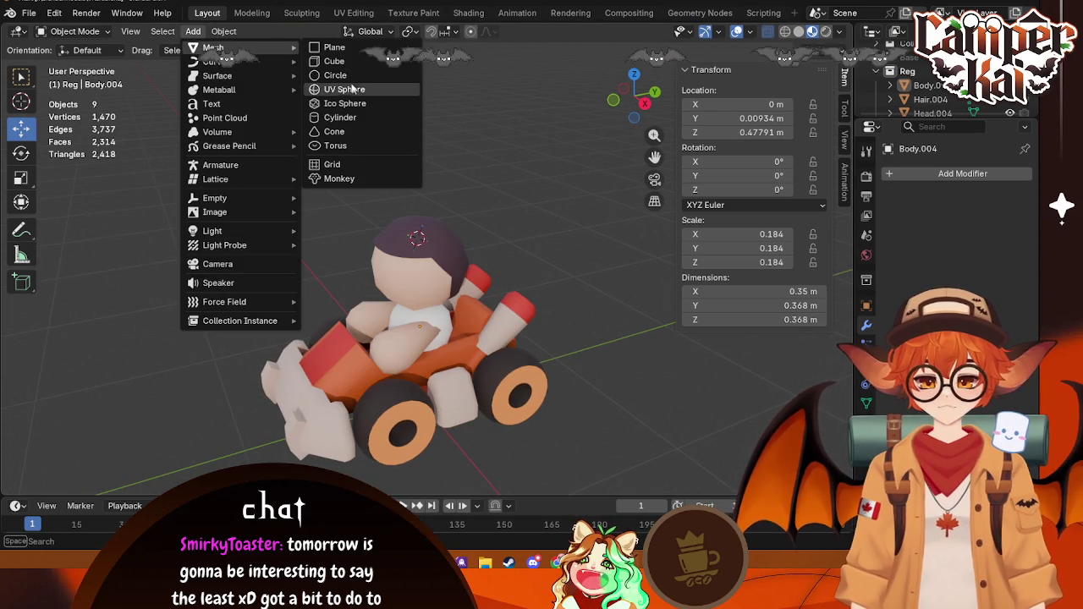
left_click(339, 116)
scroll(443, 314, "down", 4)
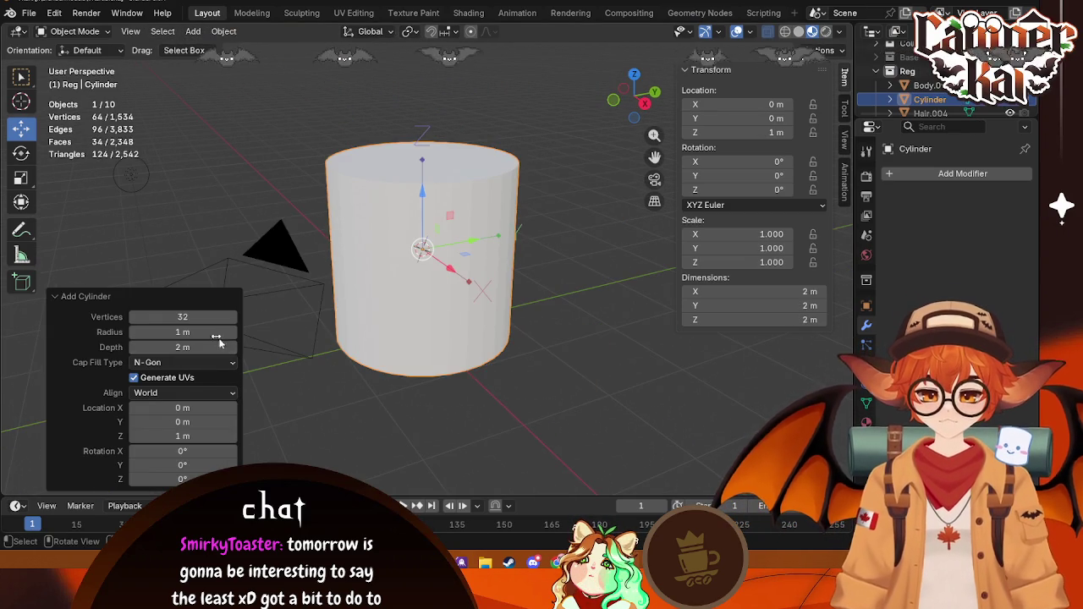
left_click(189, 317)
type("12")
key("Return")
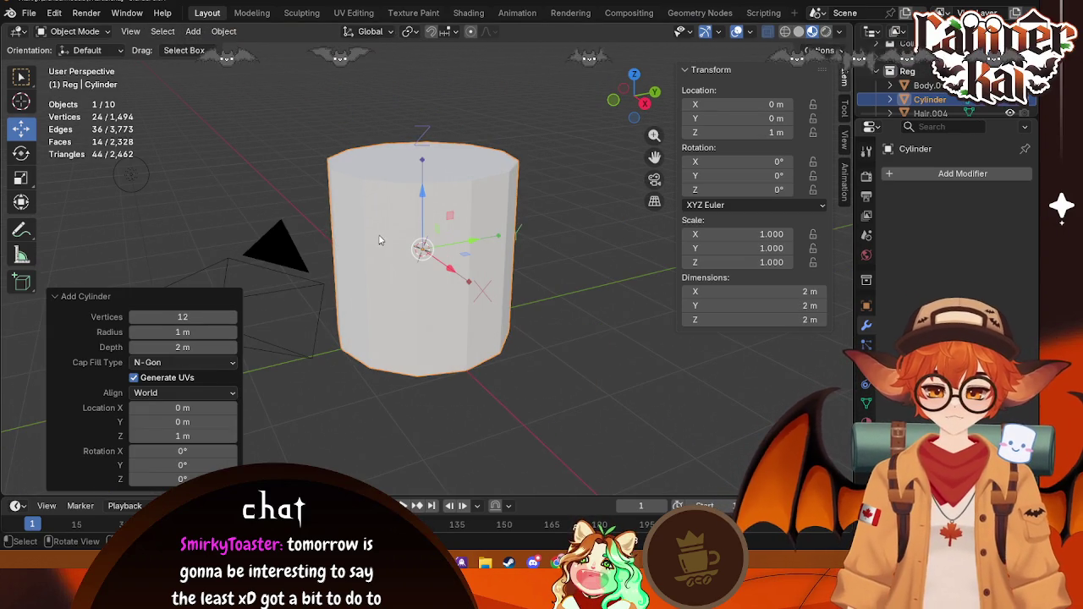
Step: Lay the cylinder on its side at about 88°, scale it to 0.166 and lower it 0.5 m
left_click(645, 102)
key("r")
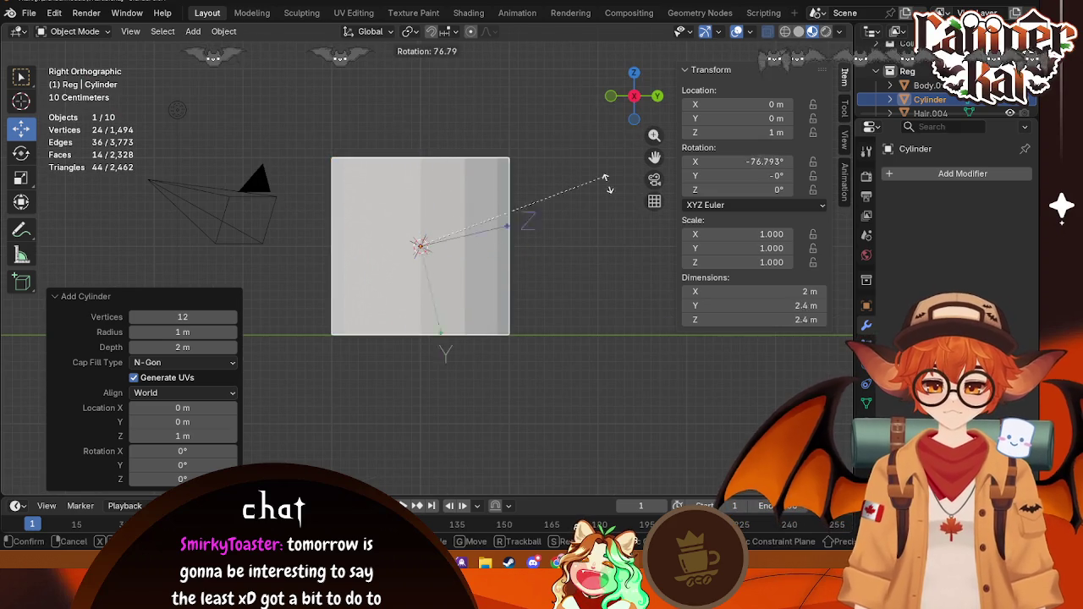
key("Escape")
left_click(817, 50)
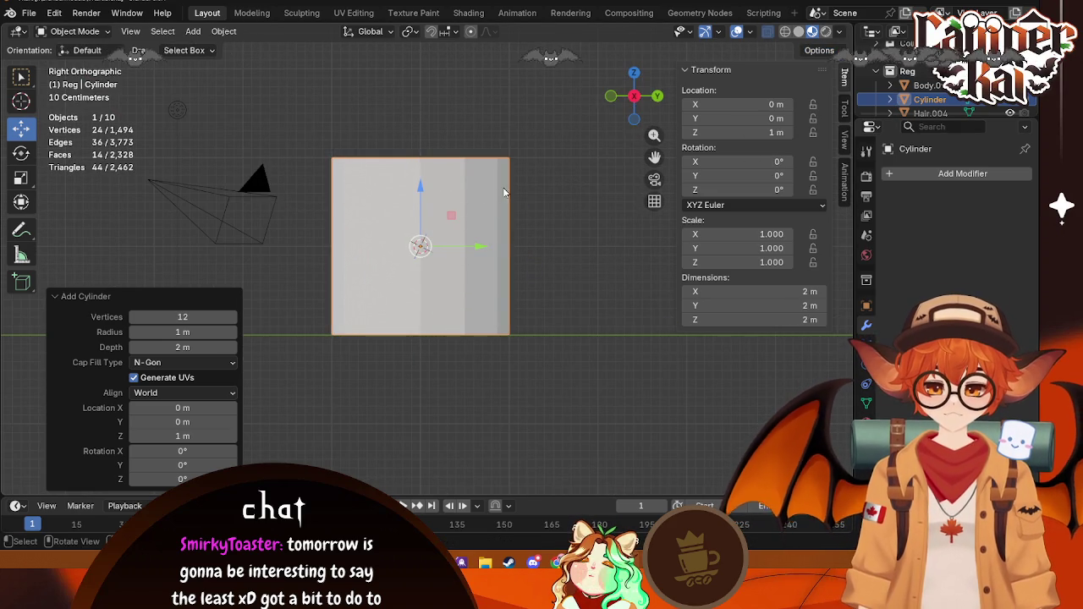
key("r")
left_click(608, 211)
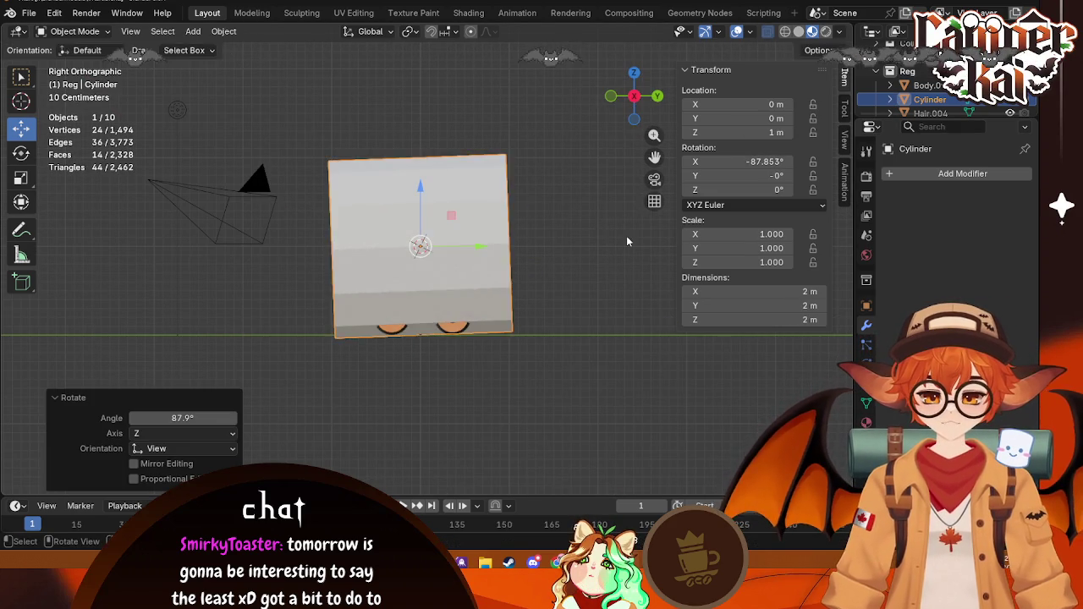
key("s")
left_click(455, 244)
key("g")
key("z")
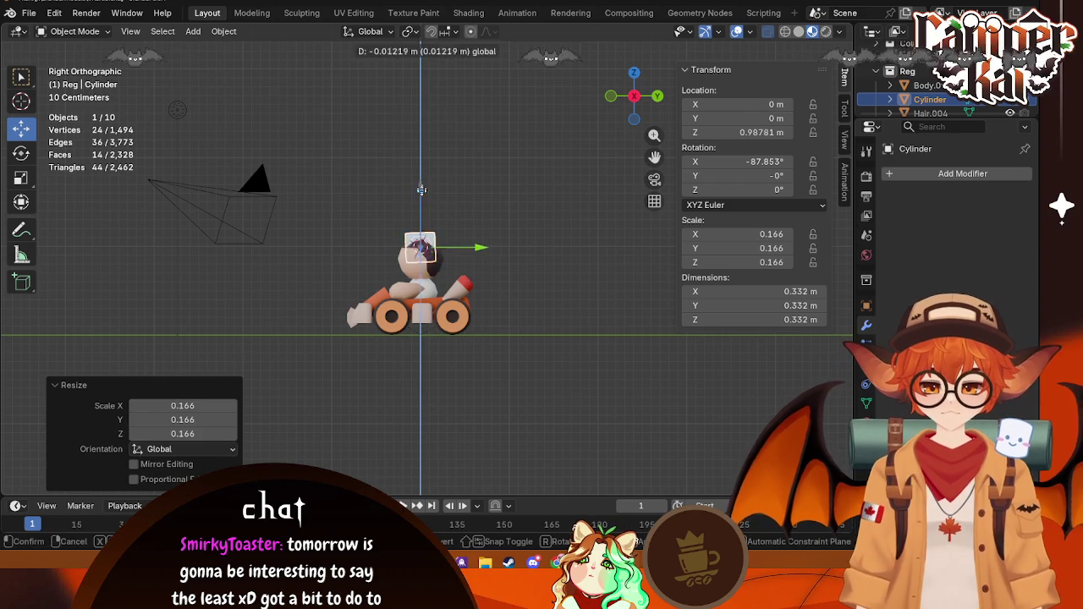
left_click(423, 287)
Step: Shift the cylinder along X and shrink it from the front view, then delete it
left_click(636, 97)
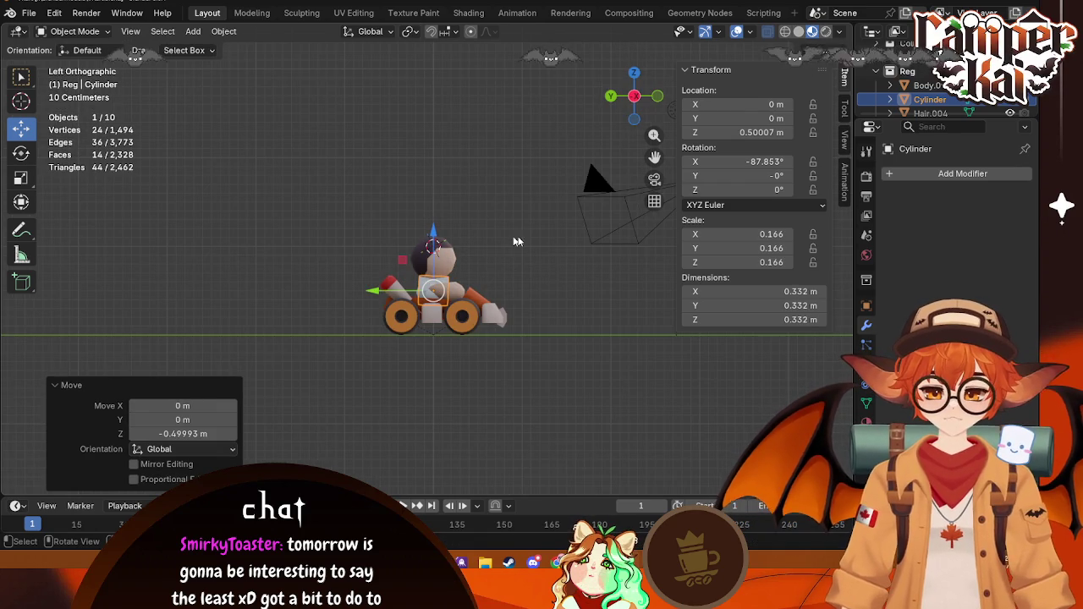
left_click(657, 96)
key("g")
key("x")
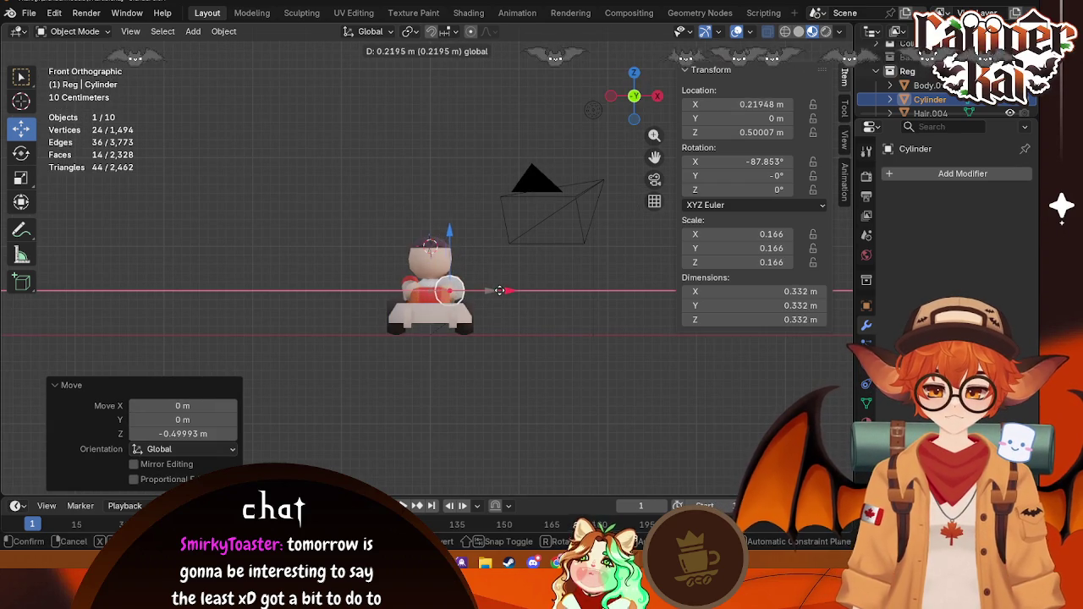
left_click(502, 291)
key("s")
left_click(531, 287)
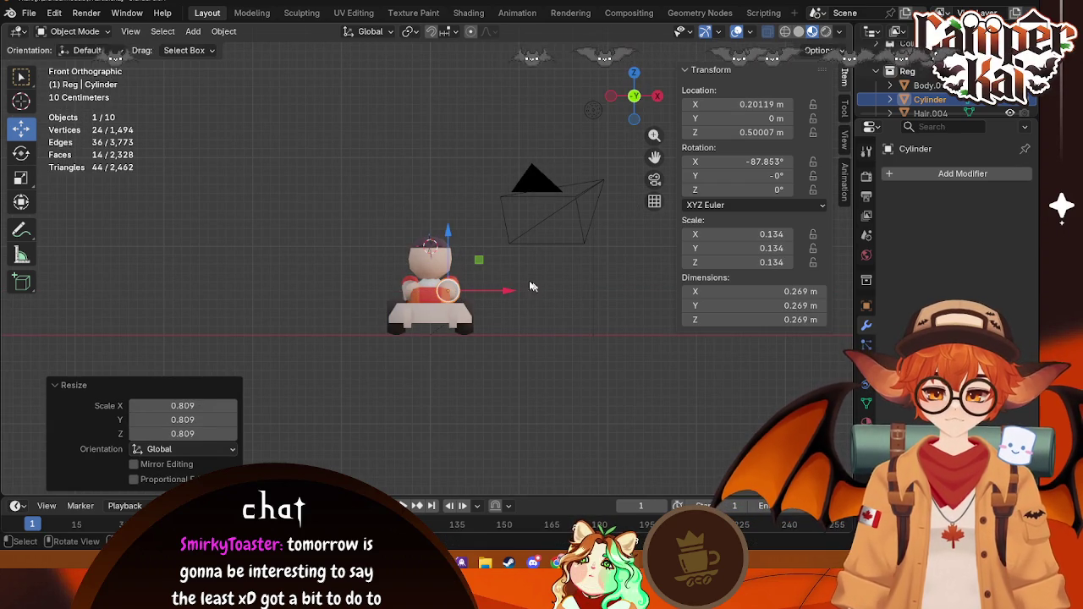
left_click(464, 236)
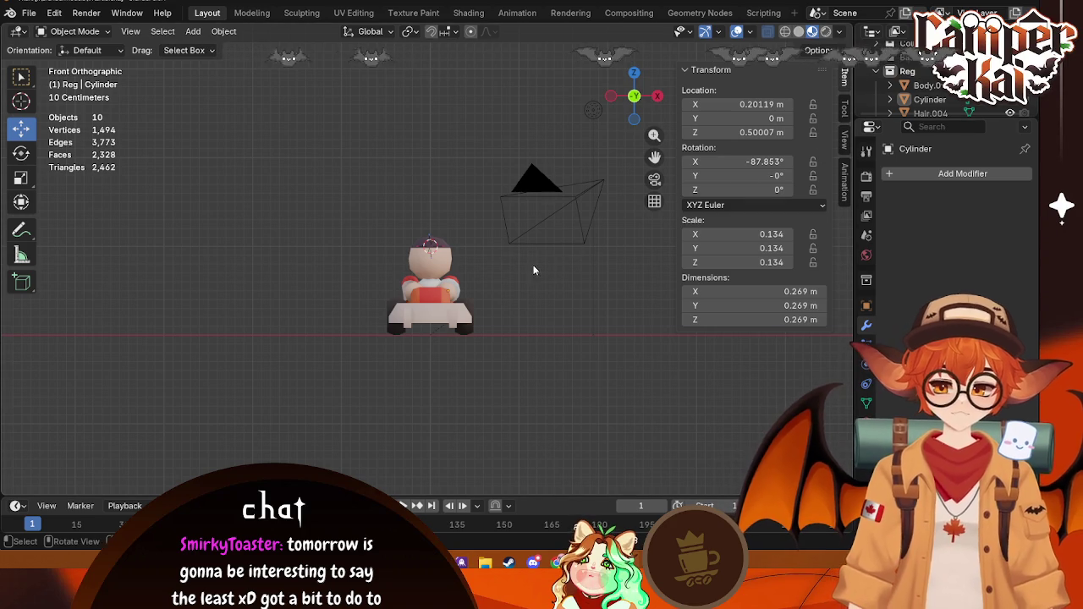
left_click(936, 99)
key("Delete")
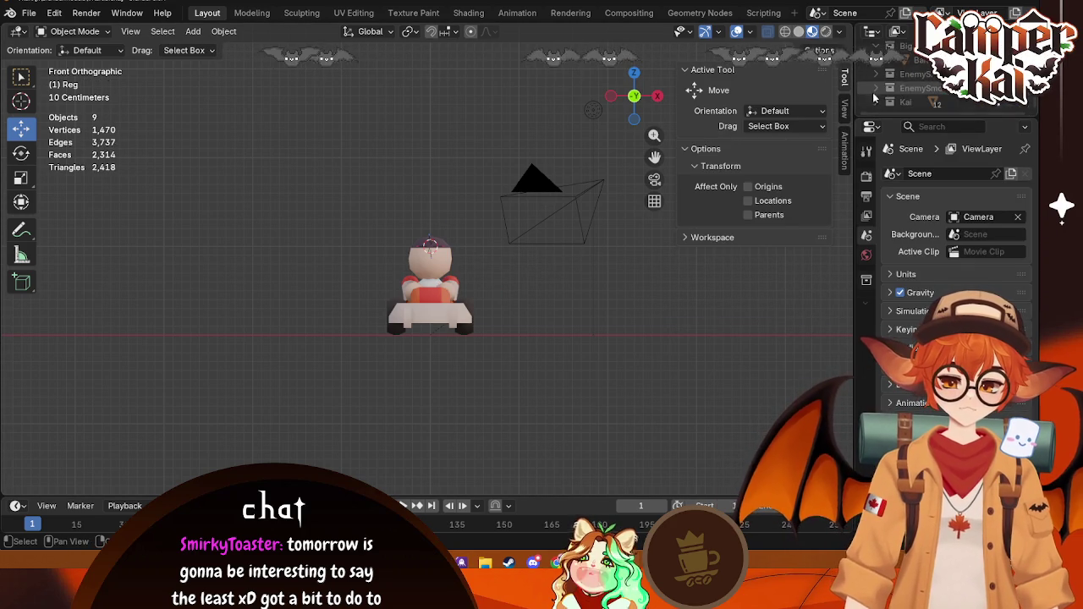
Step: Copy Kai's Sleeves object and paste it into the Reg scene
left_click(876, 101)
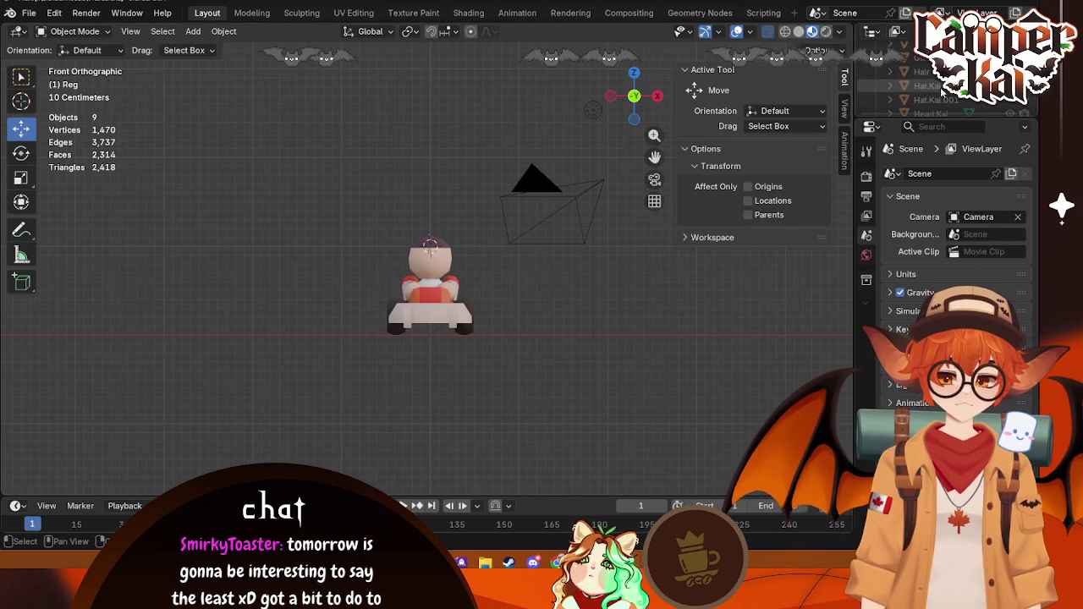
left_click(930, 102)
key("ctrl+c")
scroll(924, 102, "up", 3)
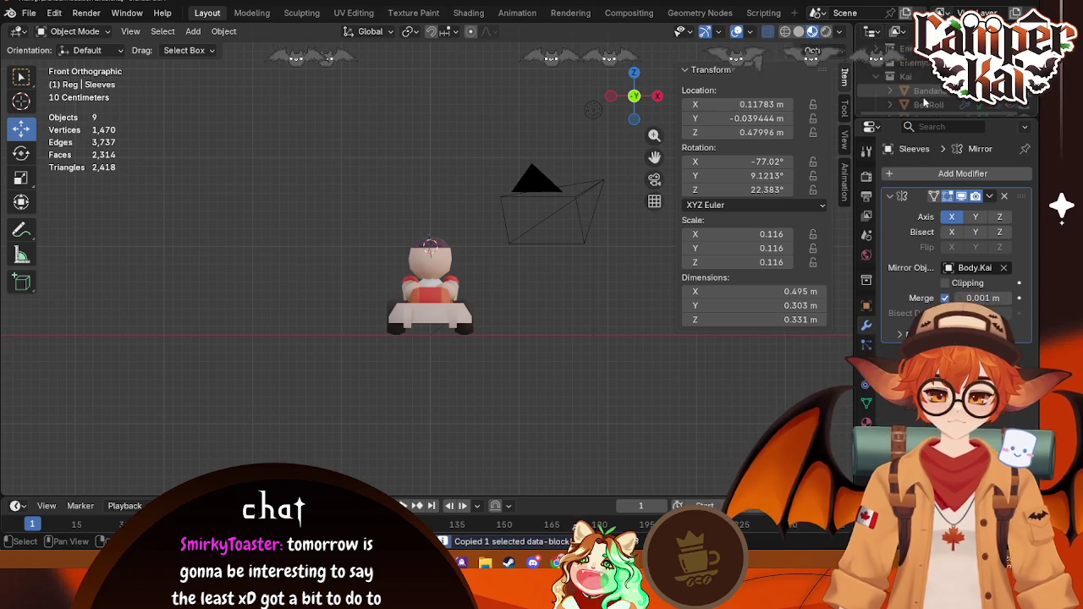
key("ctrl+v")
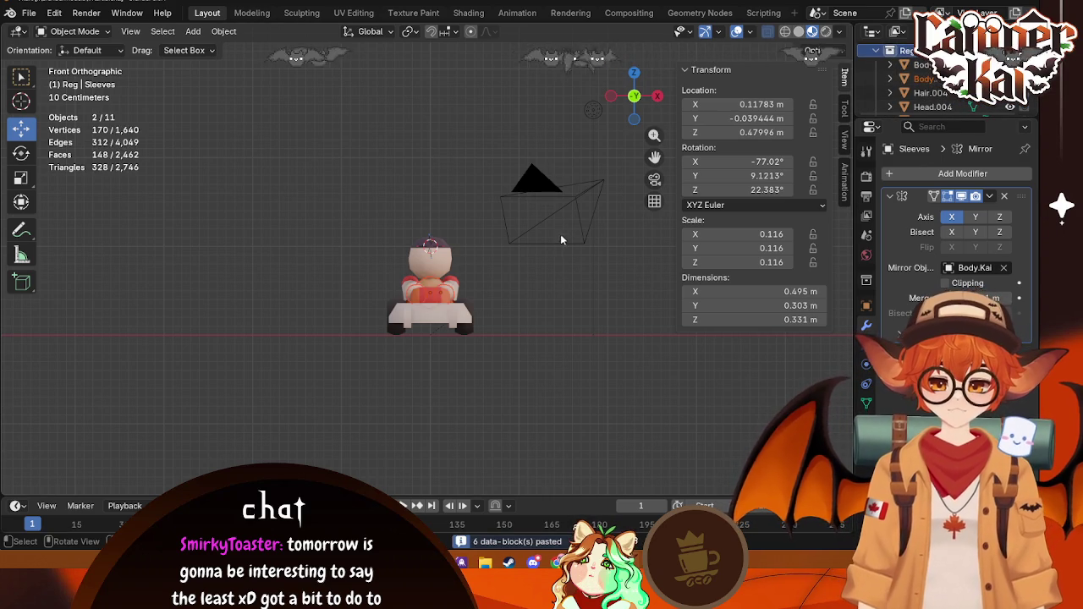
Step: Select the pasted sleeves and raise them up to the driver's shoulders
middle_click_drag(560, 233, 580, 301)
left_click(581, 301)
scroll(562, 370, "up", 3)
middle_click_drag(562, 370, 453, 308)
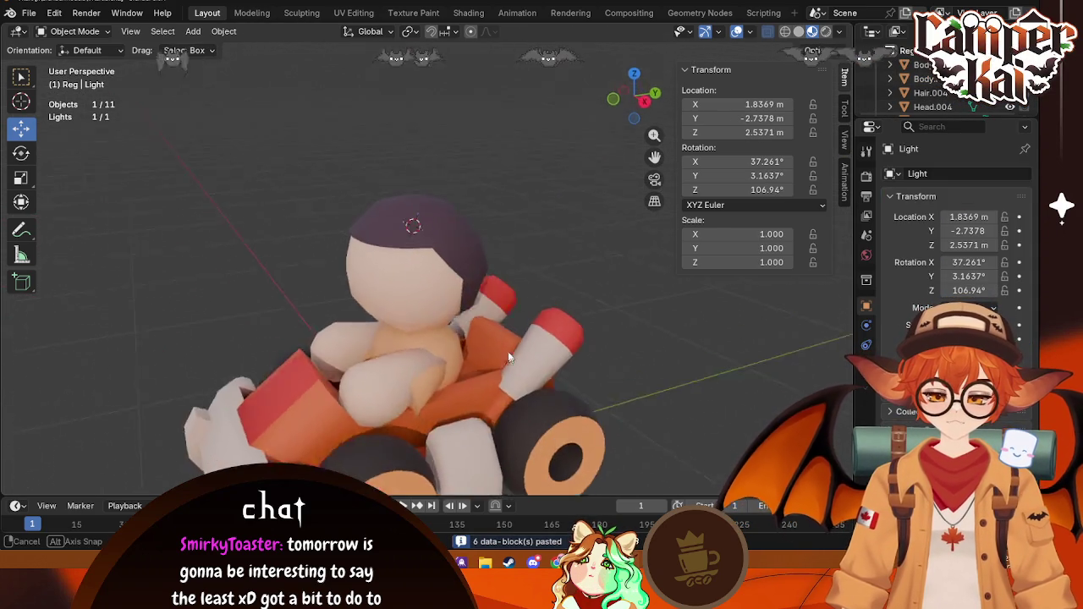
left_click(372, 372)
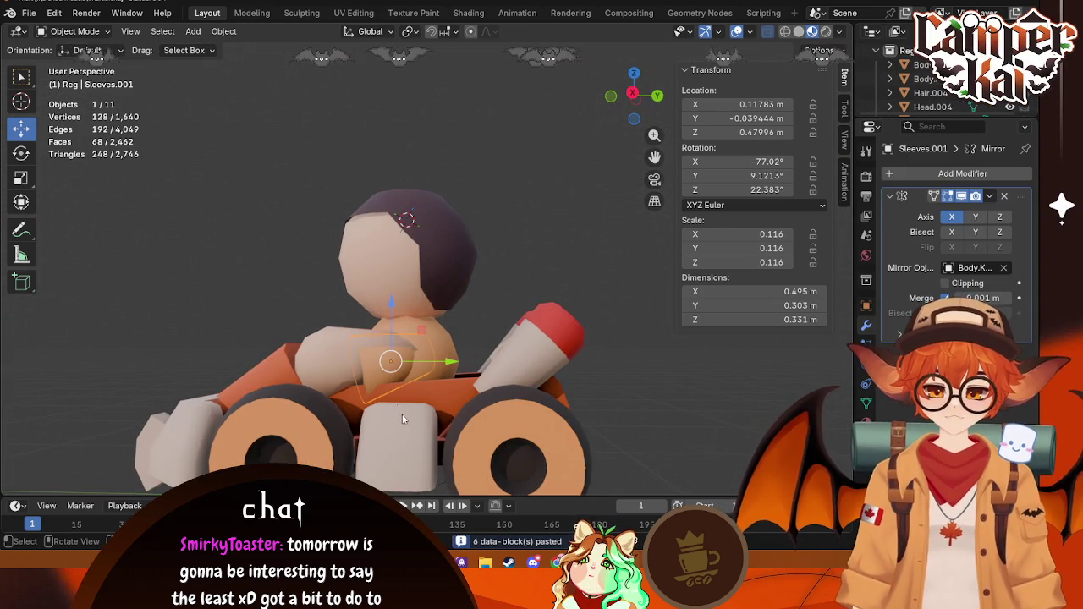
left_click(633, 95)
left_click_drag(392, 314, 400, 292)
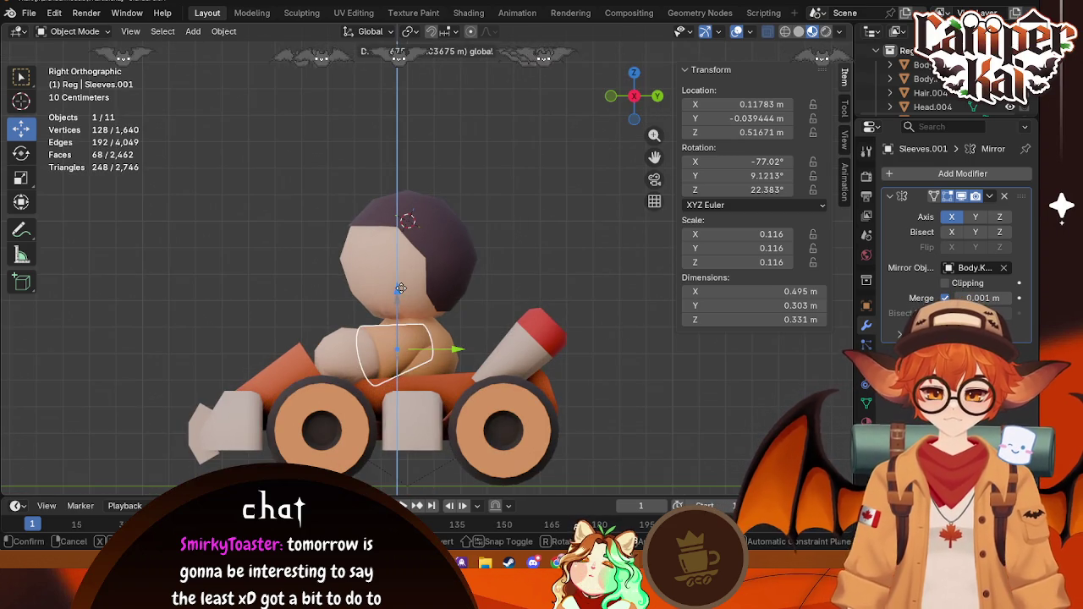
middle_click_drag(400, 288, 538, 271)
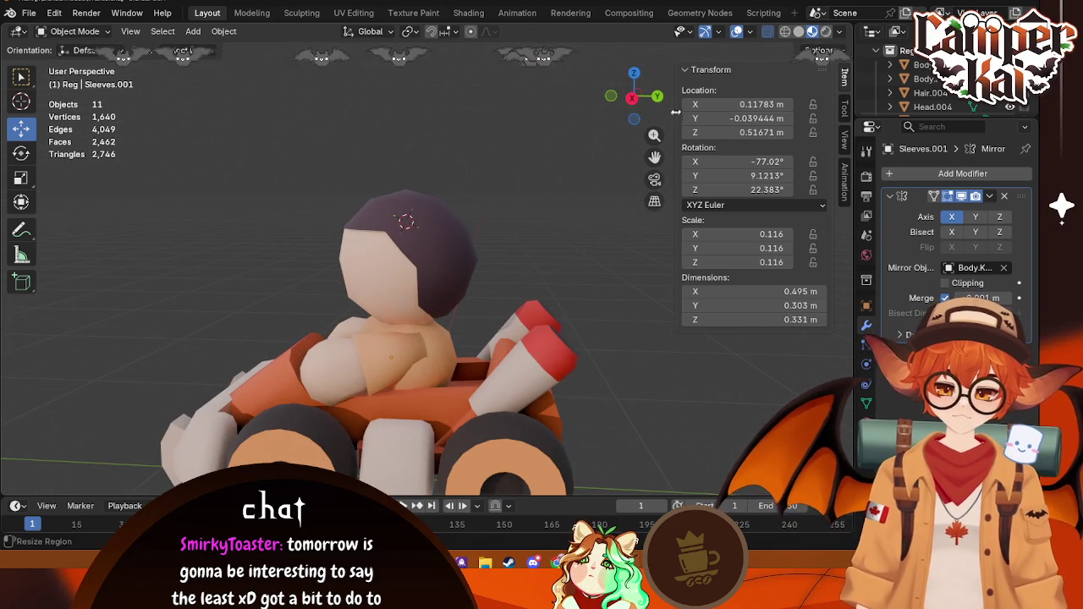
left_click(639, 97)
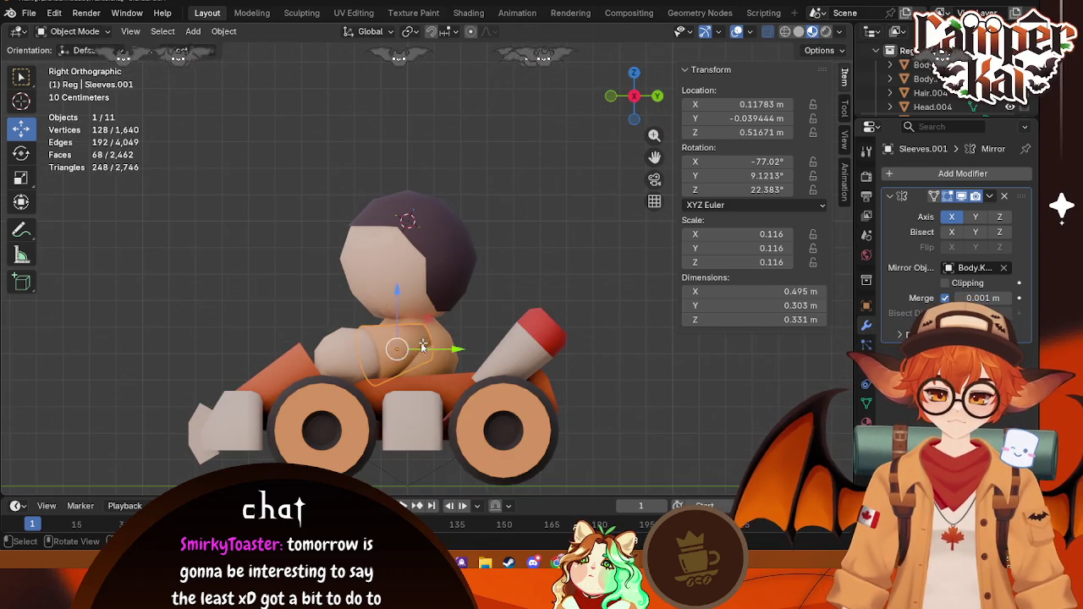
Step: Shrink the sleeve's end cap face in Edit Mode
key("Tab")
mouse_move(479, 317)
middle_mouse_down()
mouse_move(551, 307)
mouse_move(394, 262)
middle_mouse_up()
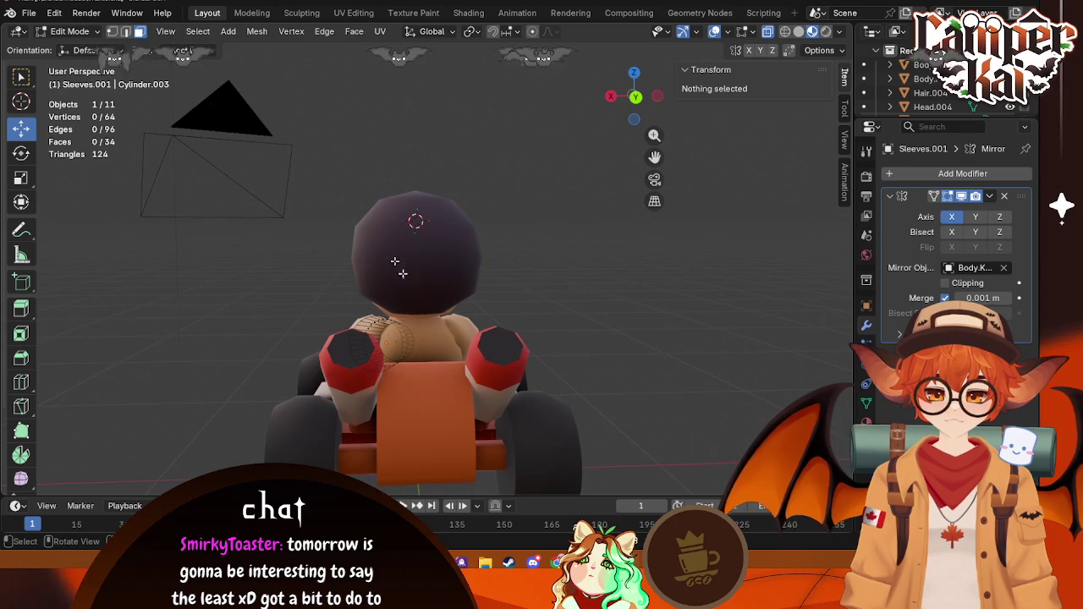
left_click(380, 332)
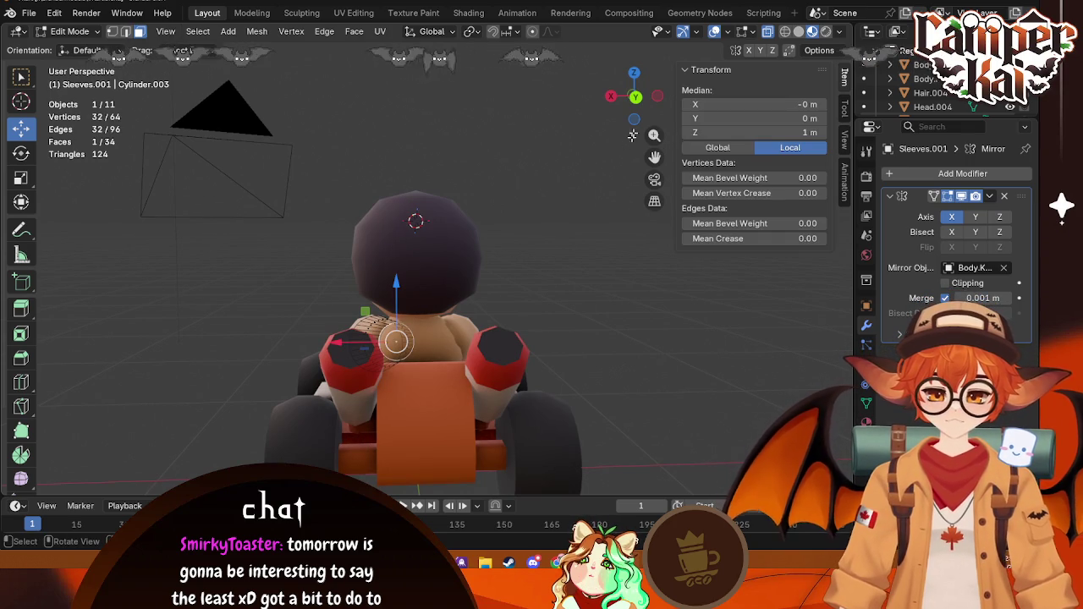
left_click(611, 95)
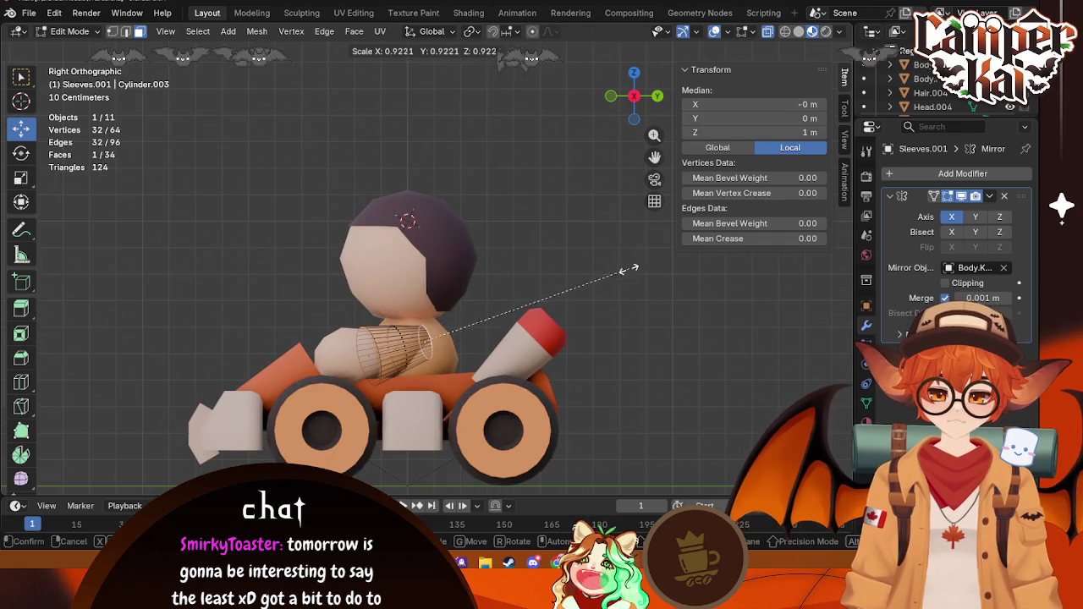
key("Escape")
key("Tab")
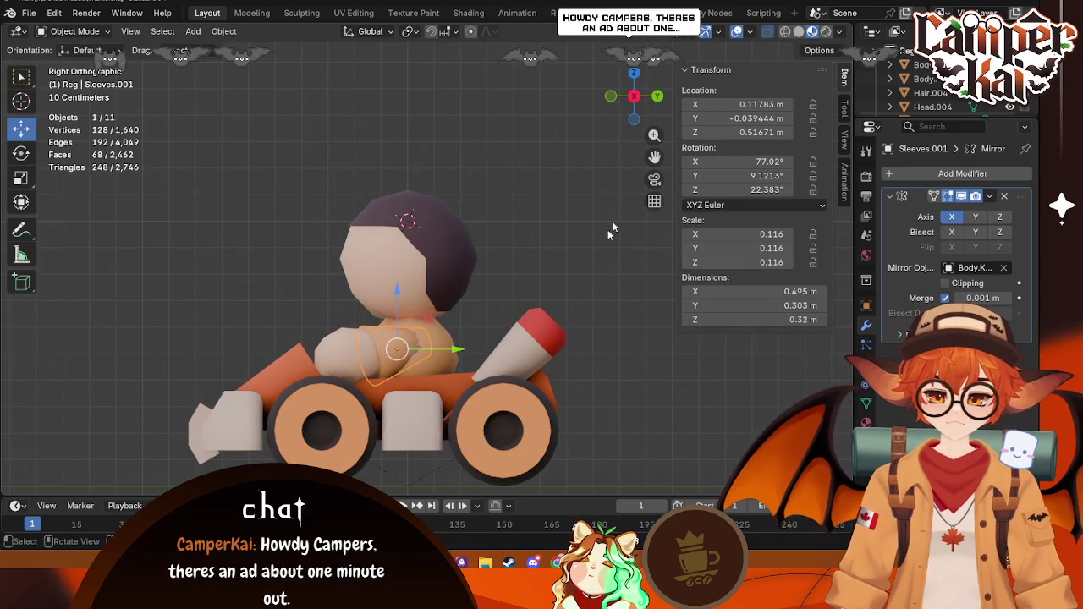
left_click(611, 95)
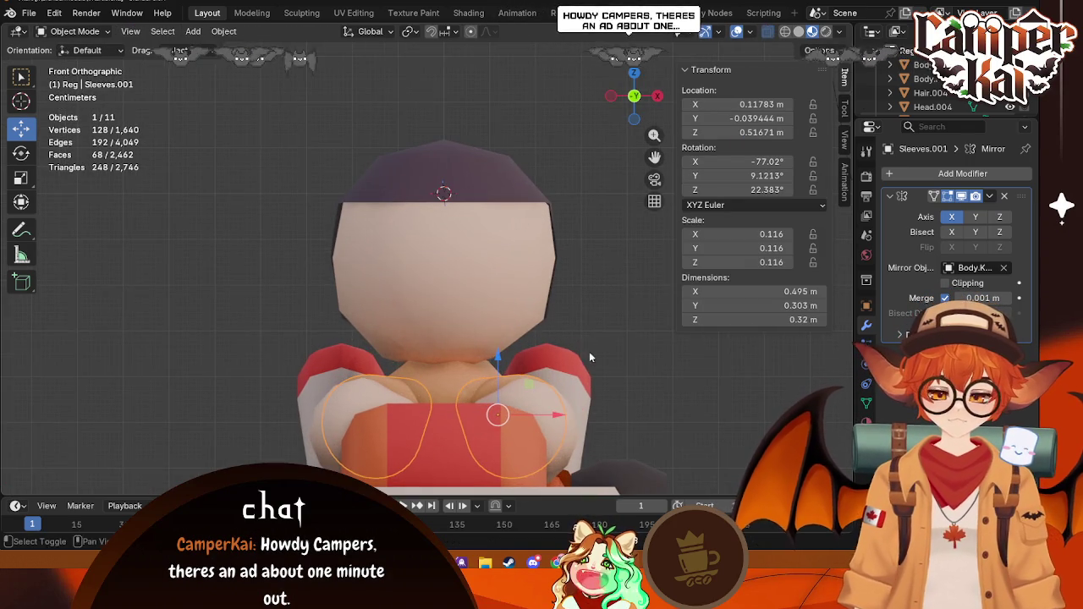
Step: Shift the sleeves sideways along the X axis
middle_click_drag(590, 356, 593, 306)
right_click(520, 387)
mouse_move(598, 207)
middle_mouse_down()
mouse_move(545, 402)
mouse_move(522, 407)
middle_mouse_up()
key("g")
key("x")
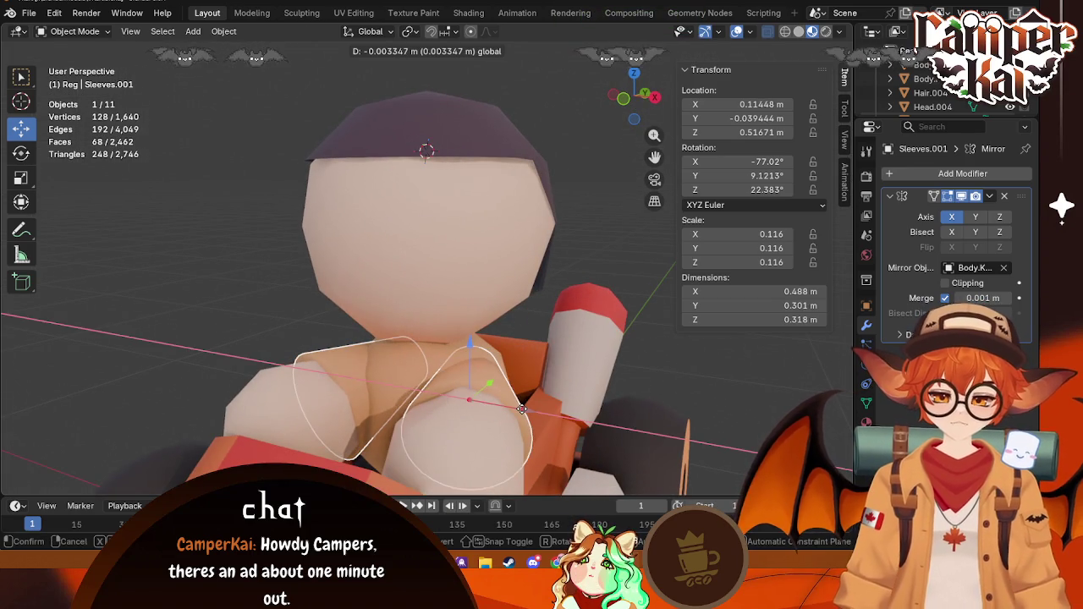
left_click(521, 409)
Step: Rotate the sleeves from the top view to match the arms and reposition them along X
key("KP_7")
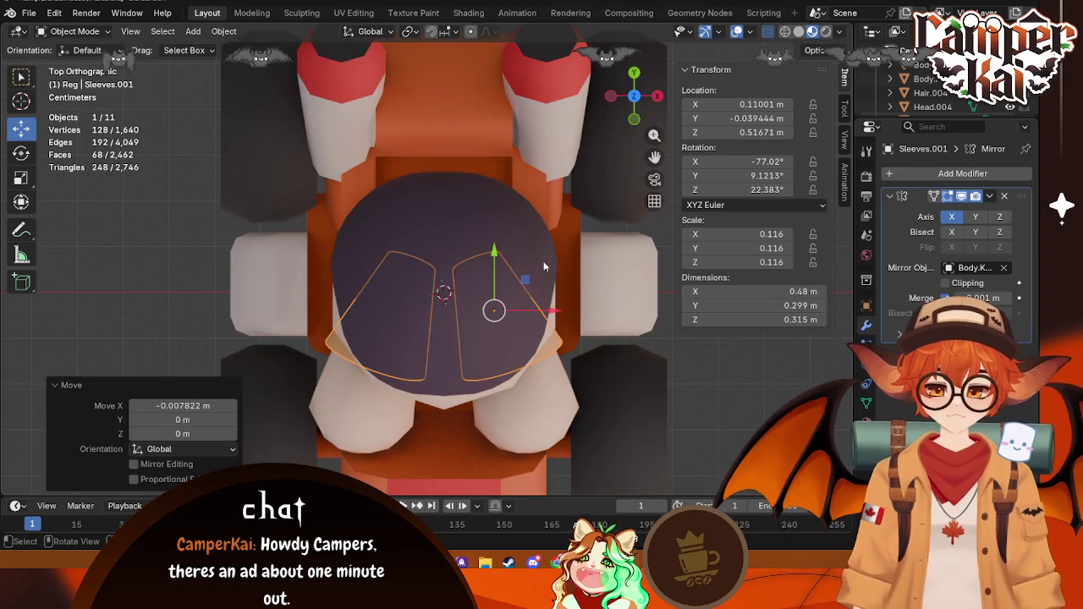
key("r")
left_click(516, 237)
middle_click_drag(516, 236, 535, 243)
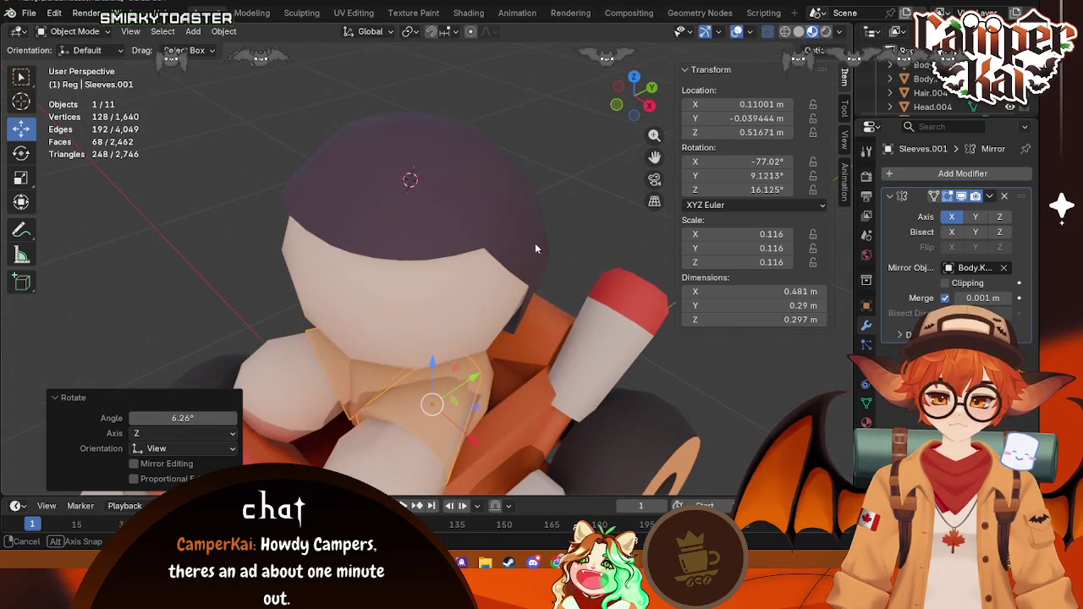
key("g")
key("x")
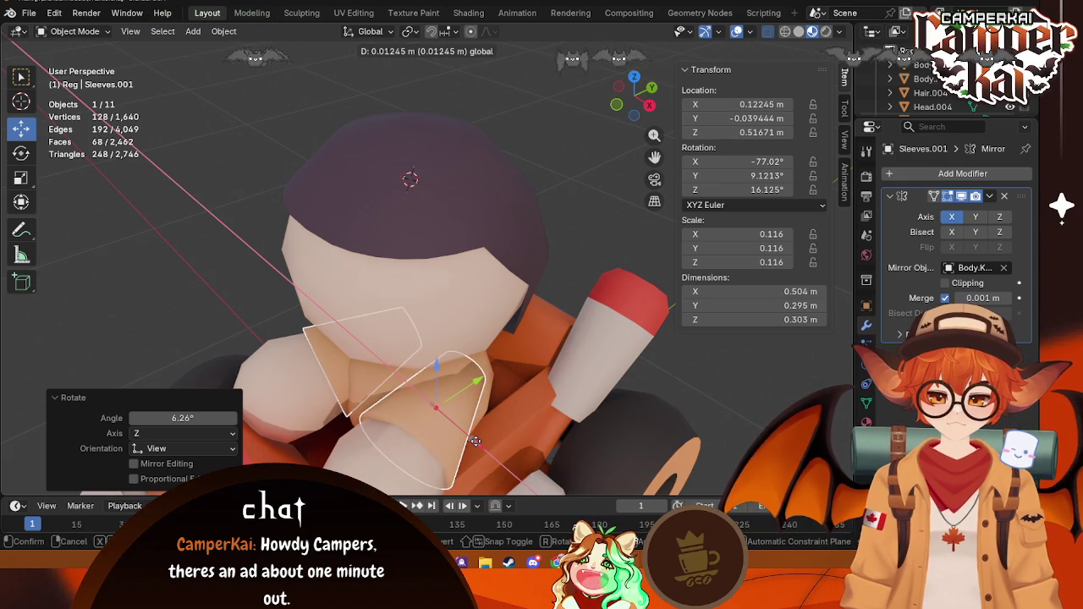
left_click(476, 441)
Step: Reselect the sleeves and fine-tune their rotation from the side and top views
left_click(636, 437)
middle_click_drag(636, 436, 682, 369)
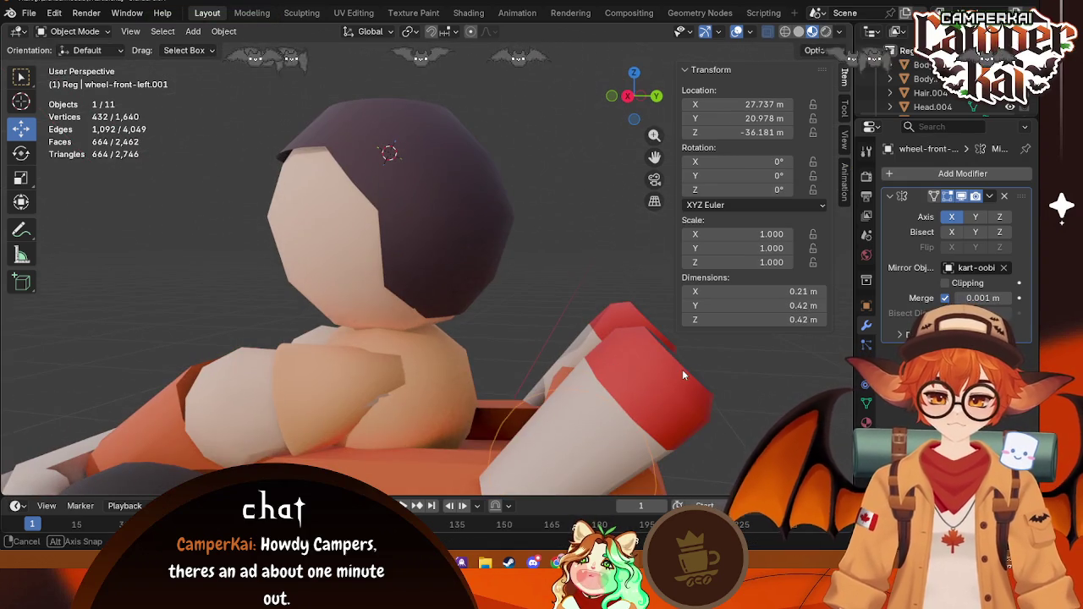
left_click(423, 389)
left_click(322, 356)
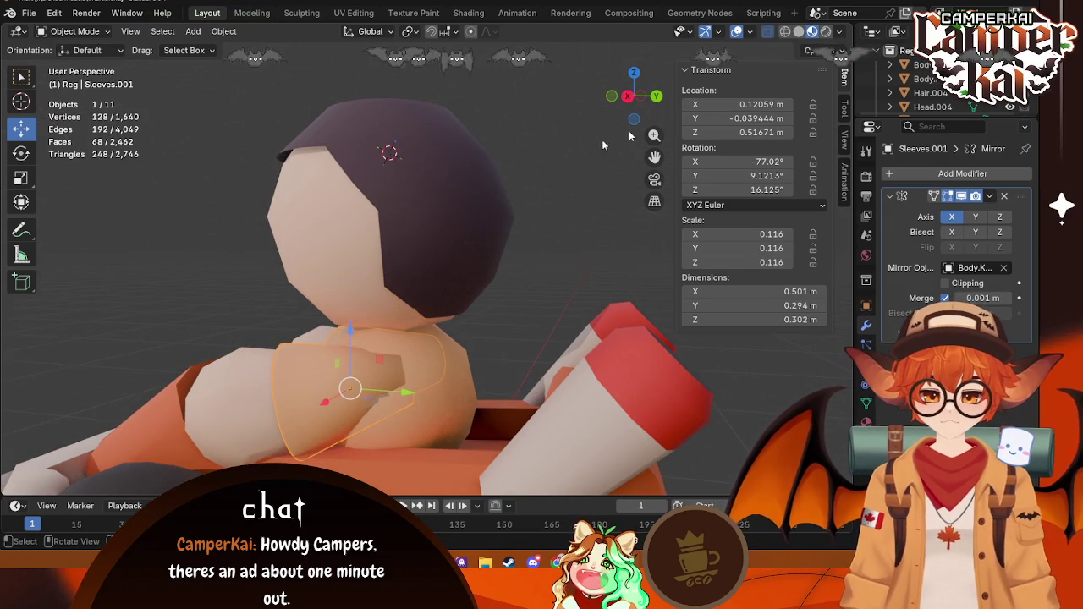
left_click(630, 98)
key("r")
left_click(421, 210)
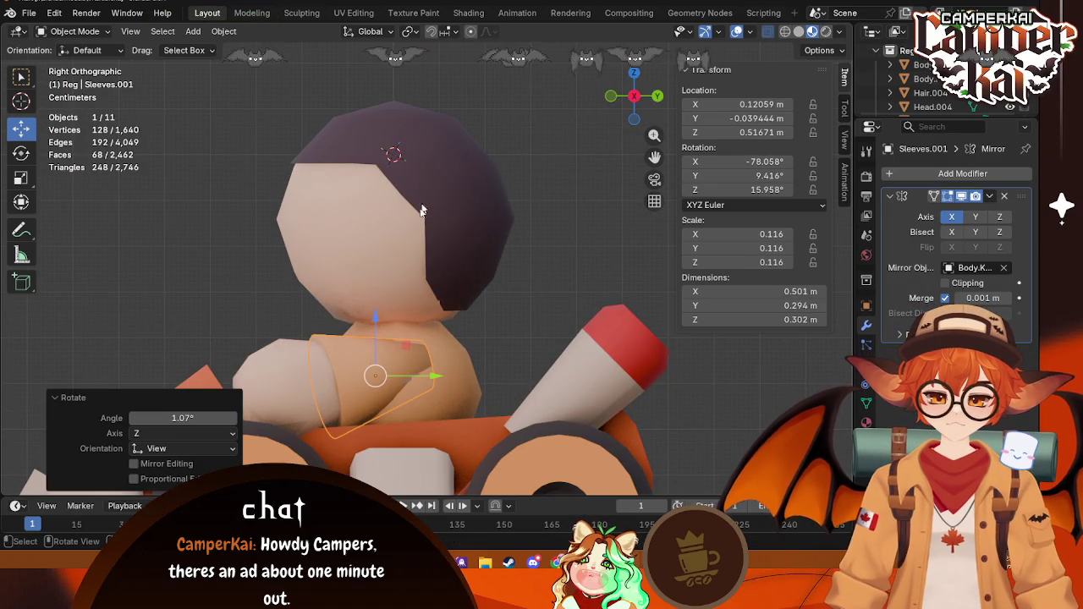
left_click(633, 75)
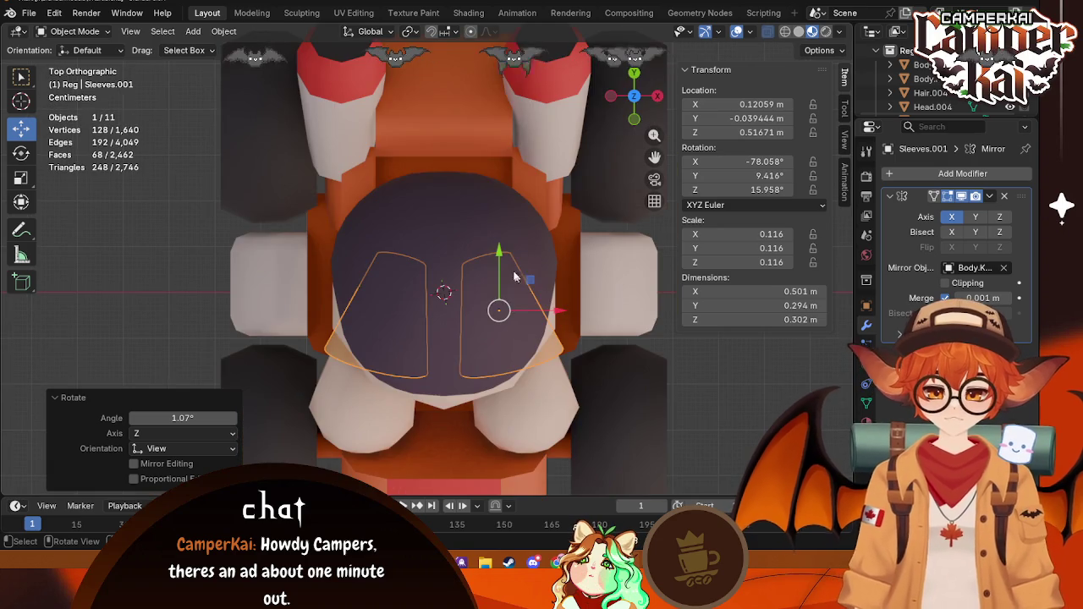
key("r")
left_click(487, 240)
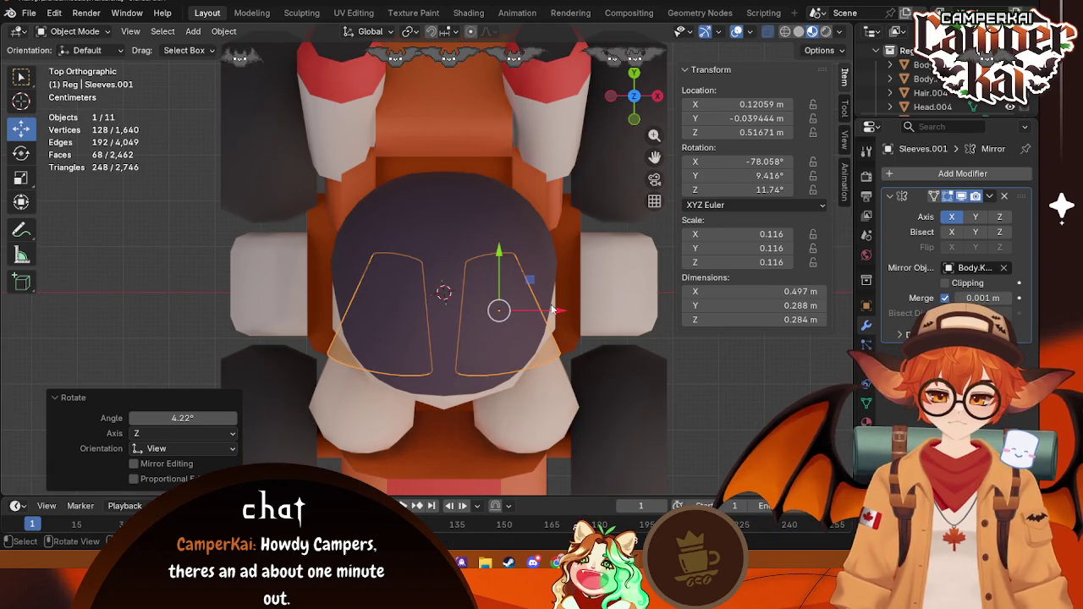
left_click_drag(551, 310, 561, 310)
Step: Give the sleeves a final X-axis move and inspect the driver's back
mouse_move(561, 309)
middle_mouse_down()
mouse_move(519, 220)
mouse_move(616, 211)
middle_mouse_up()
key("g")
key("x")
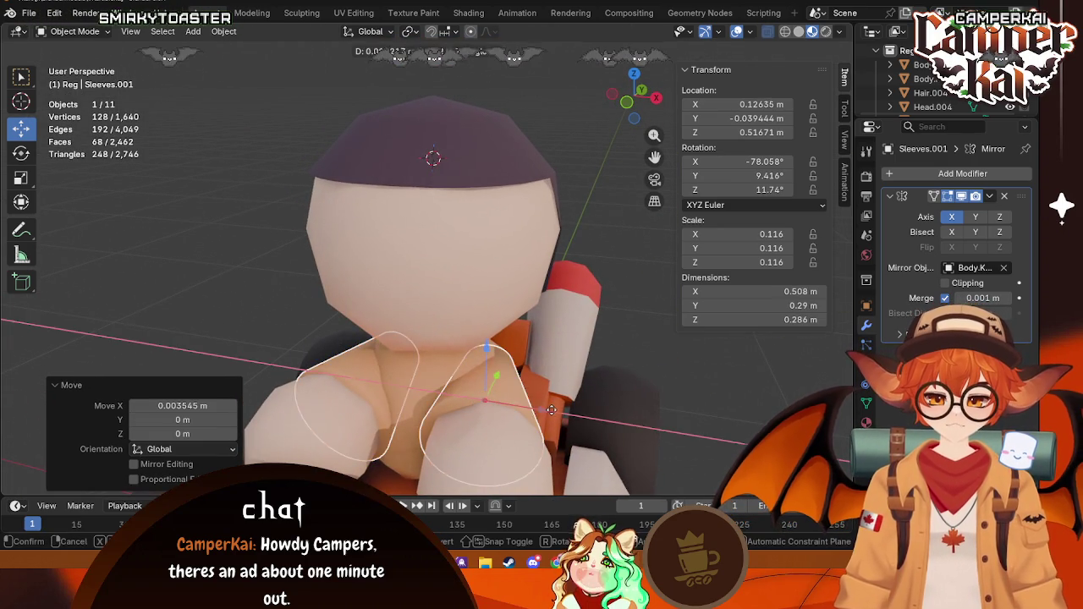
left_click(554, 410)
mouse_move(554, 410)
middle_mouse_down()
mouse_move(512, 437)
mouse_move(483, 426)
middle_mouse_up()
Step: Widen the driver's torso Body.004 along X
left_click(448, 398)
key("s")
key("x")
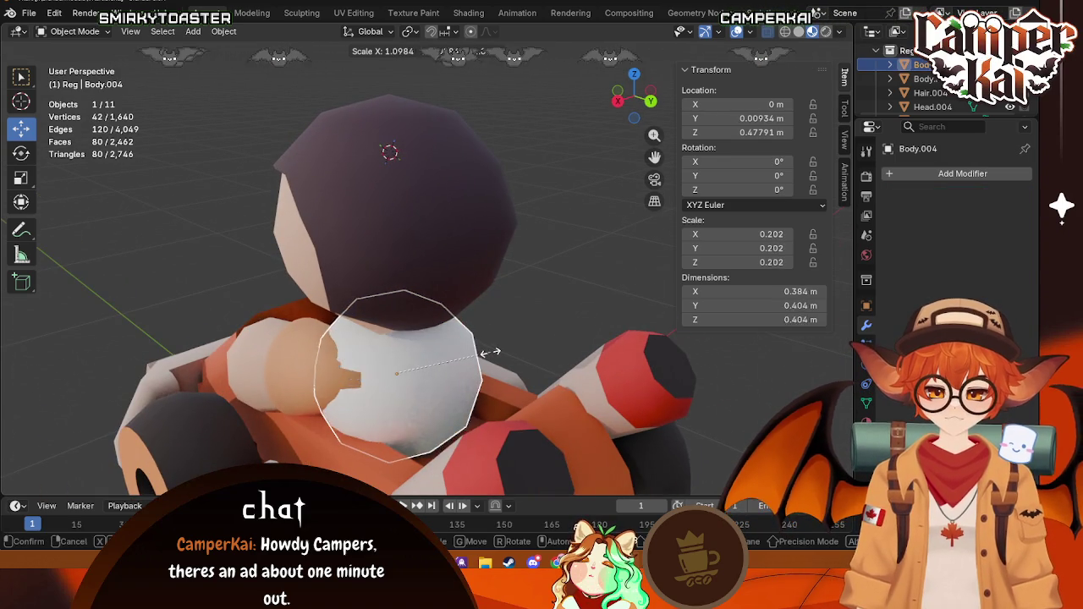
left_click(486, 347)
Step: Delete the extra white sphere from the driver
key("alt+a")
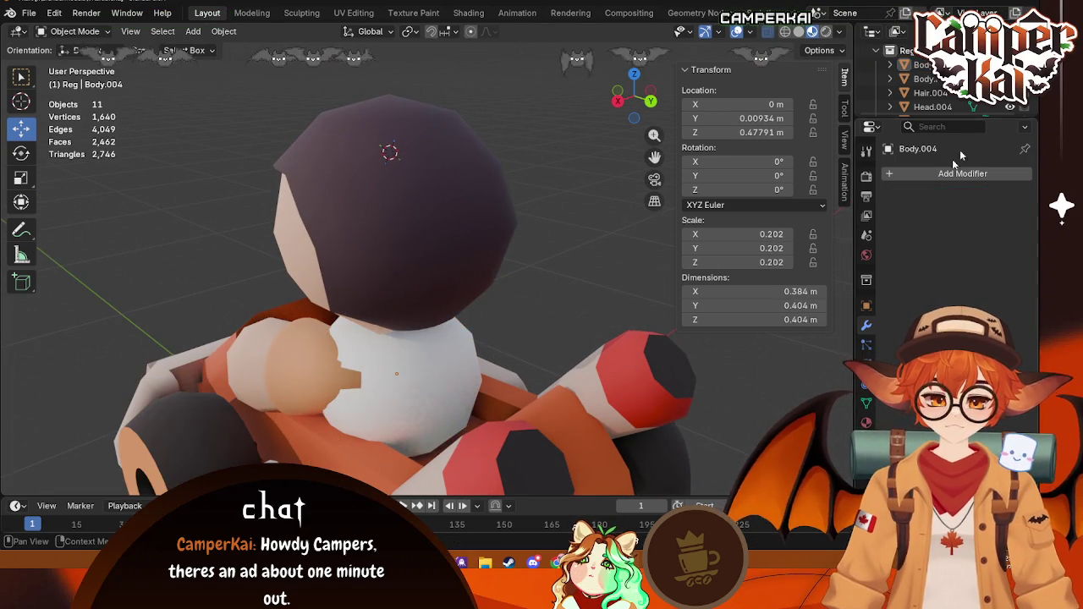
scroll(956, 85, "up", 3)
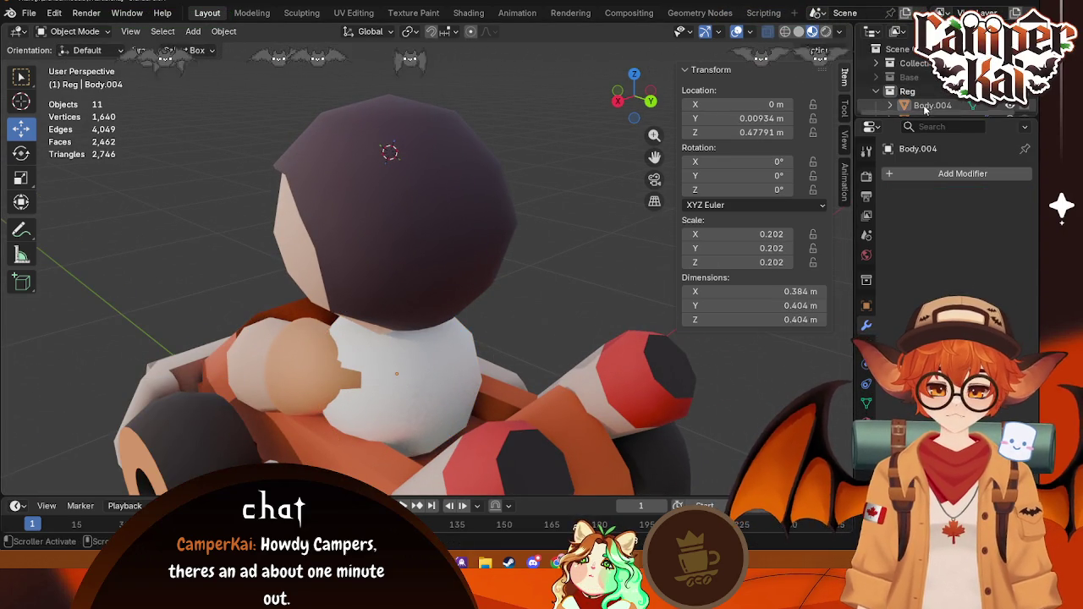
left_click(456, 369)
left_click_drag(424, 397, 575, 423)
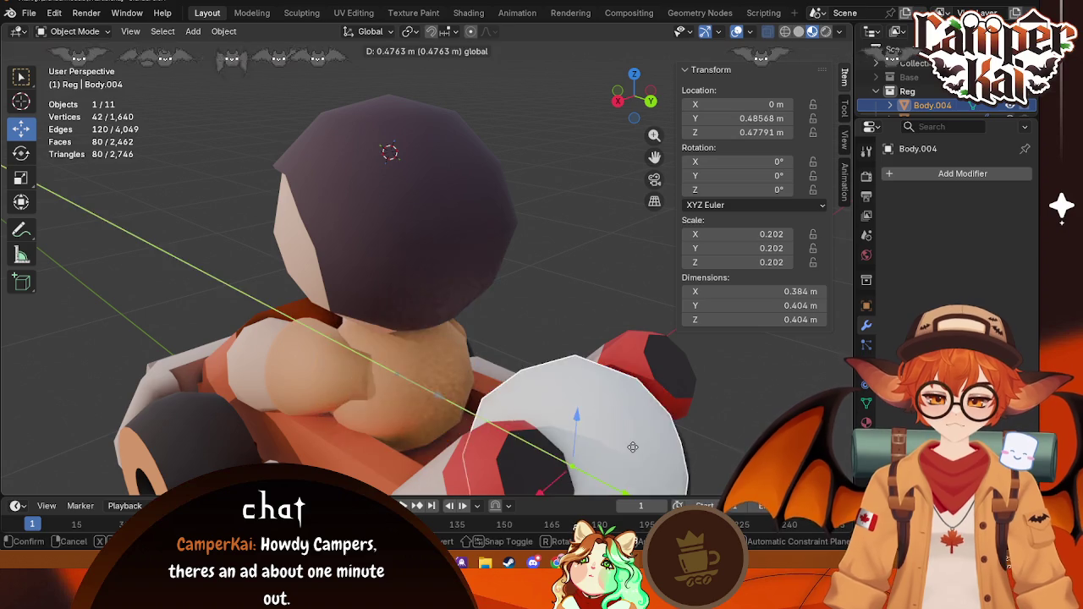
left_click(407, 384)
scroll(921, 112, "down", 3)
scroll(921, 112, "down", 3)
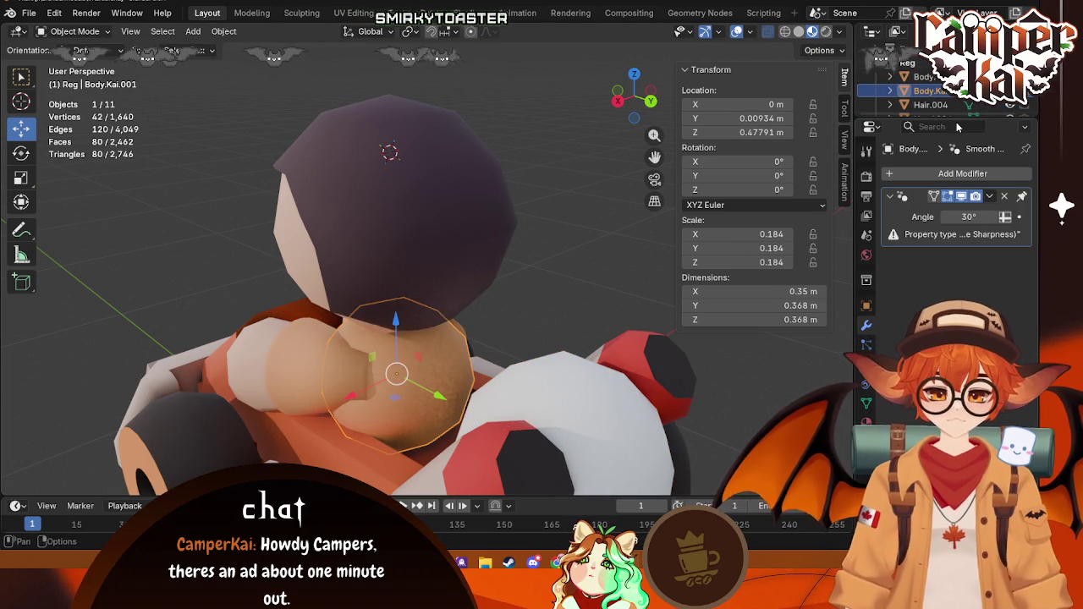
left_click(626, 454)
key("Delete")
Step: Scale the tan chest ball Body.Kai.001 up
left_click(405, 378)
key("s")
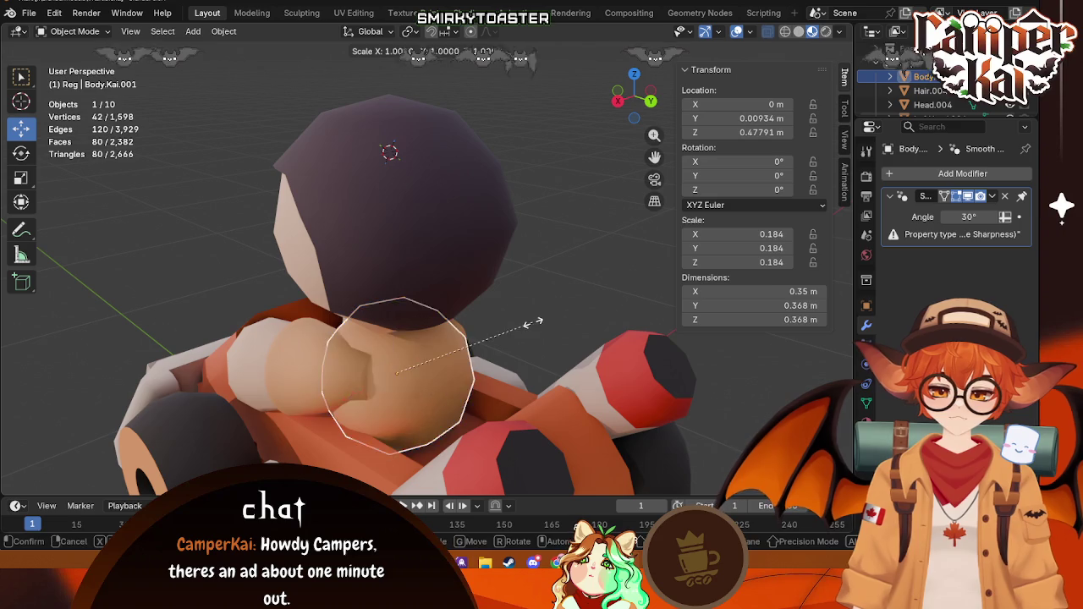
left_click(550, 316)
mouse_move(550, 315)
middle_mouse_down()
mouse_move(353, 446)
mouse_move(490, 455)
mouse_move(652, 406)
mouse_move(499, 414)
middle_mouse_up()
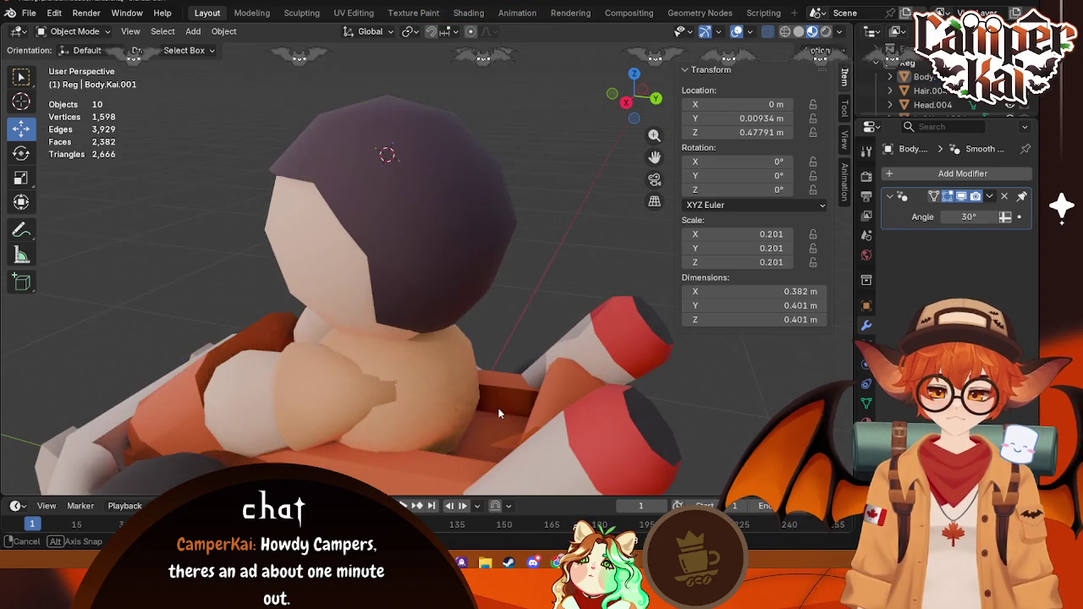
Step: Move the chest ball forward along Y to 0.051507 m
left_click(473, 393)
left_click_drag(456, 397, 464, 394)
middle_click_drag(464, 394, 384, 467)
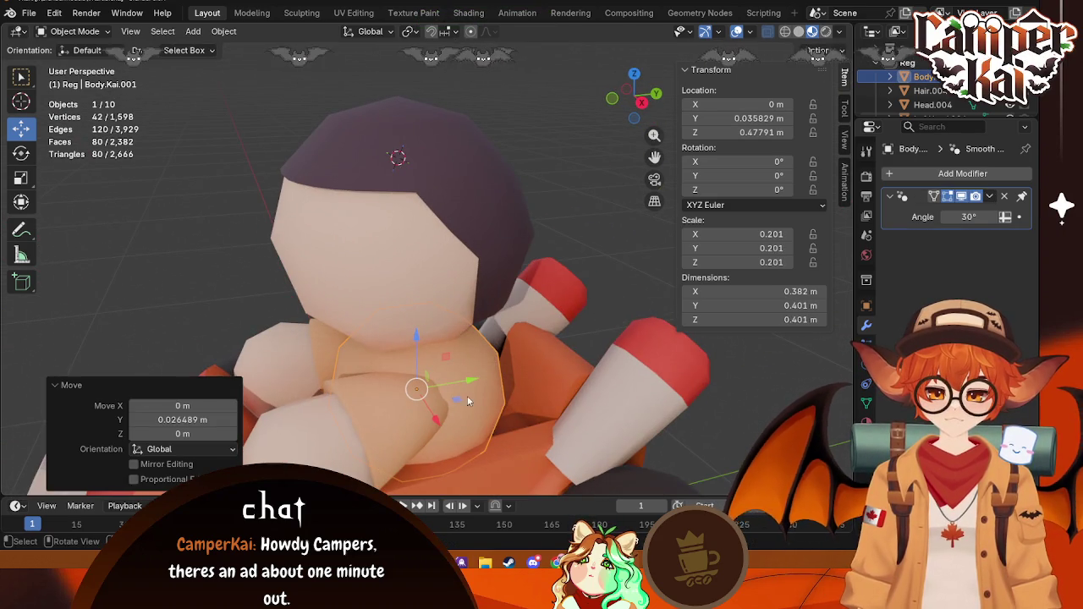
left_click_drag(472, 386, 556, 424)
middle_click_drag(555, 424, 358, 446)
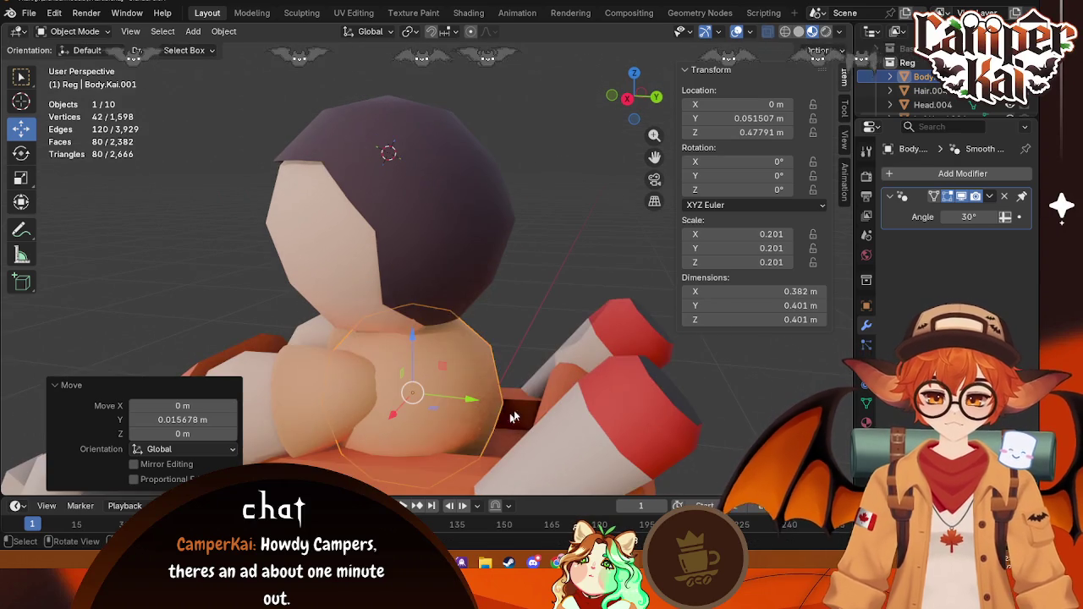
Step: Shrink the chest ball slightly to a scale of 0.191
key("alt+a")
key("s")
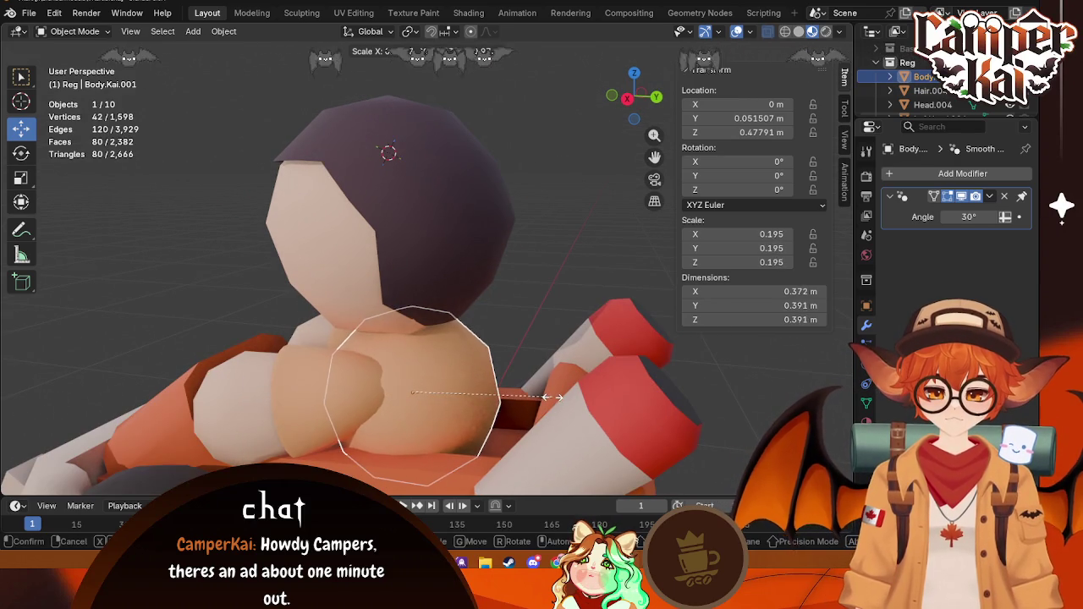
left_click(552, 398)
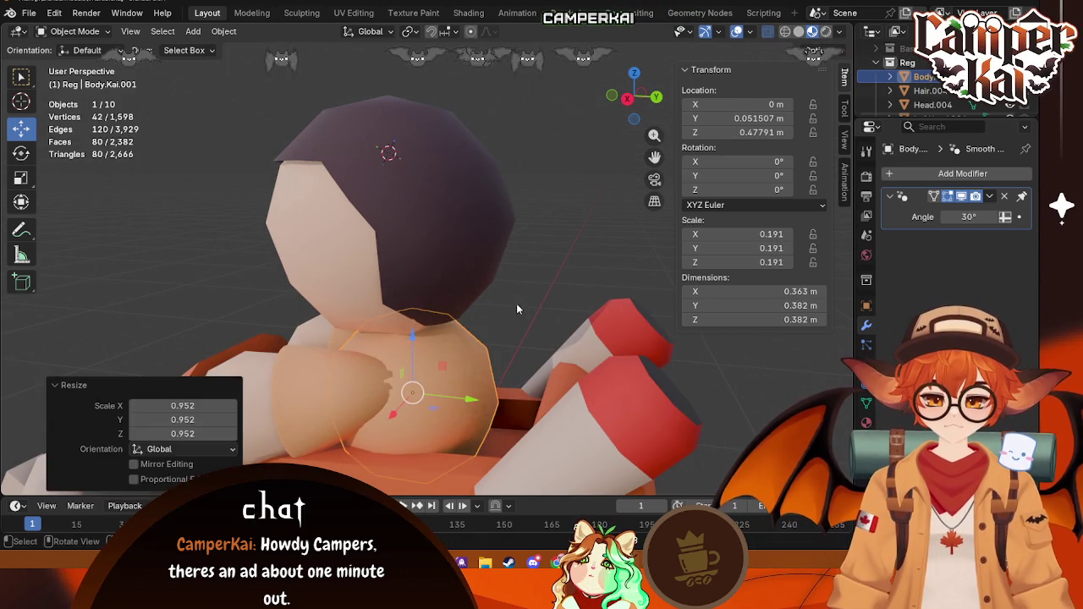
middle_click_drag(516, 302, 311, 450)
left_click(312, 450)
left_click(566, 284, "shift")
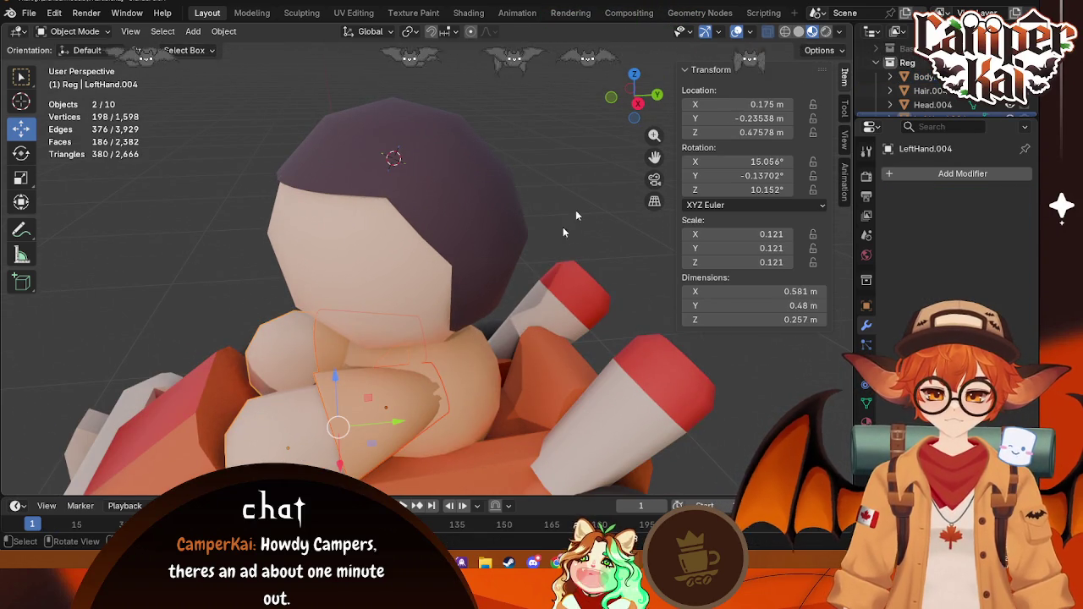
Step: Hide the driver's hair and head in a top X-ray view, leaving Sleeves.001 selected
left_click(633, 75)
left_click(521, 300)
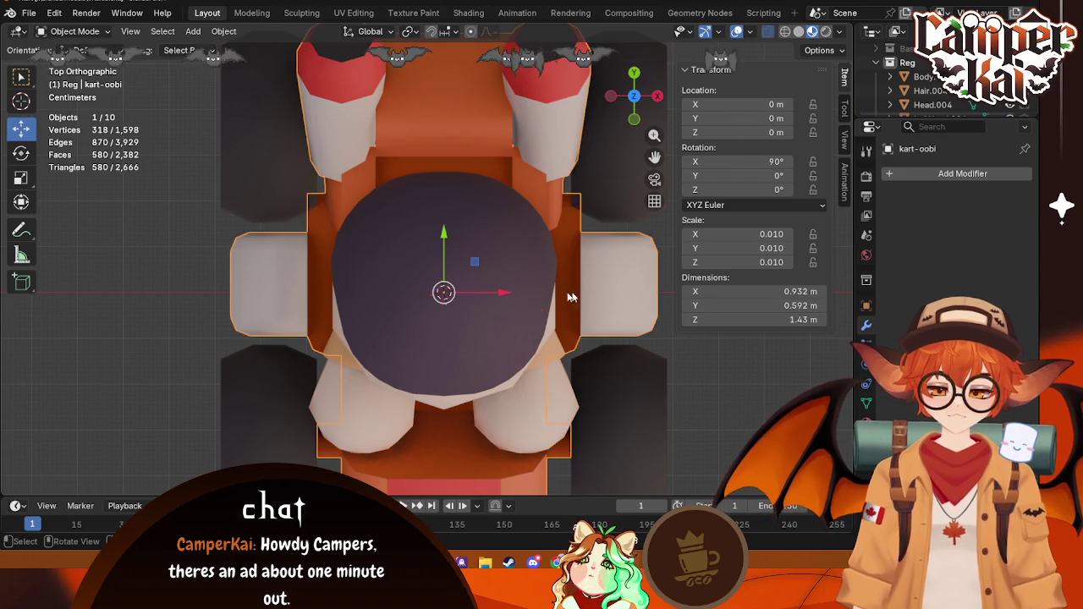
left_click(798, 31)
left_click(550, 372)
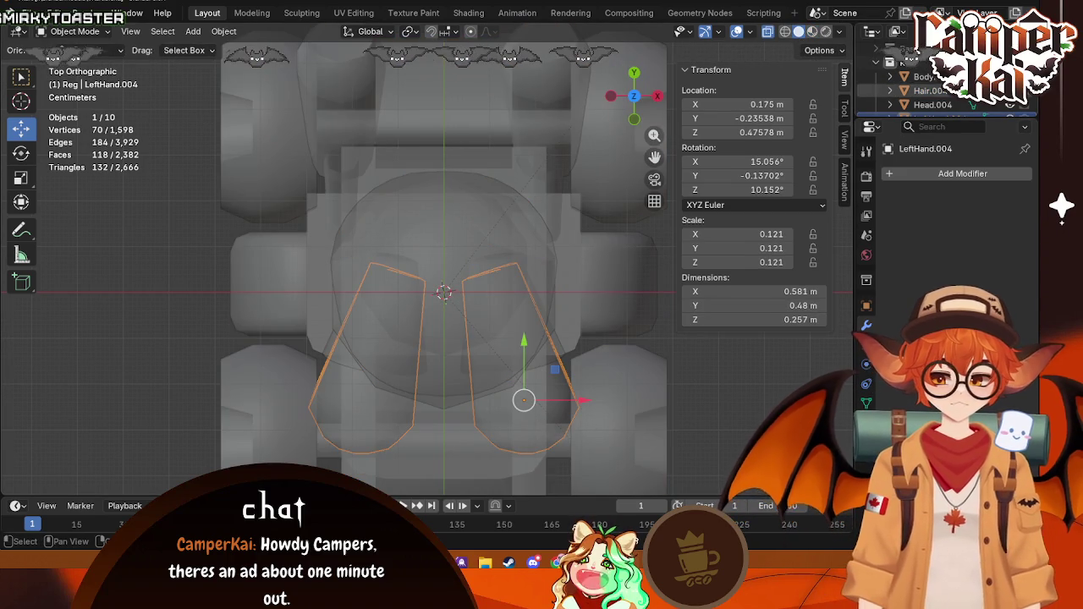
left_click(1010, 91)
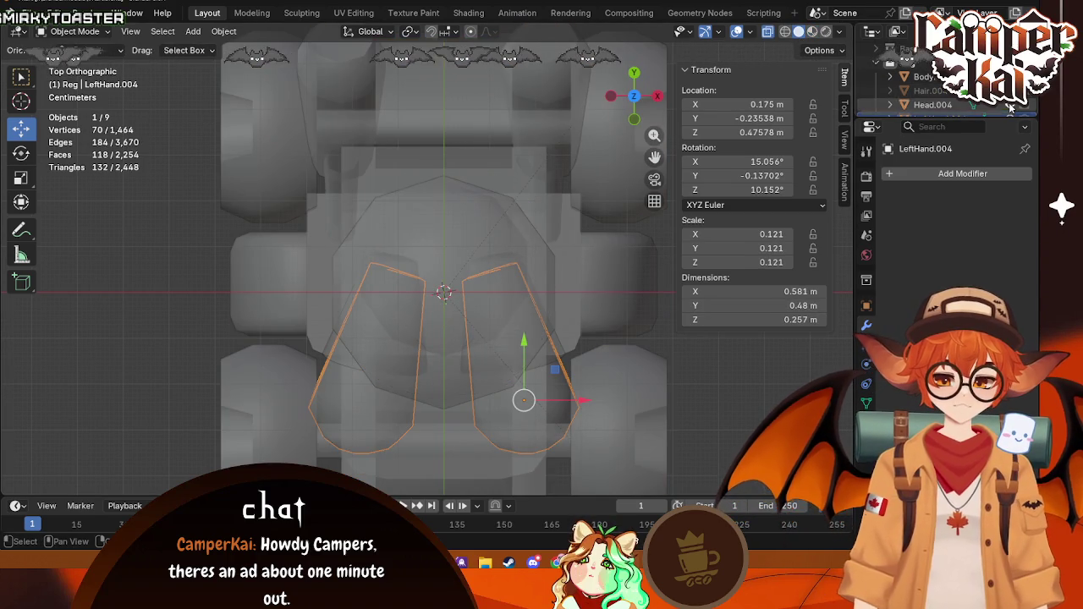
left_click(461, 378)
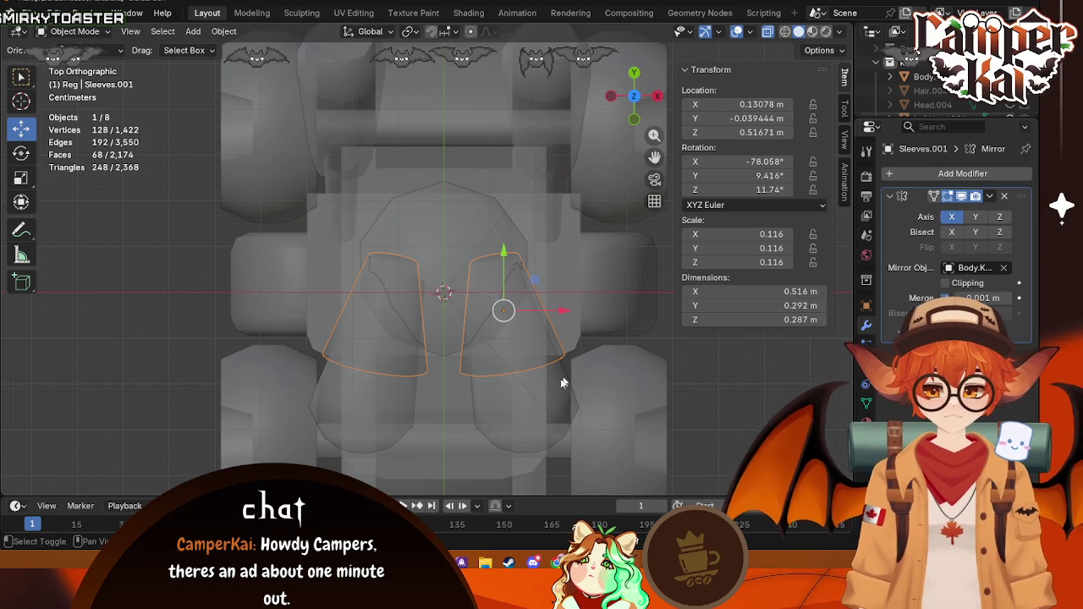
left_click(522, 420, "shift")
left_click(504, 261)
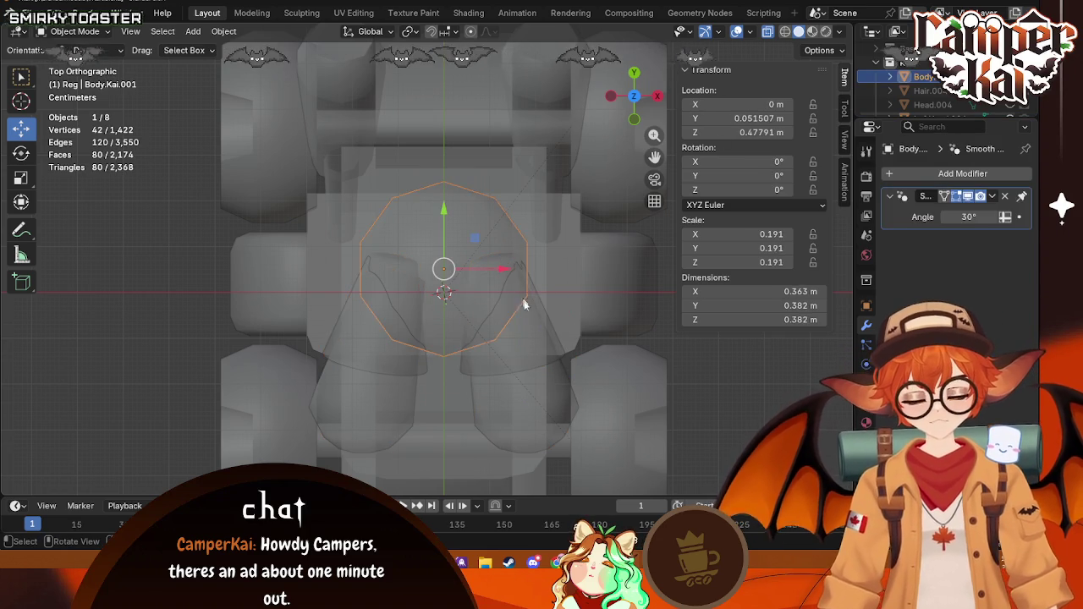
Step: Widen the sleeves' top ring to 1.08 and nudge it slightly along X
key("Tab")
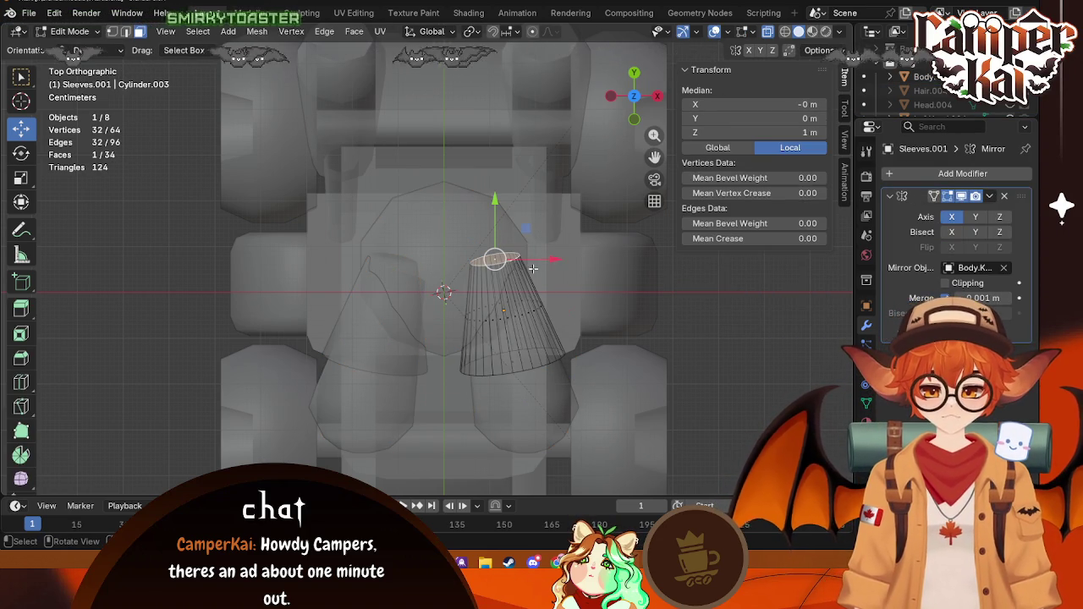
left_click(595, 223)
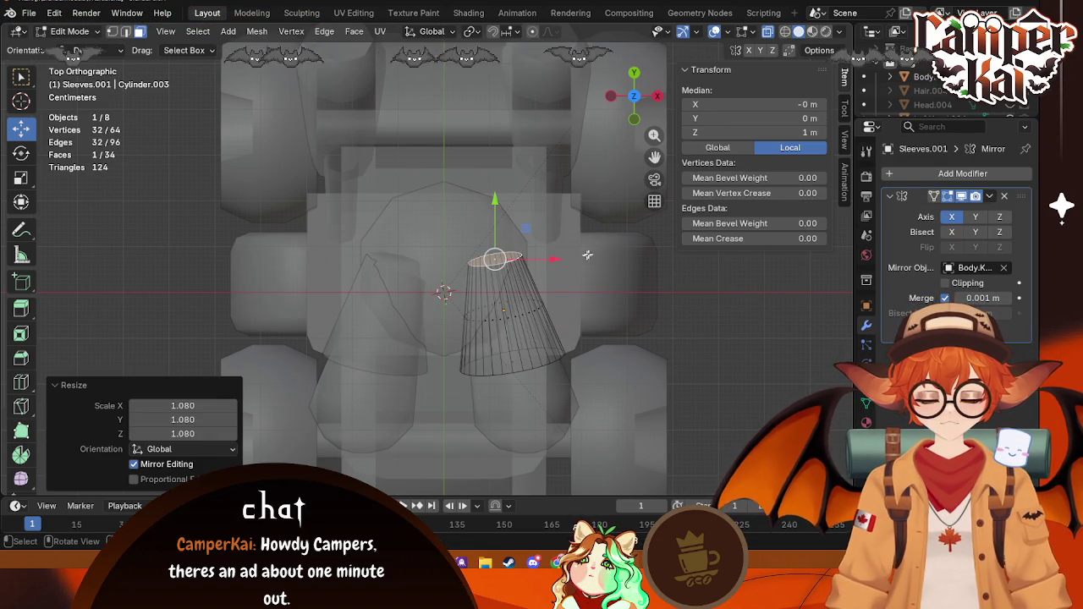
left_click_drag(548, 260, 540, 262)
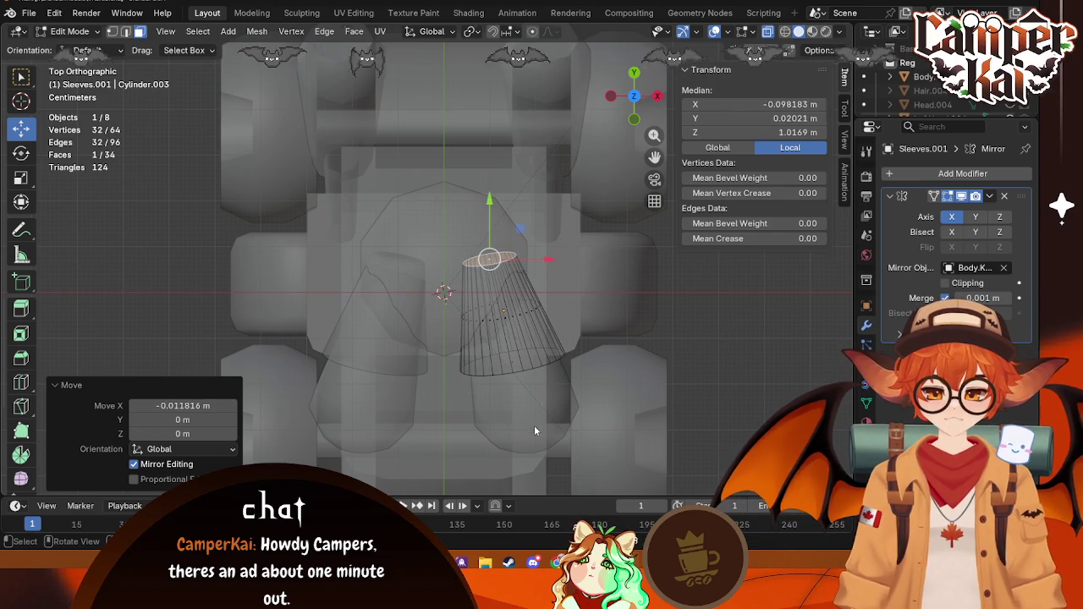
key("grave")
key("Escape")
key("Tab")
Step: Inspect a hand and the kart body kart-oobi together in Edit Mode
left_click(524, 414)
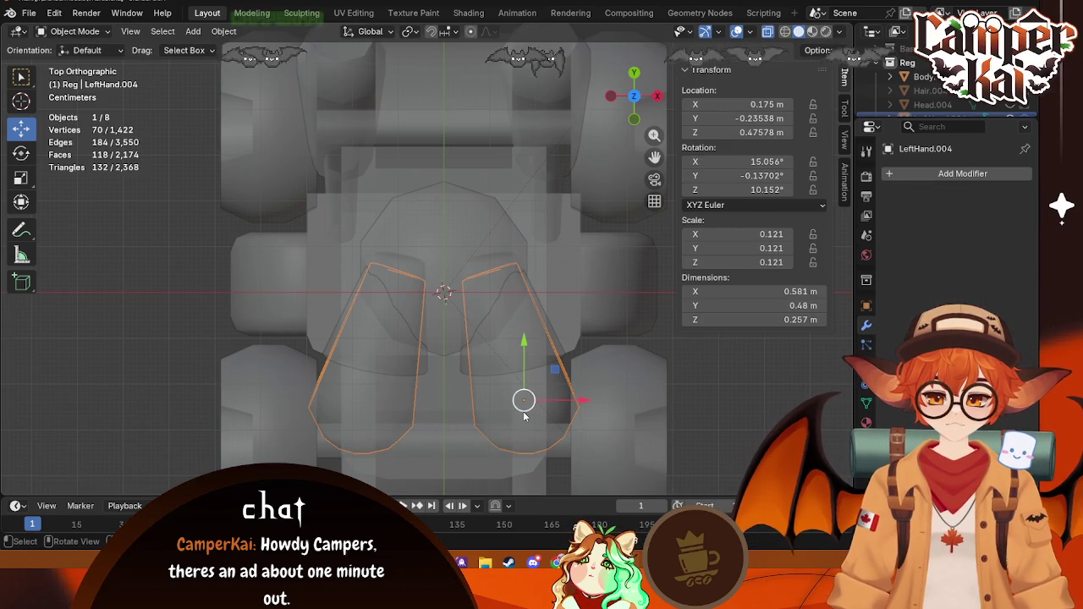
left_click(478, 263, "shift")
left_click(495, 279)
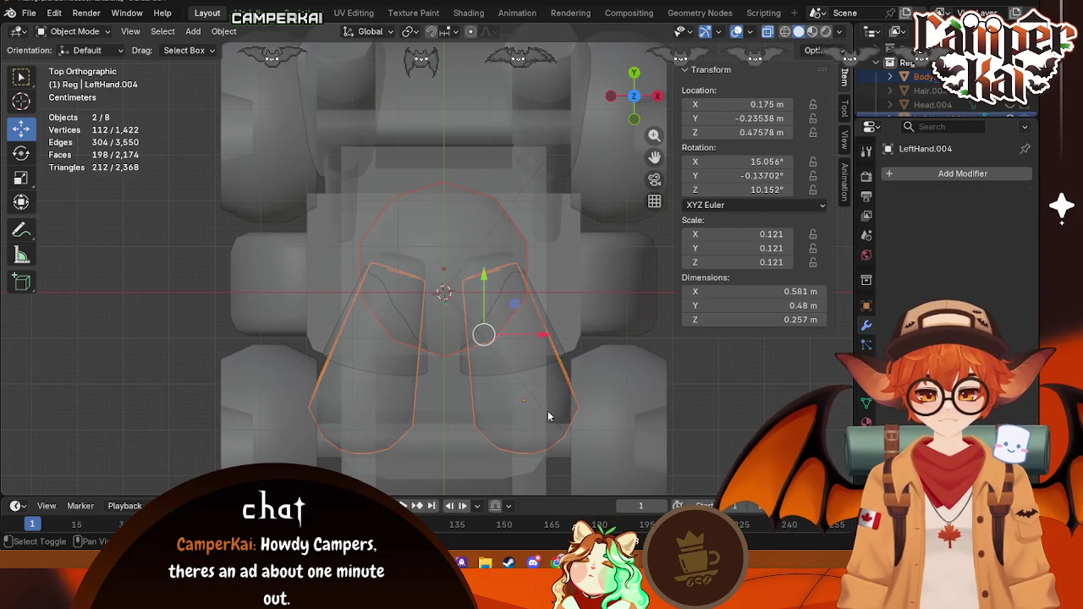
left_click(510, 412)
left_click(503, 350)
left_click(512, 364, "shift")
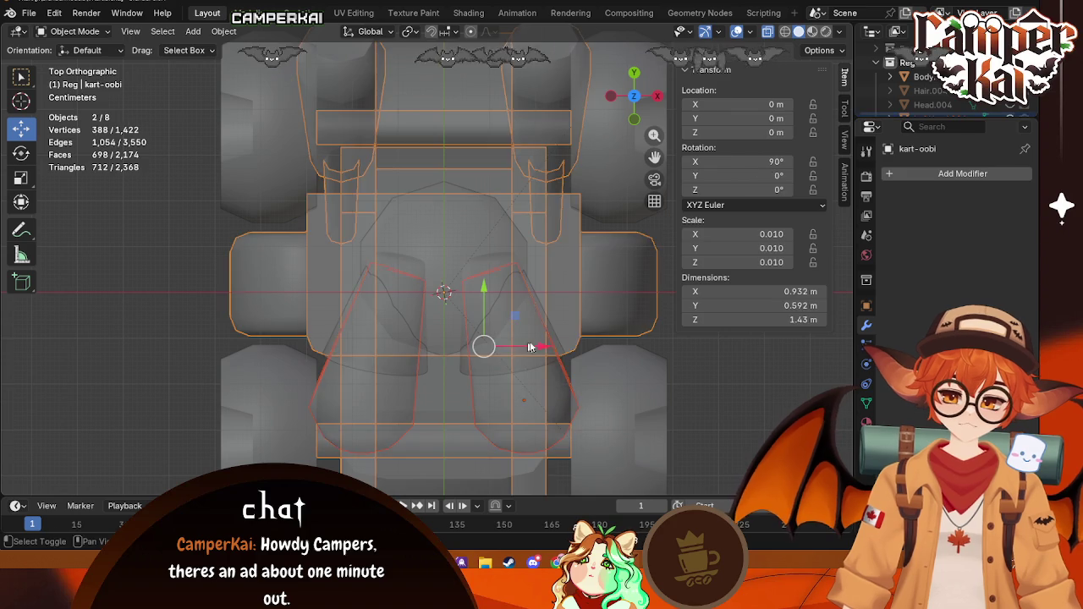
key("Tab")
middle_click_drag(631, 406, 474, 254)
scroll(474, 254, "down", 2)
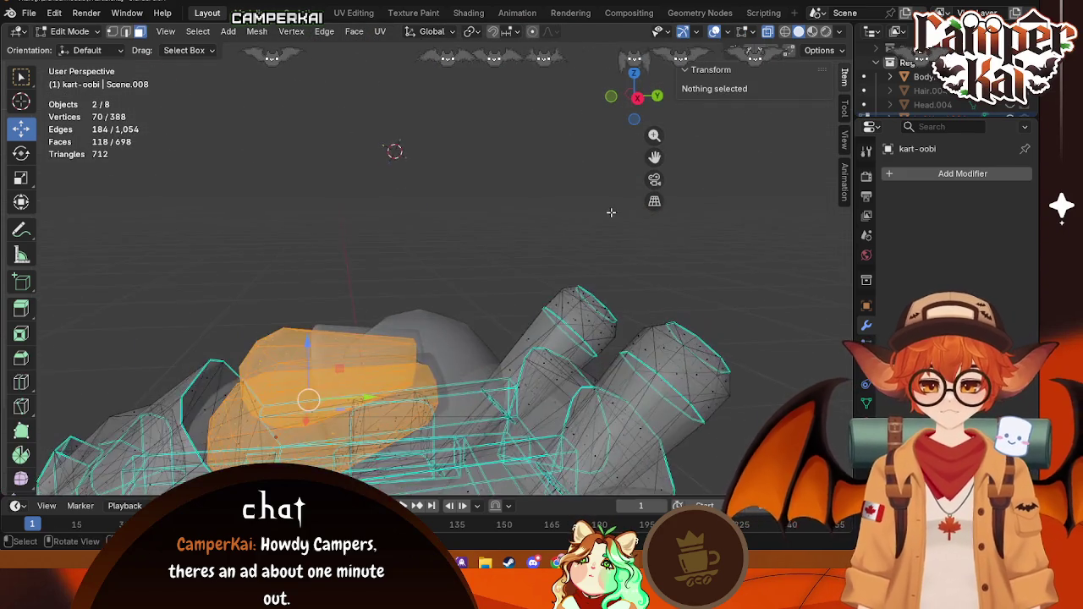
scroll(473, 253, "down", 3)
scroll(473, 253, "down", 2)
scroll(446, 399, "up", 5)
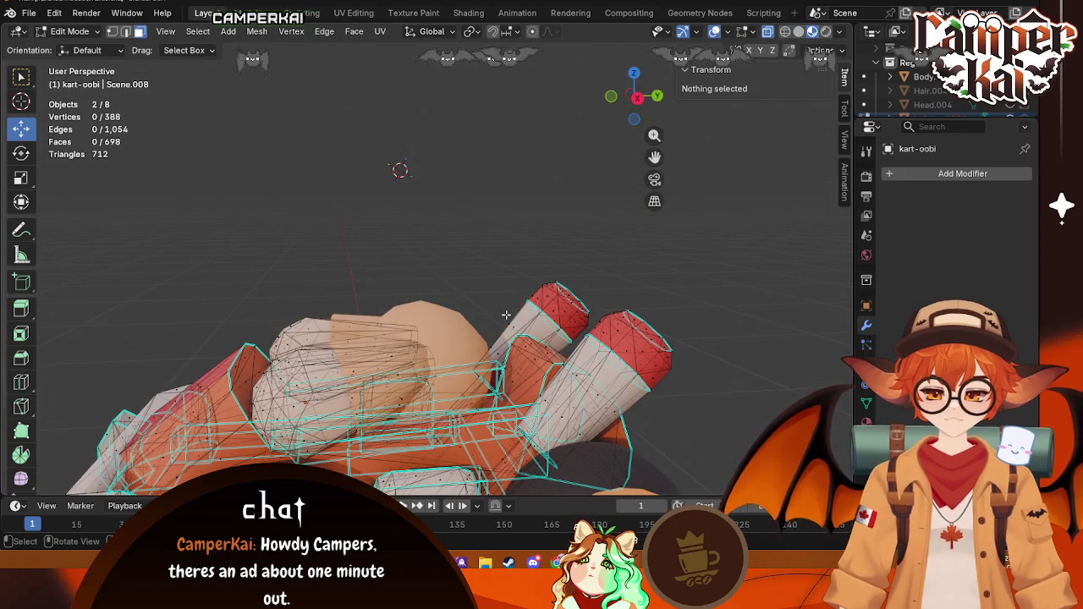
key("Tab")
Step: Unhide the hair and head and check the kart from all sides
middle_click_drag(440, 398, 449, 398)
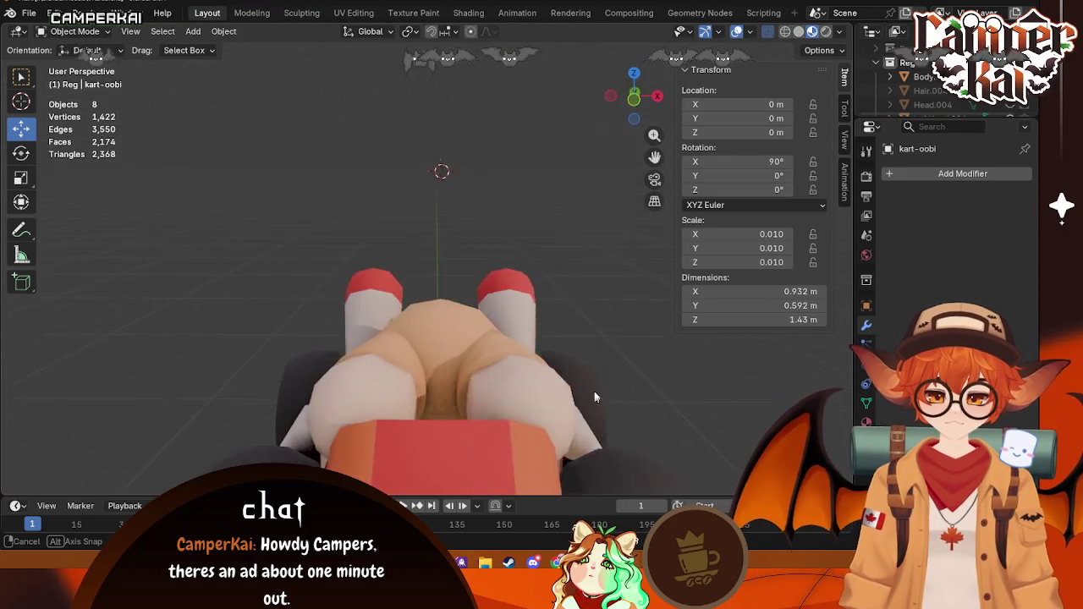
left_click(1009, 90)
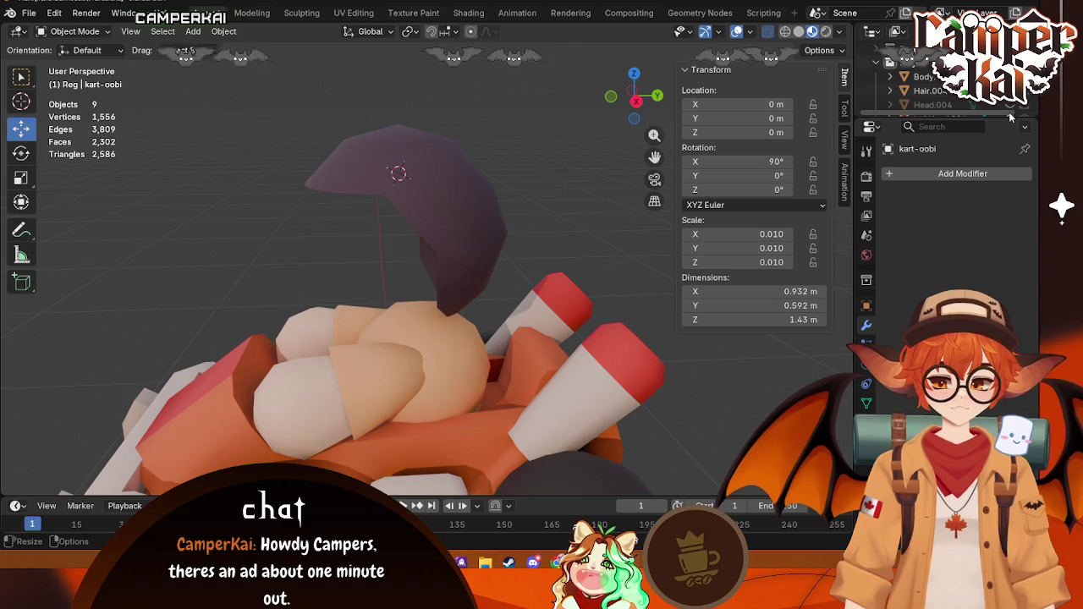
left_click(1009, 104)
scroll(527, 336, "down", 3)
mouse_move(598, 385)
middle_mouse_down()
mouse_move(582, 370)
mouse_move(343, 428)
mouse_move(451, 353)
middle_mouse_up()
Step: Save VKart.blend with the tan chest ball selected
left_click(451, 352)
key("Tab")
key("ctrl+s")
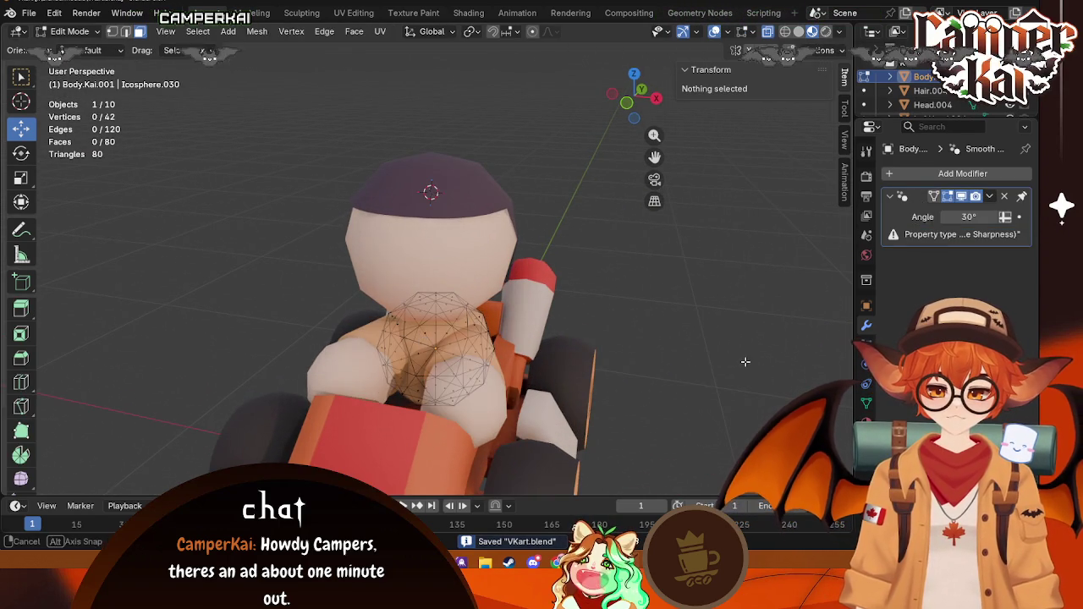
key("Tab")
mouse_move(756, 366)
middle_mouse_down()
mouse_move(620, 341)
mouse_move(306, 398)
mouse_move(216, 400)
middle_mouse_up()
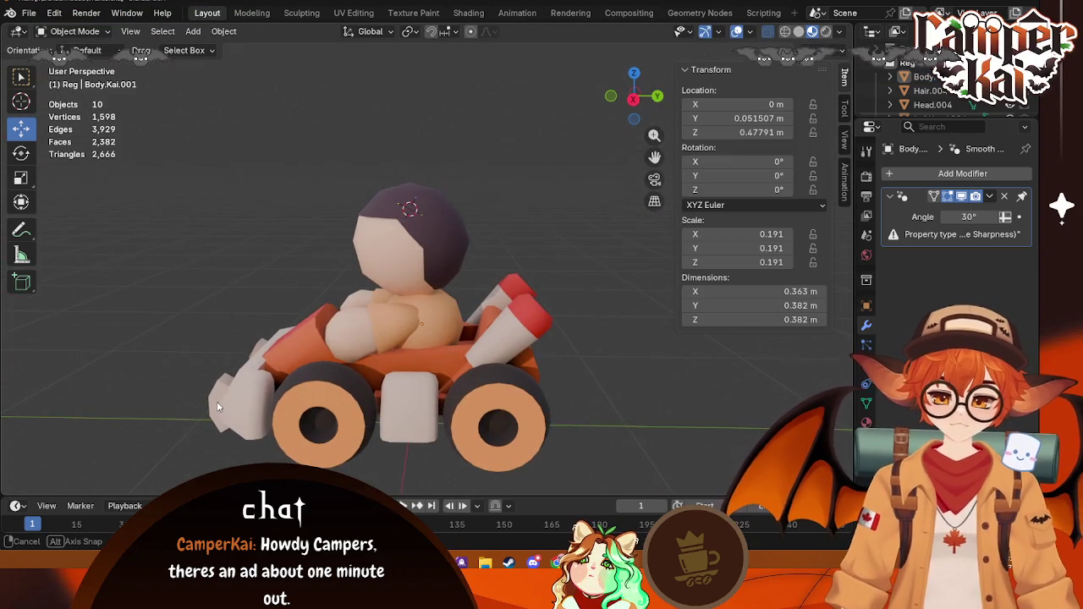
Step: Save the kart file and begin an FBX export, then cancel it
key("ctrl+s")
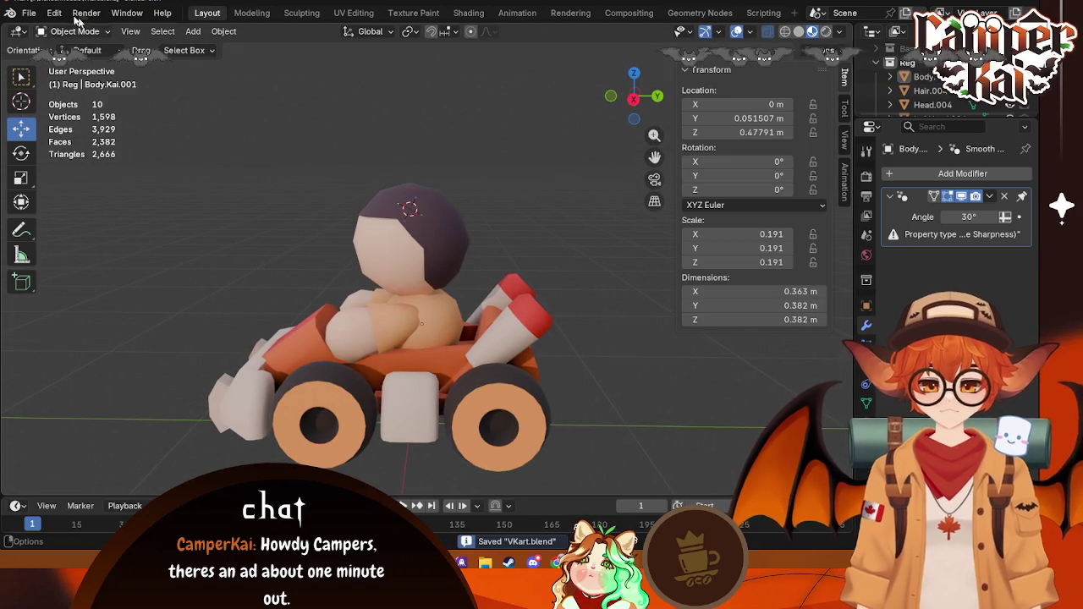
left_click(29, 12)
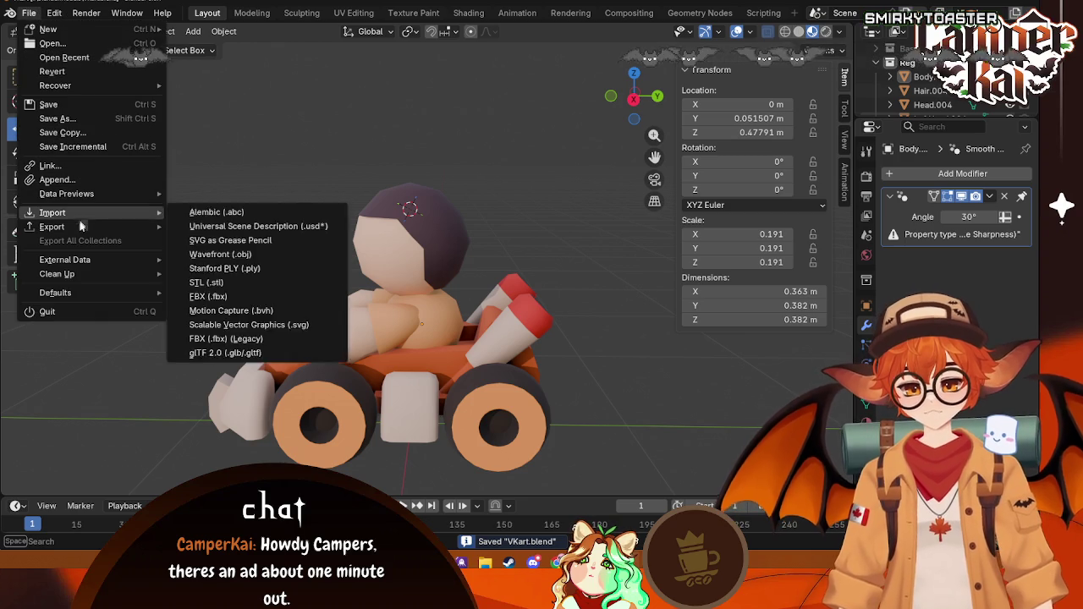
mouse_move(52, 227)
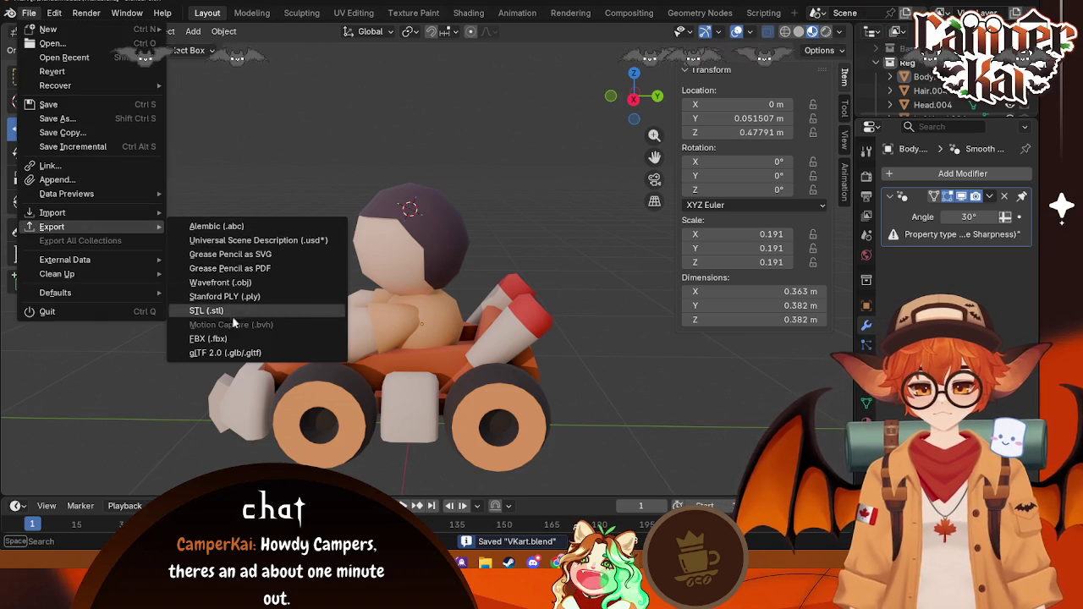
left_click(230, 337)
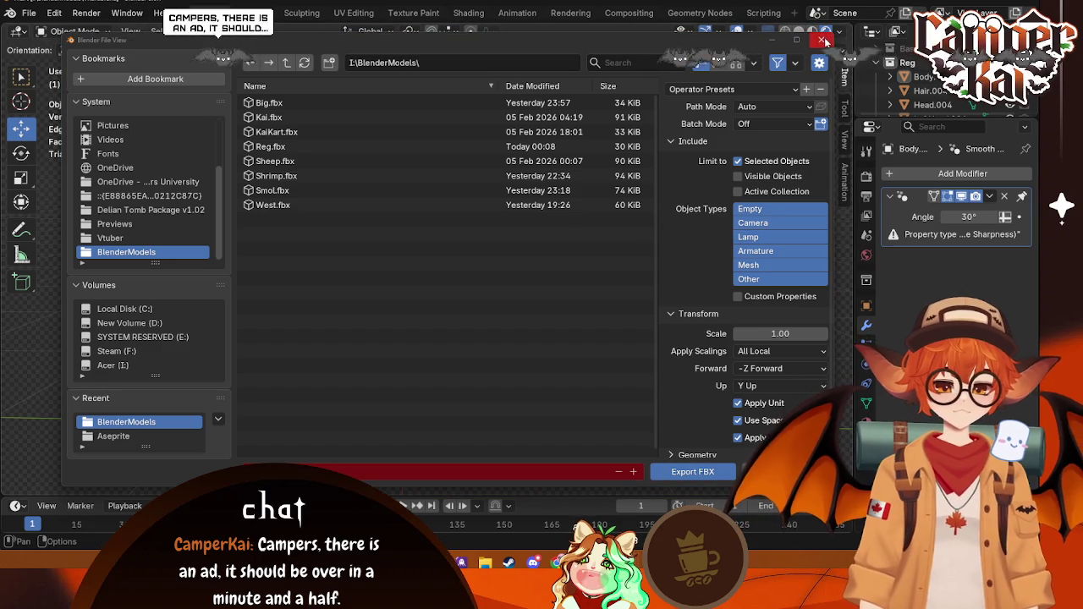
left_click(825, 39)
Step: Export the kart and driver as FBX and return to Unreal Engine
key("alt+Tab")
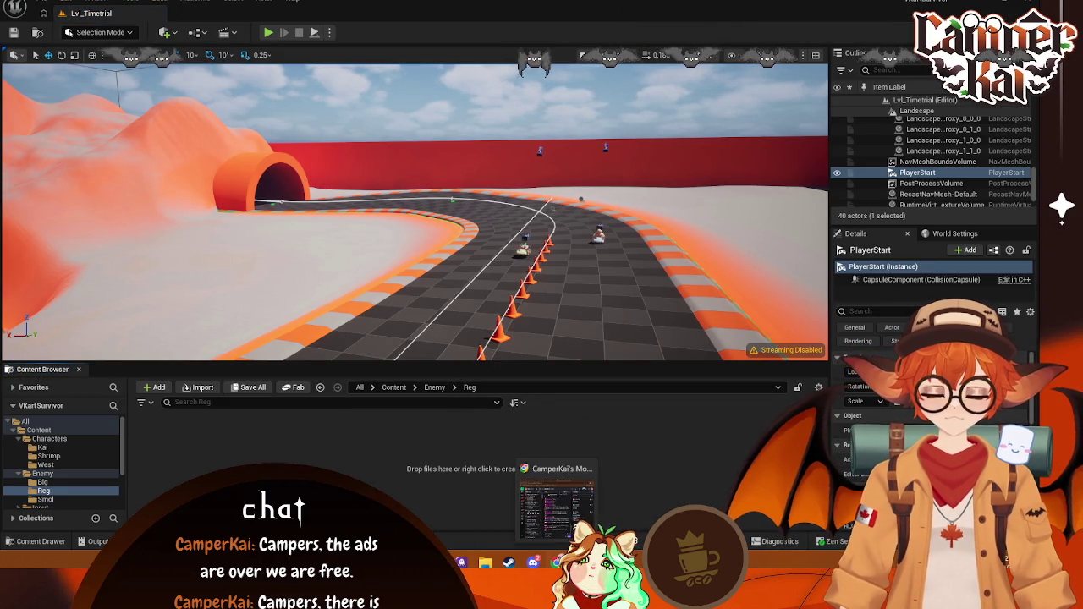
key("alt+Tab")
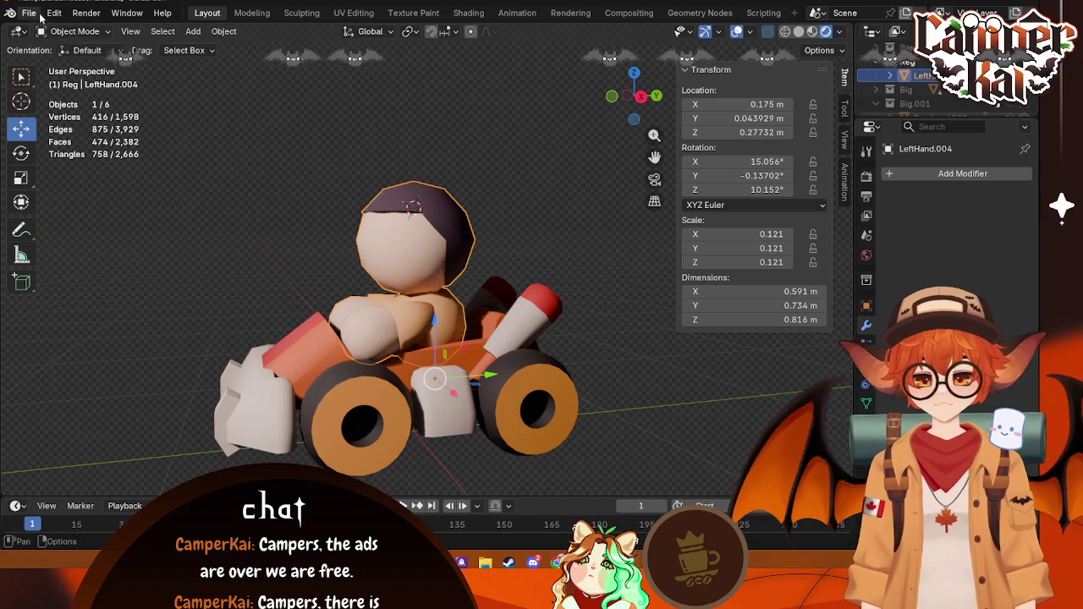
left_click(29, 13)
mouse_move(52, 227)
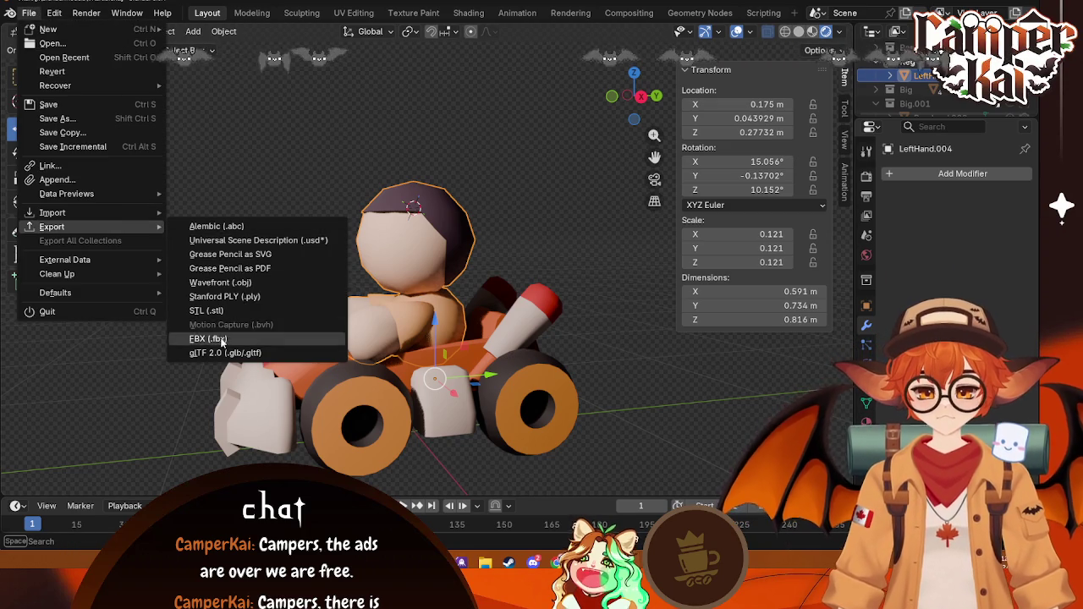
left_click(207, 339)
left_click(701, 478)
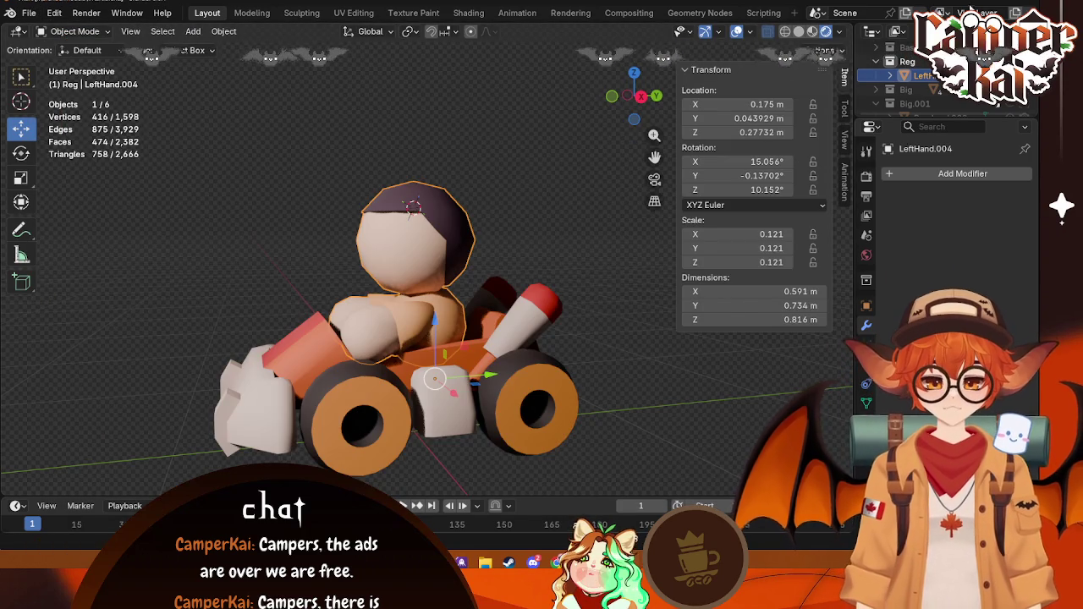
key("alt+Tab")
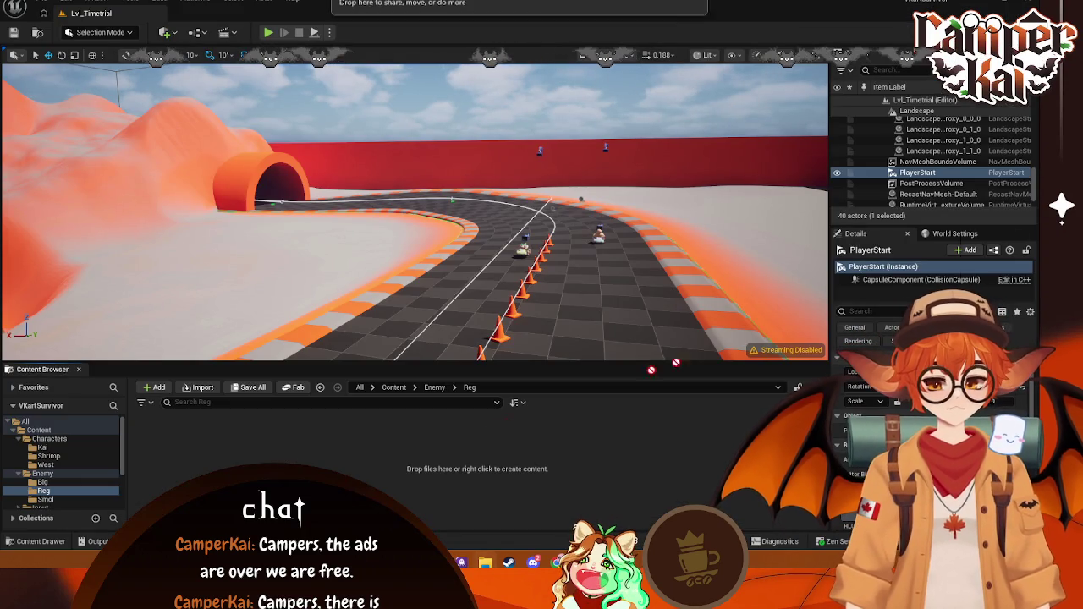
Step: Import Reg.fbx with its mesh, materials and textures into the Enemy/Reg folder
left_click_drag(0, 479, 413, 479)
left_click(734, 472)
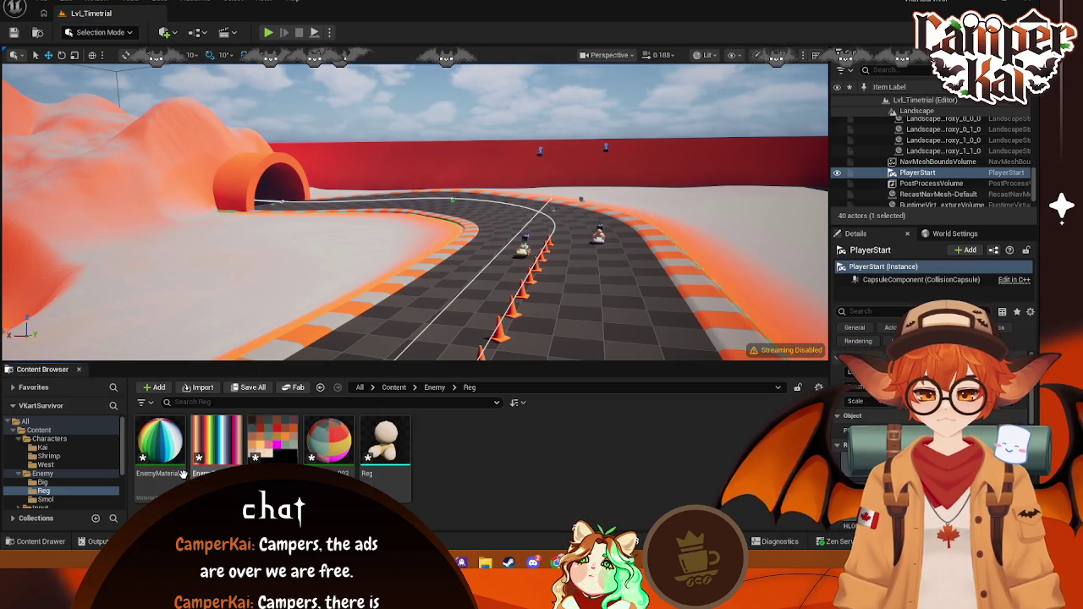
left_click(329, 440)
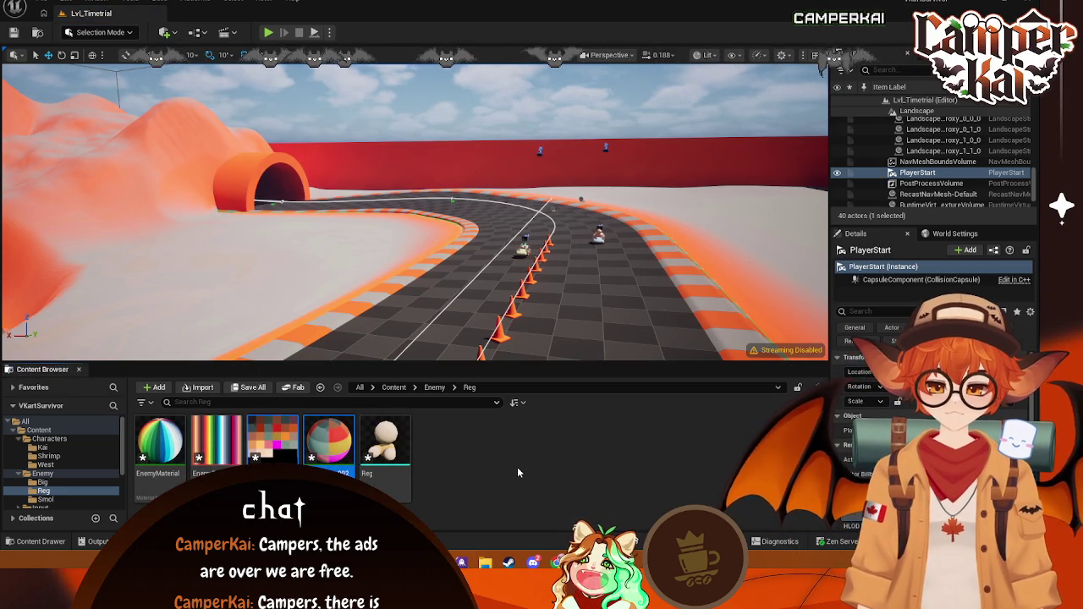
Step: Delete all five imported Reg assets and return to Blender
key("Up")
key("Up")
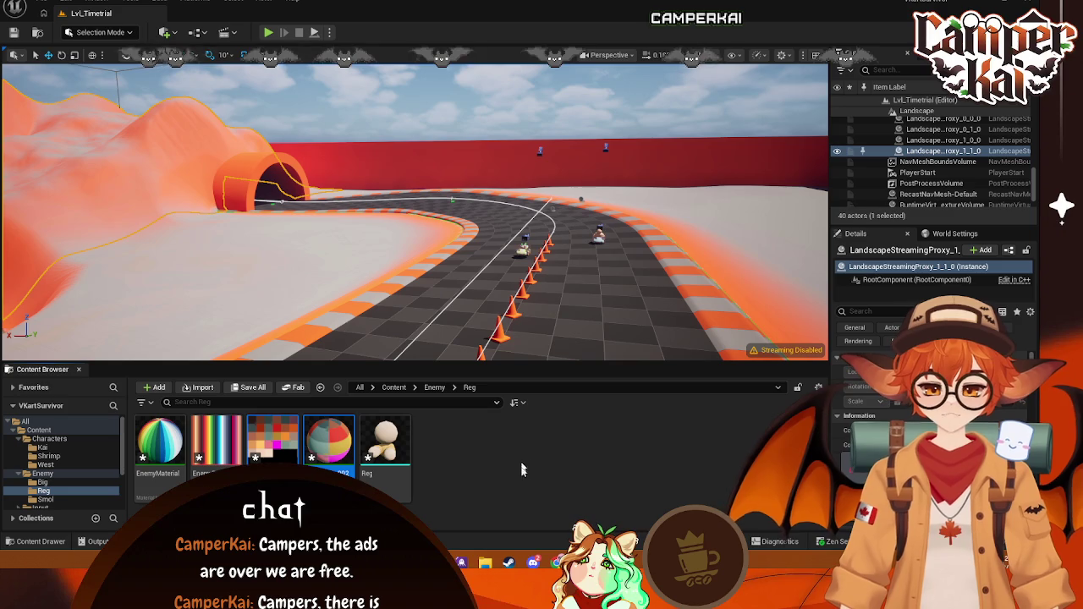
left_click_drag(405, 466, 174, 471)
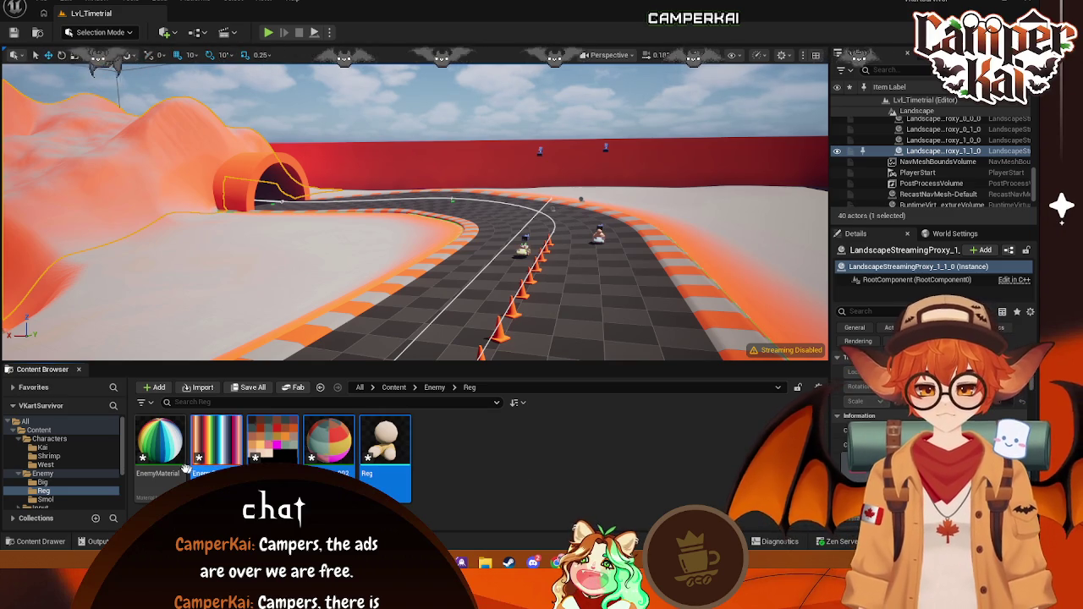
key("Delete")
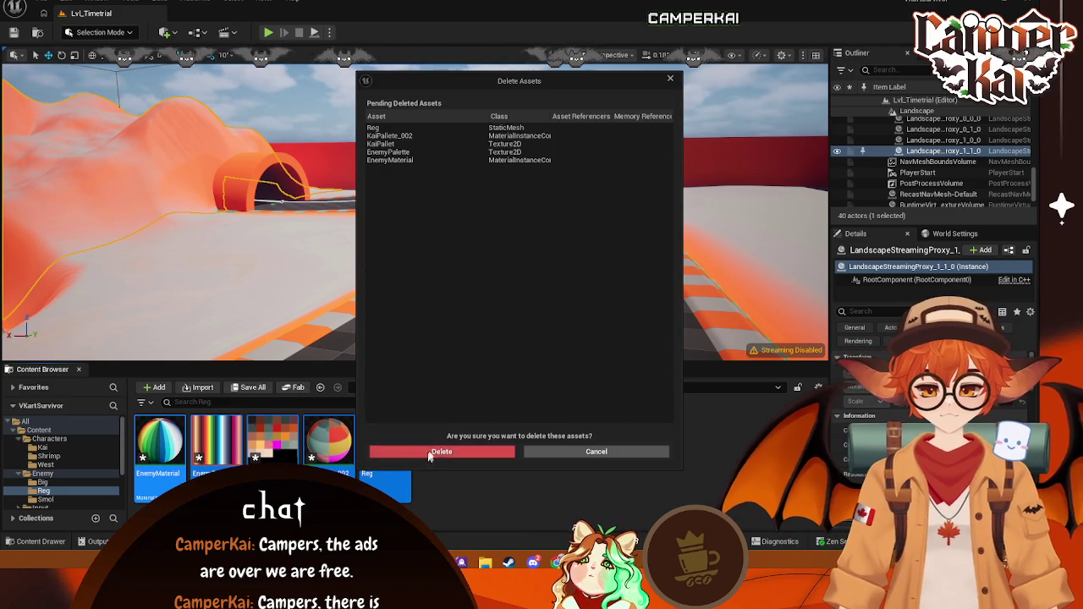
left_click(406, 452)
mouse_move(556, 563)
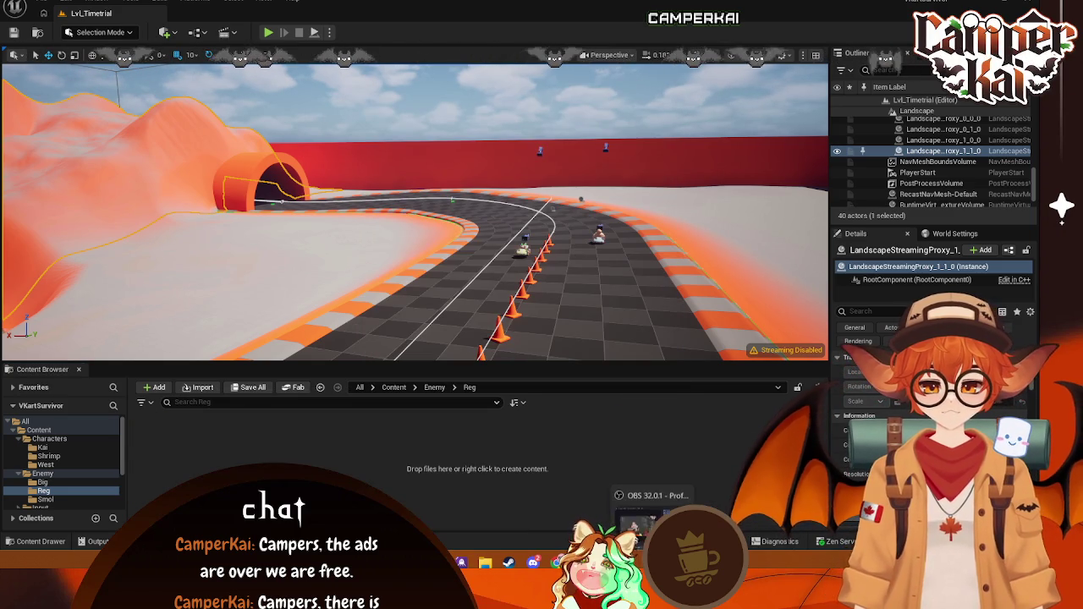
left_click(602, 491)
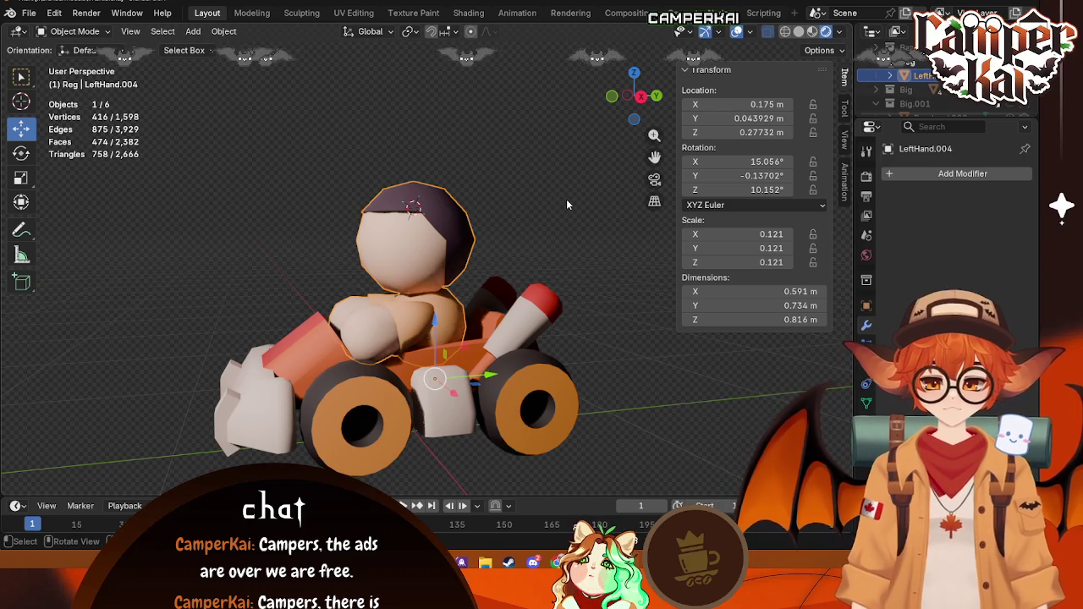
Step: Undo twice, select the driver's body and sleeves, and show the Shading workspace
key("ctrl+z")
key("ctrl+z")
key("ctrl+z")
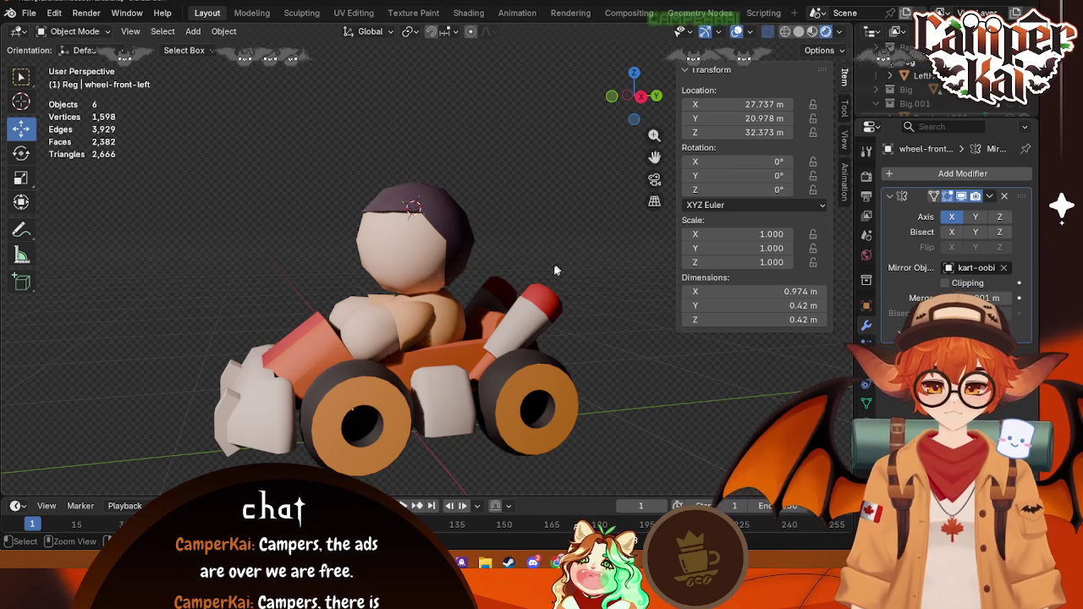
key("ctrl+z")
key("ctrl+z")
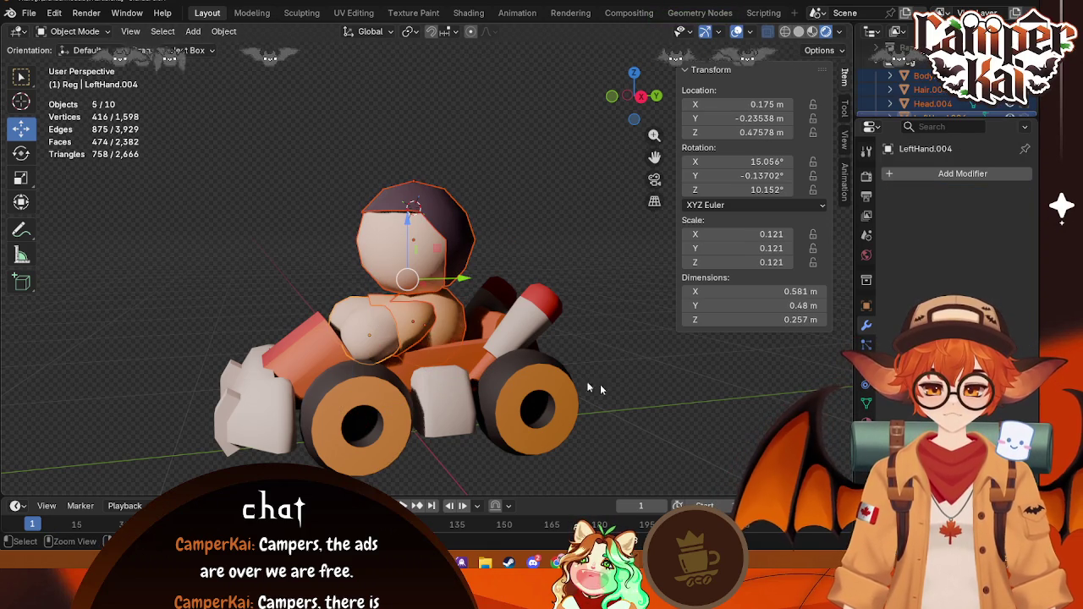
left_click(453, 319)
left_click(412, 325, "shift")
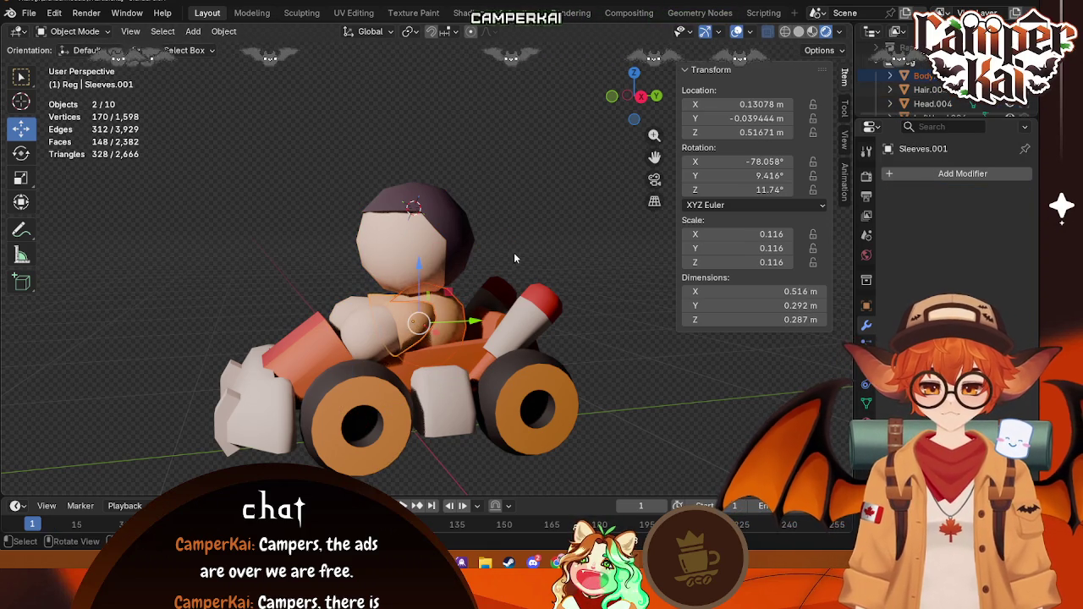
middle_click_drag(413, 325, 489, 250)
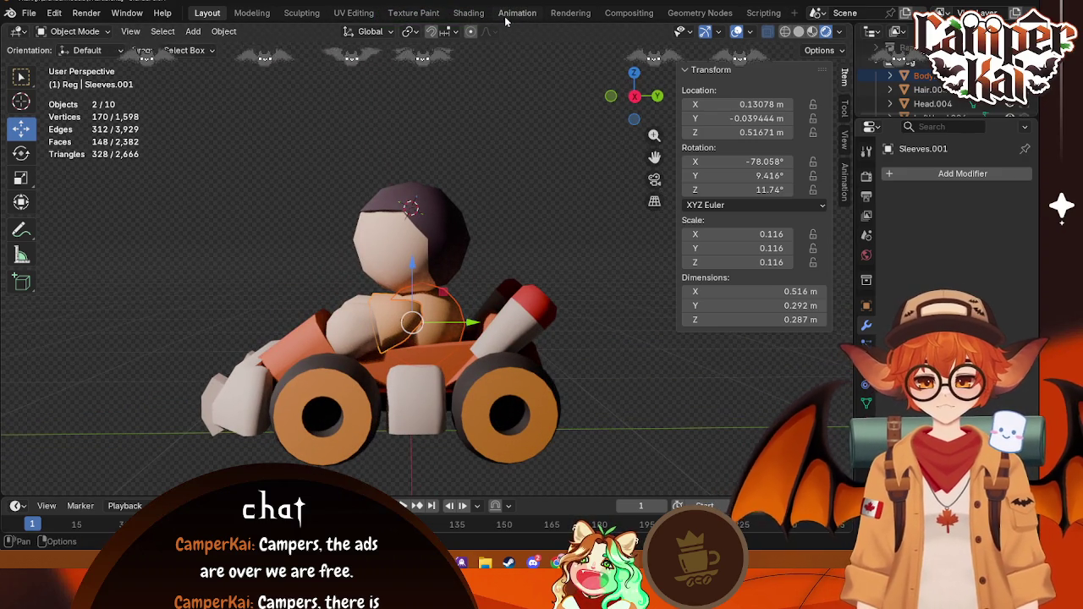
left_click(468, 13)
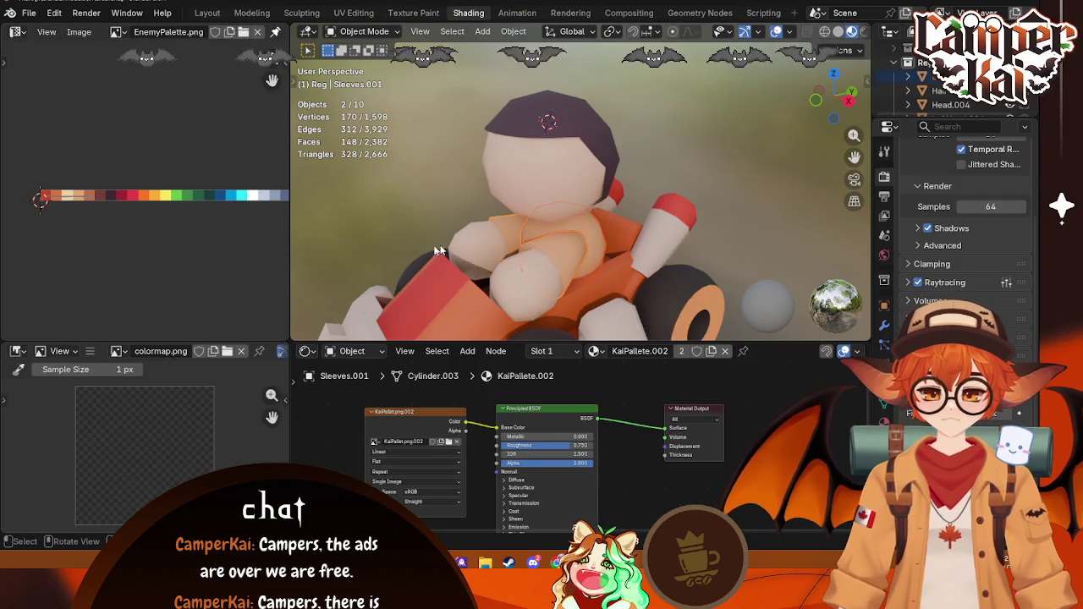
Step: Assign EnemyMaterial to the driver's sleeves and body
left_click(597, 351)
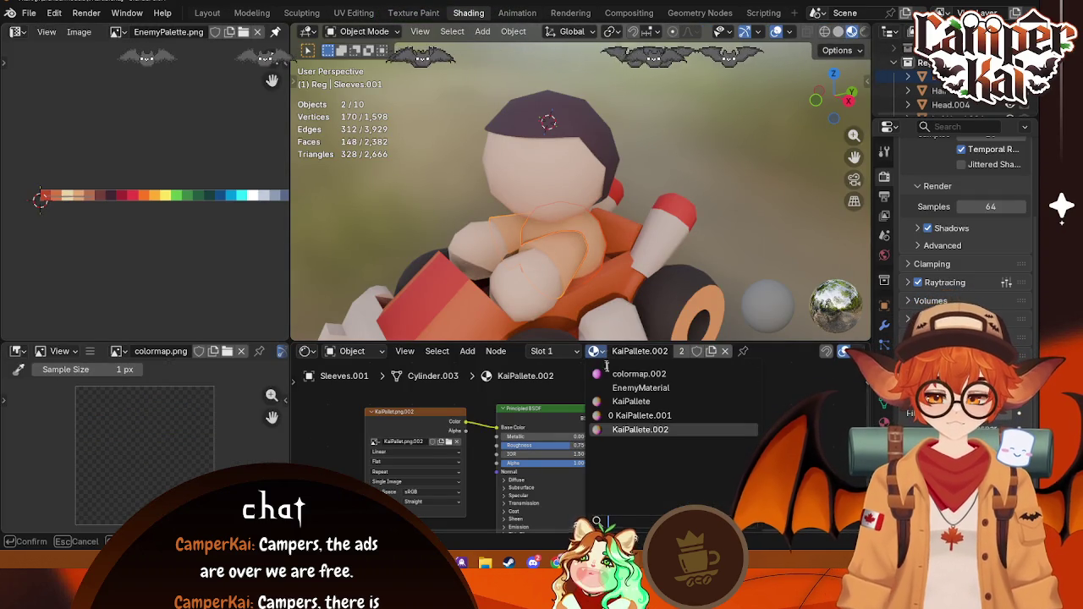
left_click(650, 387)
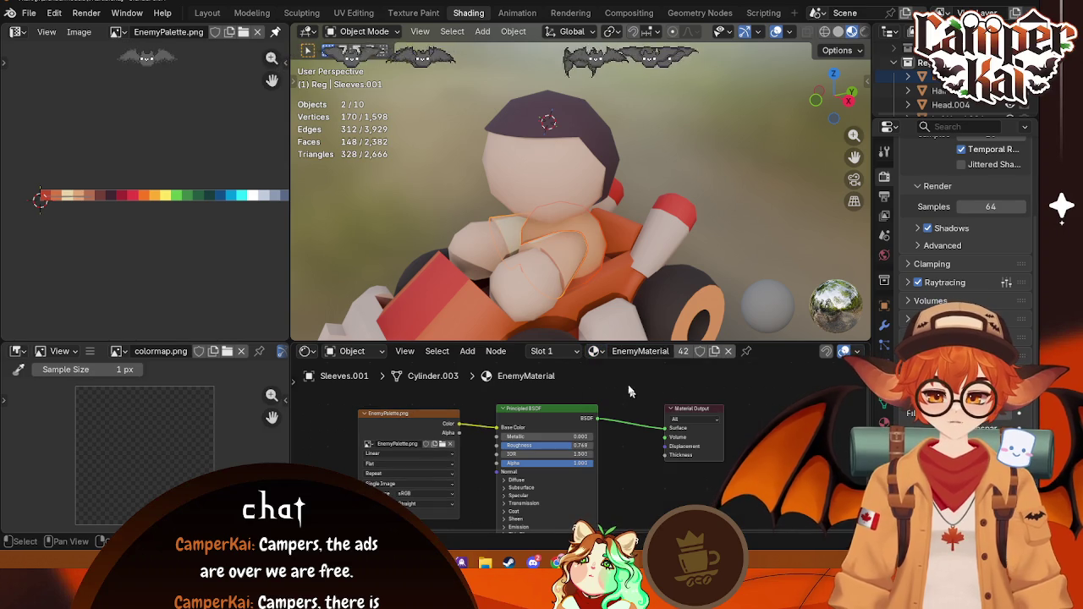
left_click(604, 245)
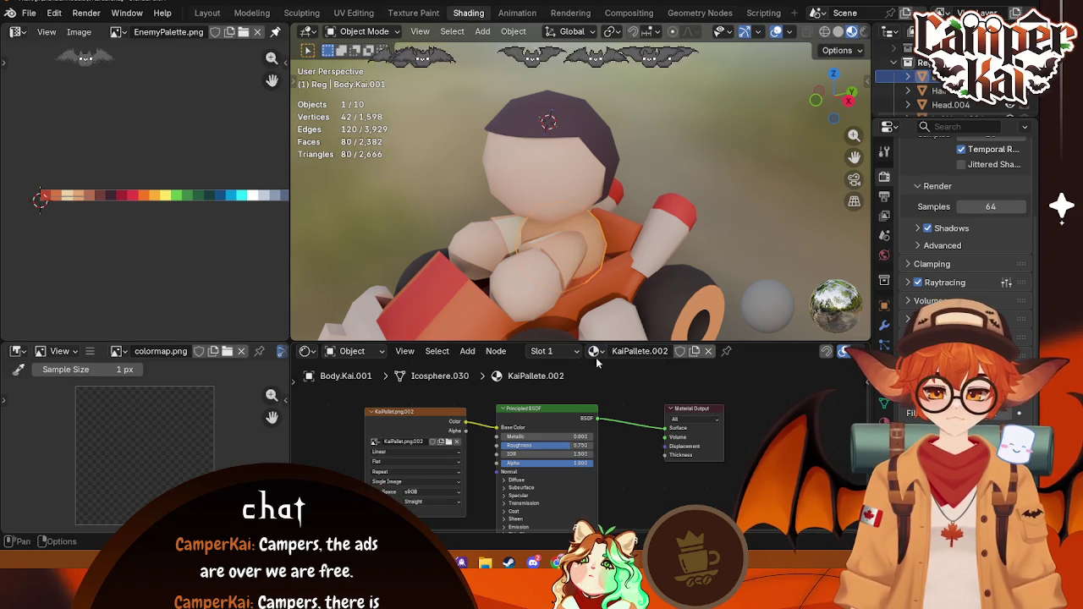
left_click(595, 354)
left_click(645, 392)
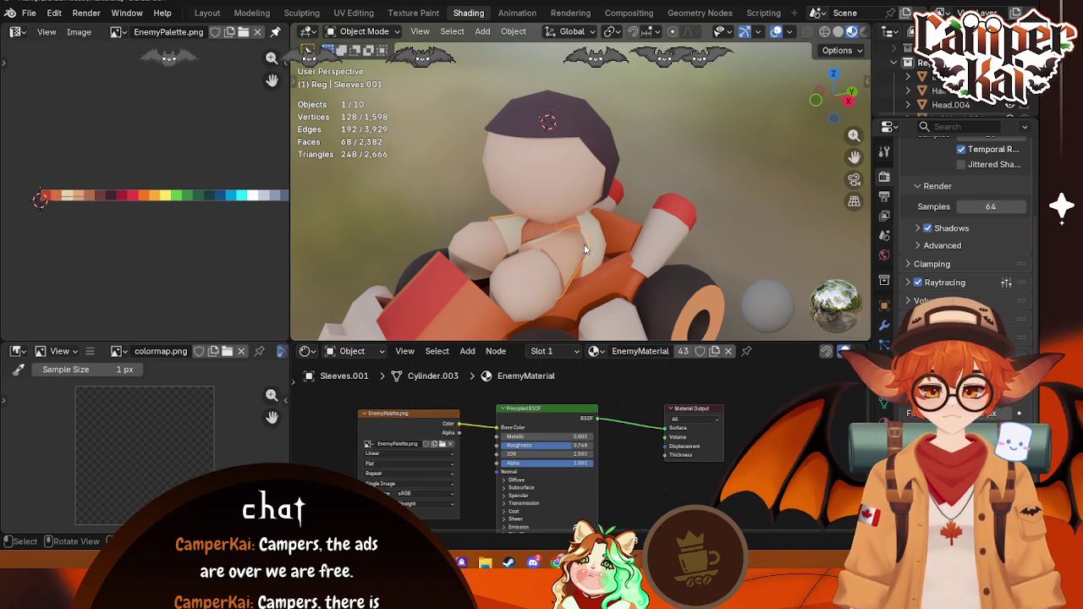
Step: Shrink and move the sleeve UVs onto a dark palette cell
key("Tab")
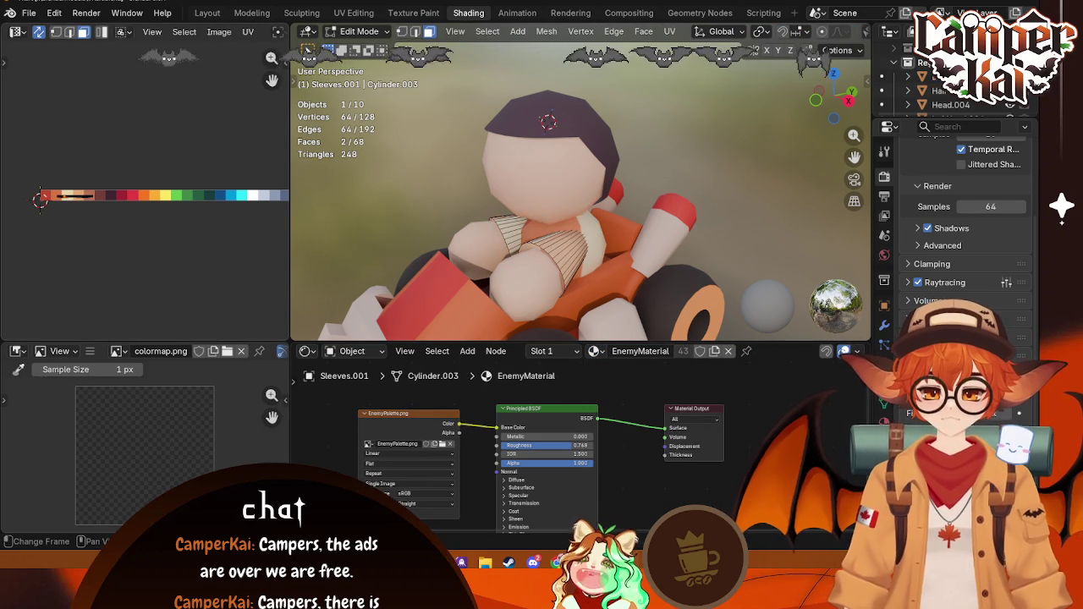
key("s")
left_click(120, 209)
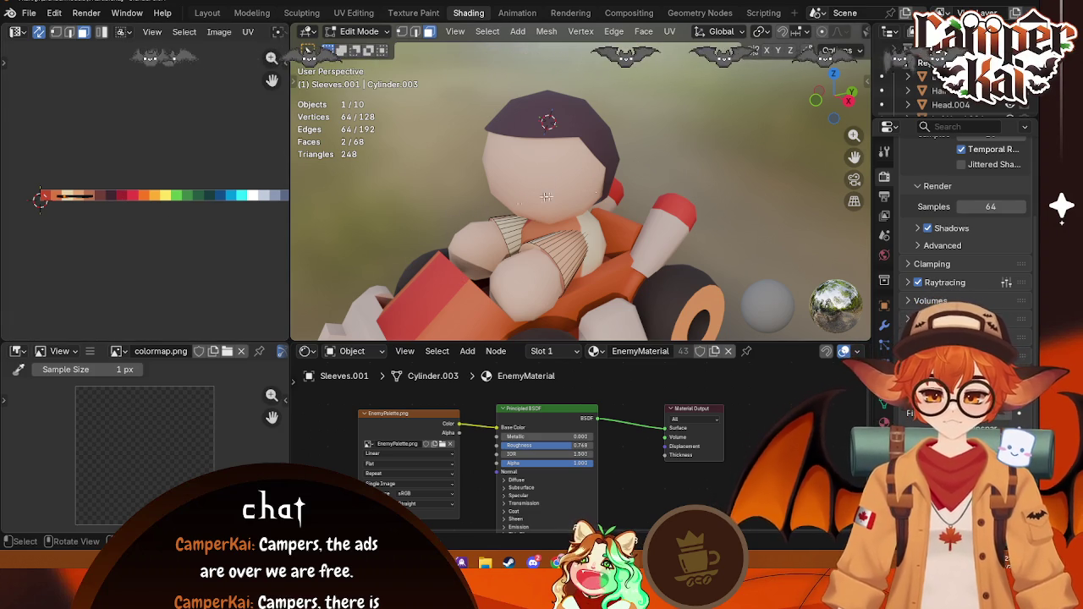
key("s")
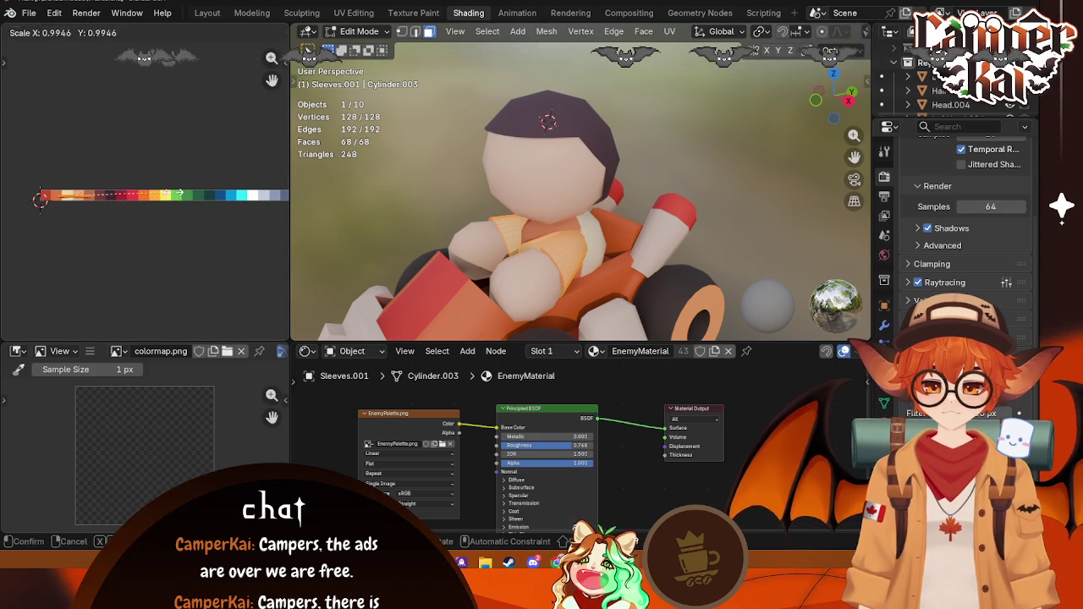
left_click(84, 196)
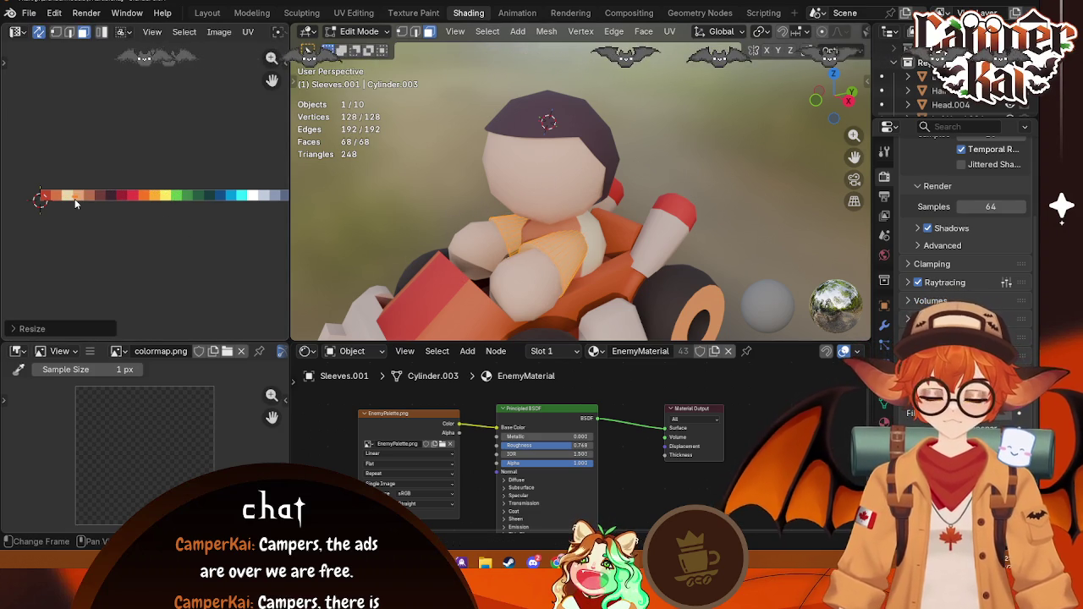
key("g")
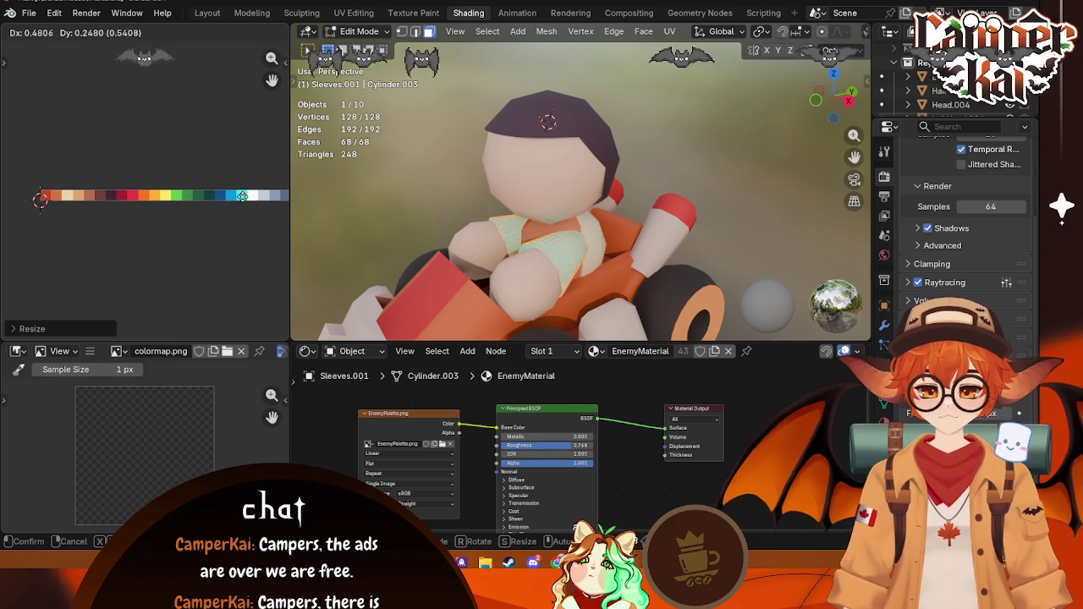
left_click(218, 229)
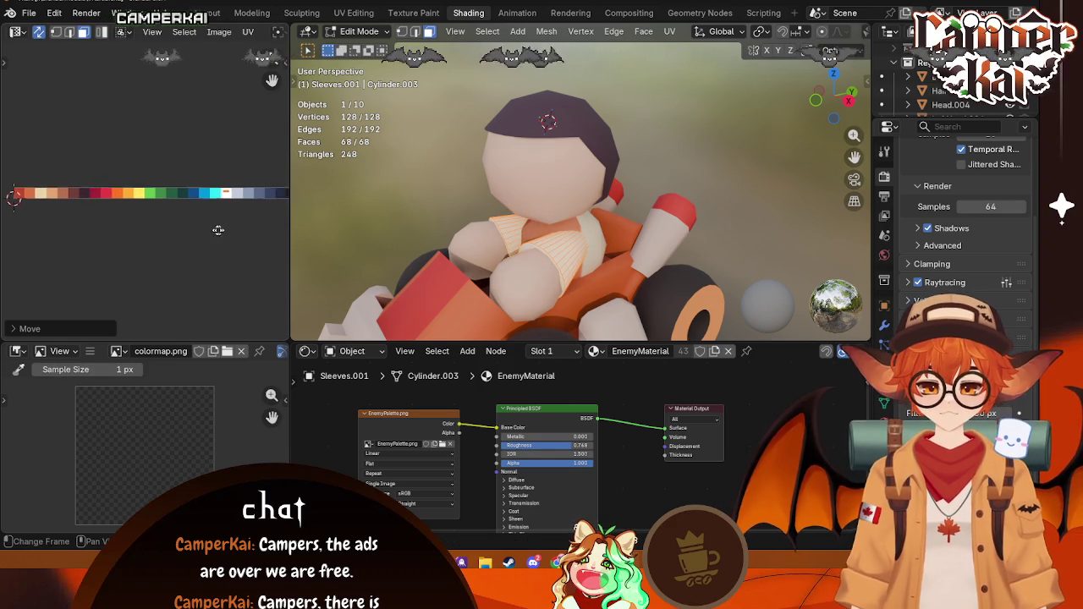
middle_click_drag(217, 230, 161, 229)
key("g")
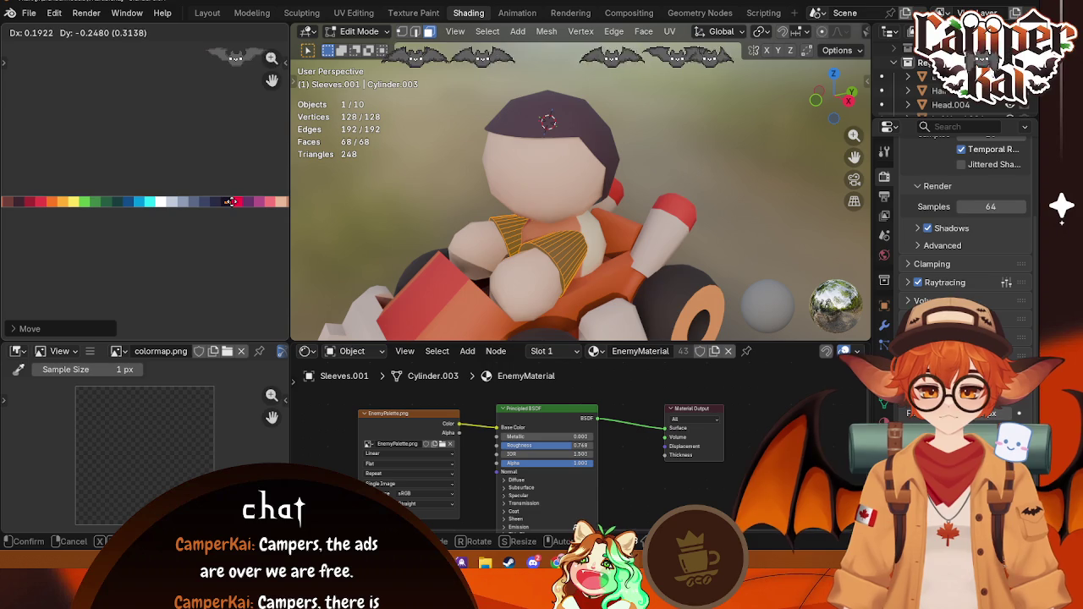
left_click(230, 201)
key("Tab")
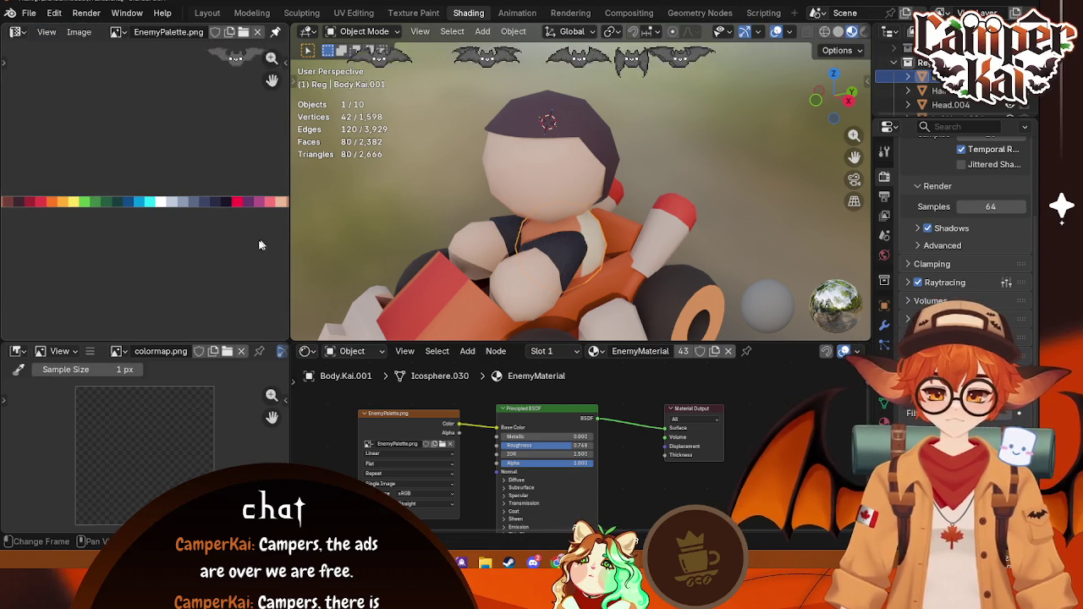
Step: Shrink and move the shirt UVs onto the dark palette swatch
key("Tab")
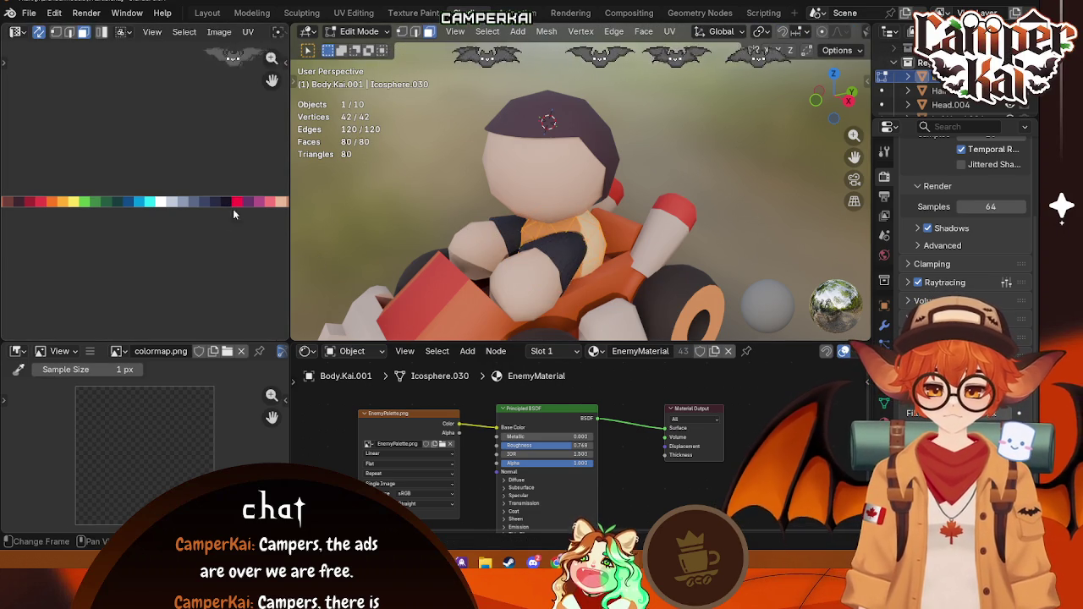
key("s")
left_click(78, 206)
key("g")
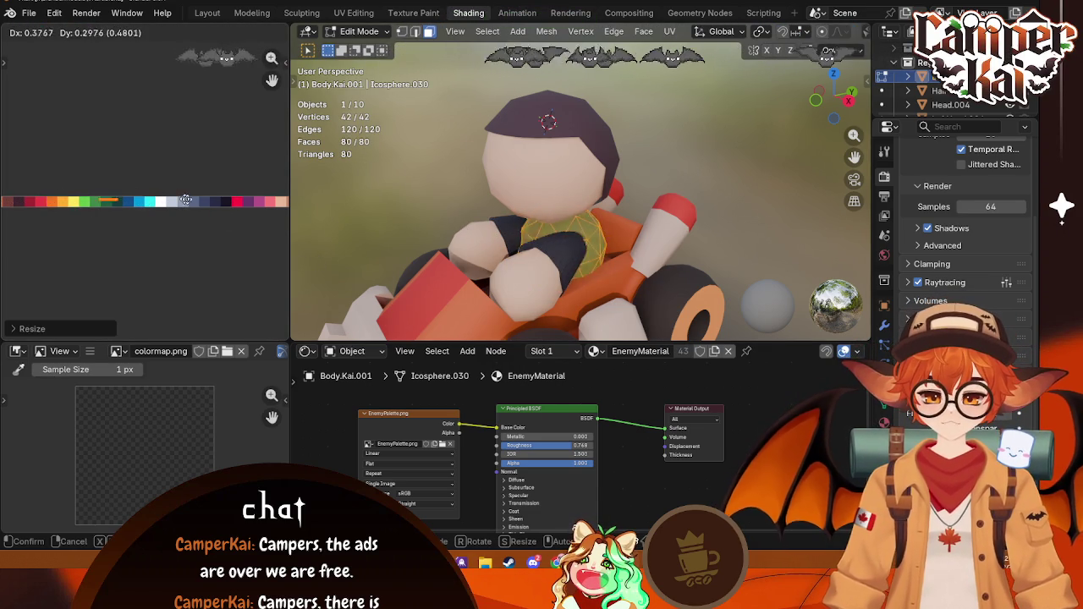
left_click(15, 203)
key("g")
key("s")
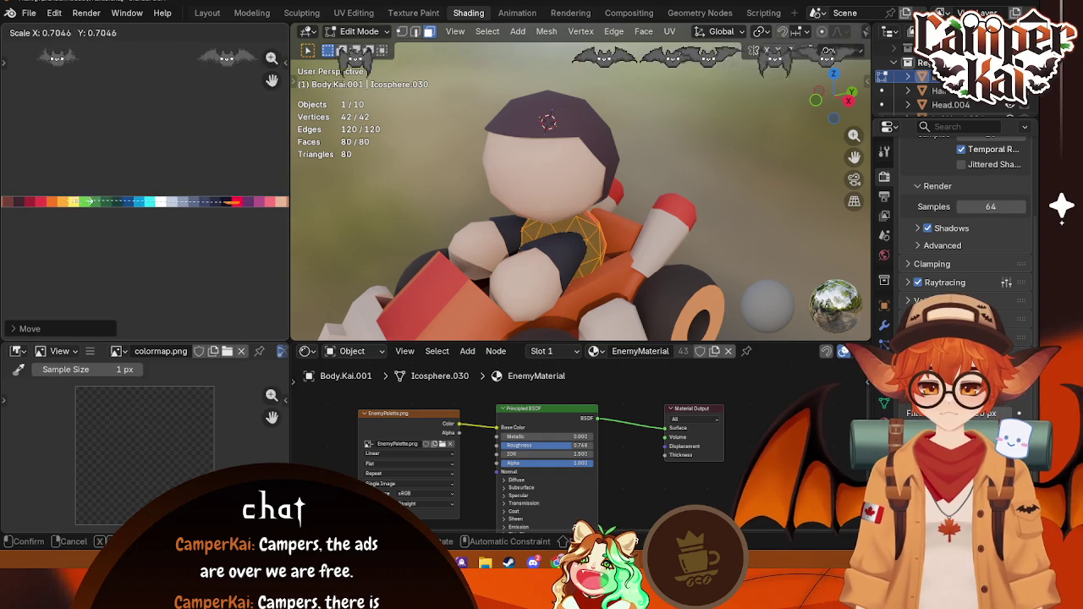
left_click(234, 201)
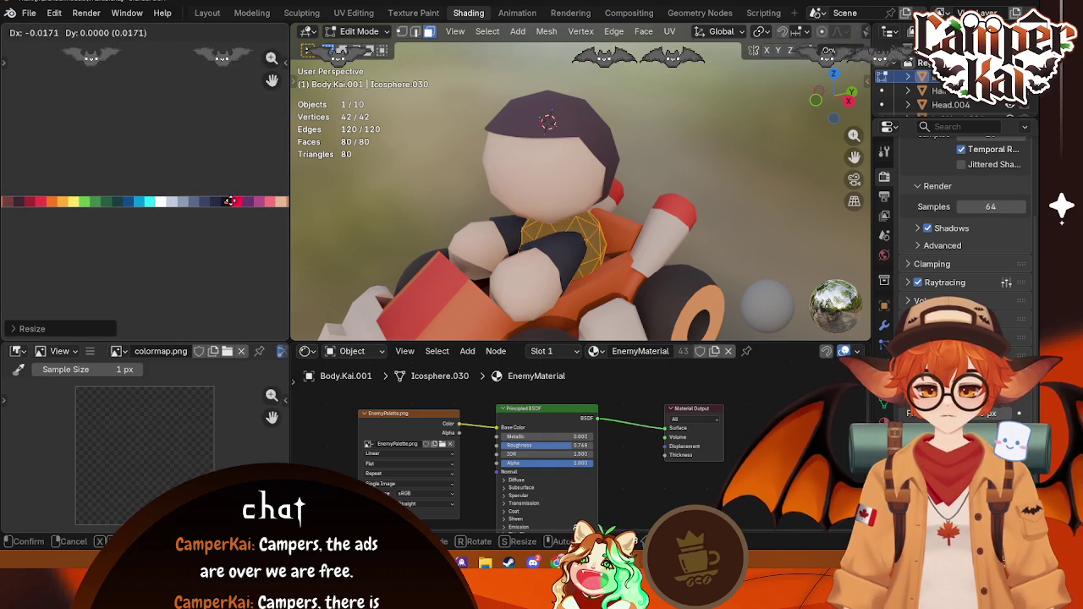
key("Tab")
Step: Save VKart.blend and check the dark shirt
mouse_move(592, 212)
middle_mouse_down()
mouse_move(645, 218)
mouse_move(641, 227)
mouse_move(665, 209)
middle_mouse_up()
key("ctrl+s")
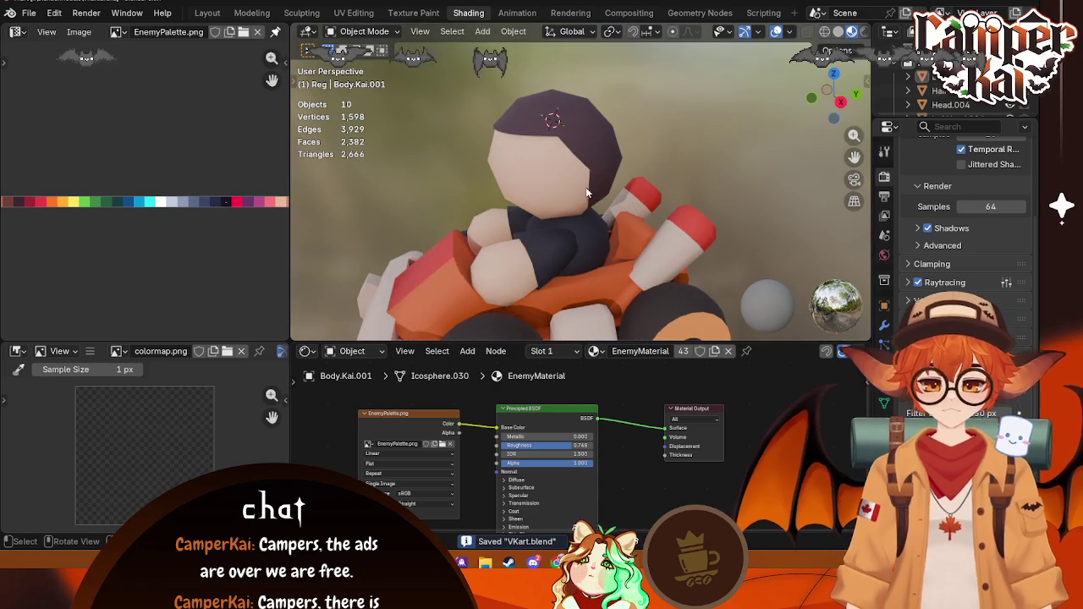
middle_click_drag(665, 209, 591, 202)
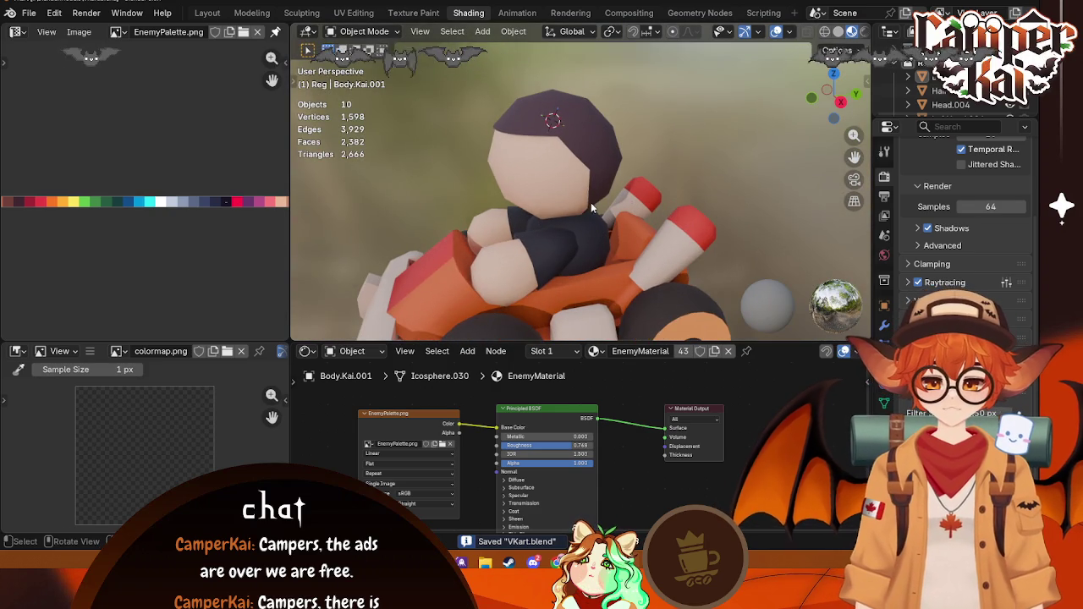
Step: In Layout, convert the driver's body, head and hair to mesh and join them
left_click(29, 13)
mouse_move(52, 227)
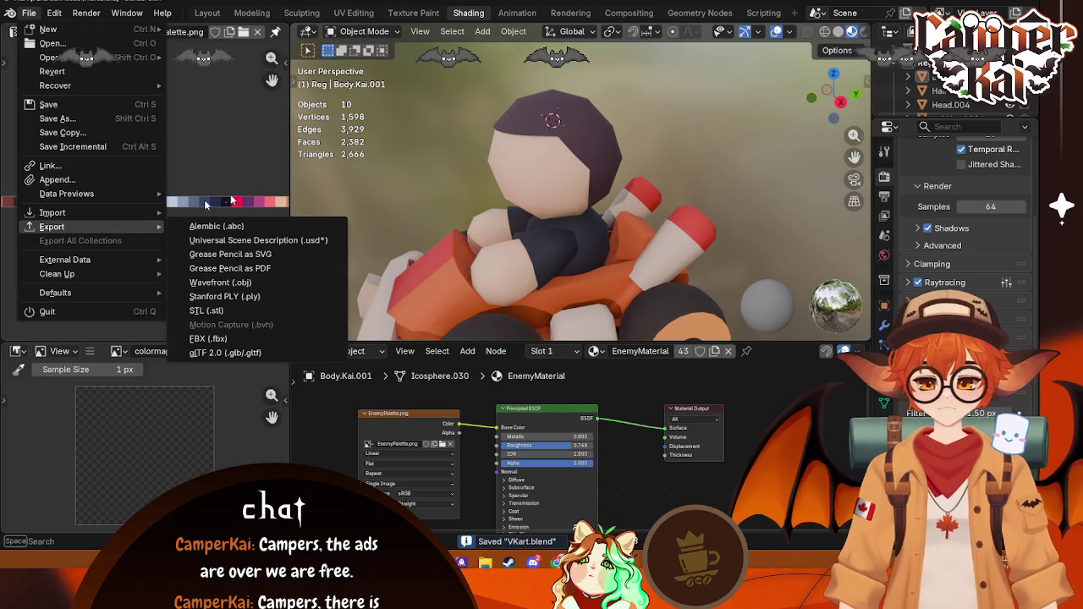
left_click(207, 12)
left_click_drag(522, 144, 358, 254)
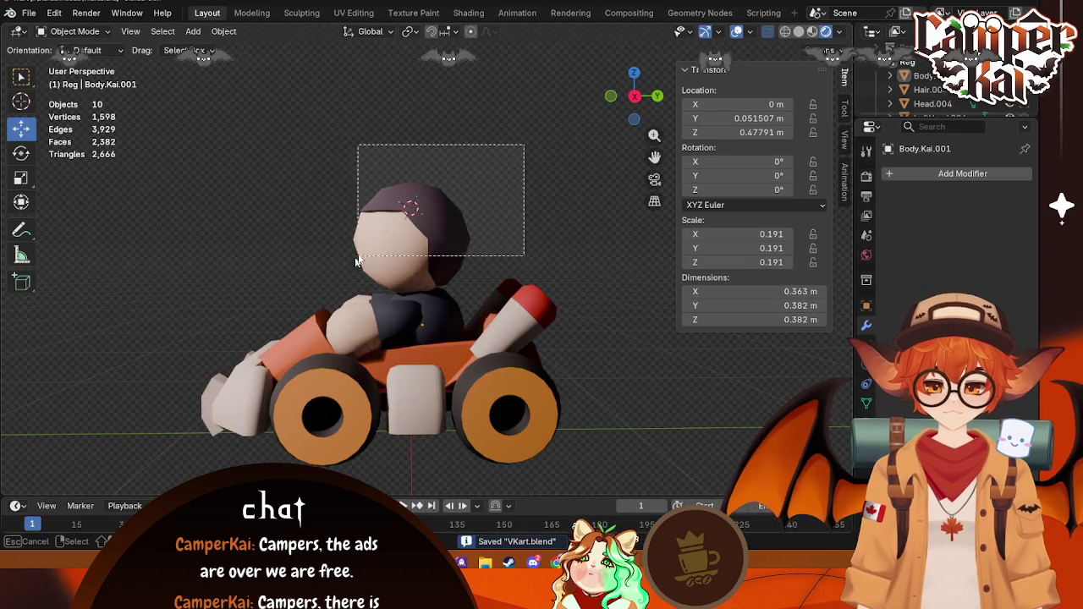
left_click_drag(469, 161, 385, 311)
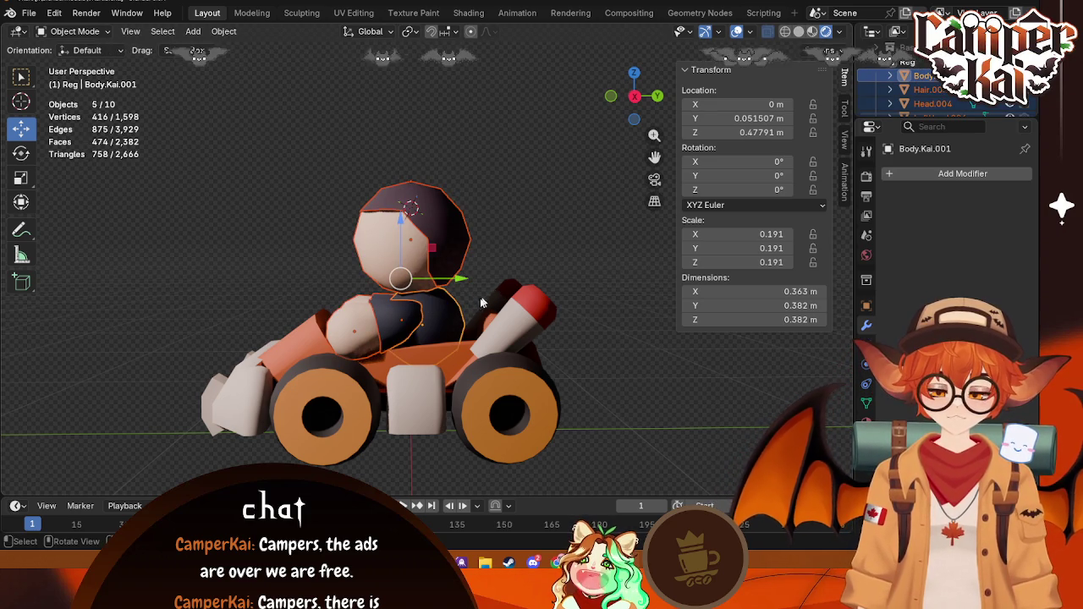
right_click(480, 302)
left_click(516, 314)
right_click(440, 302)
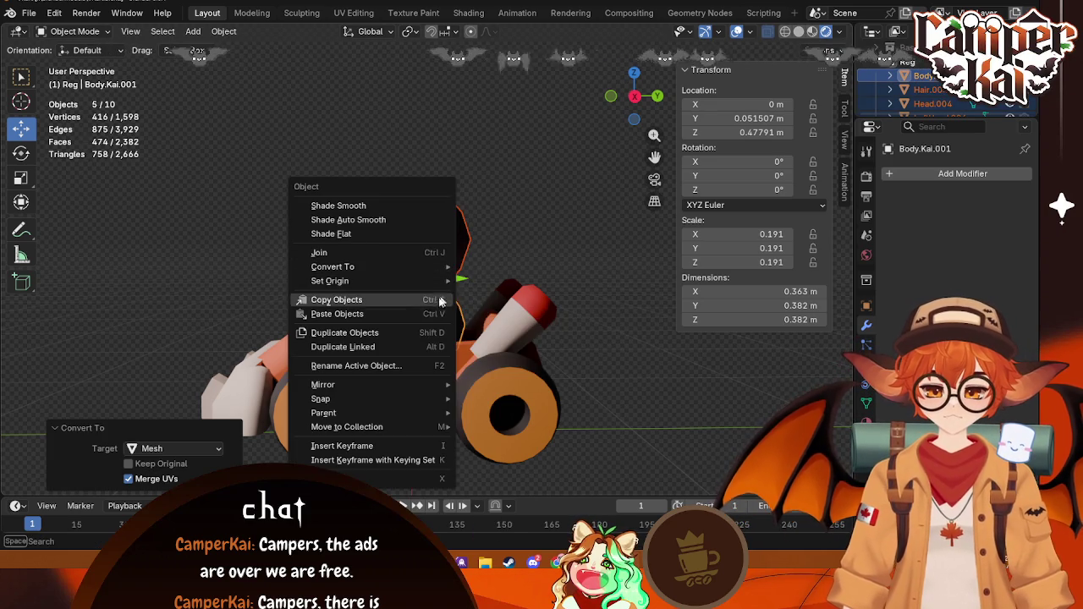
left_click(446, 253)
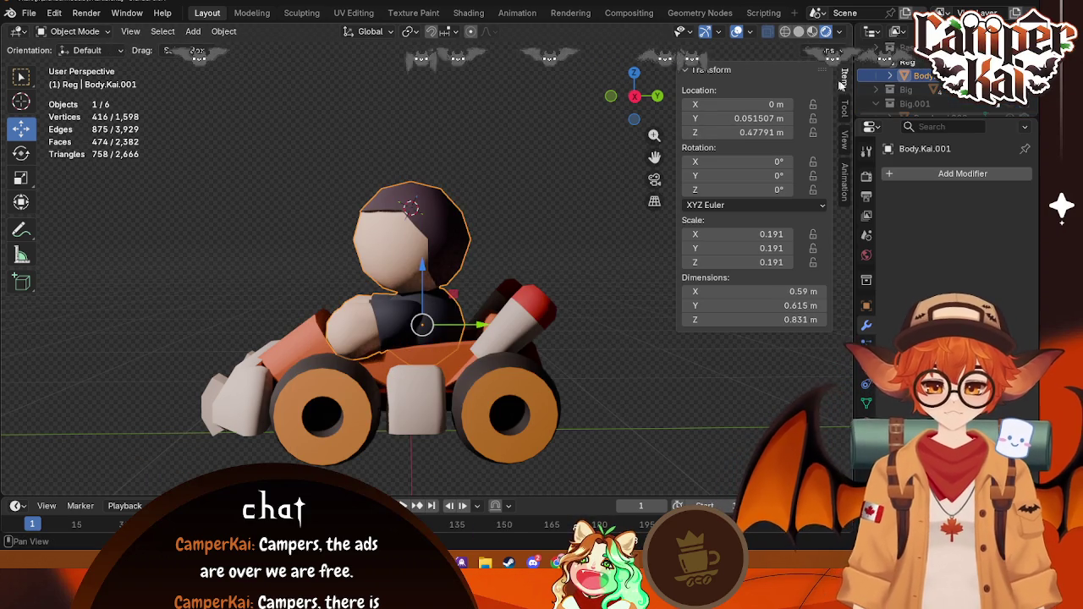
Step: From the right side view, lower the joined driver into the seat (origin Z 0.2868 m)
left_click(634, 96)
left_click(814, 51)
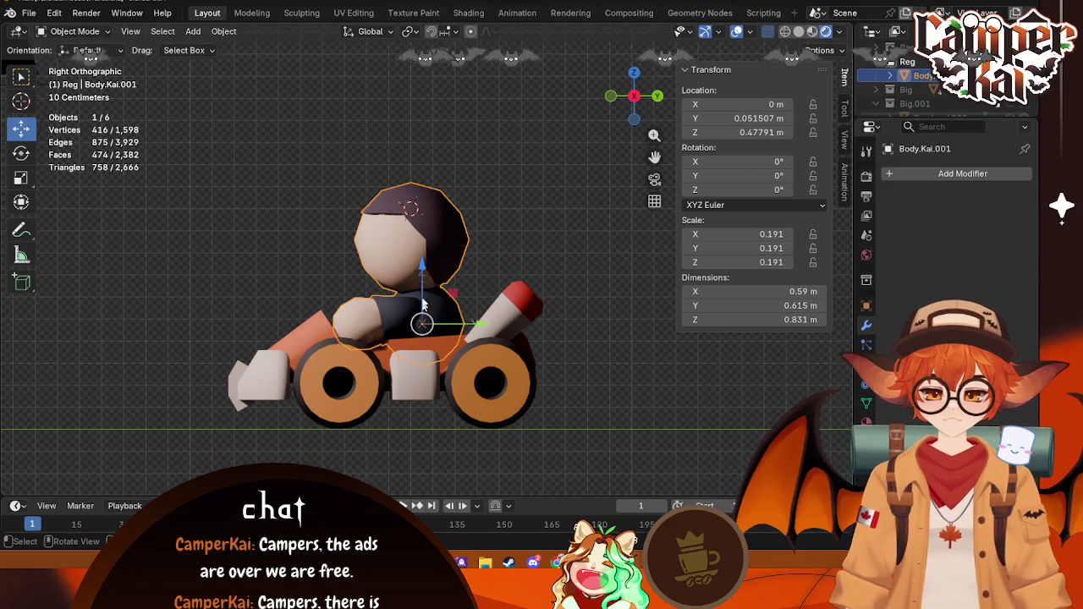
left_click_drag(423, 271, 431, 315)
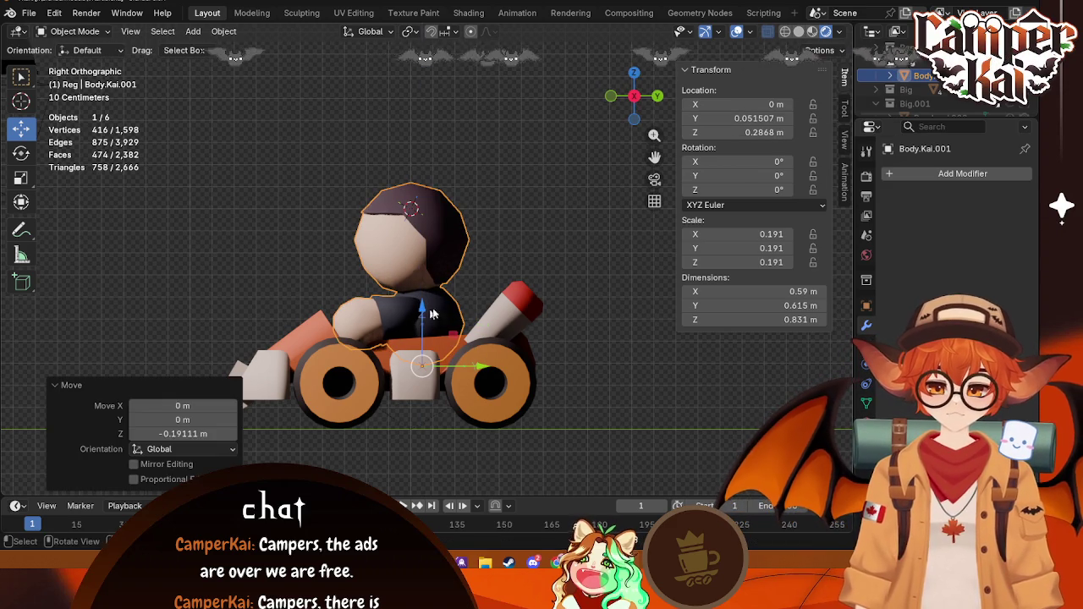
left_click(499, 265)
left_click(404, 247)
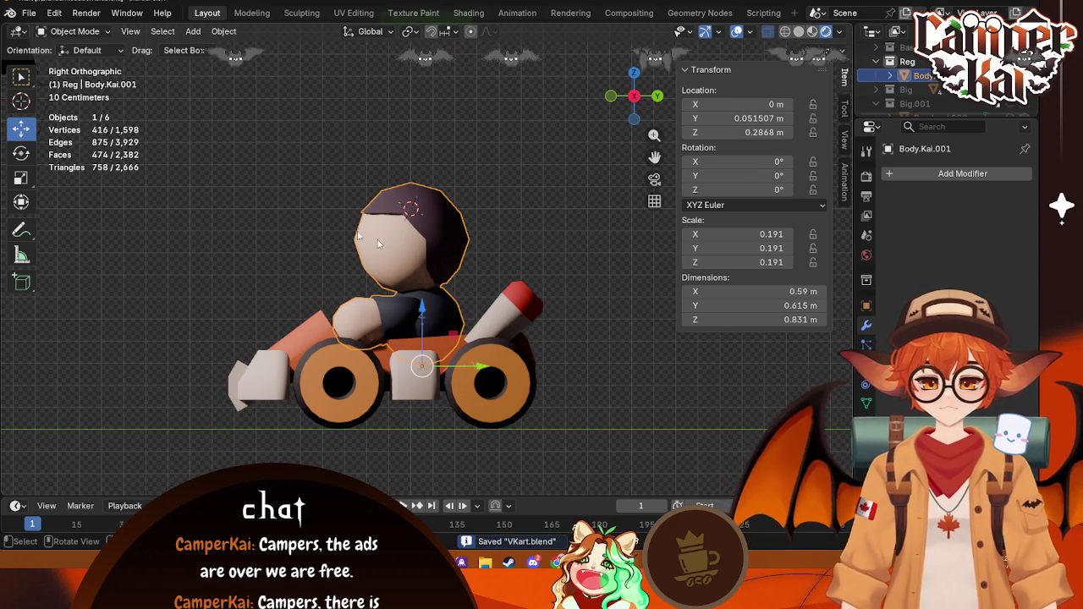
left_click(29, 12)
mouse_move(52, 227)
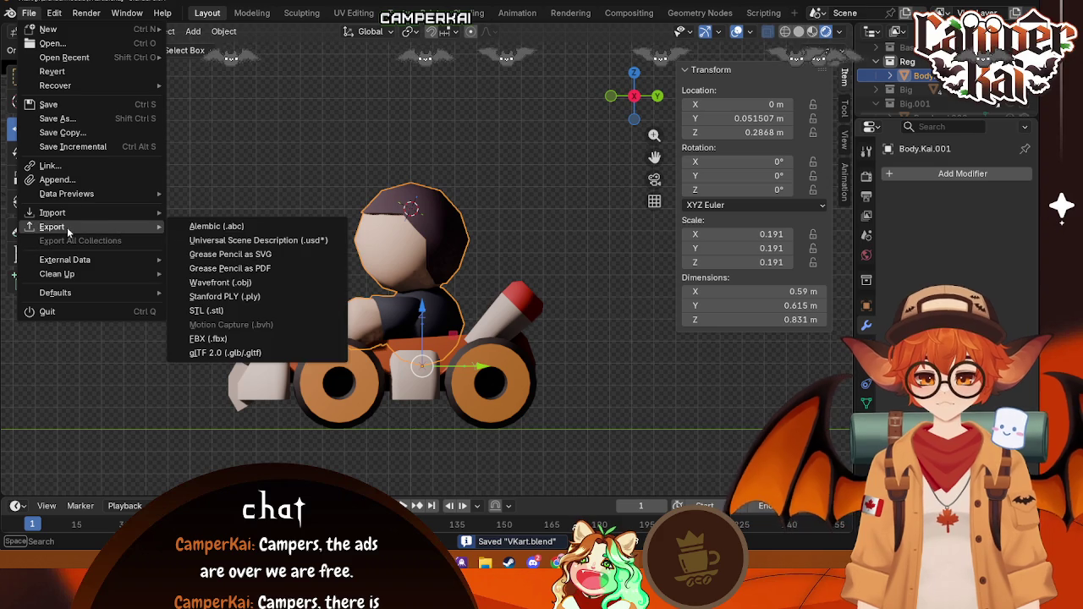
Step: Export the selected driver as Reg.fbx and switch to Unreal Engine
left_click(208, 340)
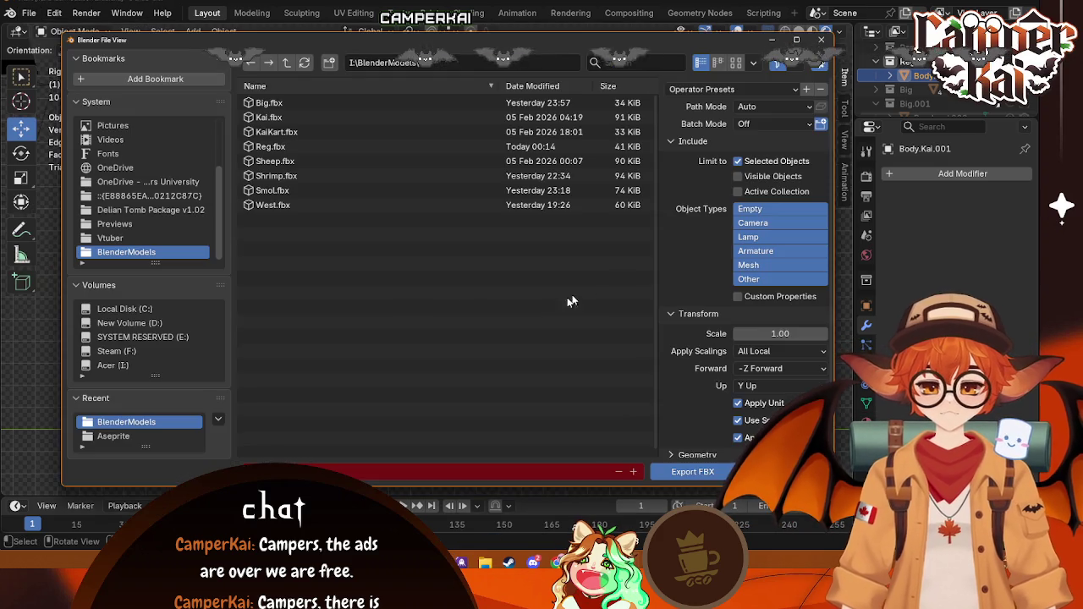
left_click(692, 471)
key("alt+Tab")
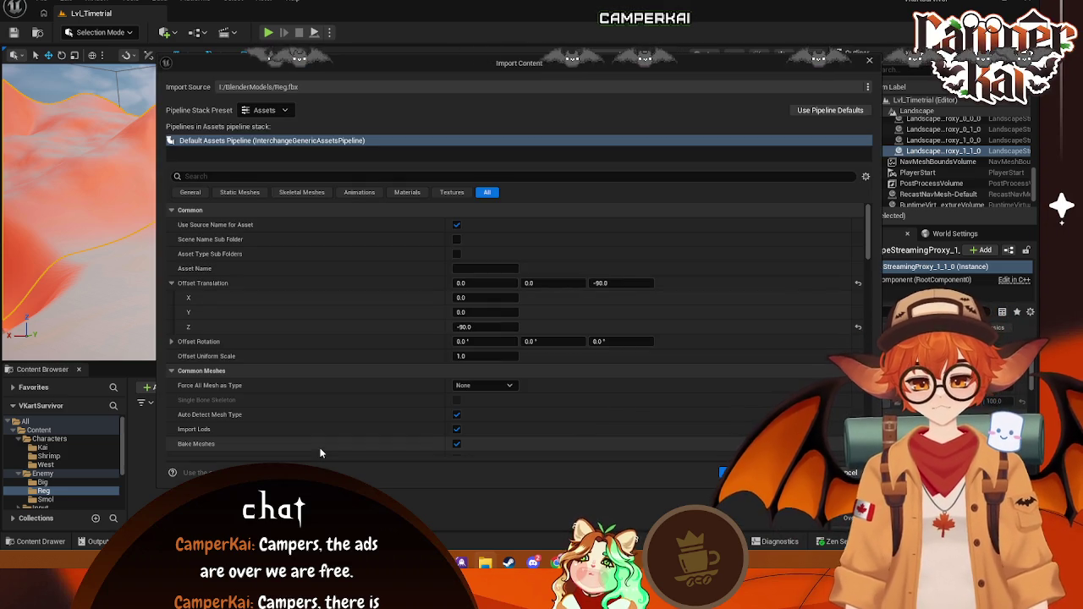
Step: Import Reg.fbx into the Reg folder, check the Big enemy's assets, and rename the pink material instance
left_click(728, 472)
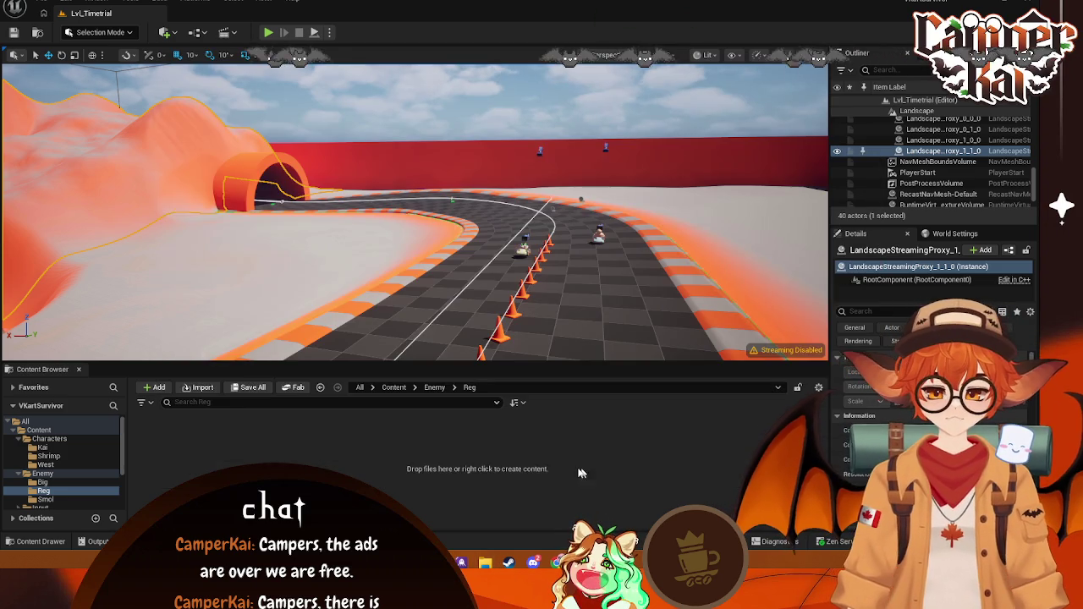
left_click(454, 476)
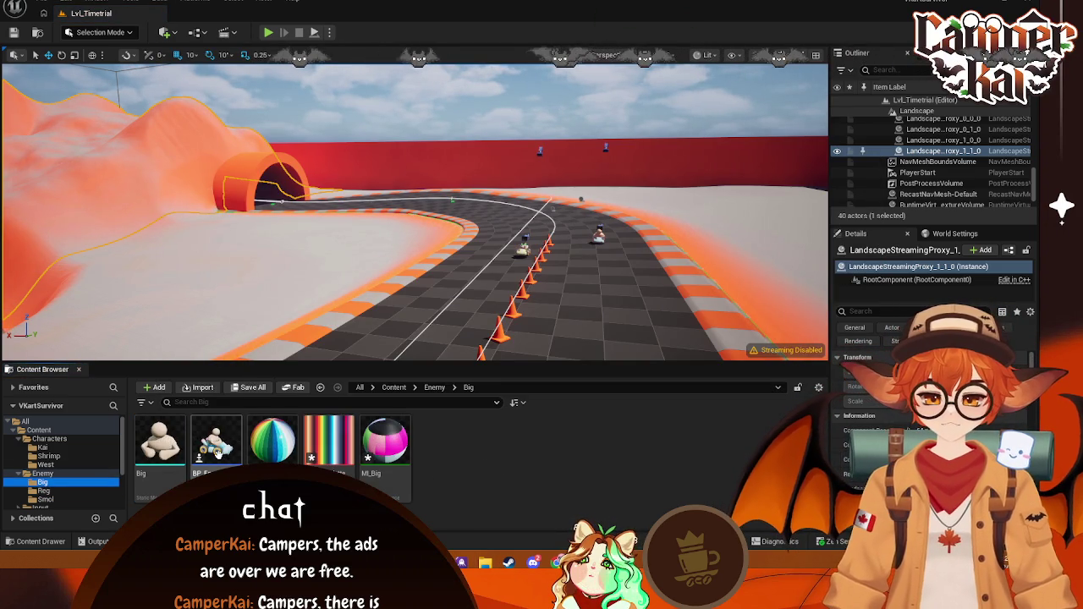
left_click(217, 453)
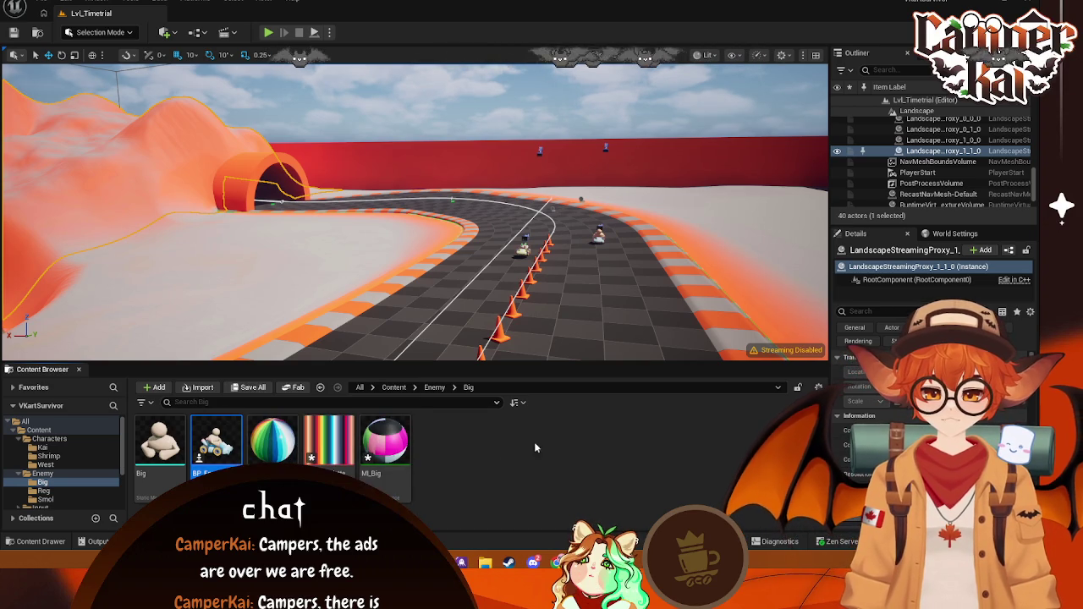
left_click(393, 455)
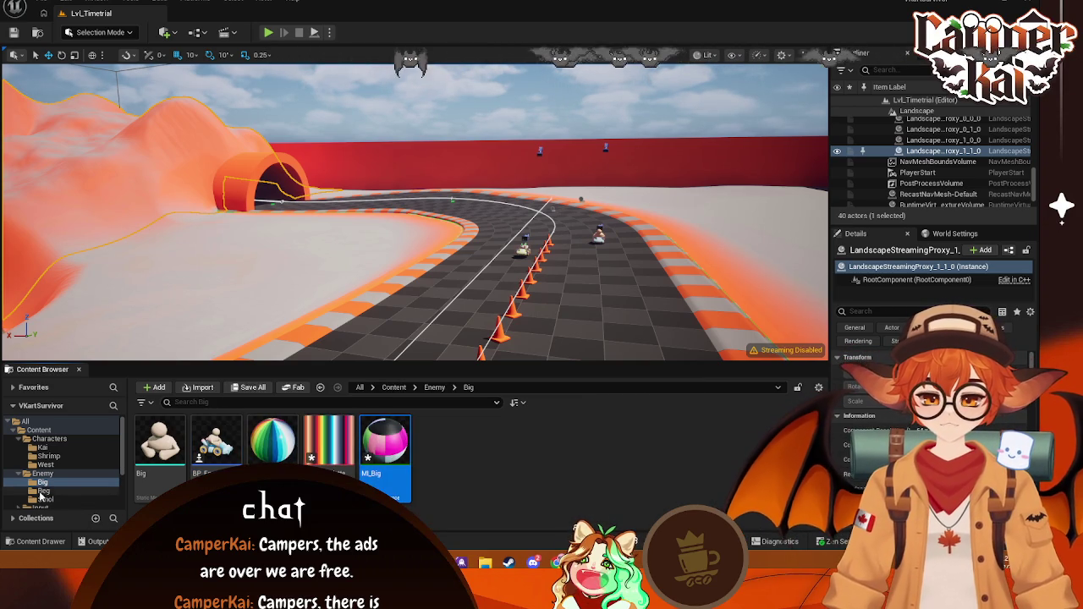
left_click(42, 491)
right_click(329, 444)
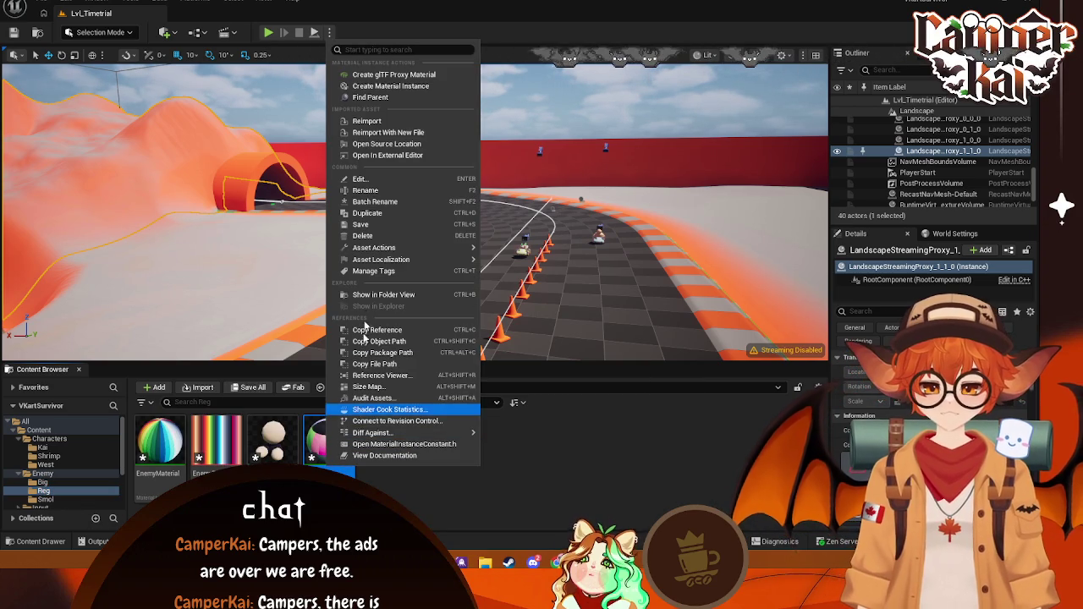
left_click(373, 195)
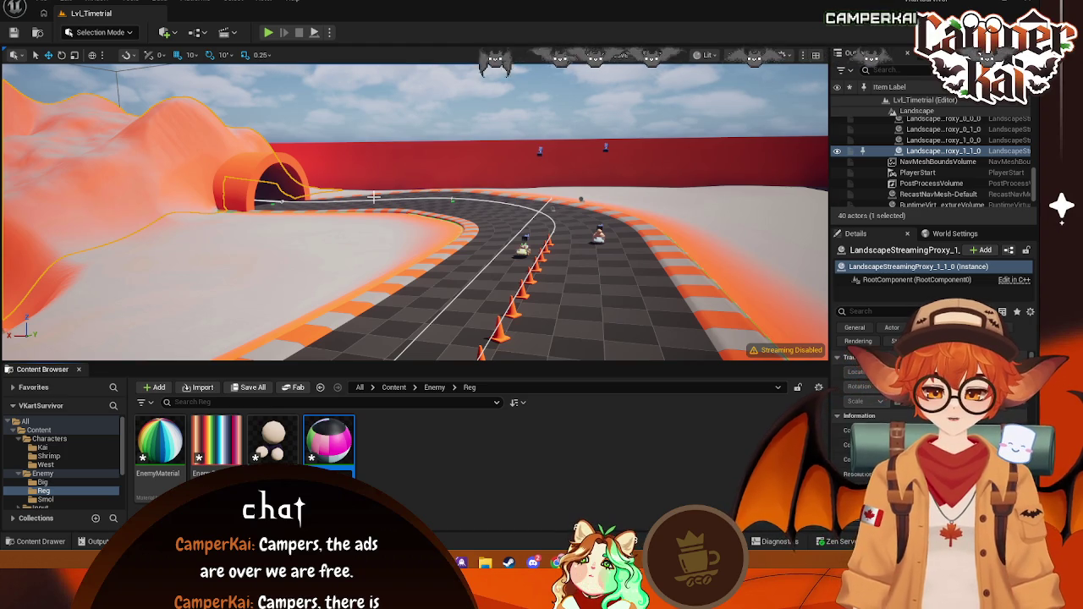
key("Return")
Step: Create a Blueprint class named BP_Reg with BP_Enemy as its parent
right_click(401, 454)
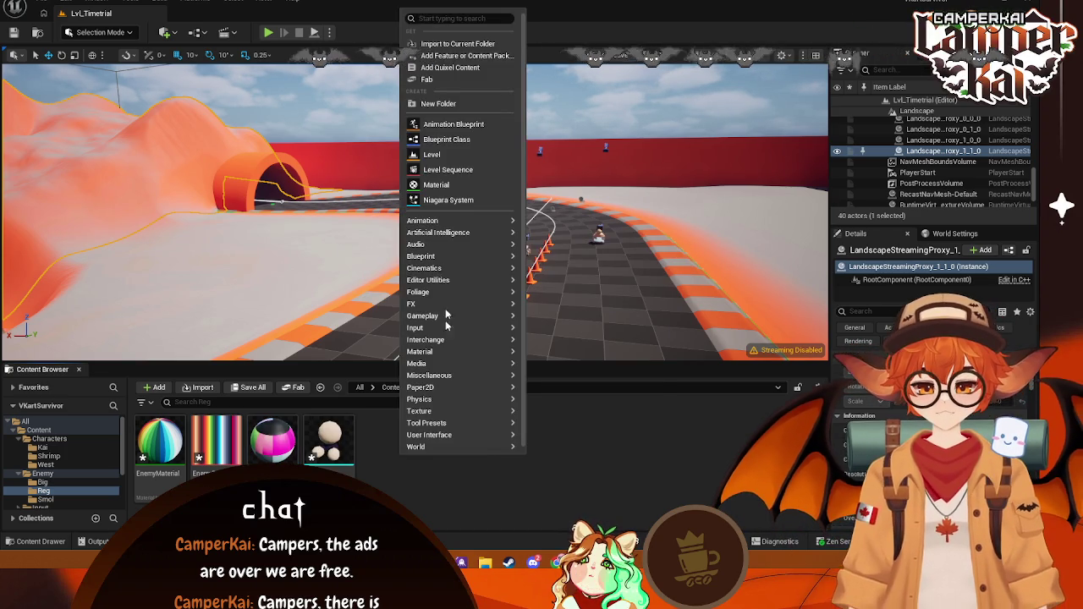
left_click(448, 139)
type("enem")
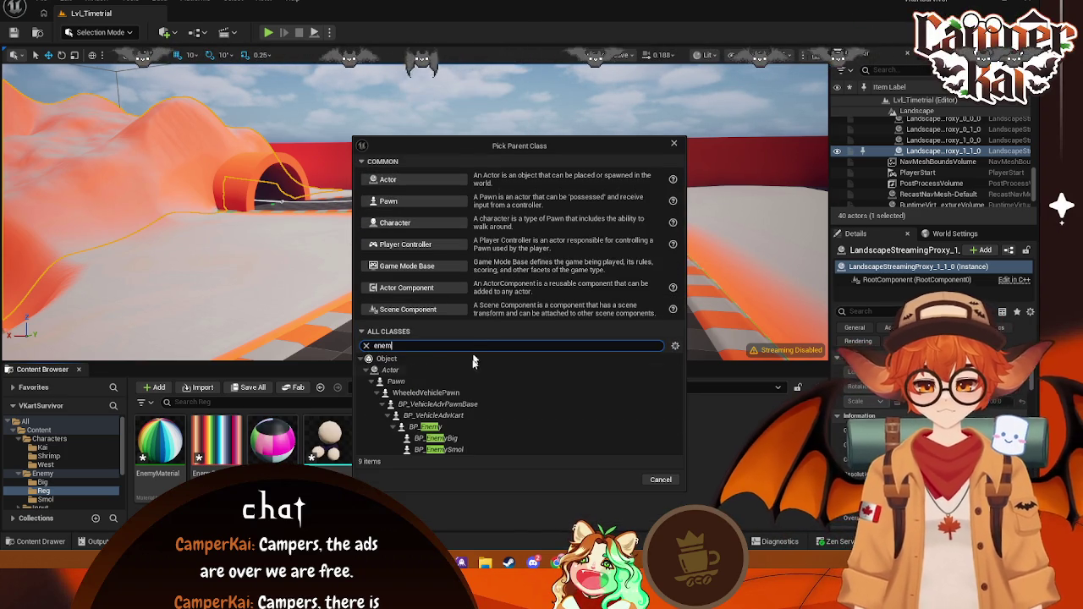
left_click(425, 427)
left_click(617, 480)
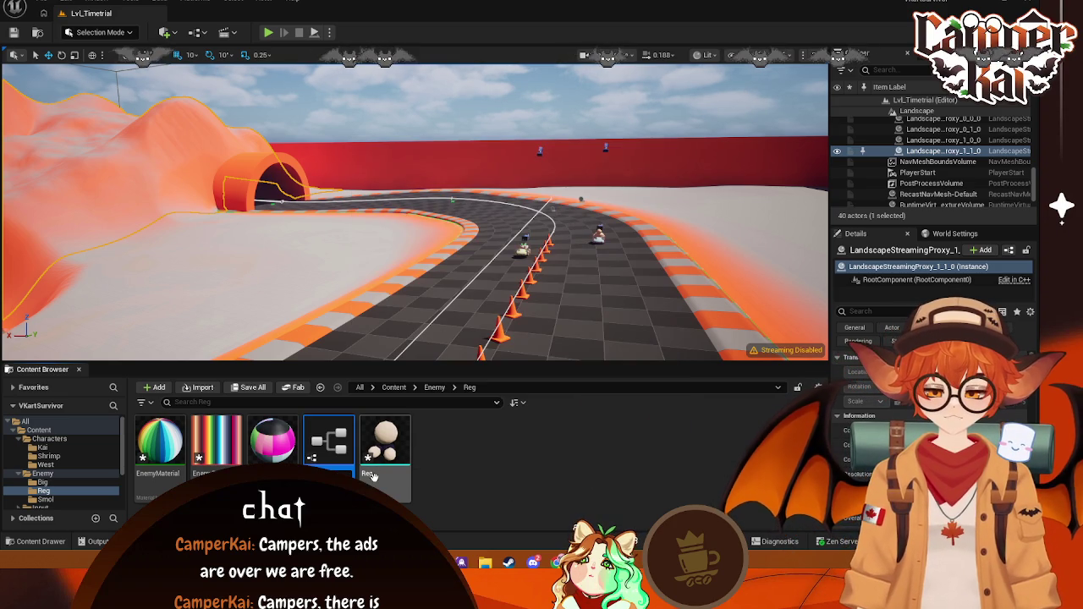
key("Return")
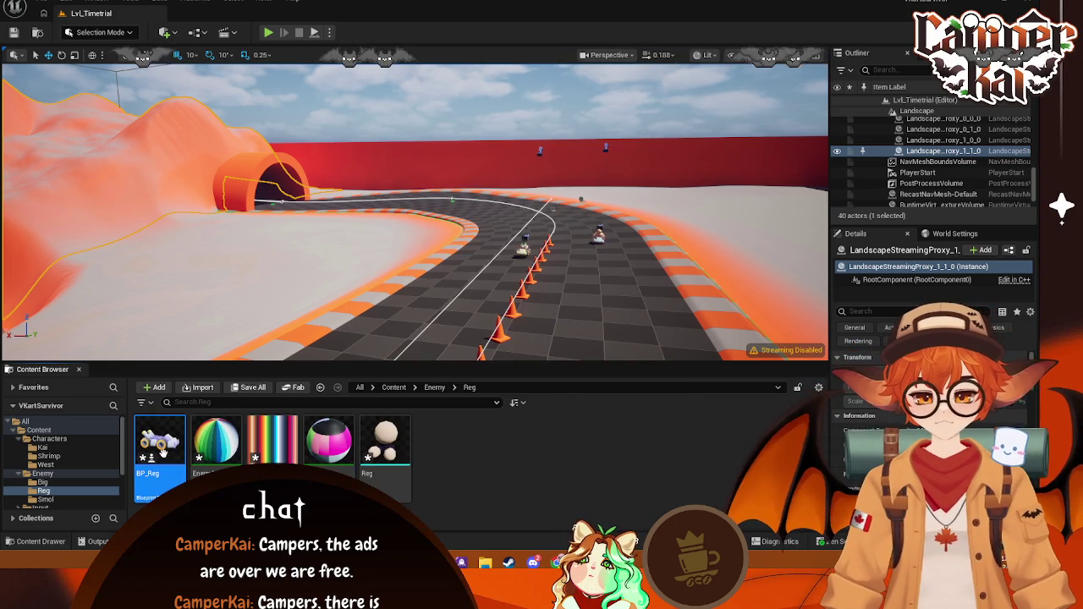
Step: Open BP_Reg in a docked Blueprint editor and show the Reg folder's assets
double_click(159, 441)
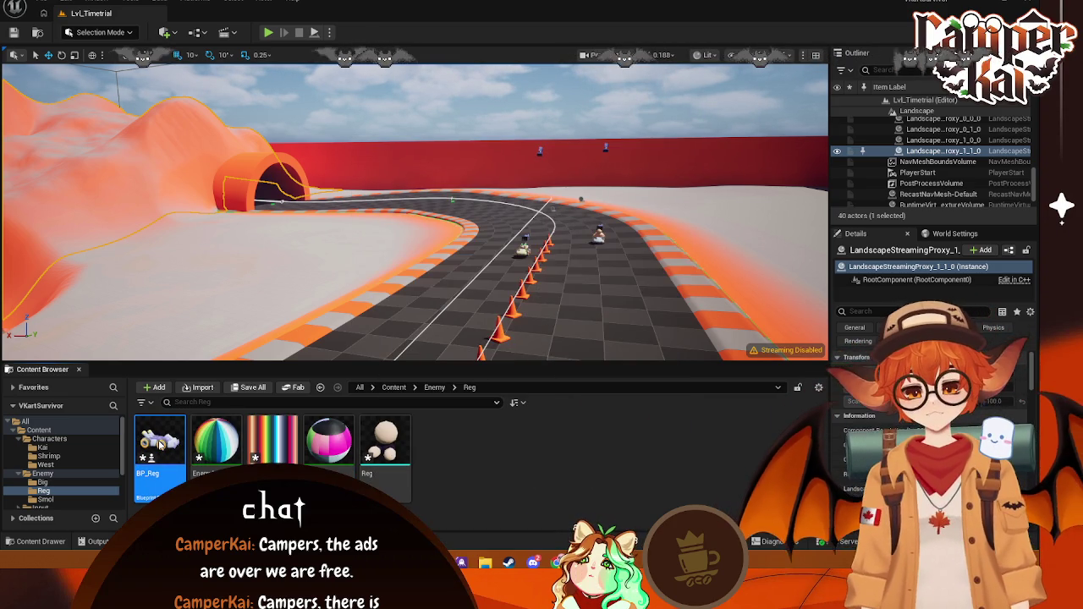
left_click_drag(587, 98, 198, 12)
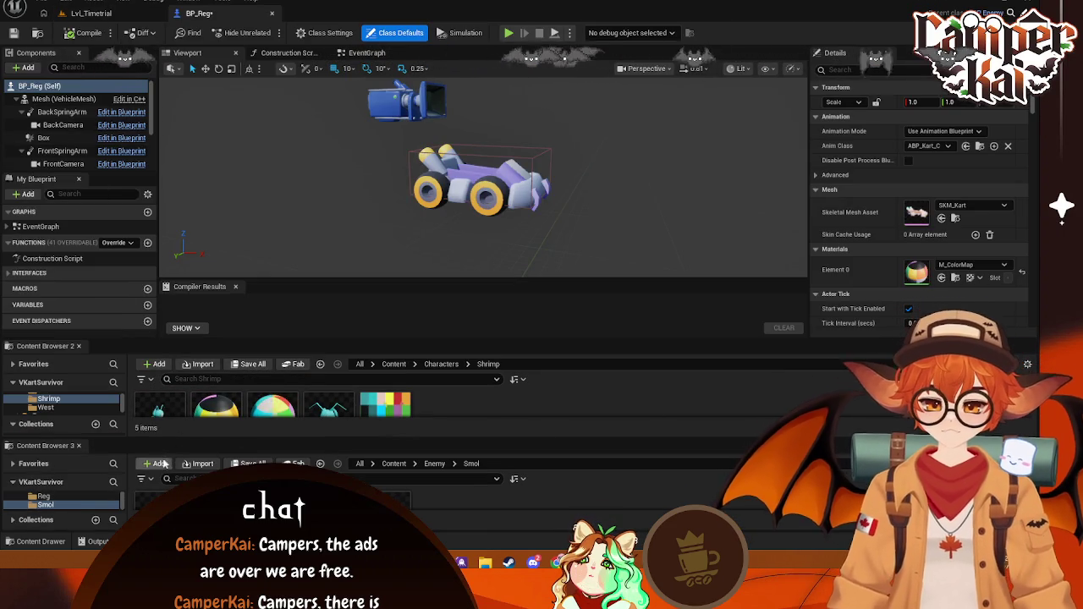
left_click(79, 346)
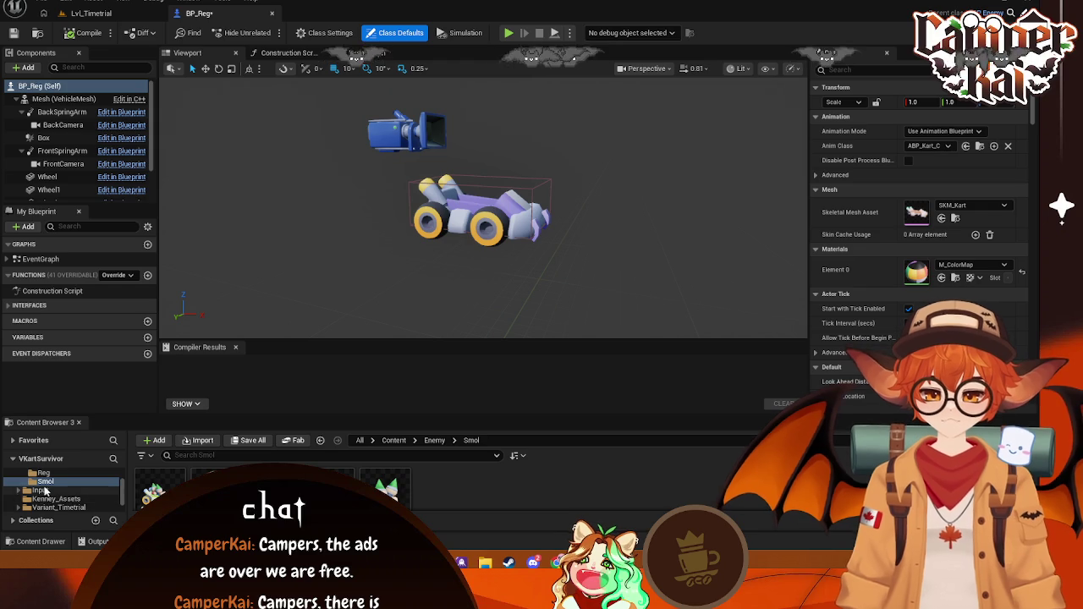
scroll(44, 491, "up", 1)
left_click(45, 491)
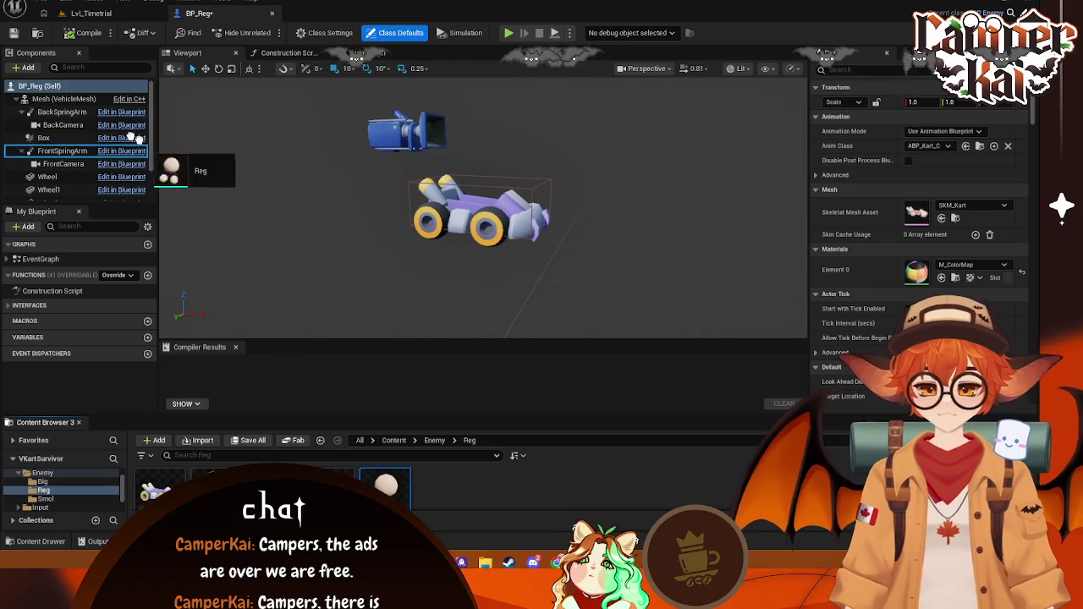
Step: Add the Reg driver mesh as a component and seat it in the kart at Location Z 90
left_click_drag(385, 487, 68, 91)
left_click(414, 231)
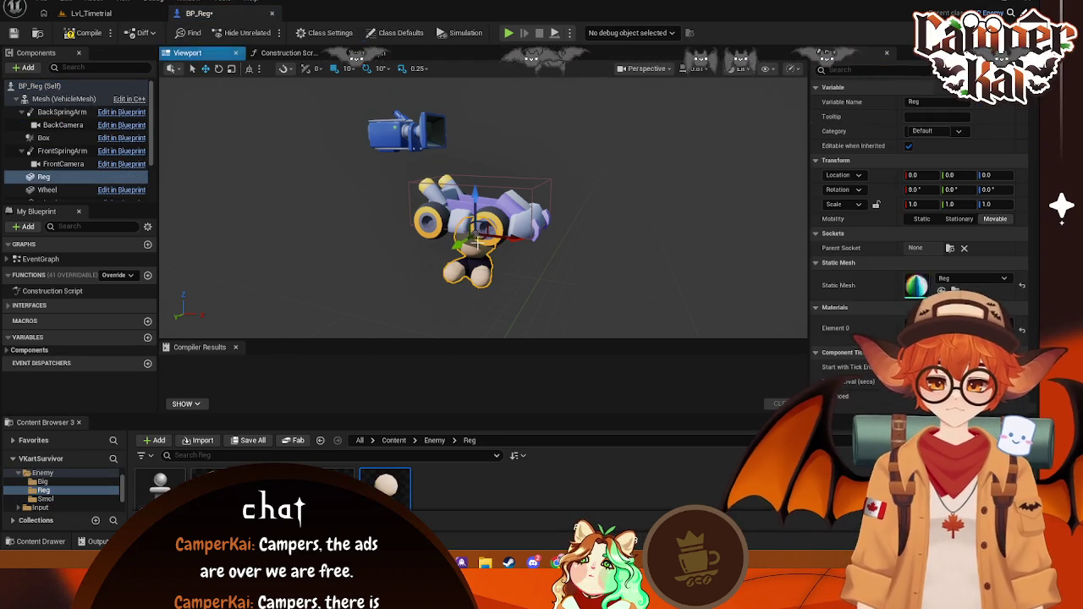
left_click_drag(487, 188, 486, 112)
right_click_drag(487, 111, 409, 223)
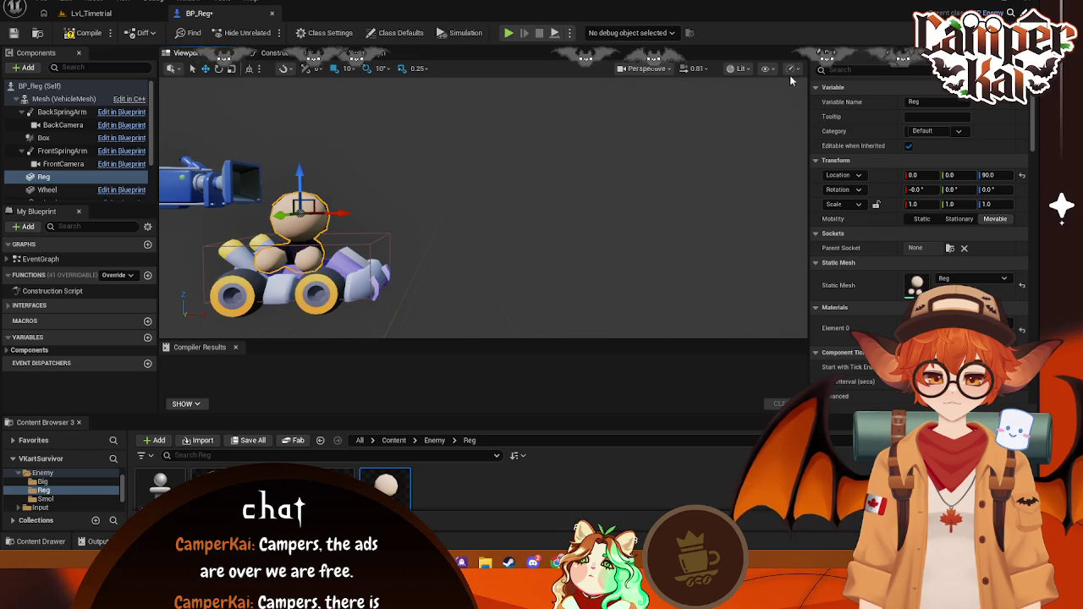
left_click(994, 175)
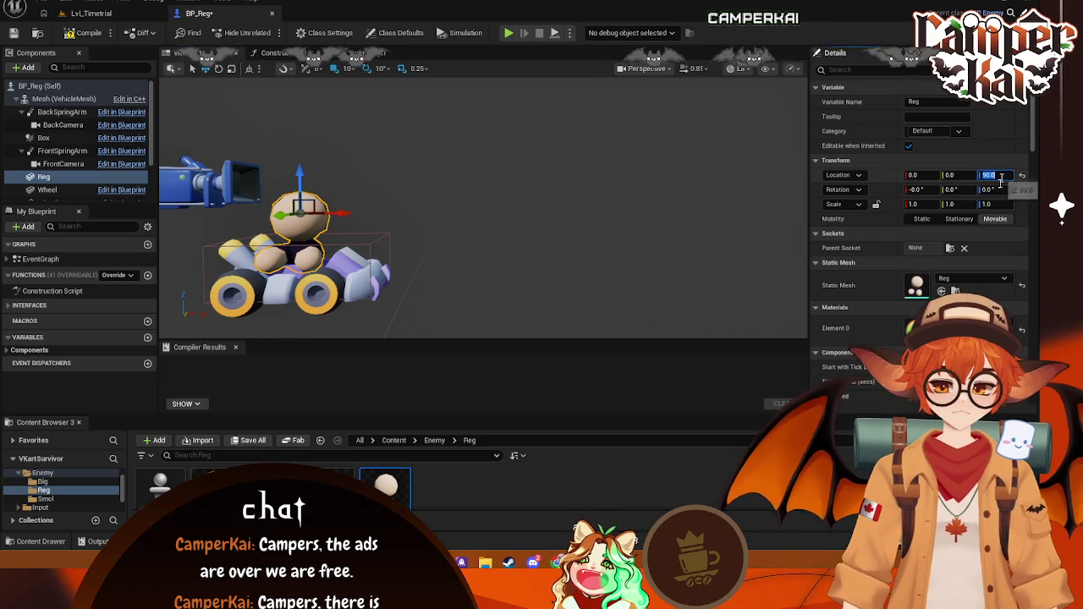
left_click(992, 189)
type("-90")
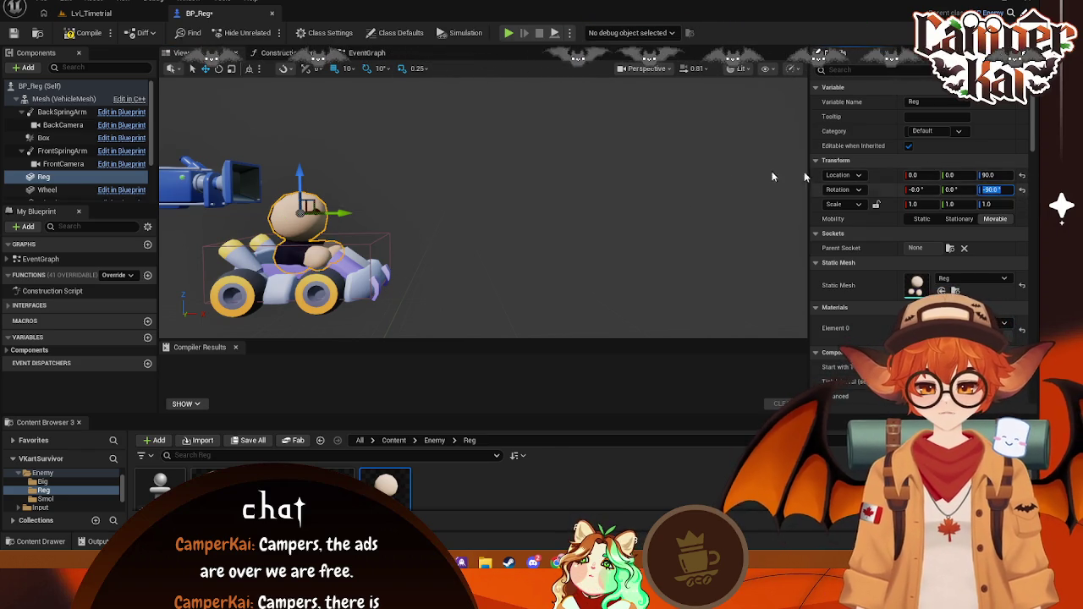
left_click(412, 225)
scroll(419, 227, "up", 3)
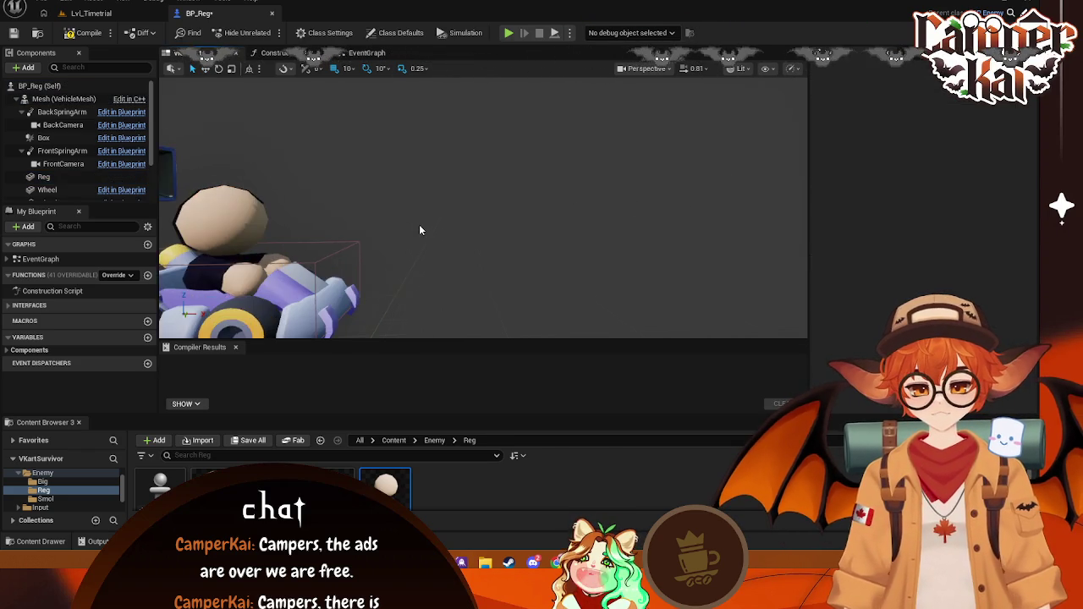
scroll(419, 225, "down", 2)
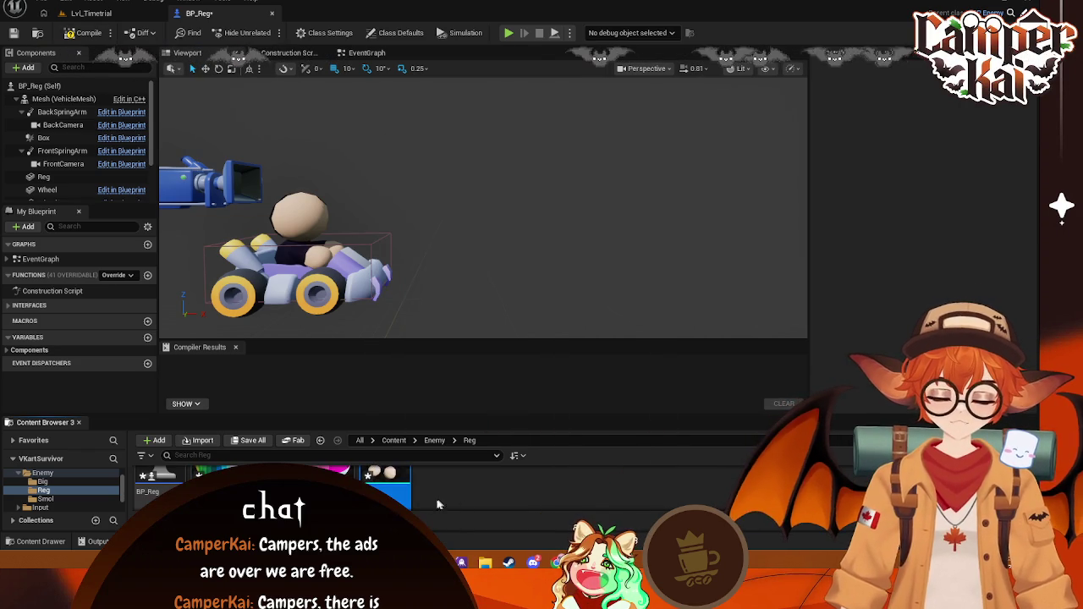
Step: Force-delete the outdated Reg asset, dismiss the Pure virtual function error, and return to Blender
key("Delete")
left_click(440, 453)
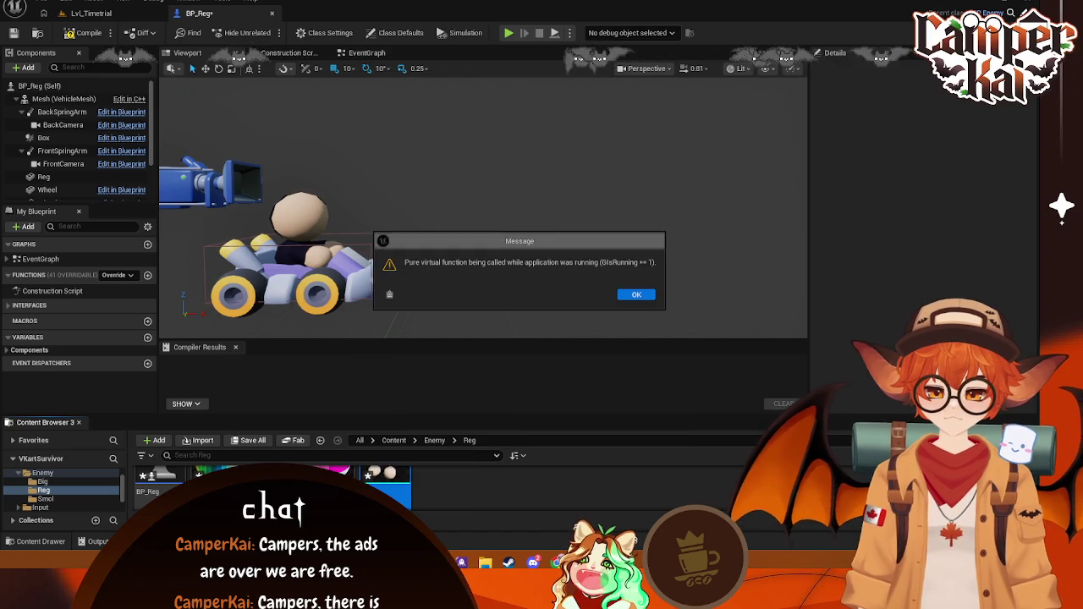
left_click(636, 295)
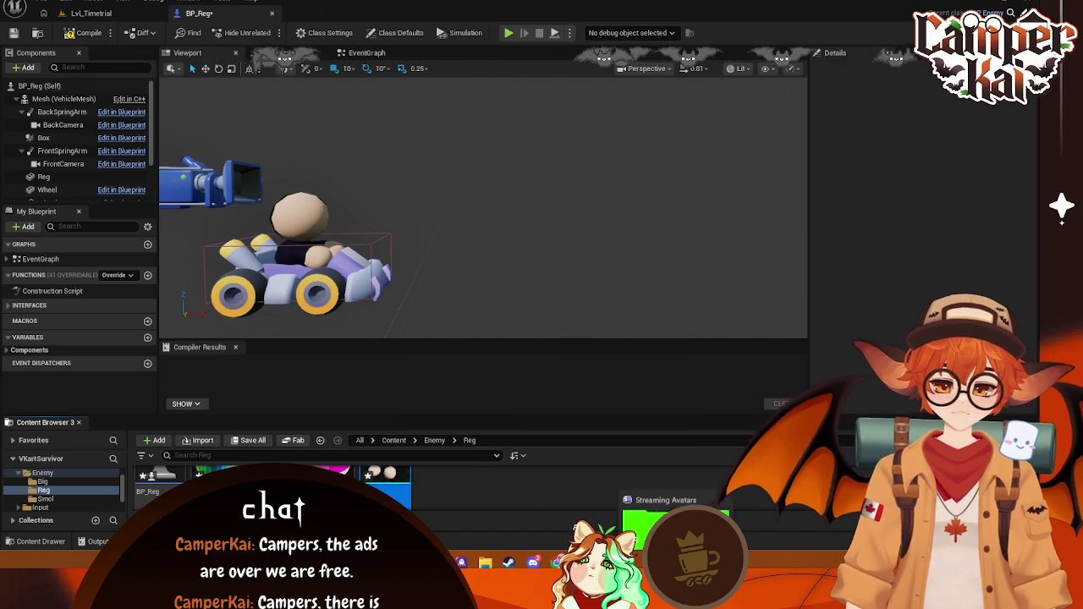
key("alt+Tab")
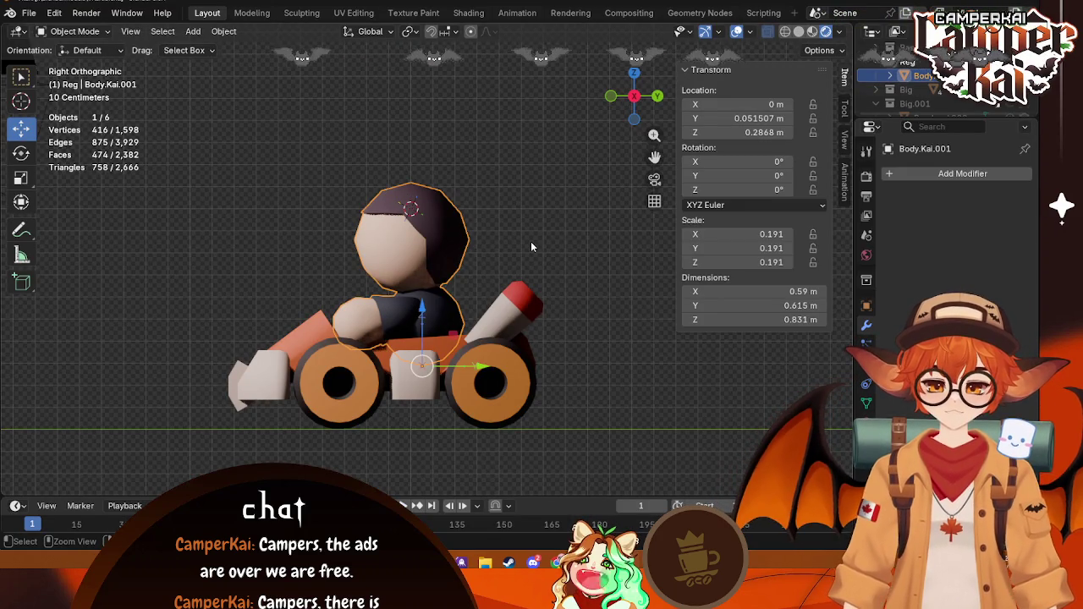
Step: Unhide the driver parts and add a Solidify modifier to Hair.004
key("alt+h")
key("alt+a")
left_click(458, 220)
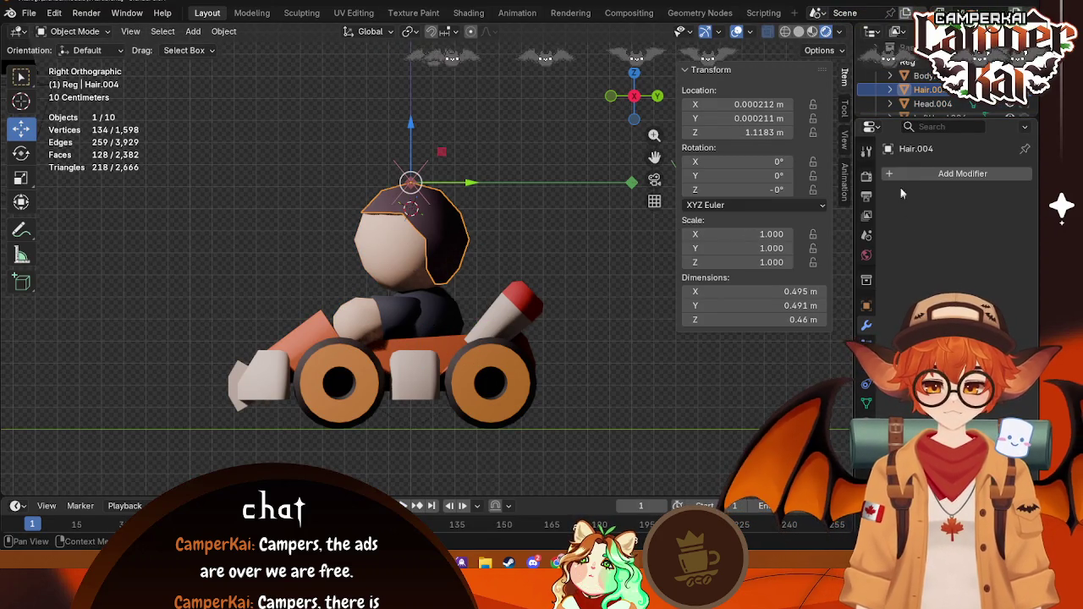
left_click(909, 173)
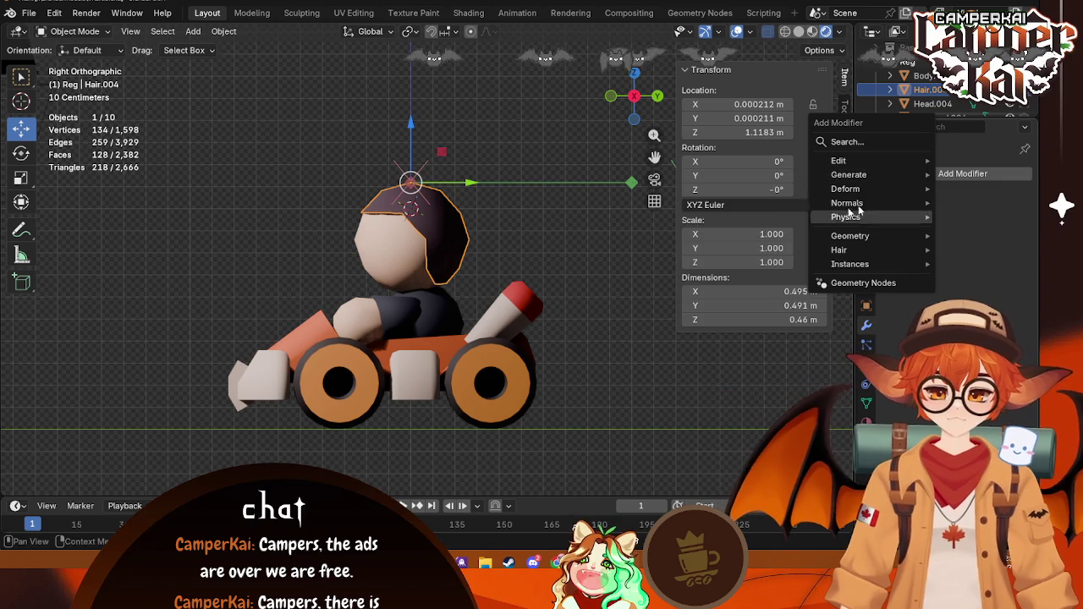
mouse_move(849, 175)
left_click(722, 385)
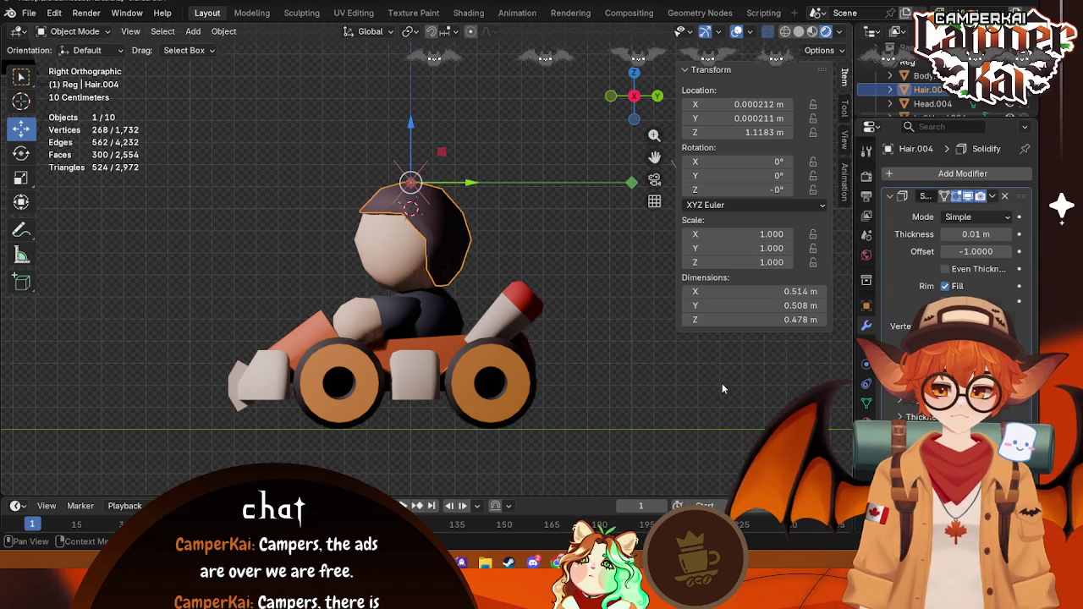
Step: Convert the five driver parts to meshes and join them into one object
scroll(506, 255, "up", 3)
left_click_drag(482, 267, 423, 279)
mouse_move(423, 279)
middle_mouse_down()
mouse_move(391, 292)
mouse_move(406, 288)
middle_mouse_up()
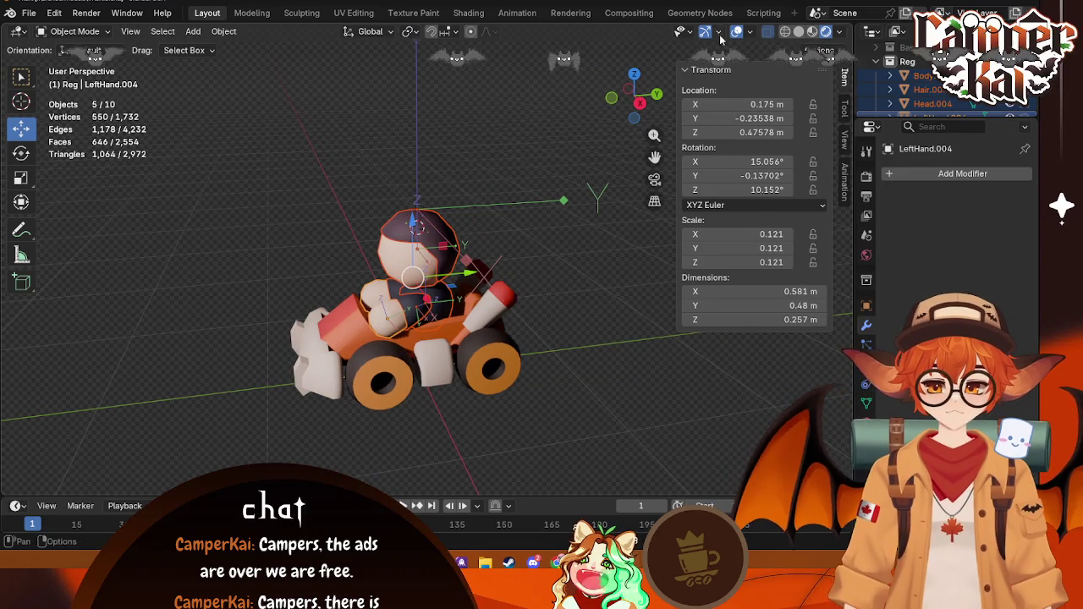
left_click(750, 32)
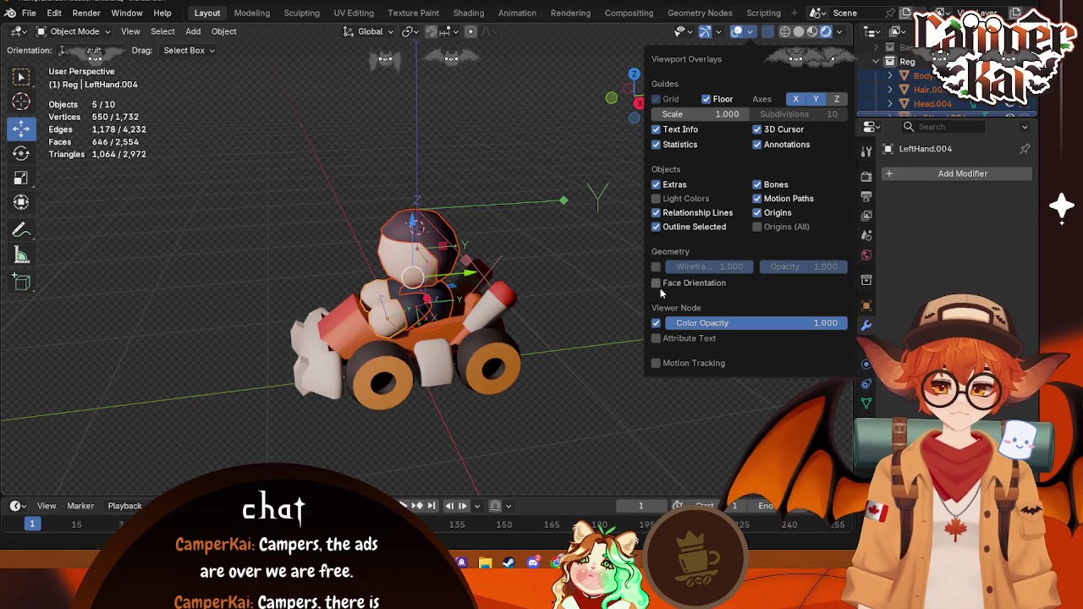
middle_click_drag(565, 289, 543, 253)
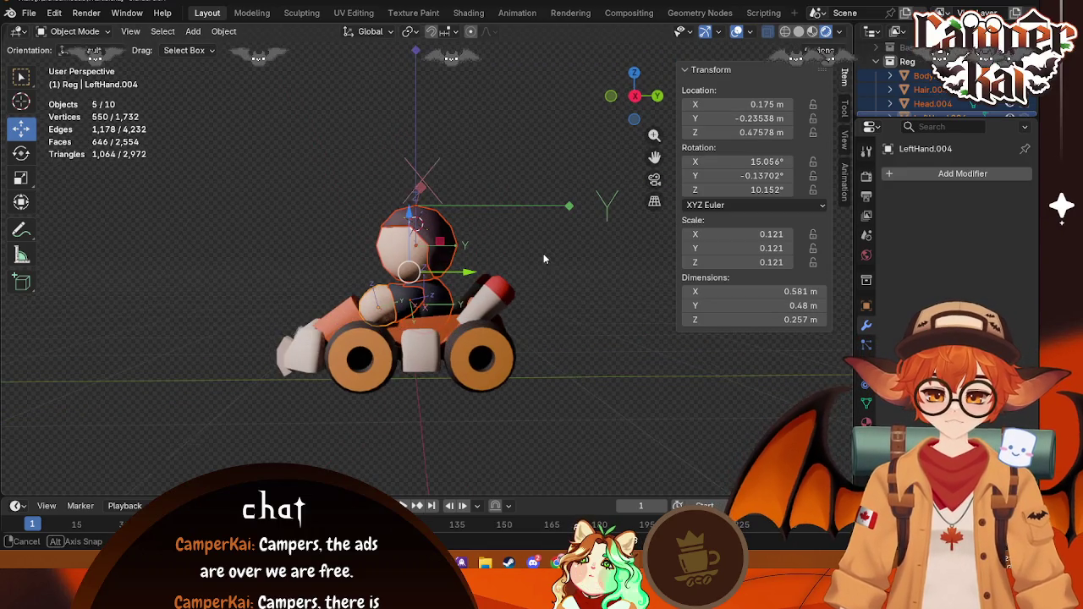
right_click(403, 261)
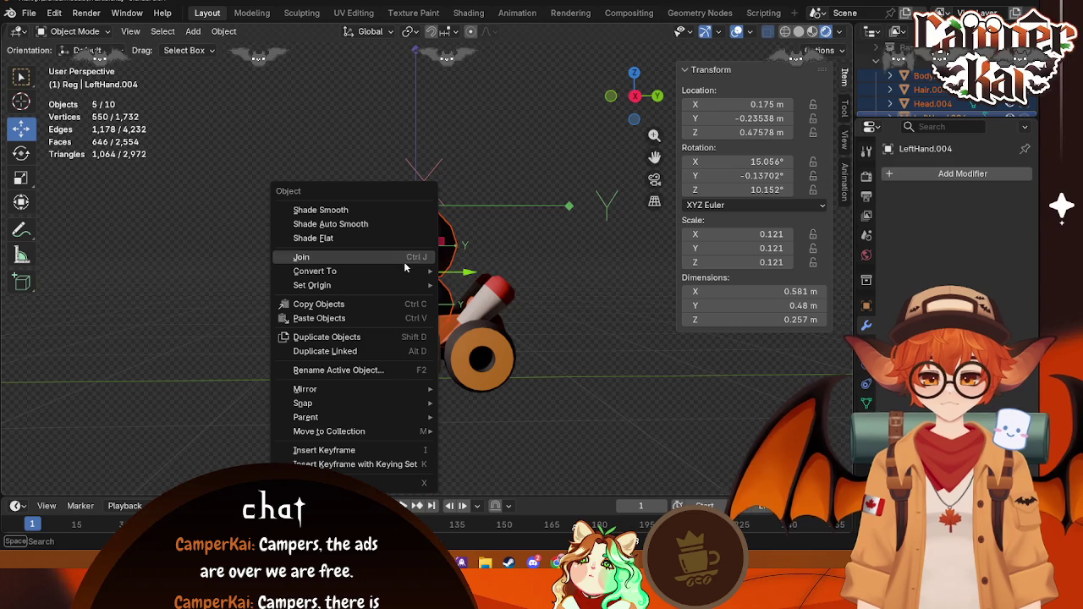
left_click(471, 269)
right_click(364, 261)
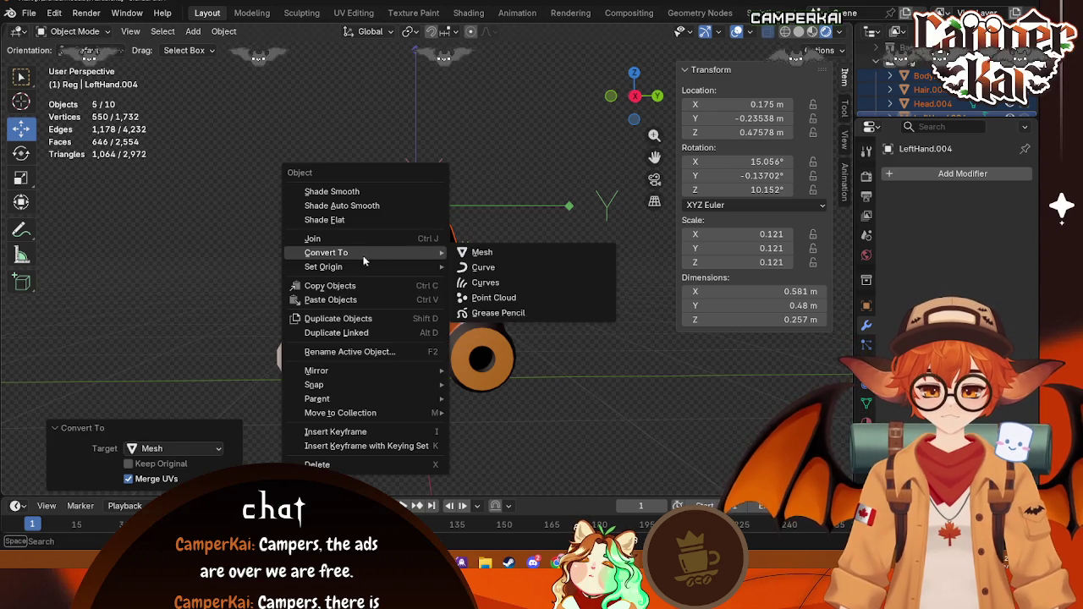
left_click(347, 239)
Step: From the right view, move the joined driver forward along Y and down into the kart seat
scroll(516, 276, "up", 3)
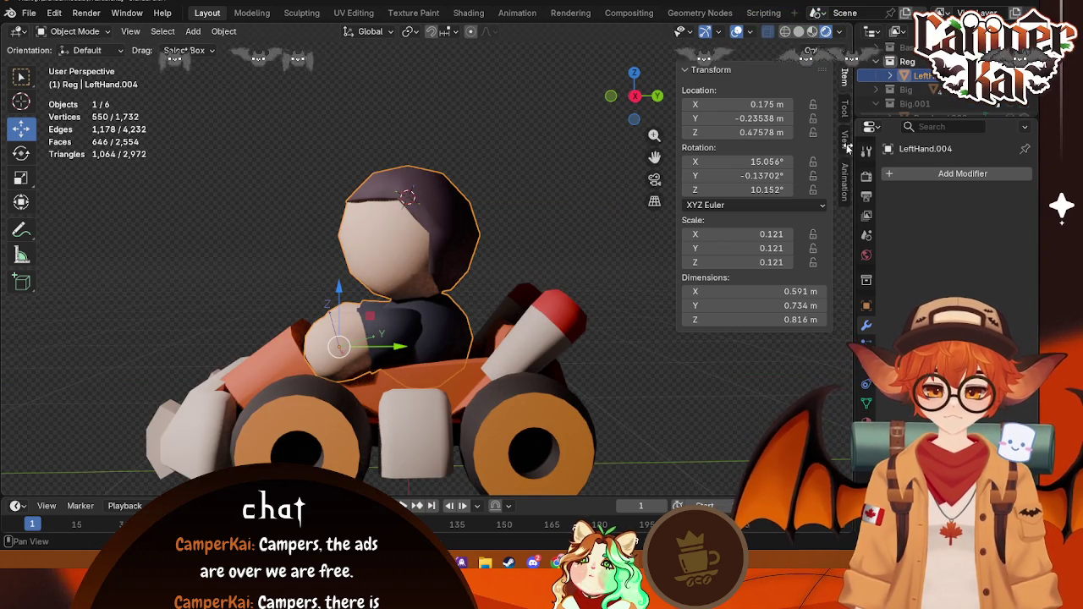
left_click(633, 96)
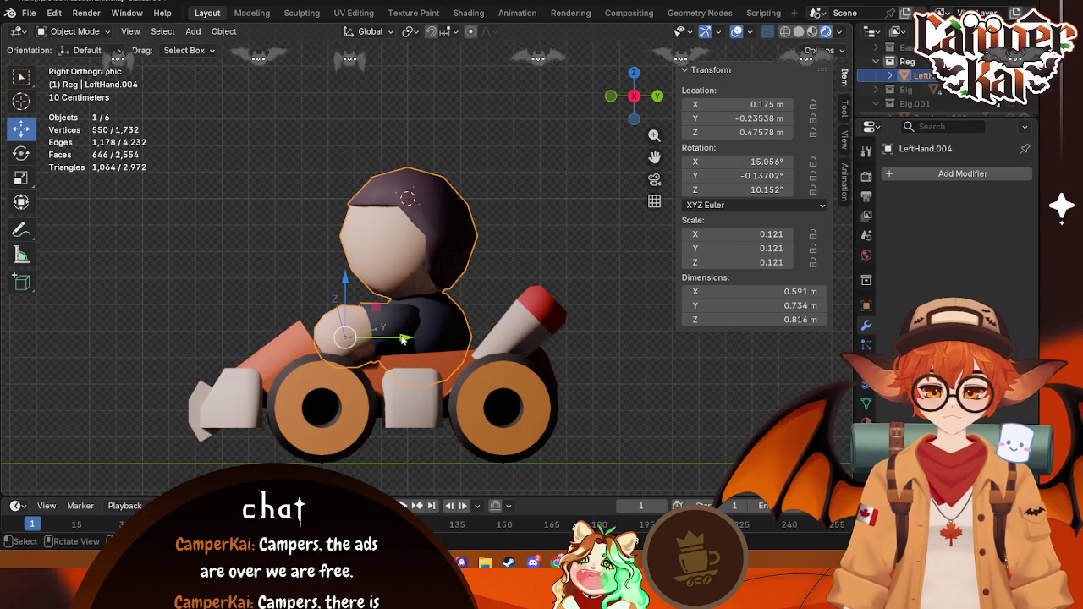
left_click_drag(406, 337, 482, 347)
left_click(483, 347)
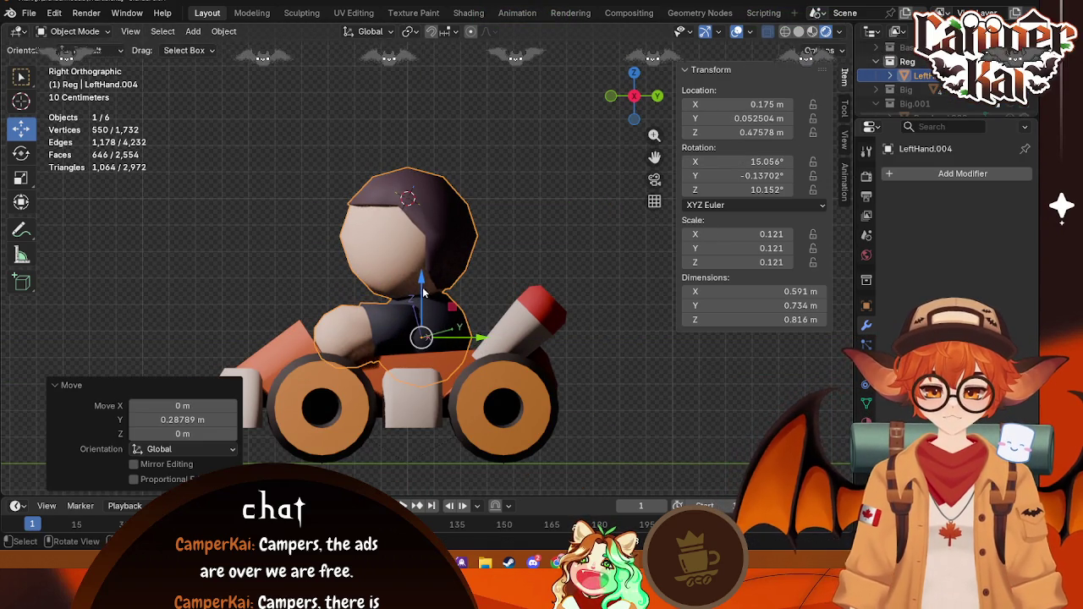
key("g")
key("z")
left_click(423, 337)
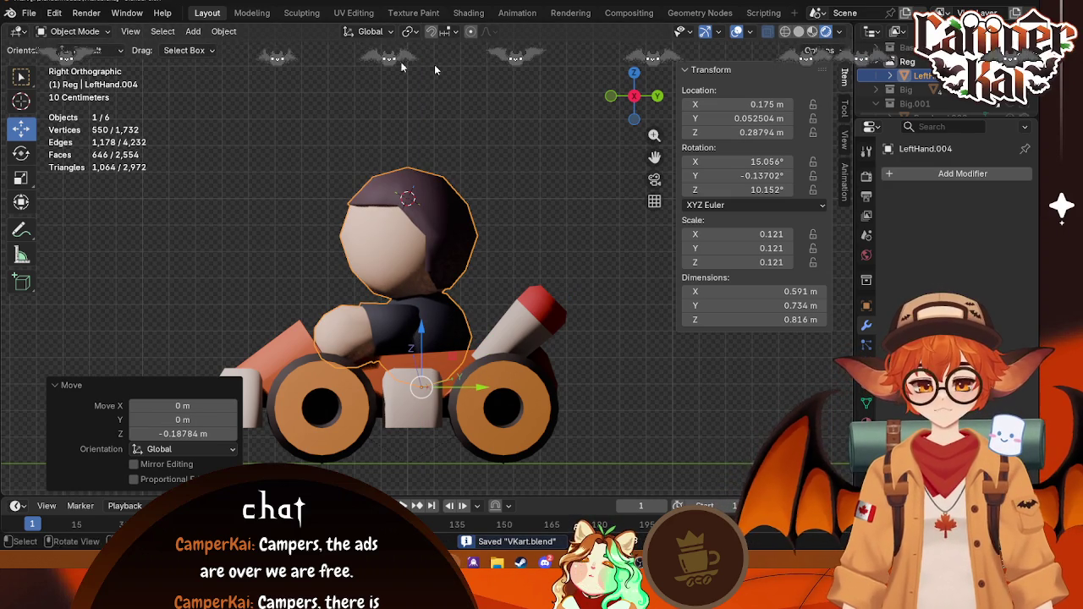
Step: Reselect the joined driver and export it as FBX
left_click(825, 51)
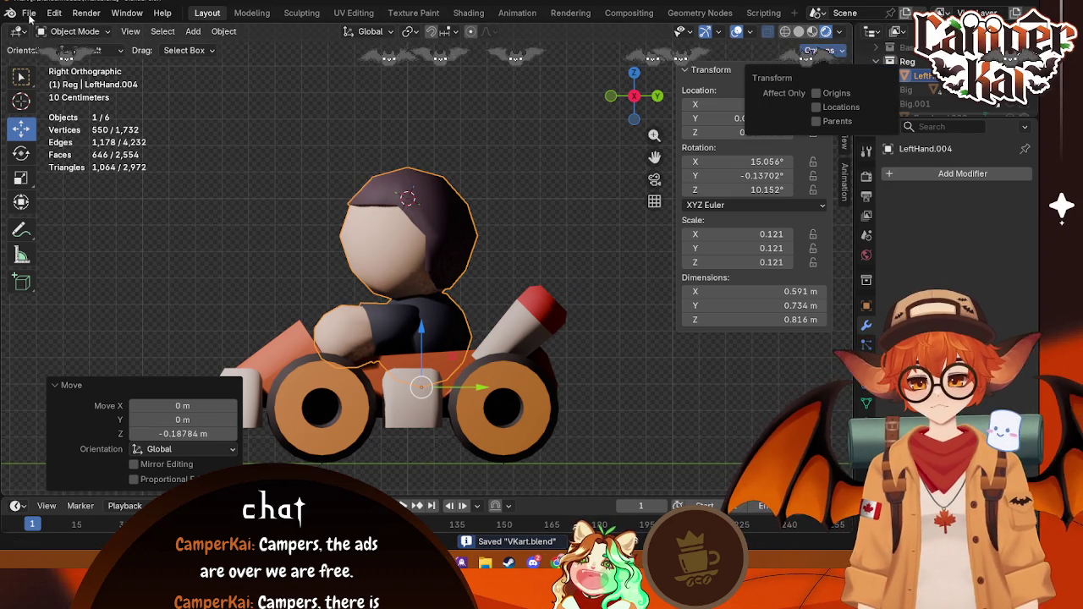
left_click(480, 202)
left_click(412, 212)
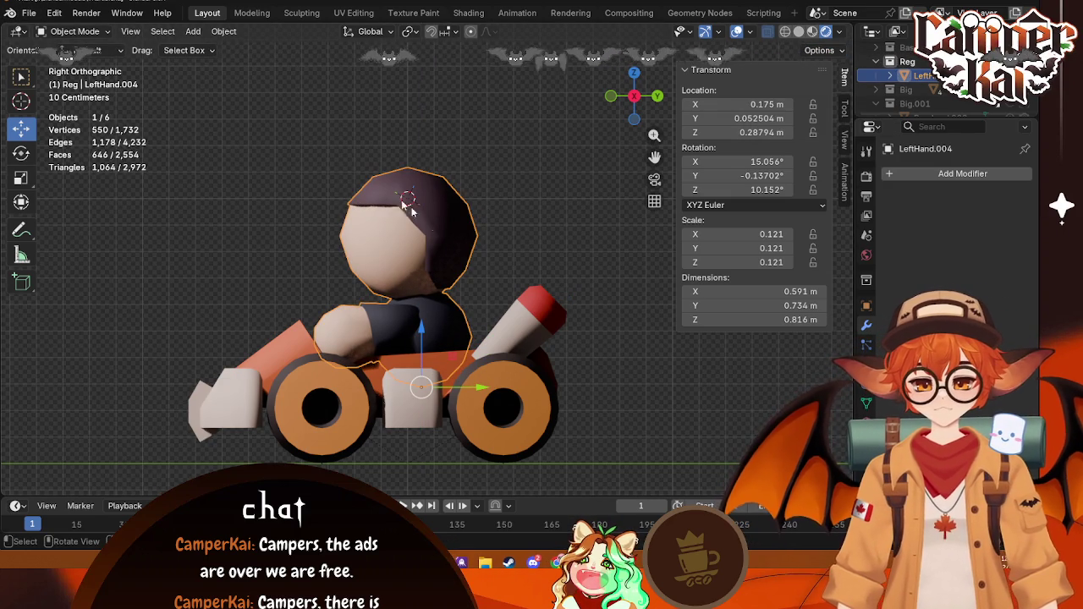
left_click(29, 12)
mouse_move(52, 227)
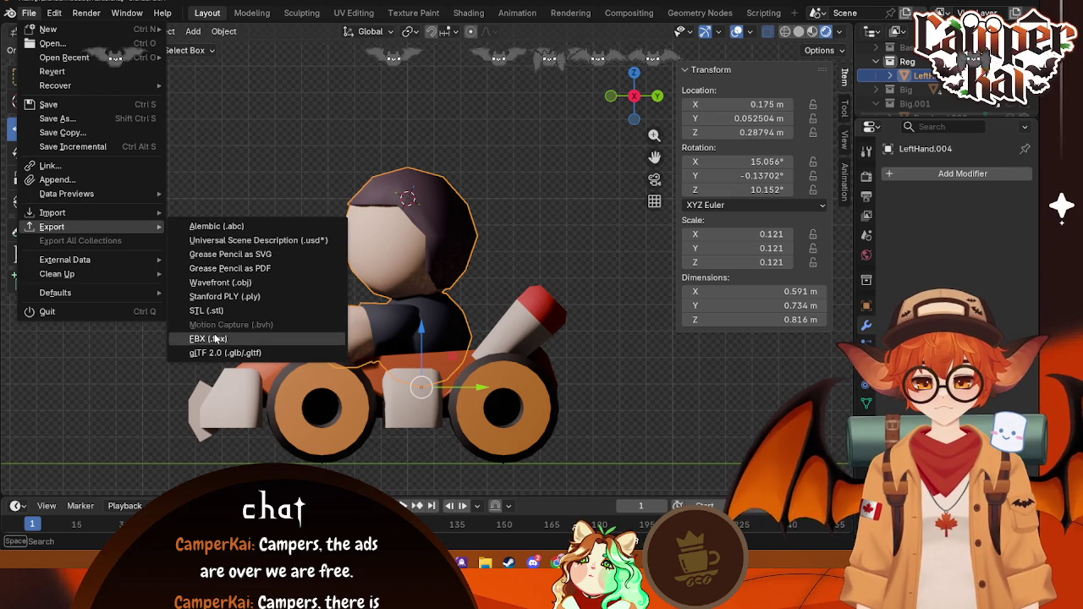
left_click(214, 339)
left_click(690, 470)
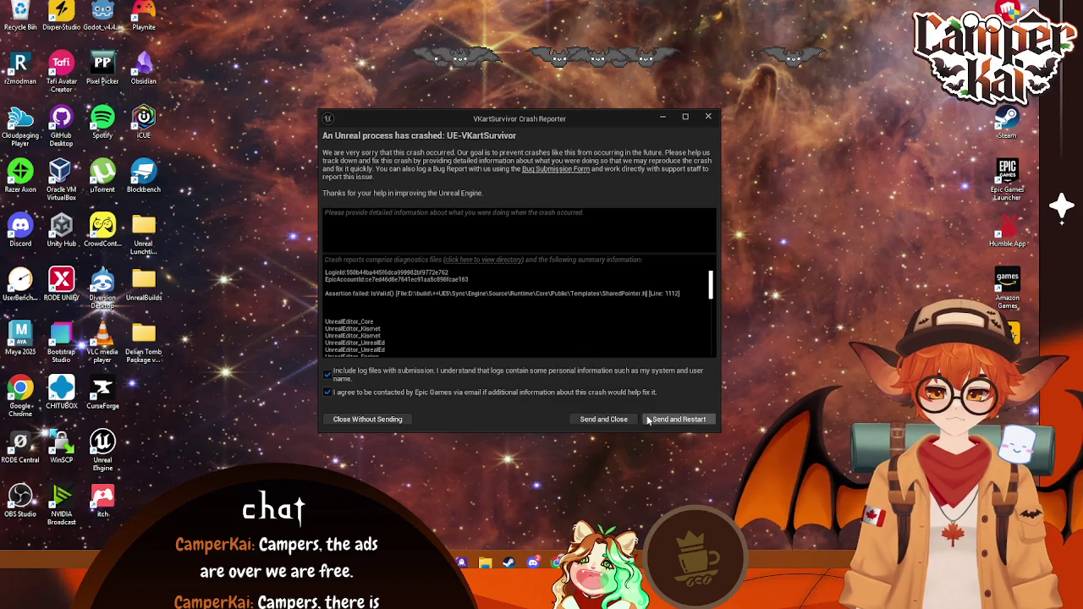
Step: Close the crash report without sending and relaunch the VKartSurvivor project from the Epic Games Launcher
left_click(391, 421)
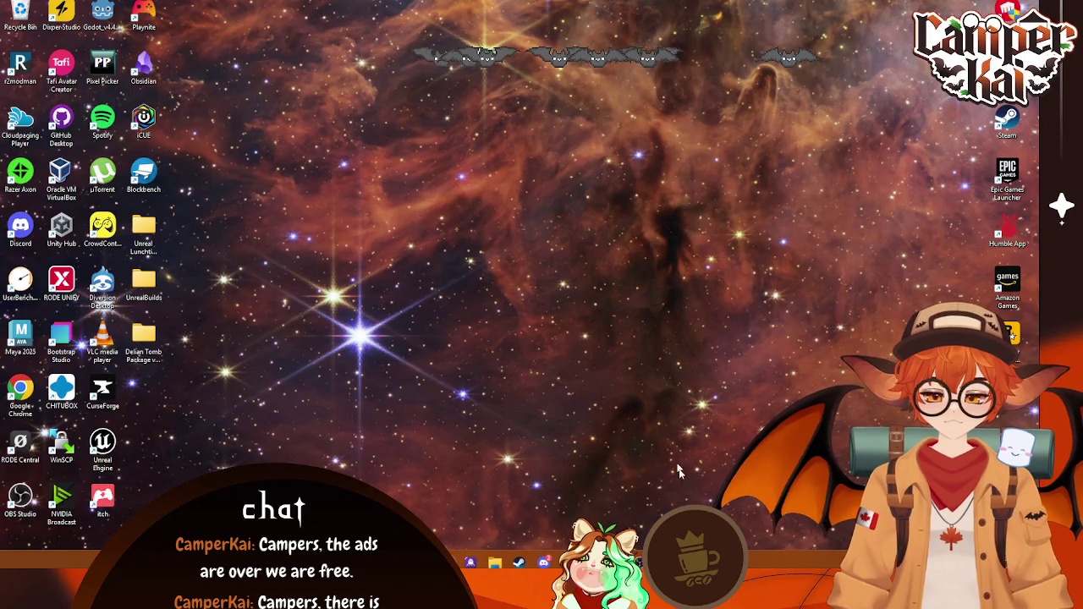
double_click(1007, 176)
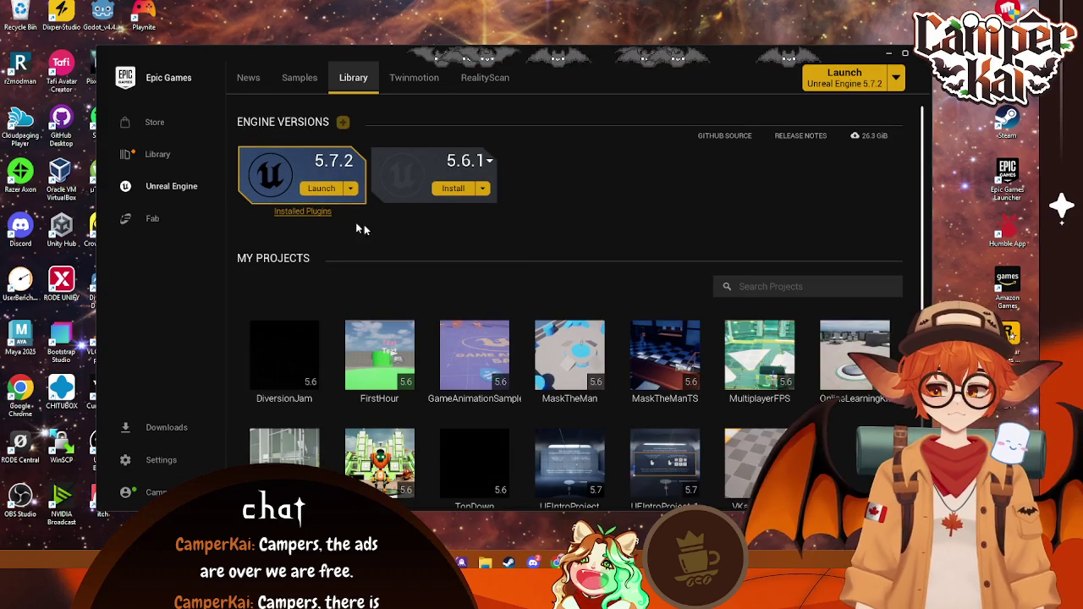
double_click(736, 461)
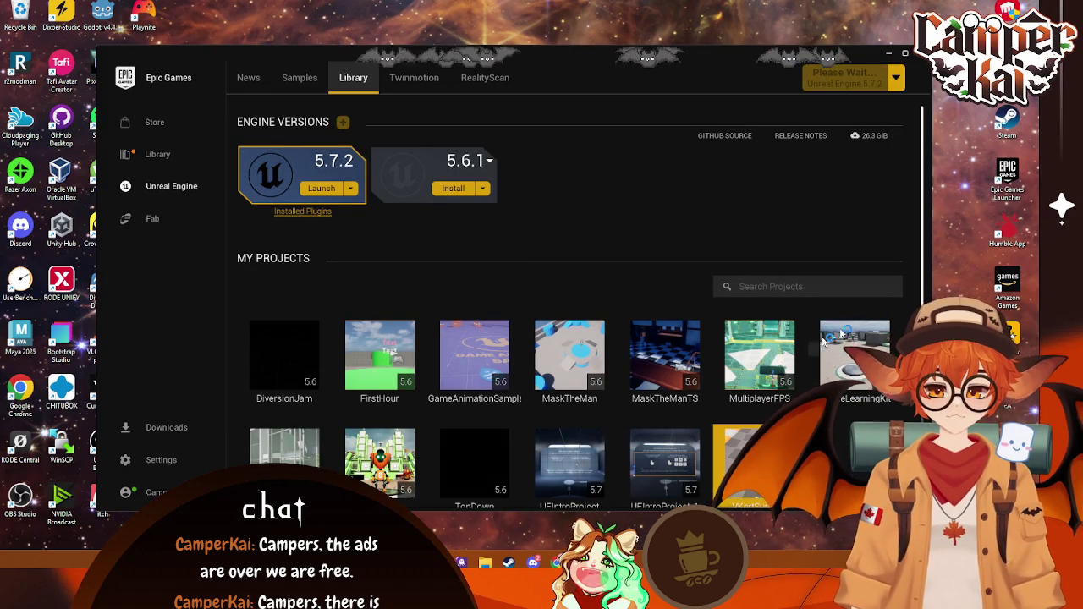
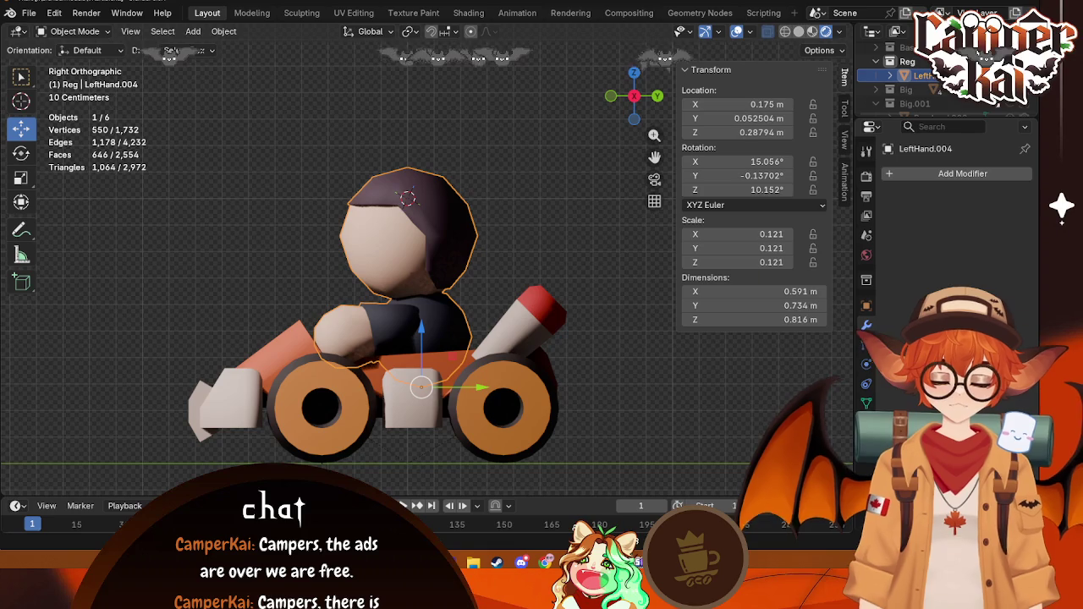
Step: Return to Blender and save the kart driver scene as VKart.blend via File > Save
key("alt+Tab")
left_click(28, 13)
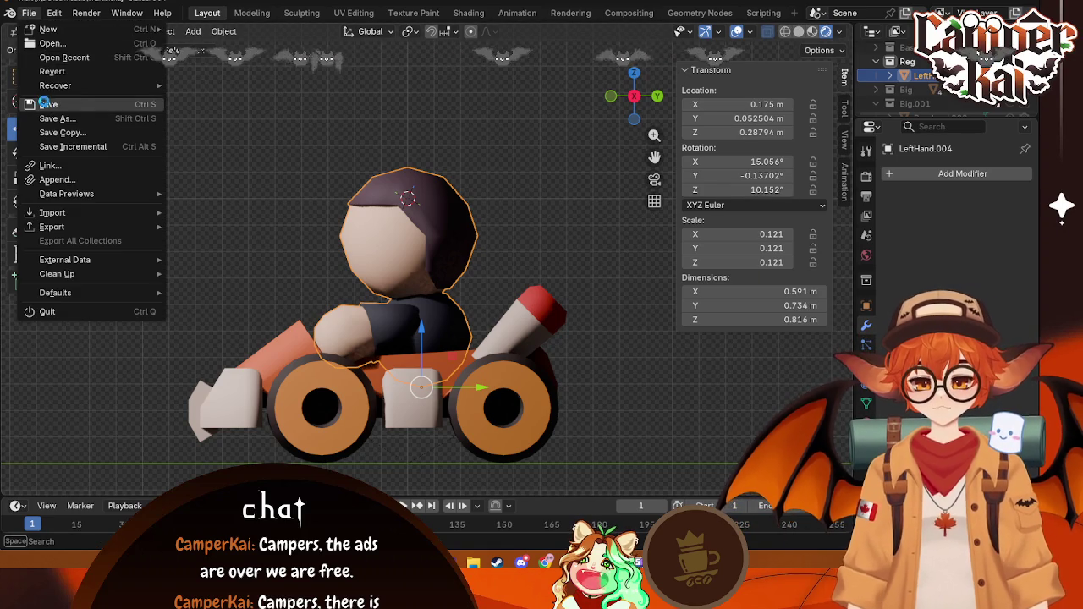
left_click(42, 105)
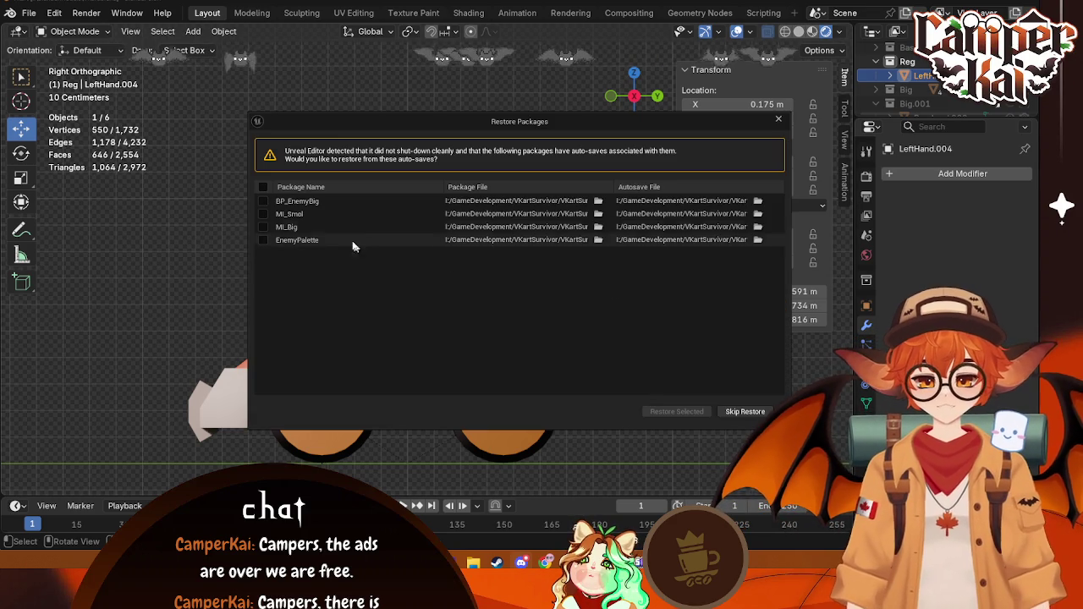
Step: Skip restoring the autosaved packages and let the VKartSurvivor project load
left_click(757, 411)
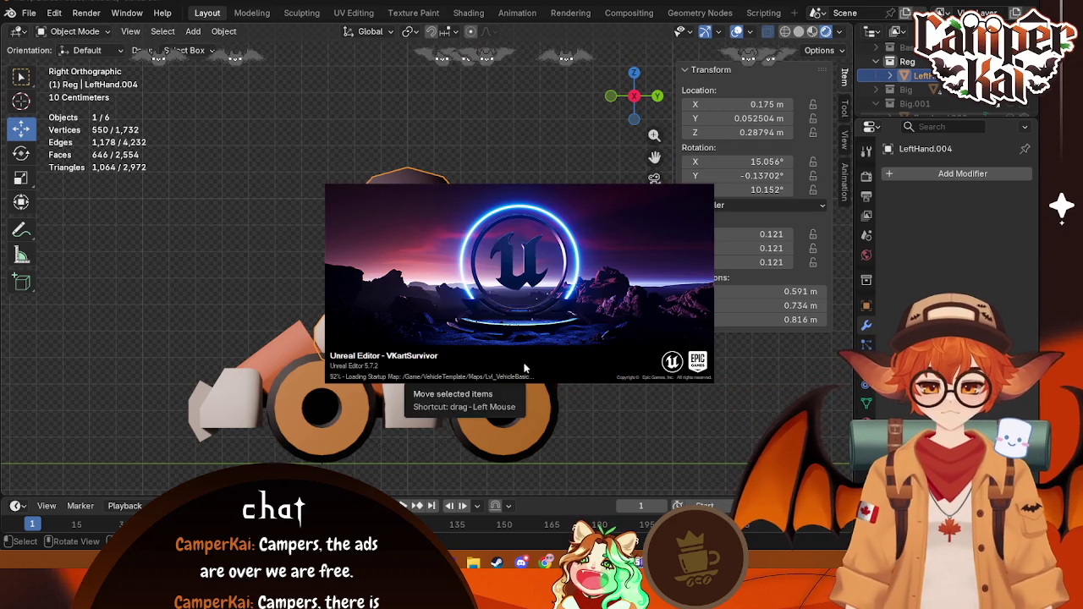
mouse_move(237, 319)
middle_mouse_down()
mouse_move(213, 296)
mouse_move(569, 341)
middle_mouse_up()
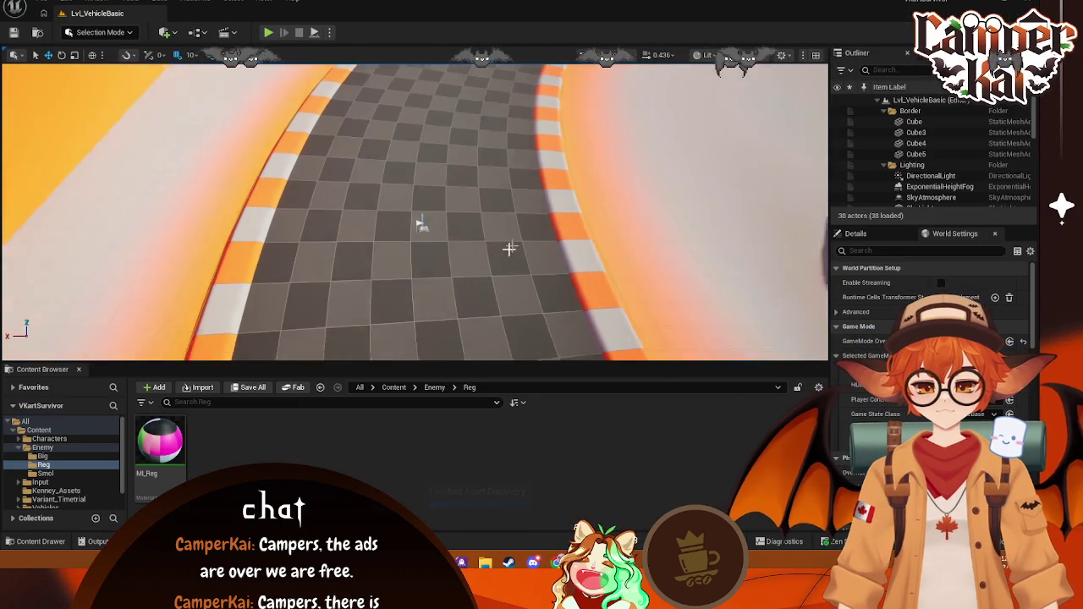
scroll(76, 479, "down", 1)
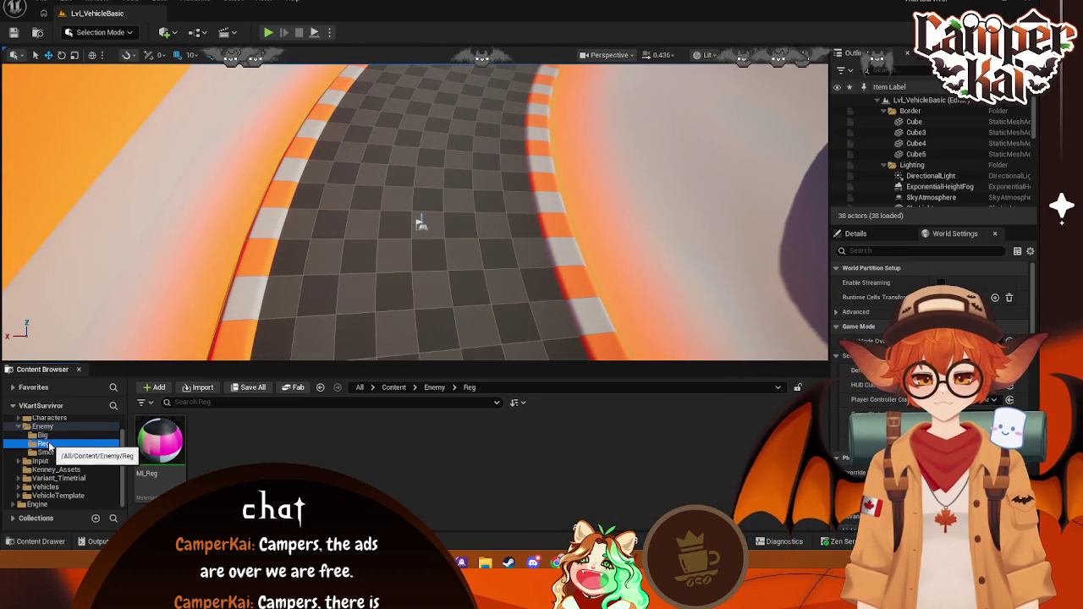
Step: Browse the Big, Reg and Smol enemy folders, then the Variant_Timetrial Maps folder
left_click(44, 435)
left_click(50, 443)
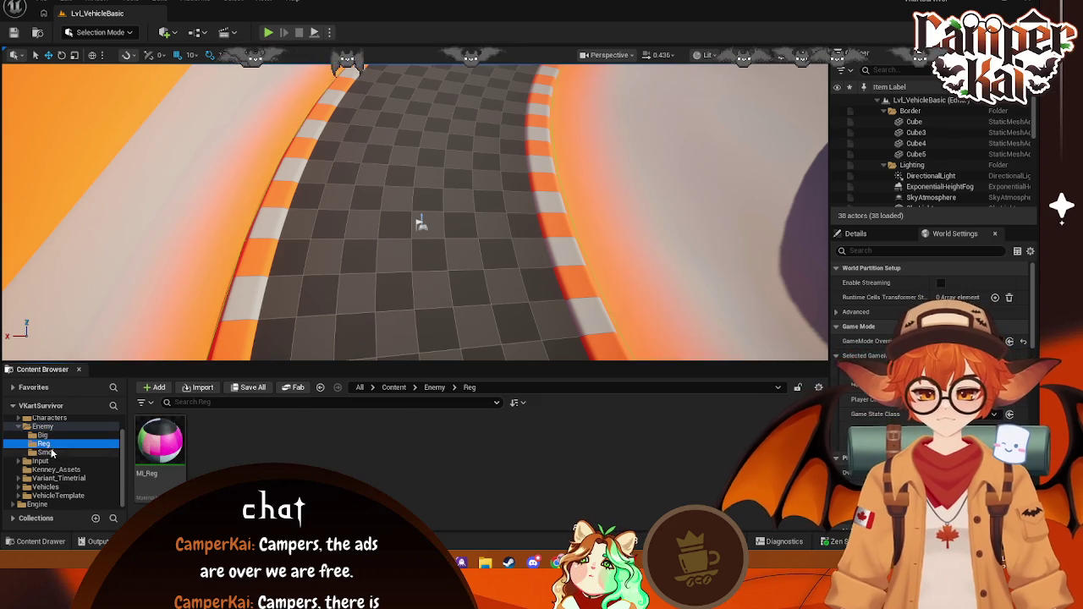
left_click(44, 435)
left_click(68, 444)
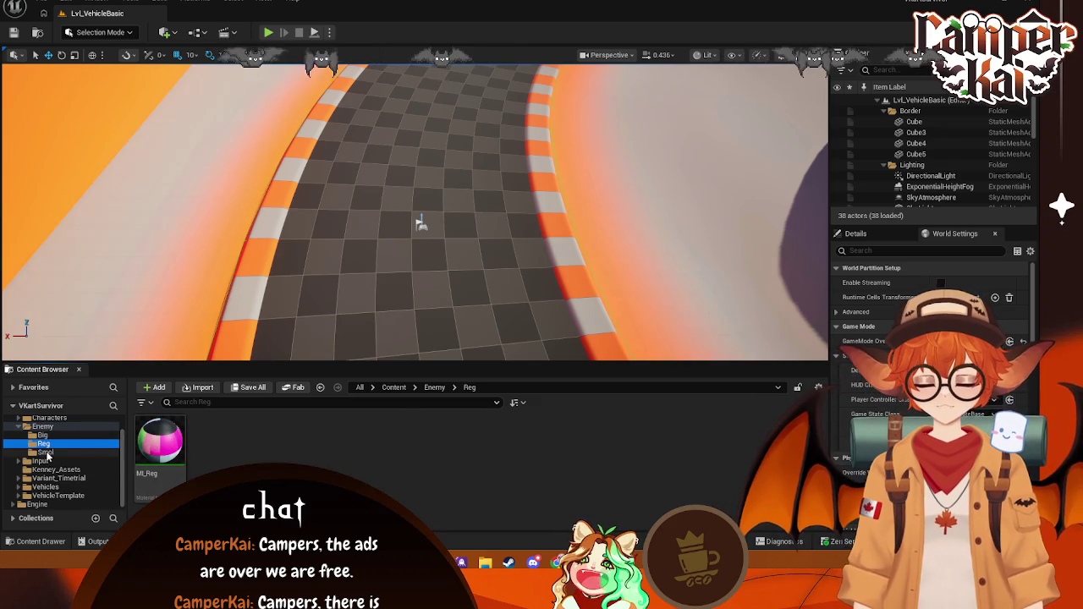
left_click(46, 453)
left_click(44, 444)
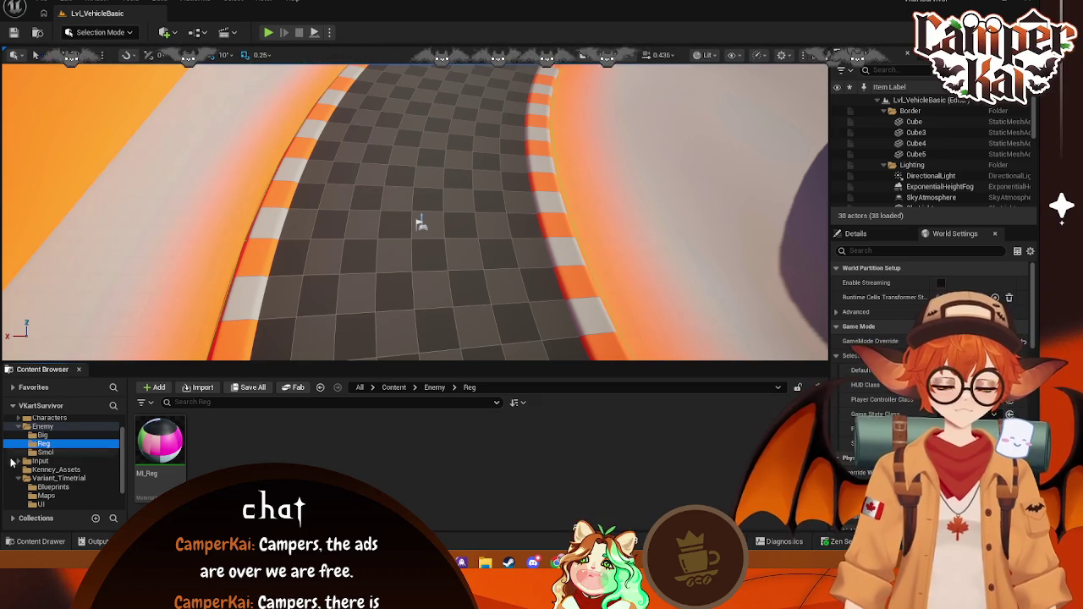
scroll(78, 478, "down", 1)
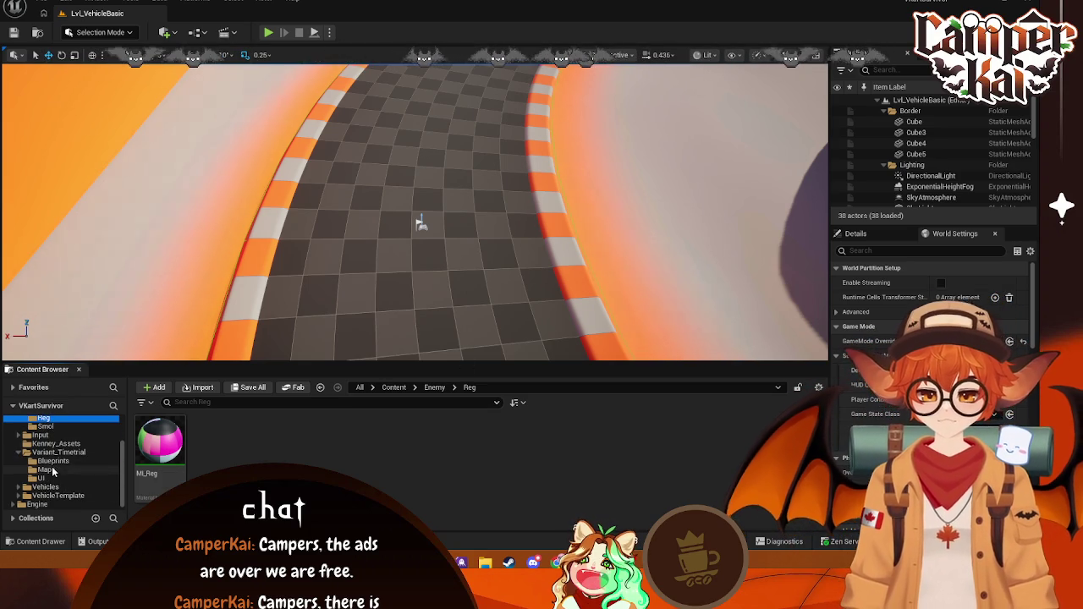
left_click(46, 469)
Step: Open Lvl_Timetrial, fly the camera over the cones and karts, and select the Enemy/Reg folder
double_click(159, 444)
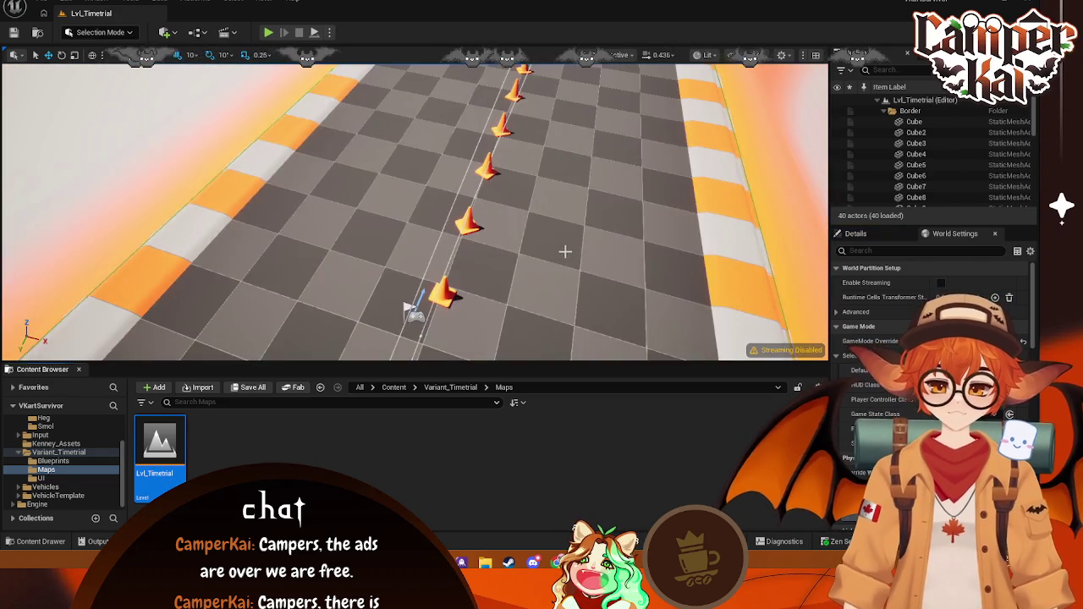
right_click_drag(564, 251, 541, 254)
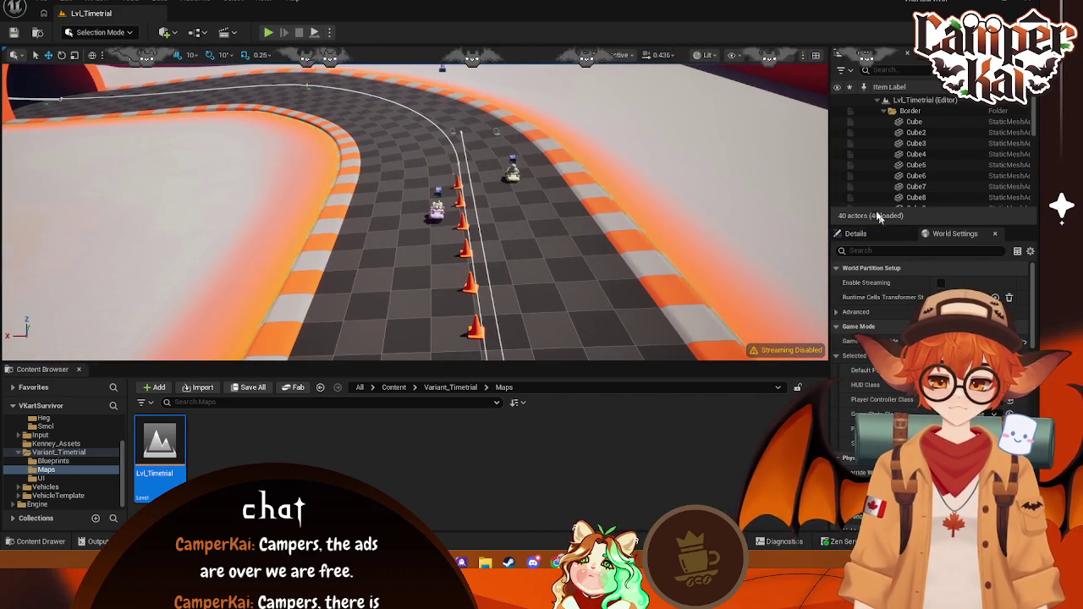
left_click(435, 210)
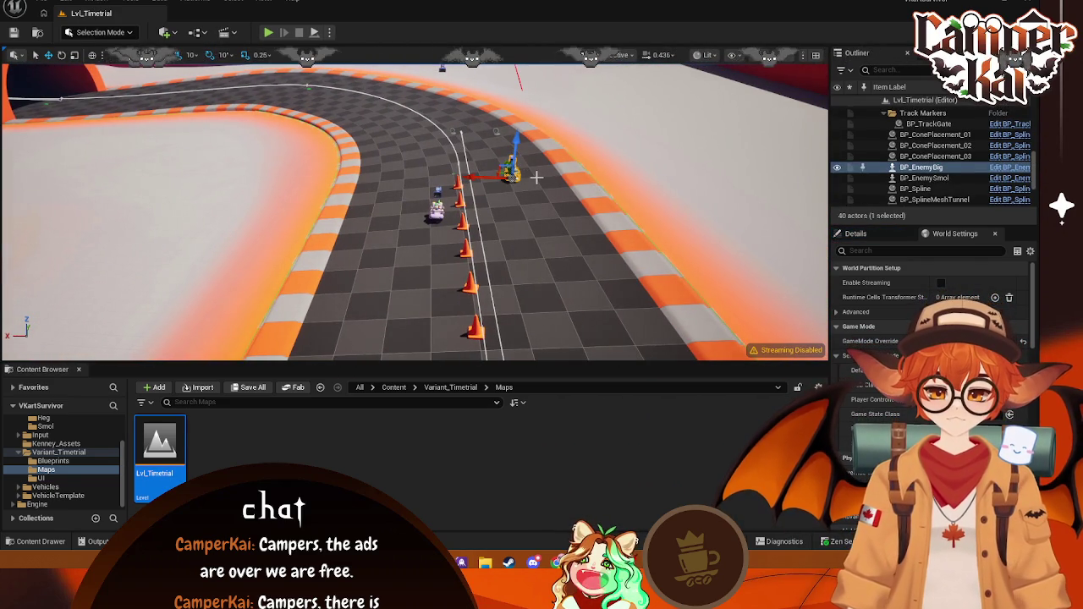
right_click_drag(435, 210, 436, 210)
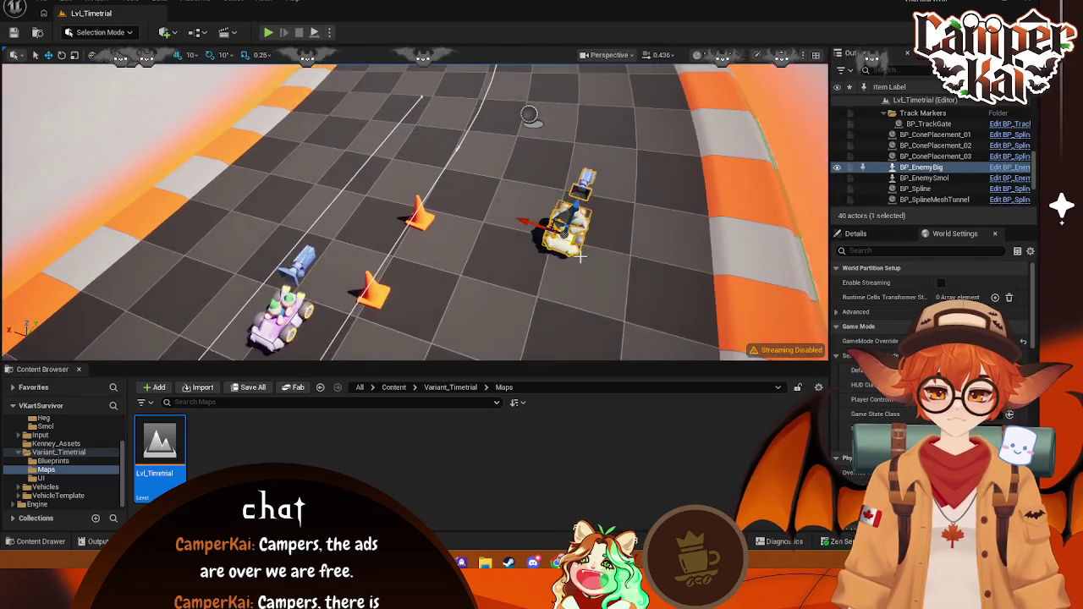
right_click_drag(596, 272, 597, 272)
scroll(59, 448, "up", 2)
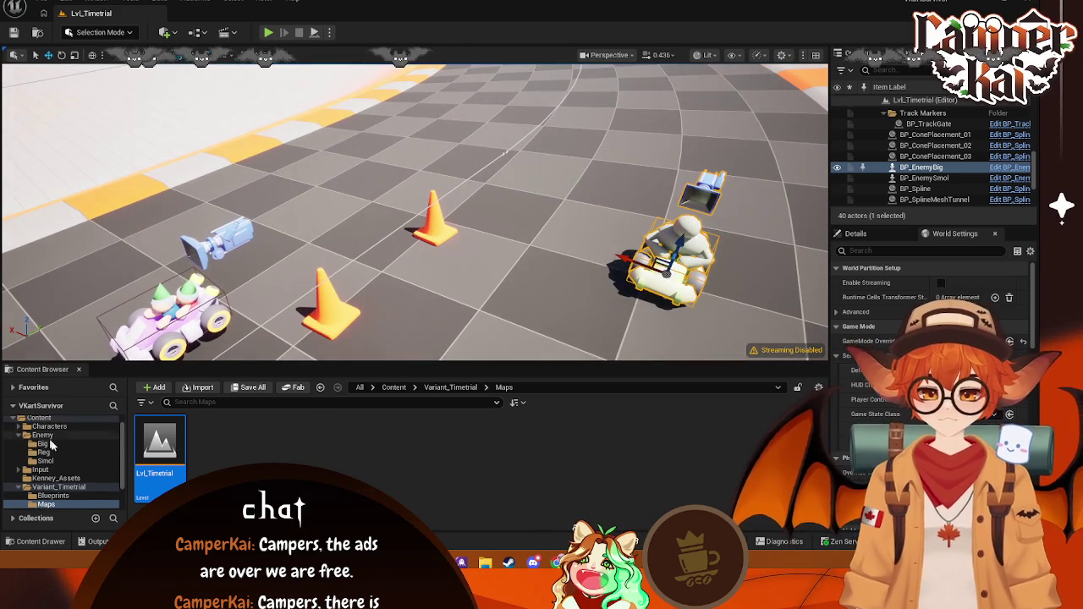
left_click(52, 452)
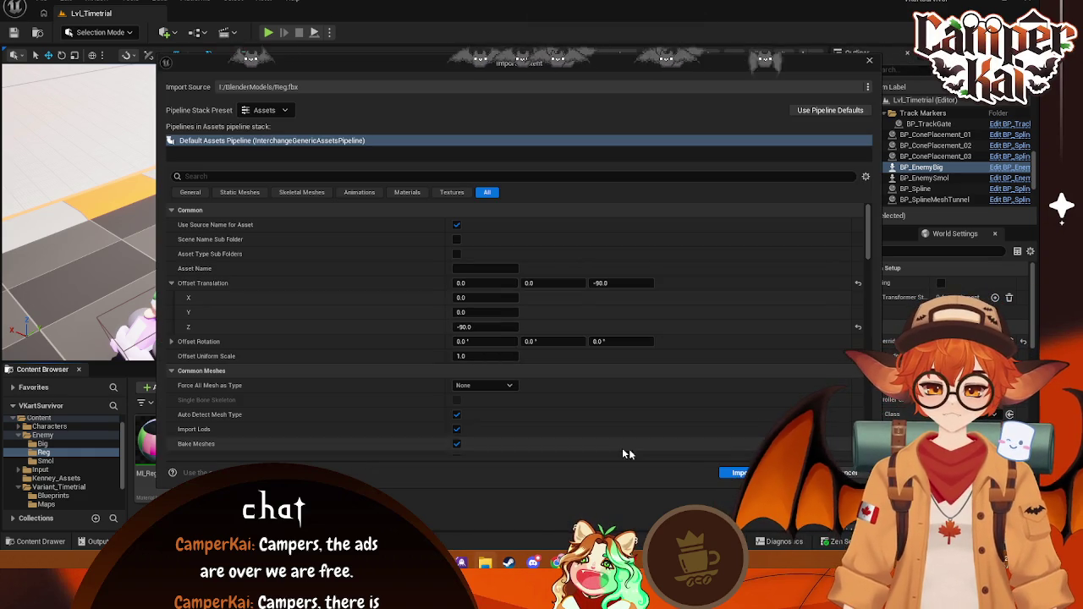
Step: Import the Reg model and create a new Blueprint class with BP_EnemyBig as parent
left_click(628, 462)
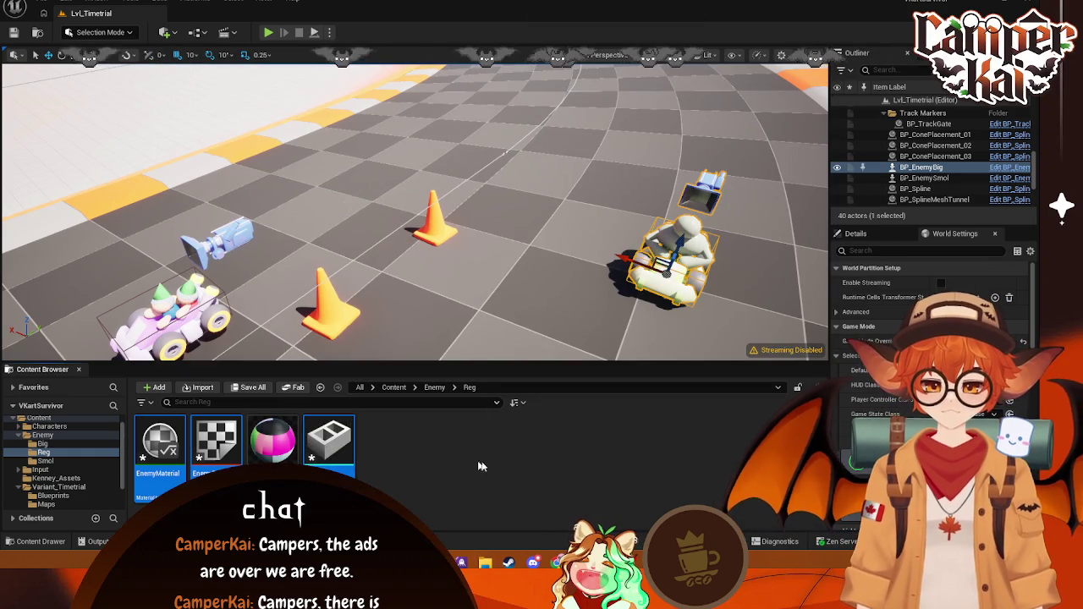
right_click(390, 454)
left_click(423, 133)
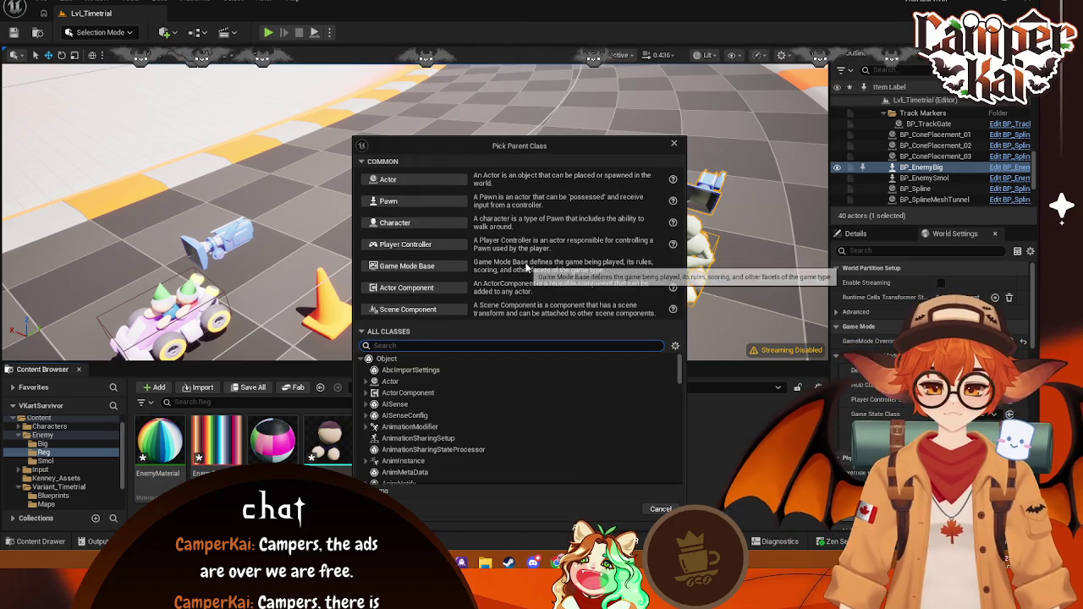
type("enem")
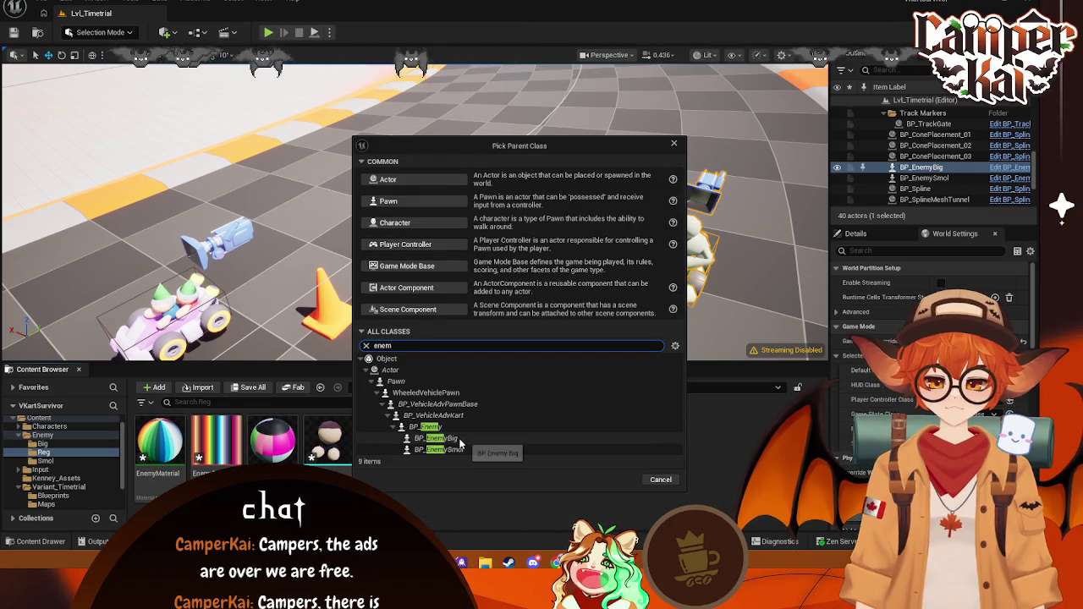
left_click(461, 440)
left_click(615, 478)
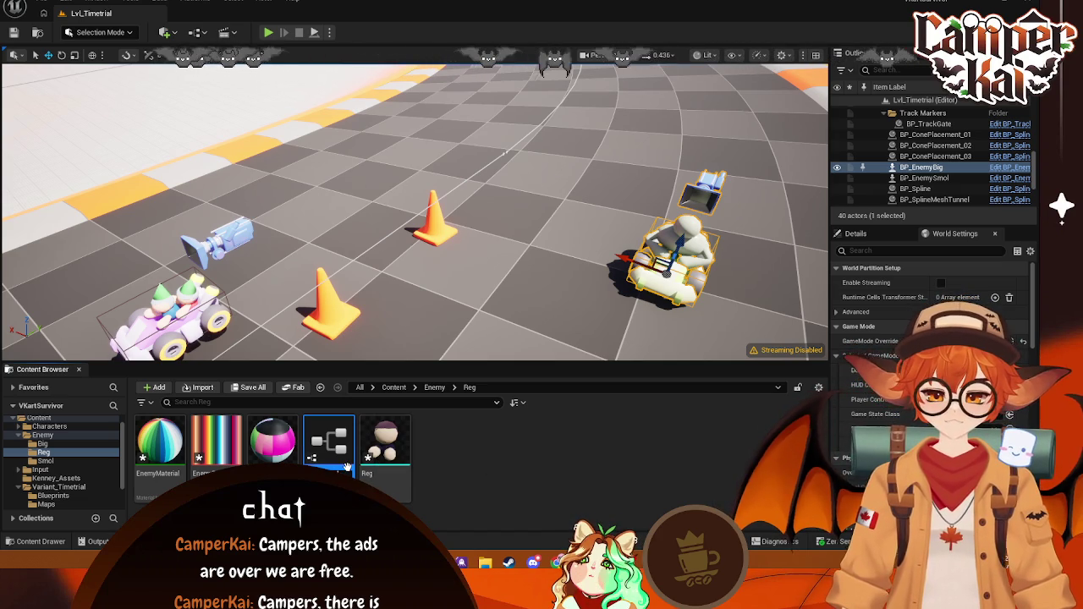
Step: Name the new blueprint BP_EnemyReg and open it for editing
type("BP_EnemyReg")
key("Return")
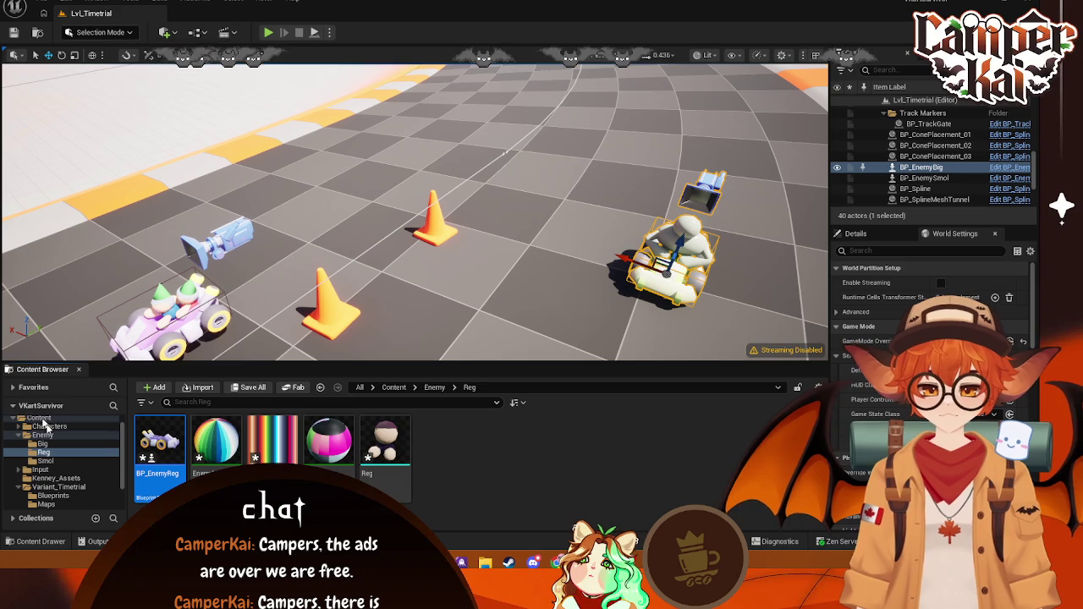
left_click(46, 444)
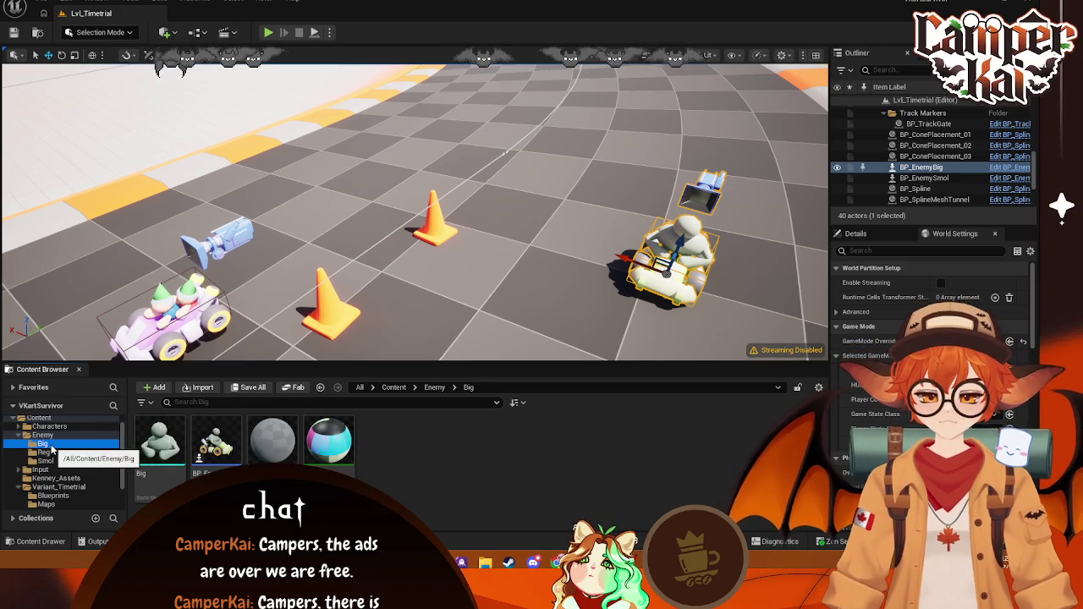
left_click(46, 452)
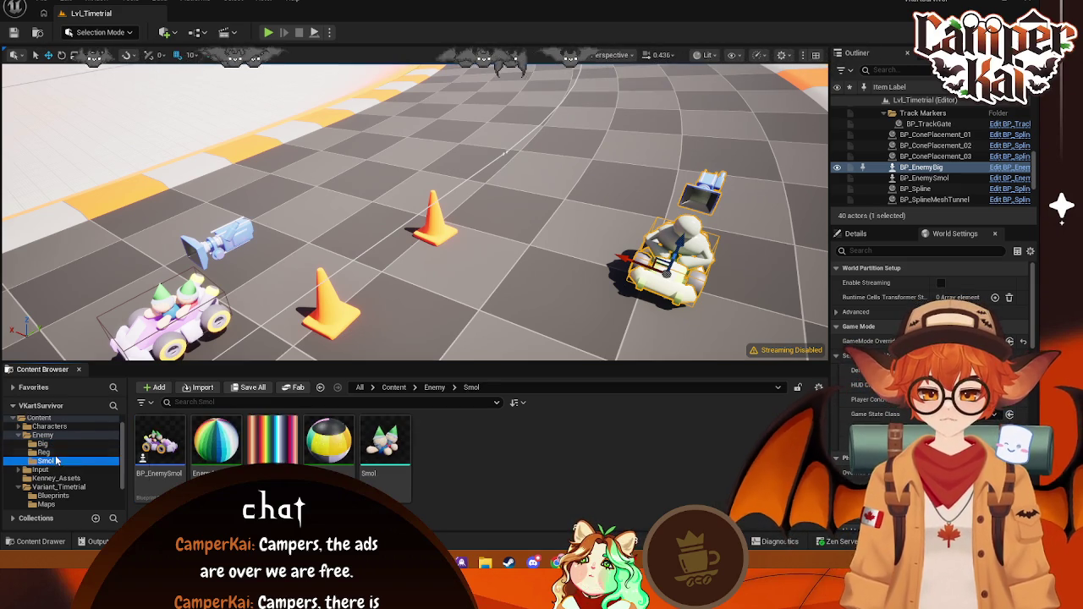
double_click(157, 444)
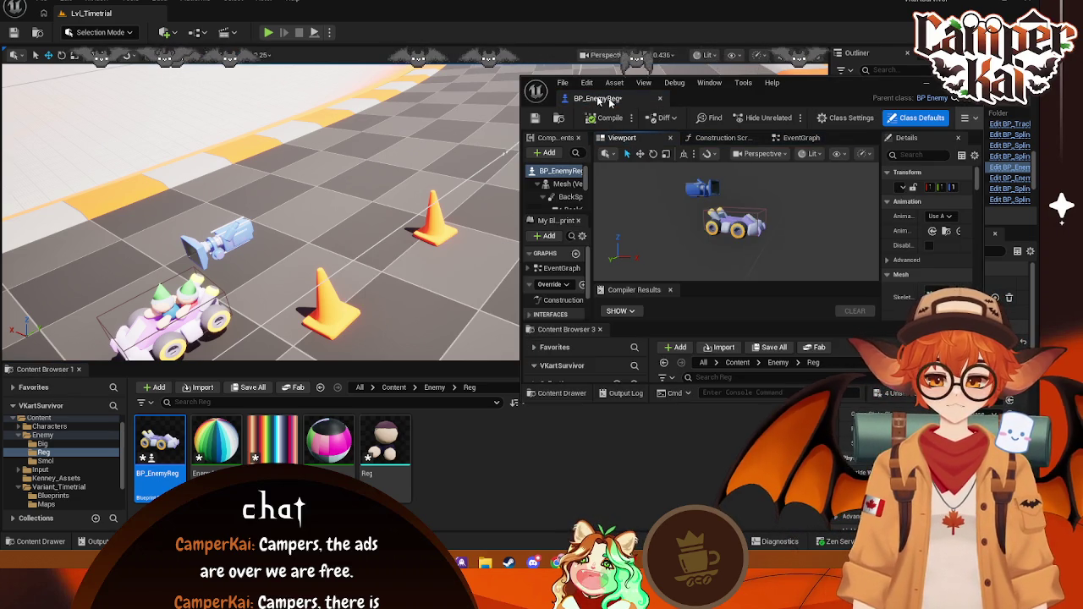
Step: Add the Reg mesh as a component, raise it above the kart, and turn it -90° yaw
left_click_drag(609, 102, 211, 12)
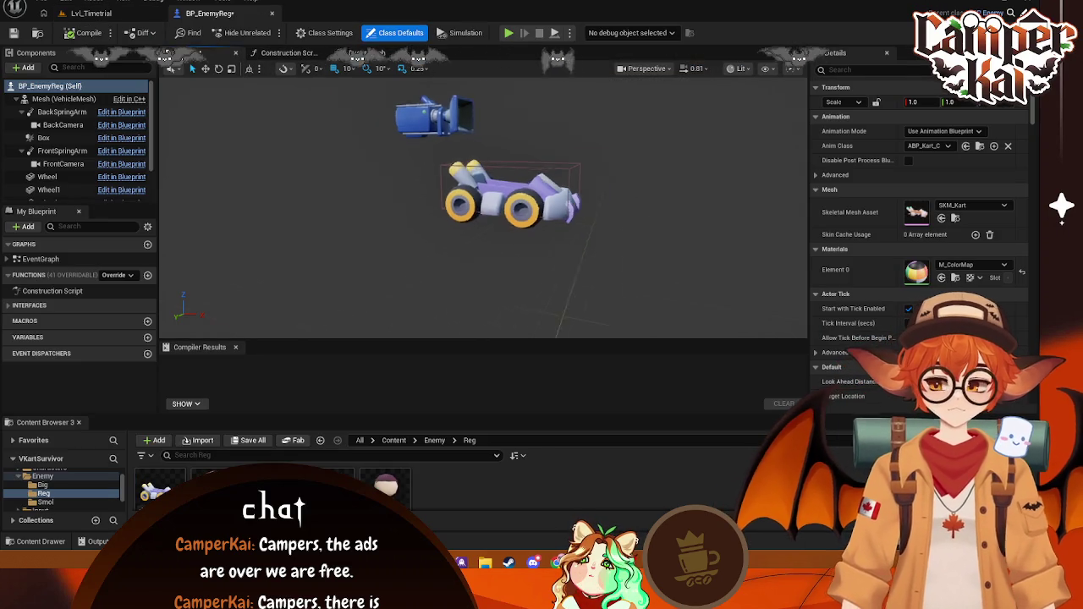
mouse_move(652, 203)
right_mouse_down()
mouse_move(507, 254)
mouse_move(655, 164)
mouse_move(657, 200)
right_mouse_up()
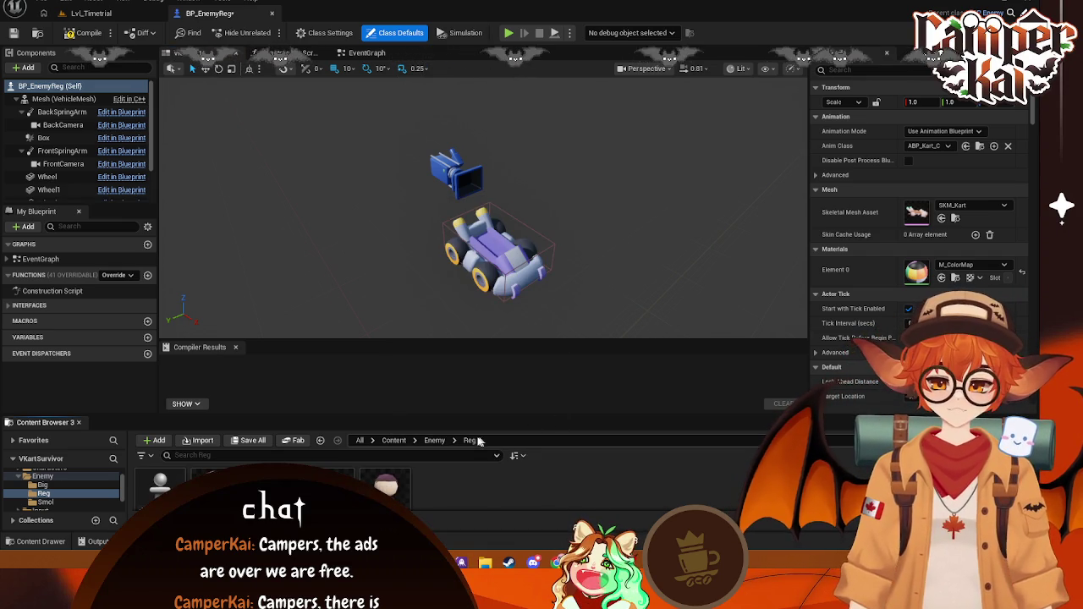
mouse_move(386, 484)
left_mouse_down()
mouse_move(34, 56)
mouse_move(46, 86)
left_mouse_up()
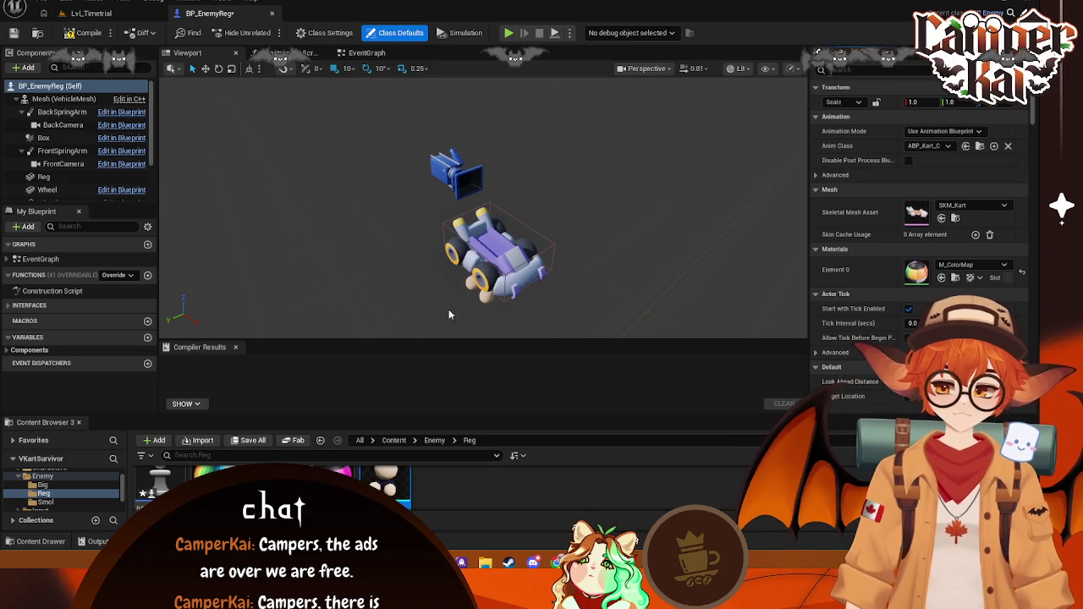
left_click(480, 289)
left_click_drag(484, 254, 500, 197)
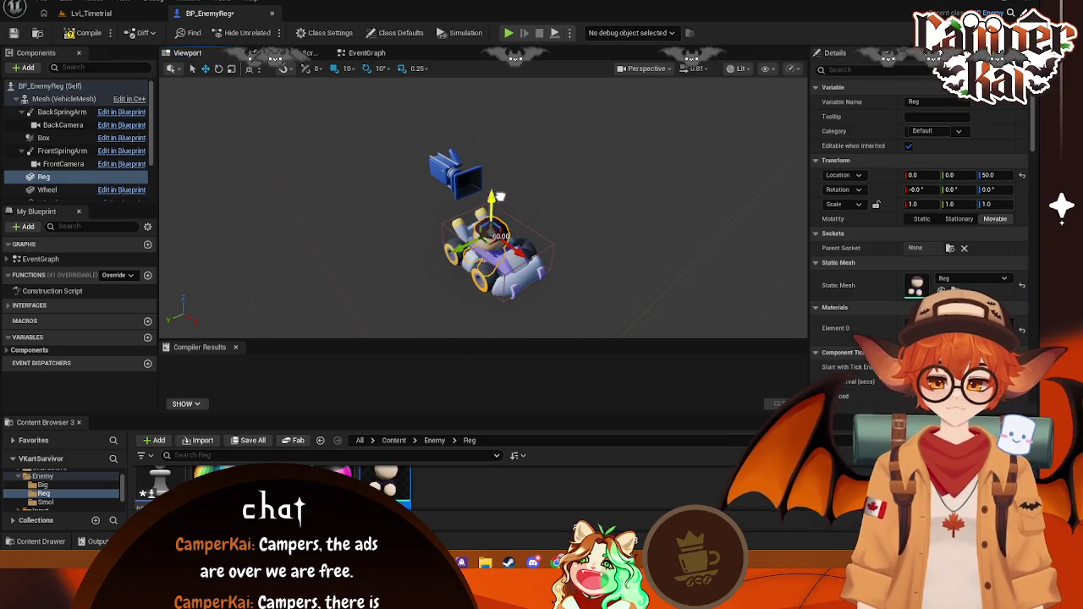
left_click(994, 190)
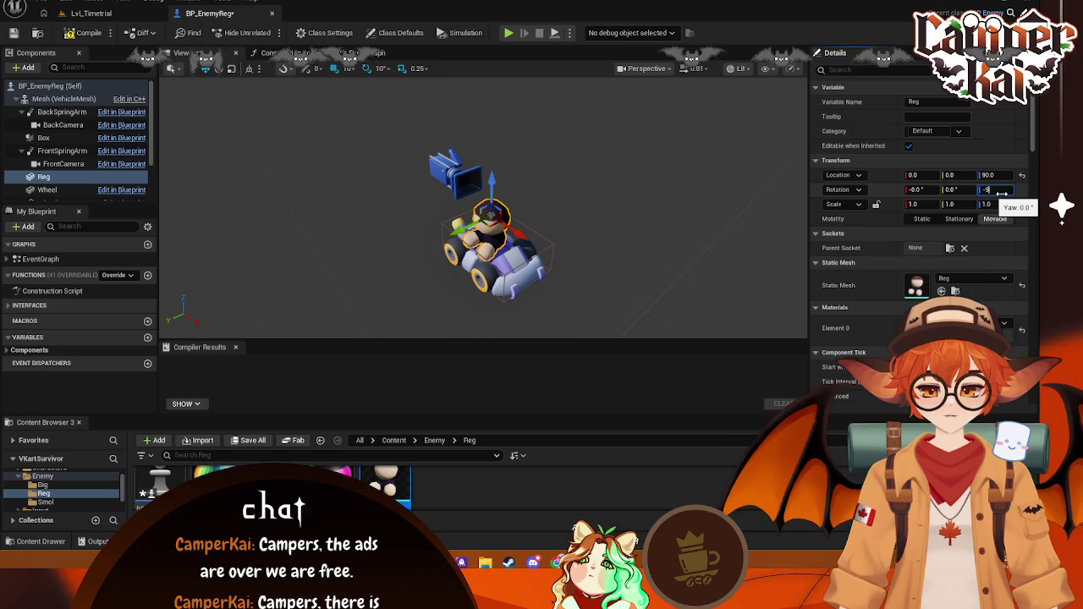
type("0")
key("Return")
Step: Inspect the kart mesh component's properties and show the blueprint's Class Defaults
left_click(531, 191)
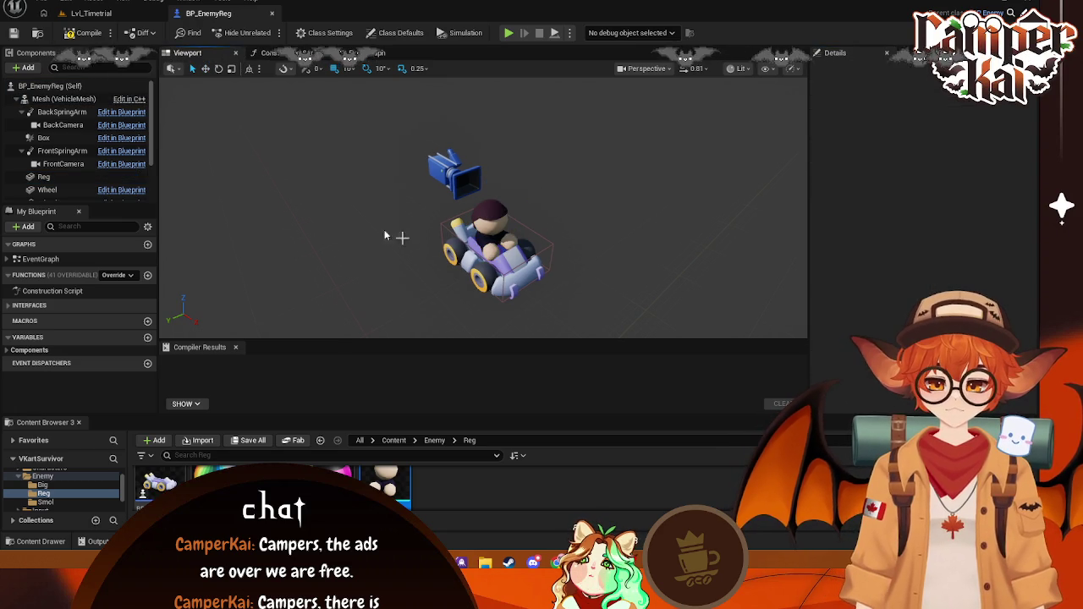
left_click(52, 86)
left_click(64, 99)
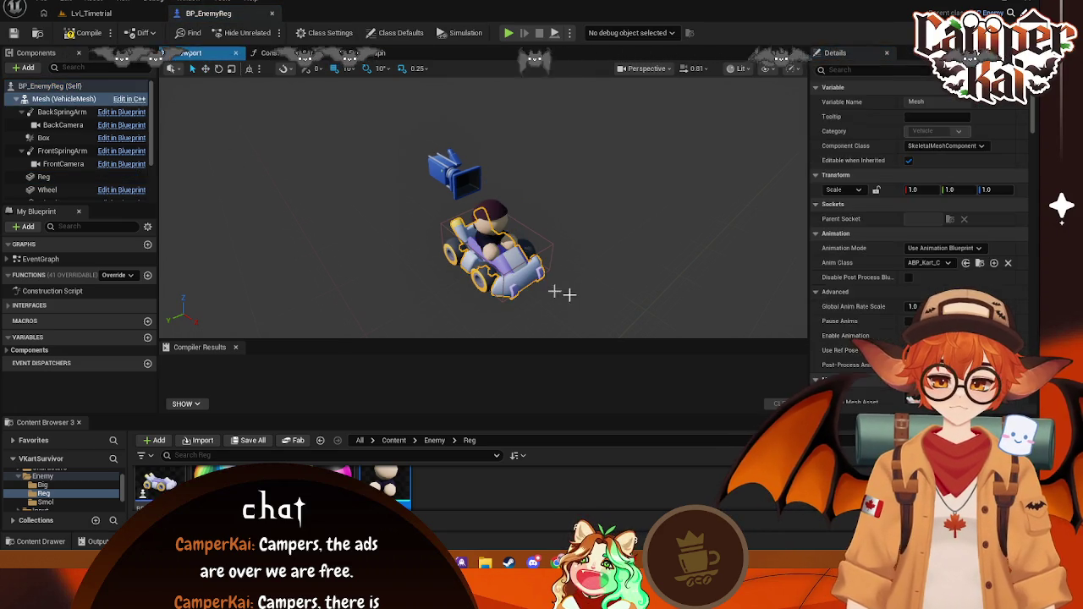
left_click(654, 312)
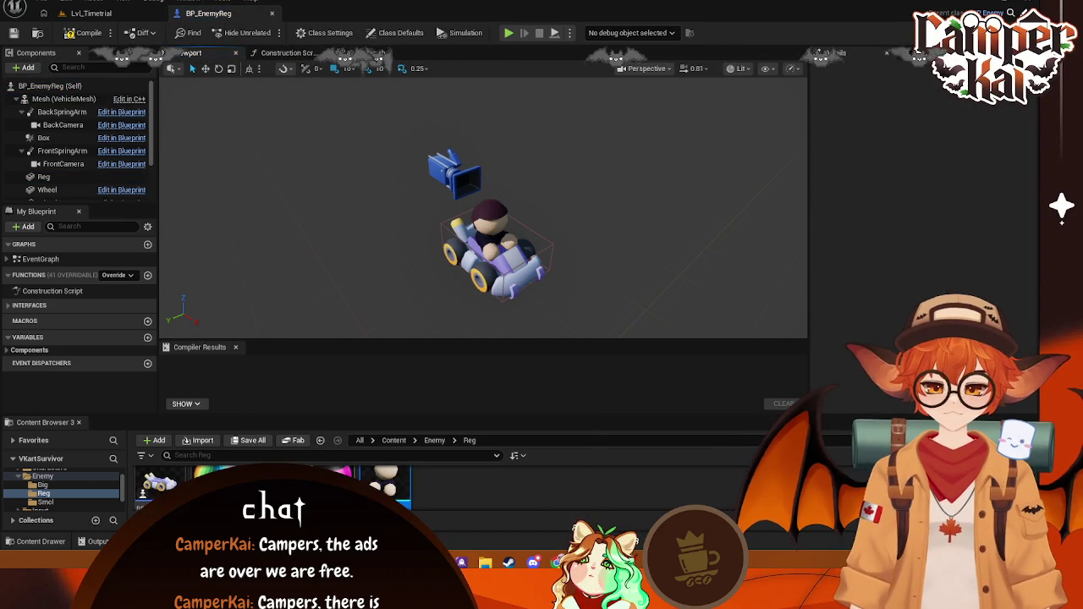
left_click(52, 86)
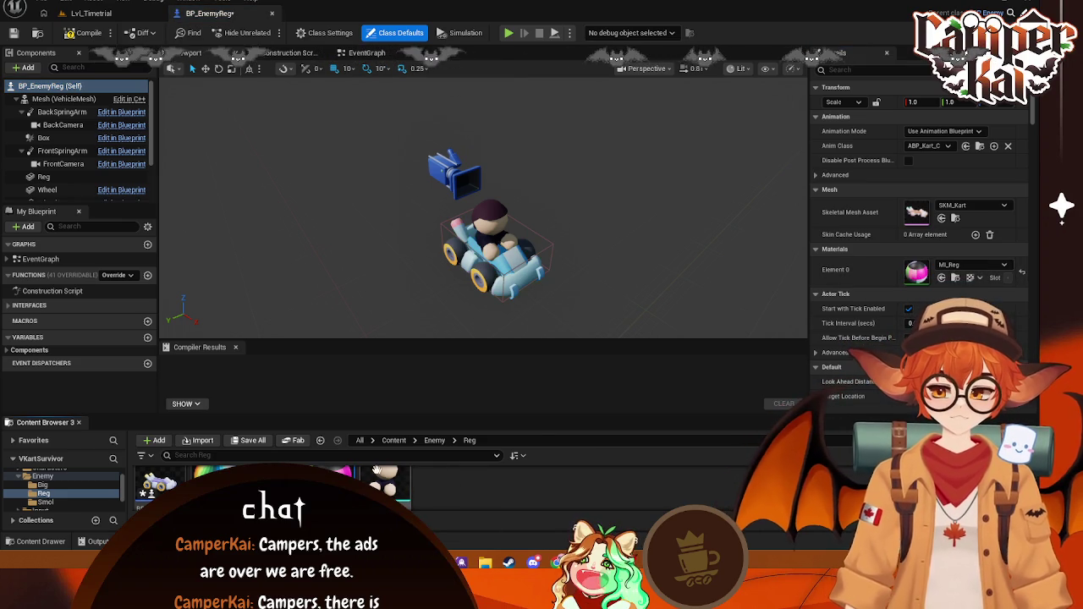
Step: Set MI_Reg's ColorShift to 0, save it, and check the recoloured kart in the blueprint
double_click(254, 480)
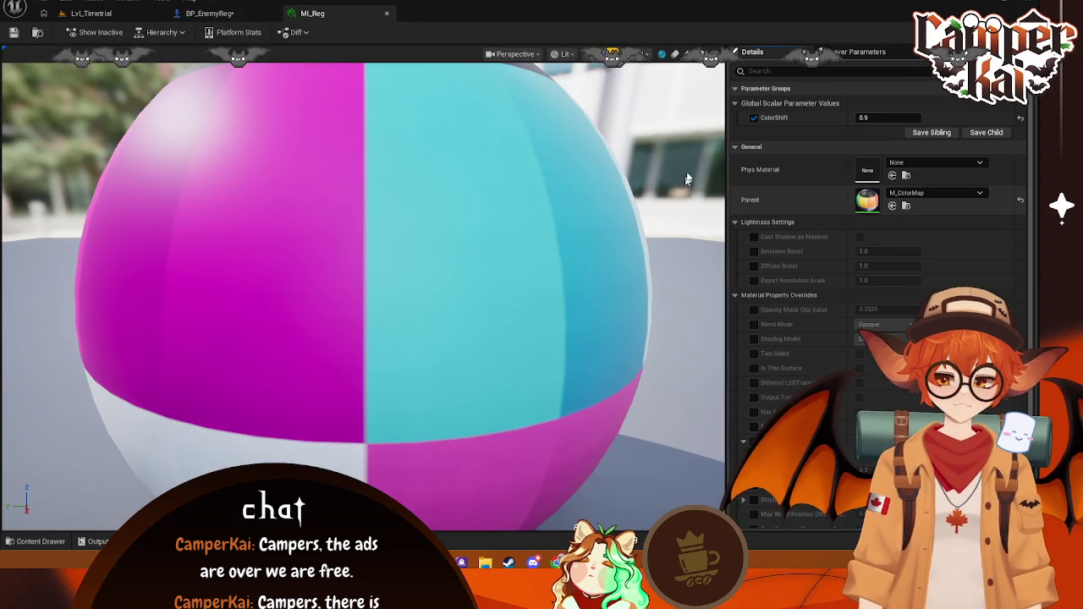
left_click(874, 118)
type("0")
key("Return")
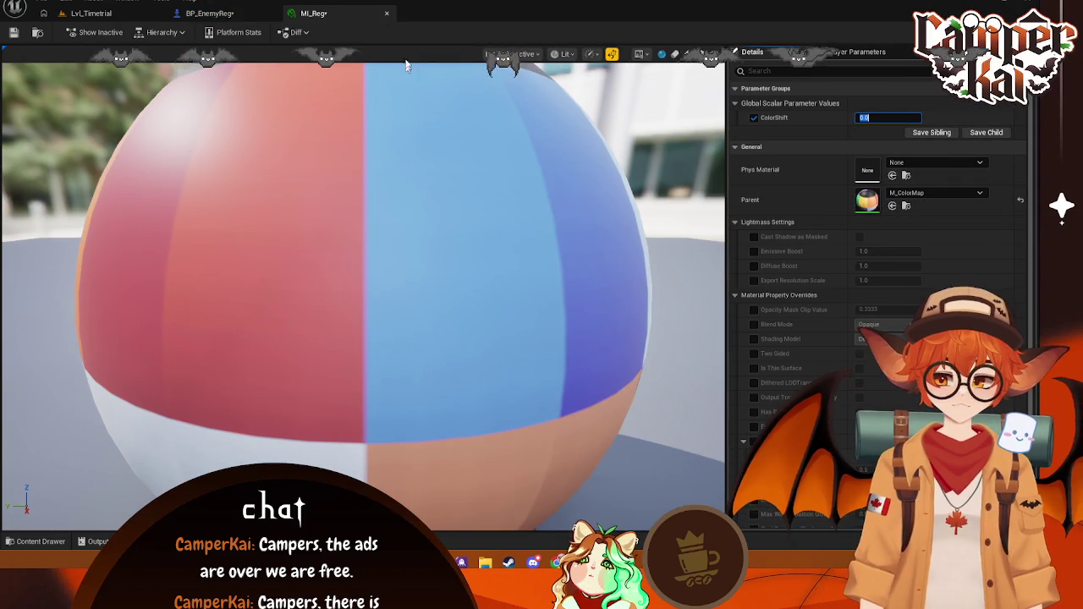
key("ctrl+s")
left_click(387, 14)
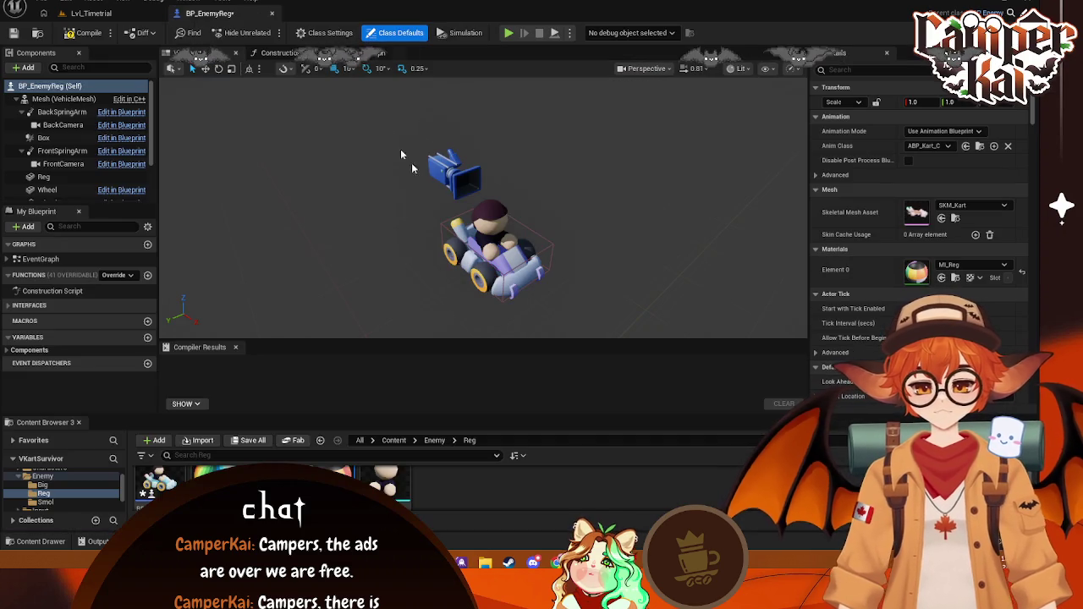
scroll(523, 278, "up", 5)
scroll(523, 278, "down", 4)
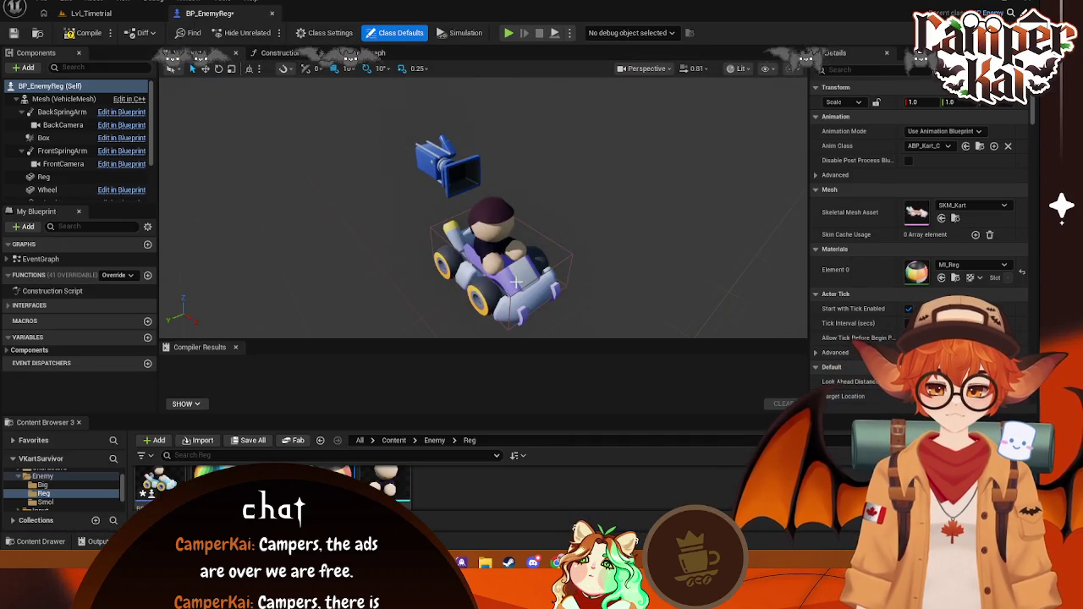
mouse_move(482, 211)
right_mouse_down()
mouse_move(380, 211)
mouse_move(417, 295)
right_mouse_up()
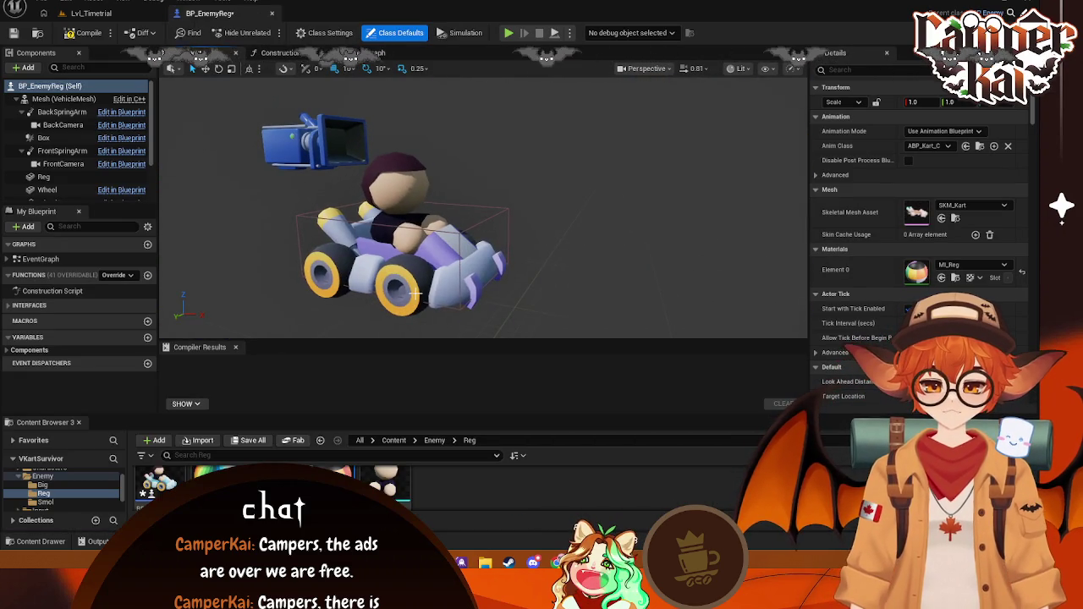
Step: Place a BP_EnemyReg kart on the track and rotate it to 90° yaw
left_click(273, 14)
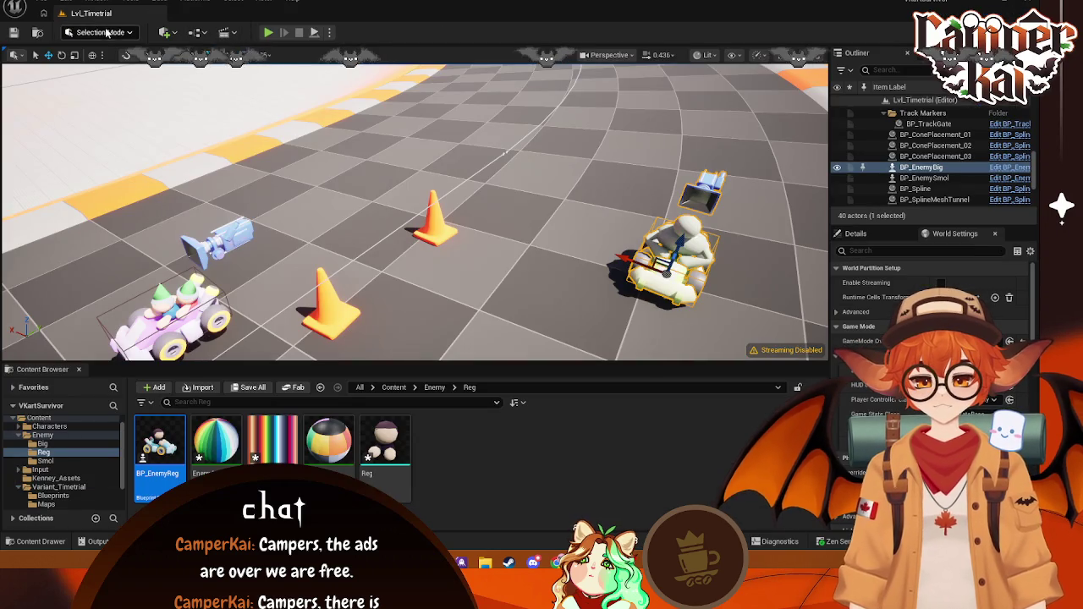
scroll(428, 315, "down", 3)
left_click_drag(157, 451, 489, 190)
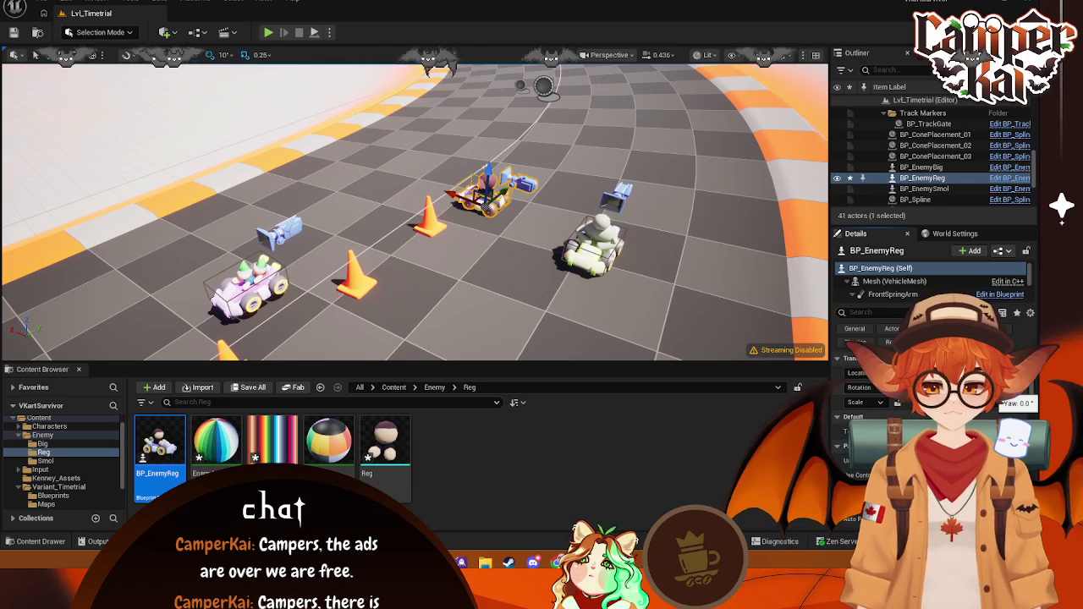
type("90")
key("Return")
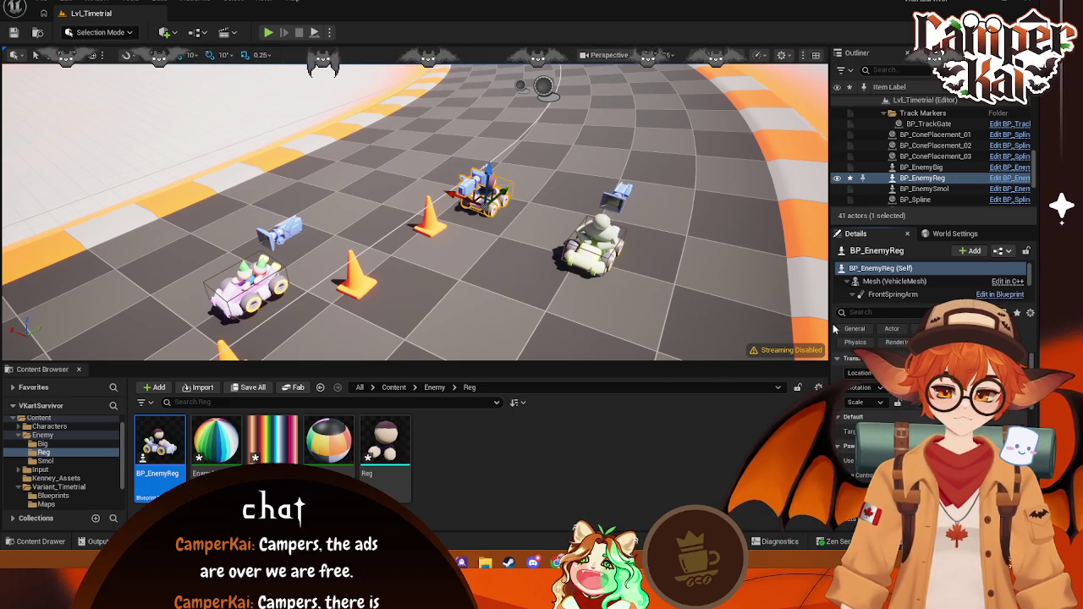
Step: Undo recent edits, select the BP_EnemyBig kart, and show the Big enemy folder's assets
key("ctrl+z")
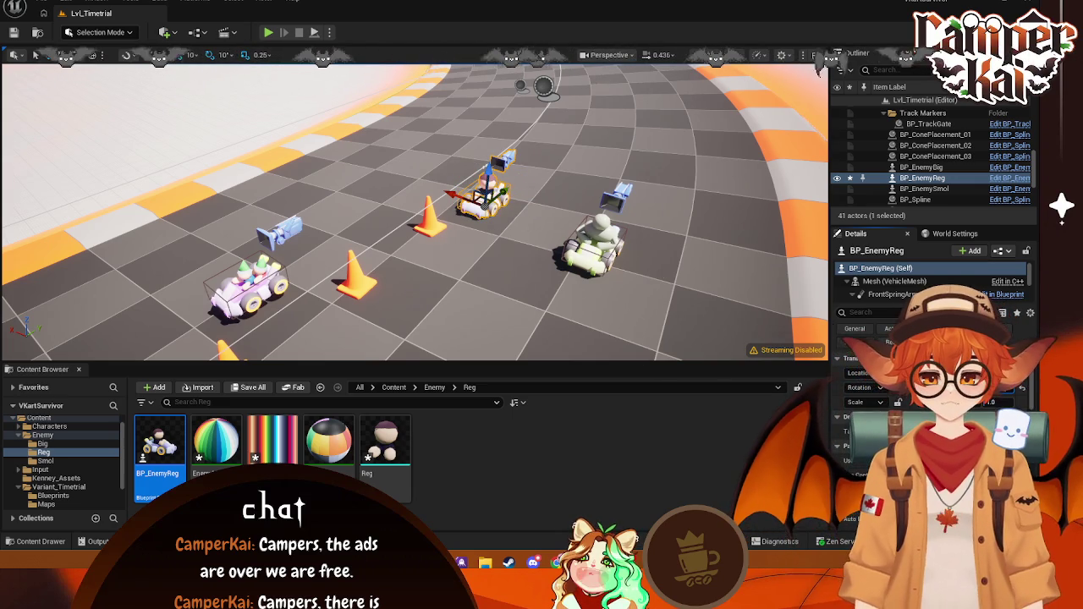
left_click(482, 277)
left_click(504, 197)
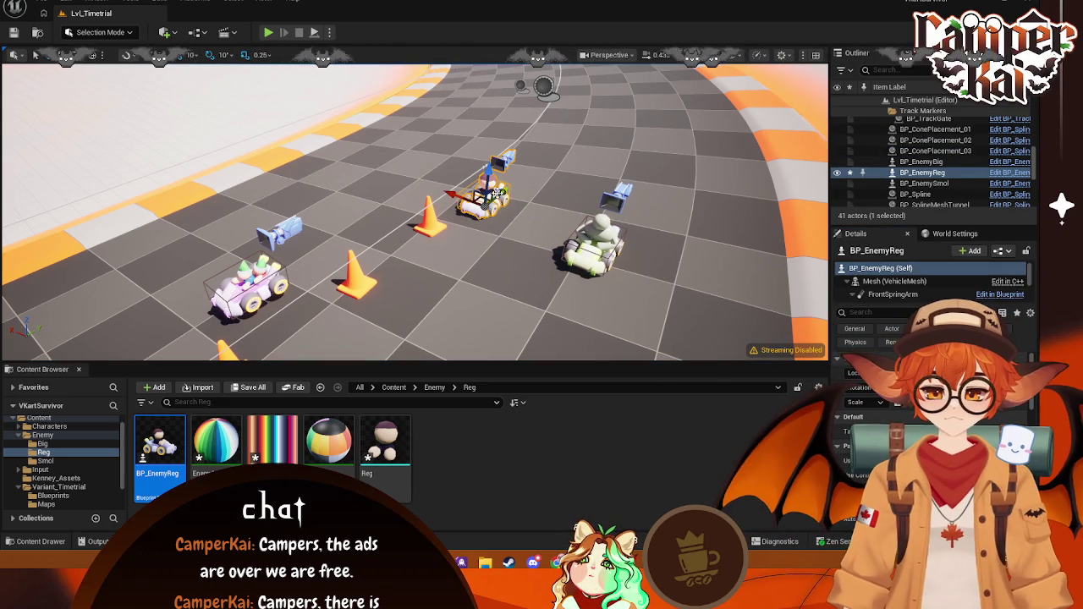
key("ctrl+z")
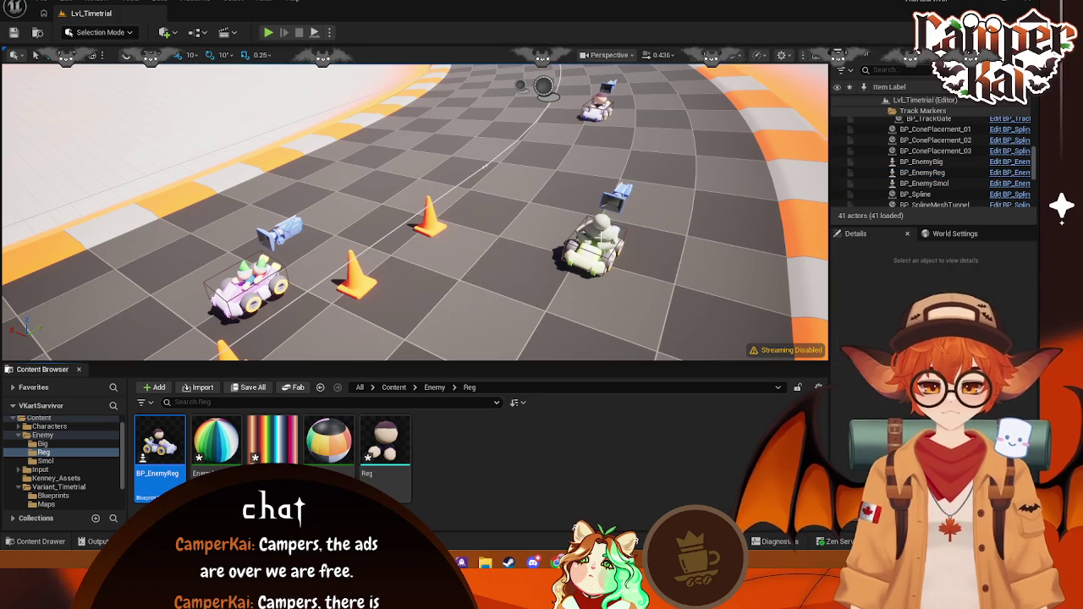
left_click(601, 233)
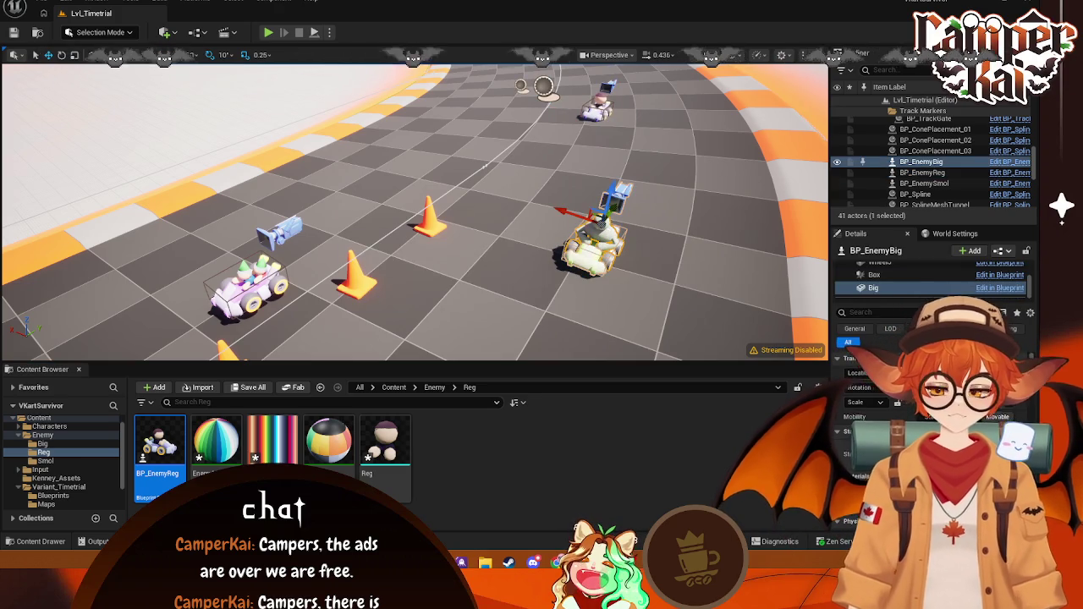
left_click(43, 444)
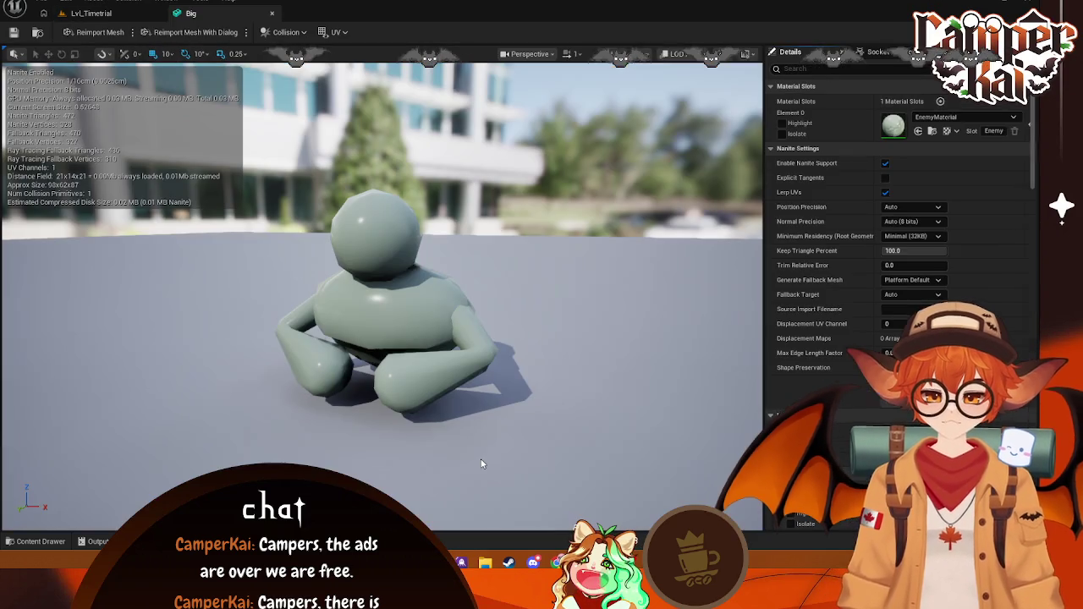
Step: Close the Big mesh editor and open EnemyMaterial from the Enemy/Big folder
left_click(271, 13)
left_click(49, 461)
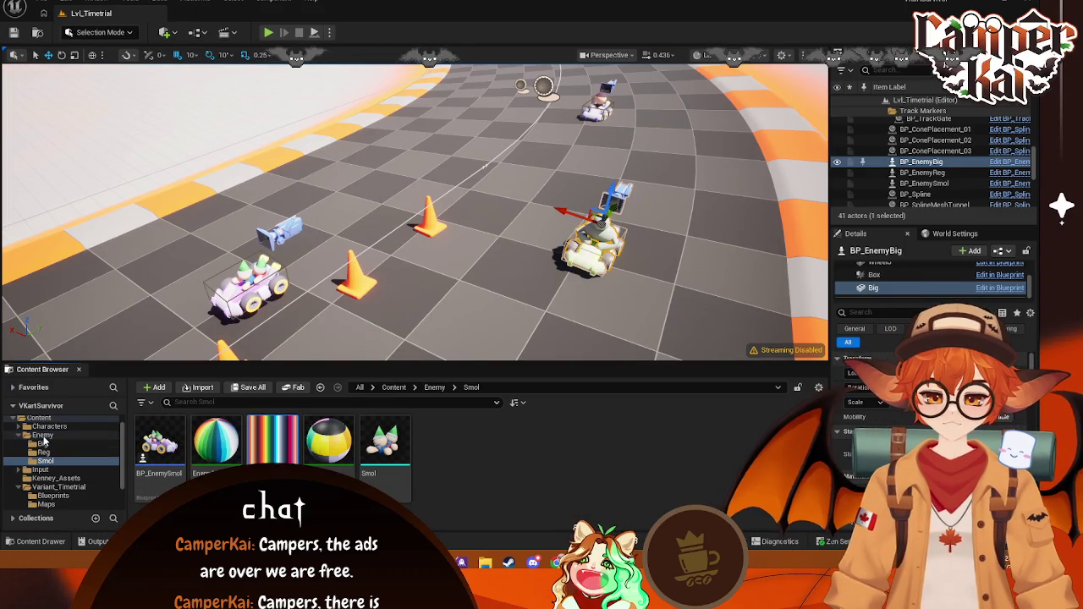
left_click(42, 435)
double_click(160, 440)
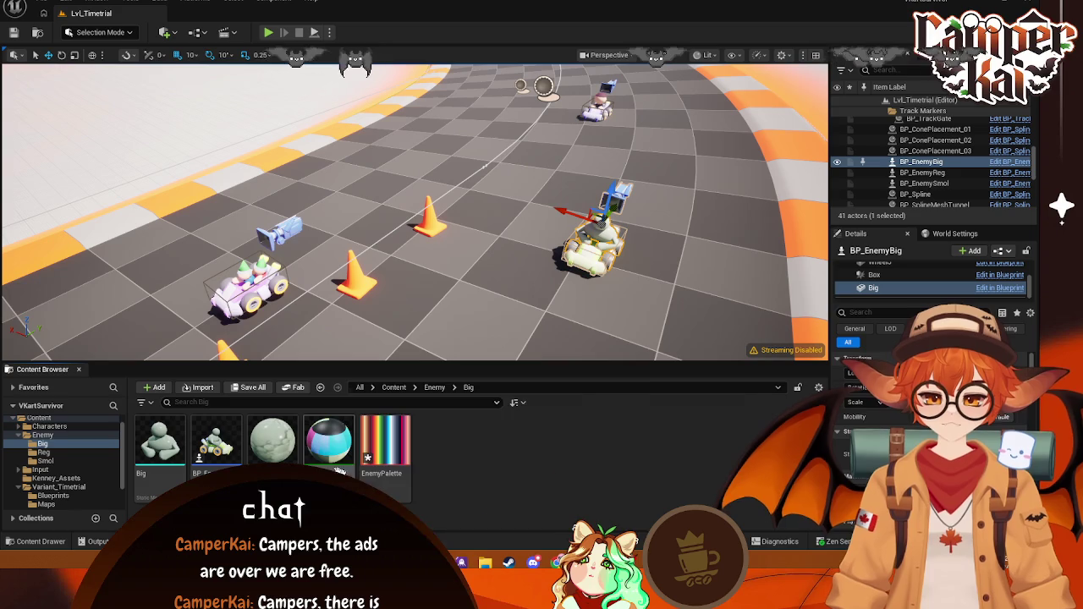
double_click(271, 440)
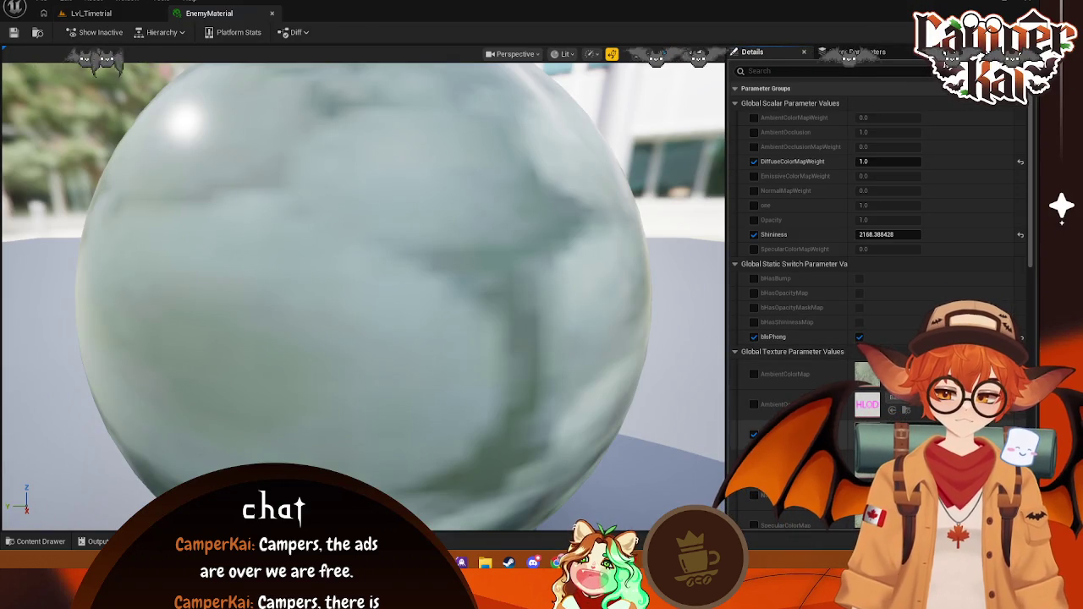
Step: Assign the EnemyPalette texture to EnemyMaterial, save it, and return to Lvl_Timetrial
left_click(39, 543)
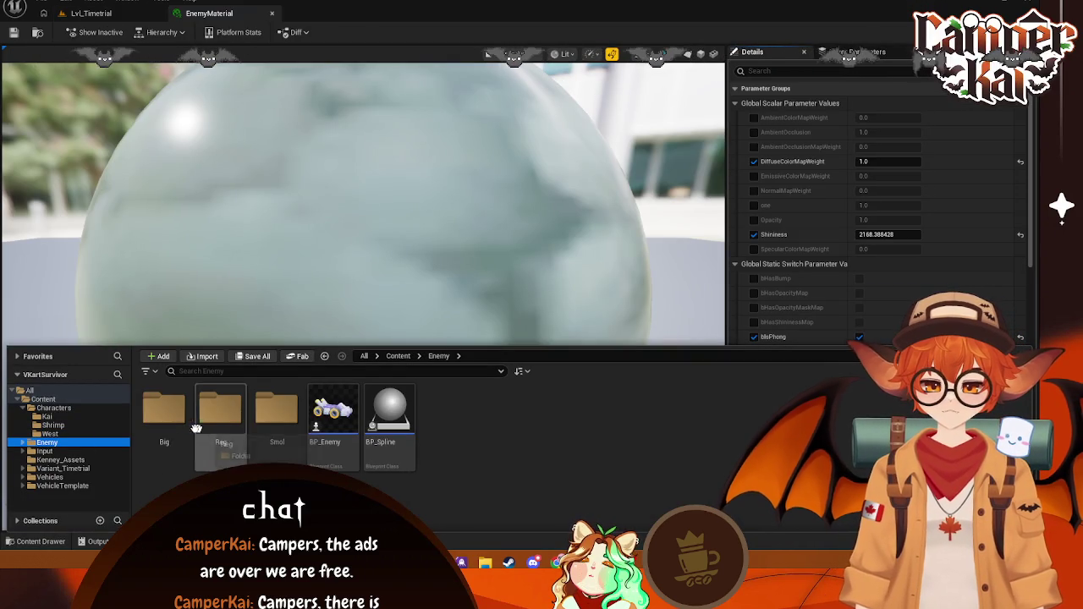
double_click(163, 410)
mouse_move(333, 410)
left_mouse_down()
mouse_move(772, 265)
mouse_move(871, 385)
left_mouse_up()
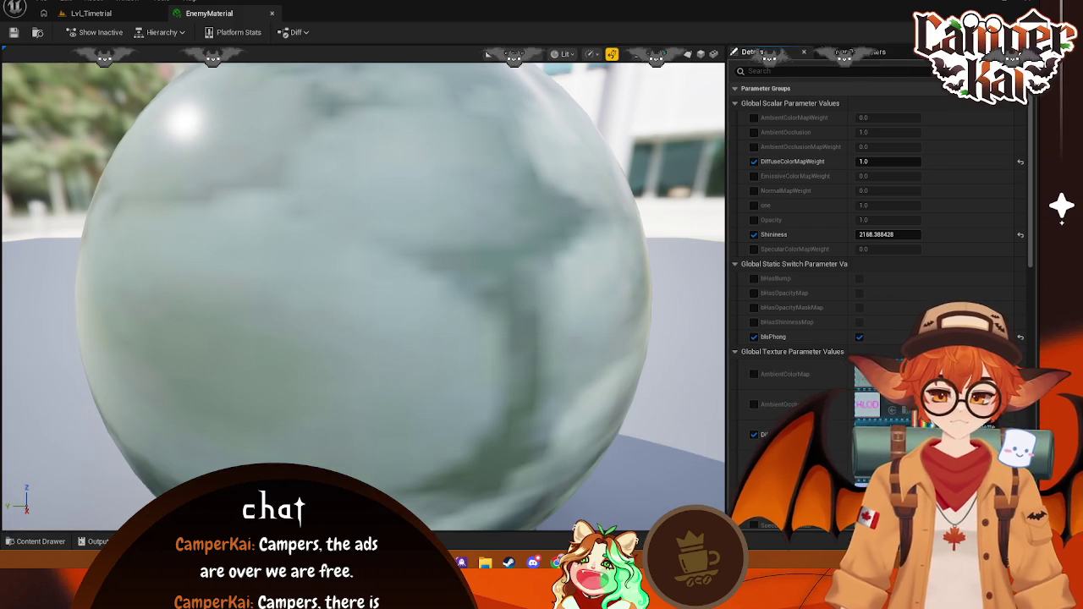
key("ctrl+s")
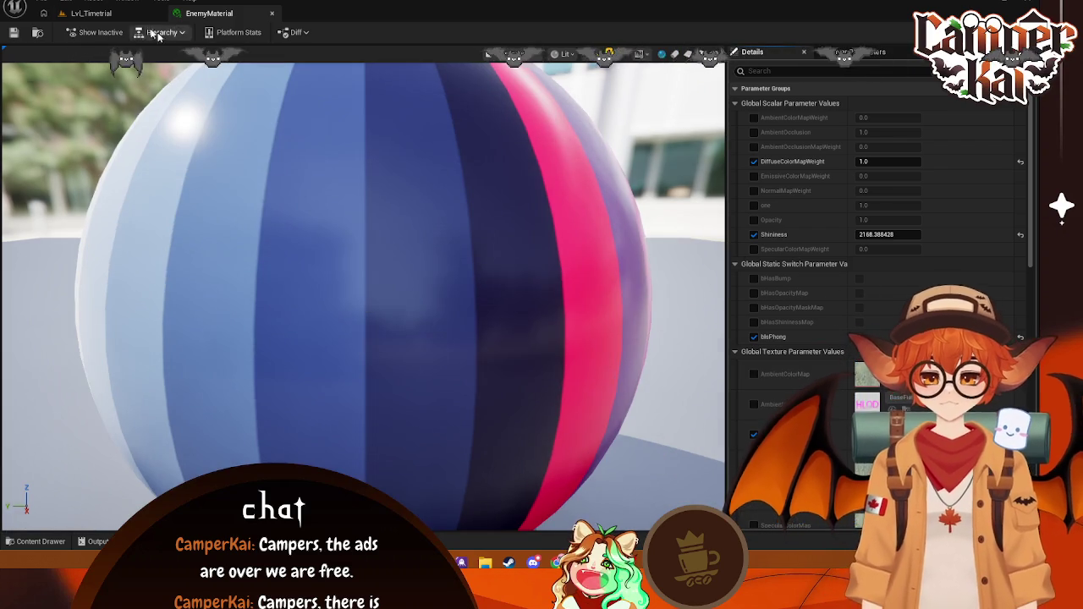
left_click(90, 12)
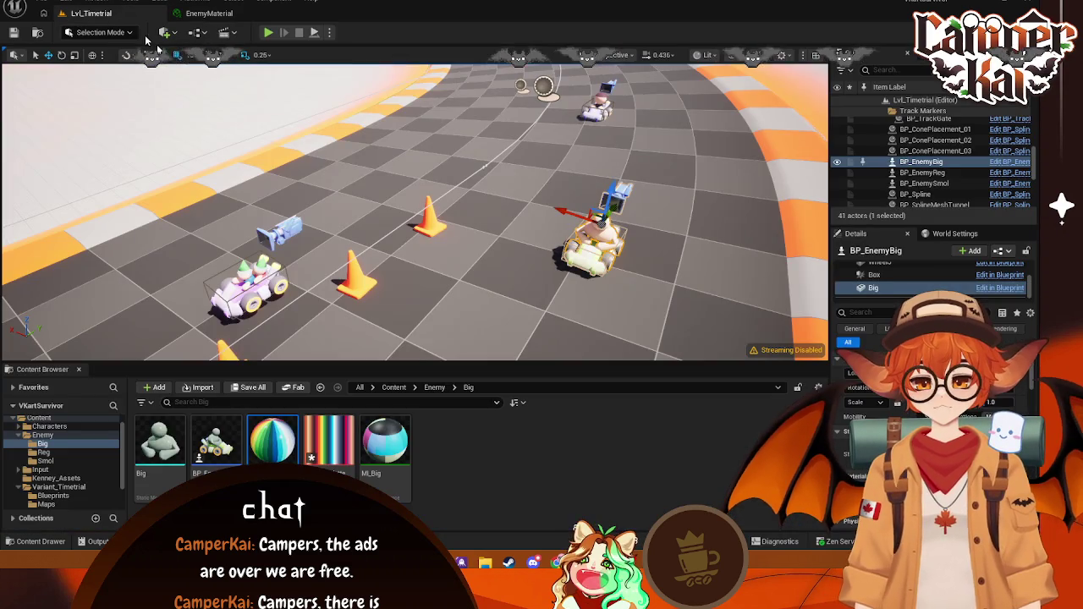
scroll(527, 242, "down", 3)
left_click(507, 245)
Step: Pull the viewport back along the landscape spline to see the whole track
left_click(440, 199)
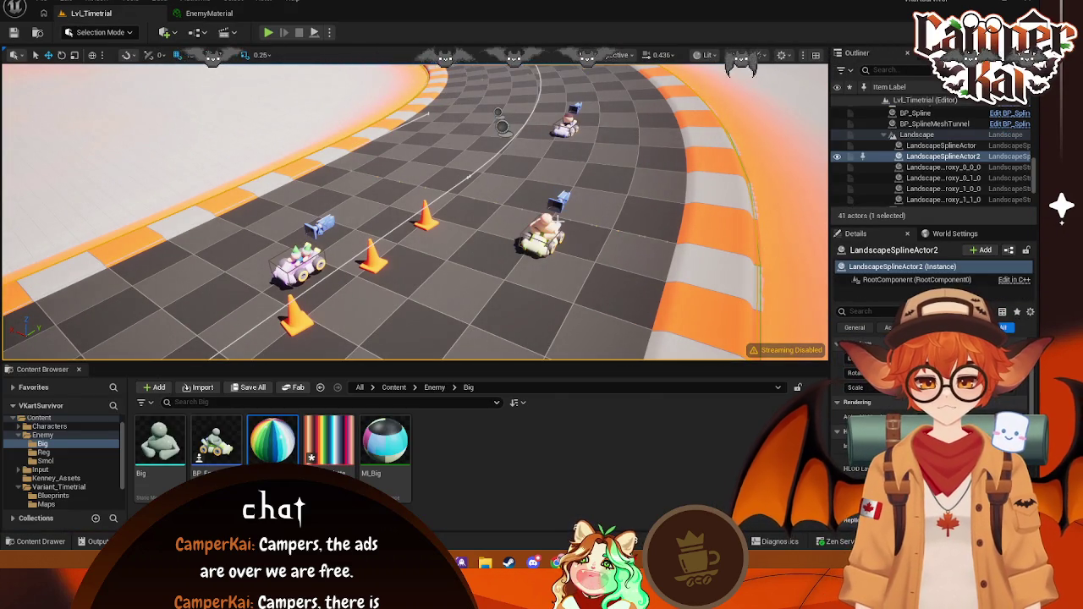
right_click_drag(439, 199, 398, 203)
right_click_drag(411, 243, 410, 242)
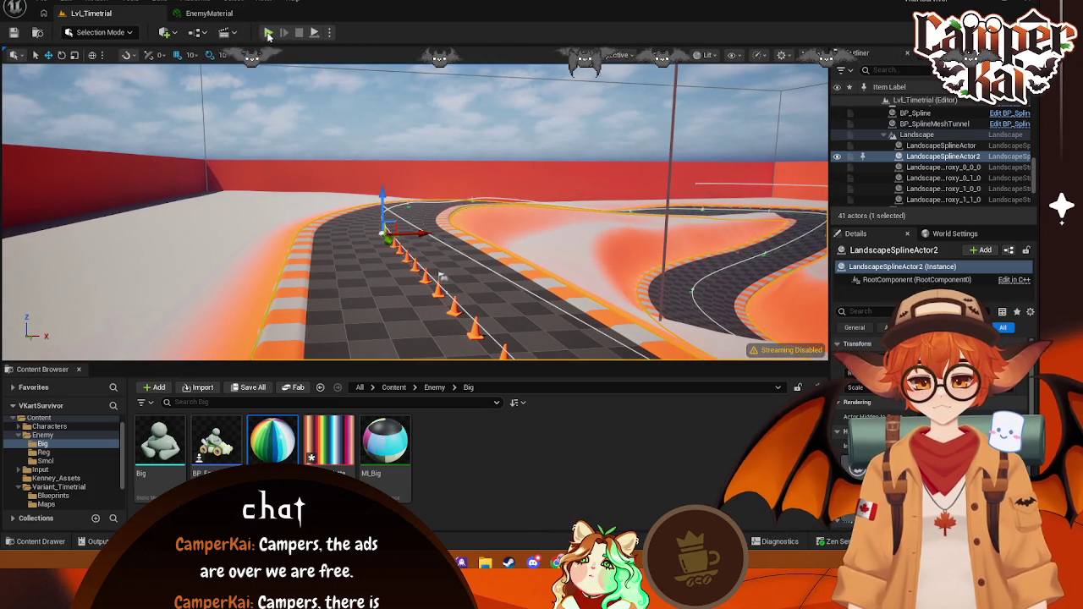
Step: Play-test Lvl_Timetrial by driving the kart among the cones, then stop with Esc
left_click(269, 33)
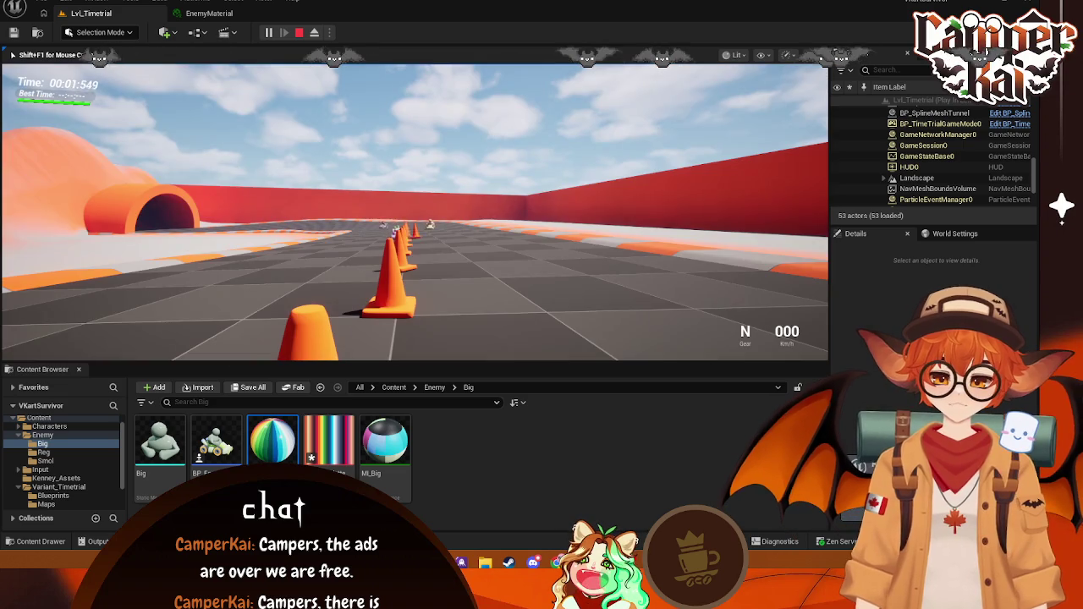
key("w")
key("d")
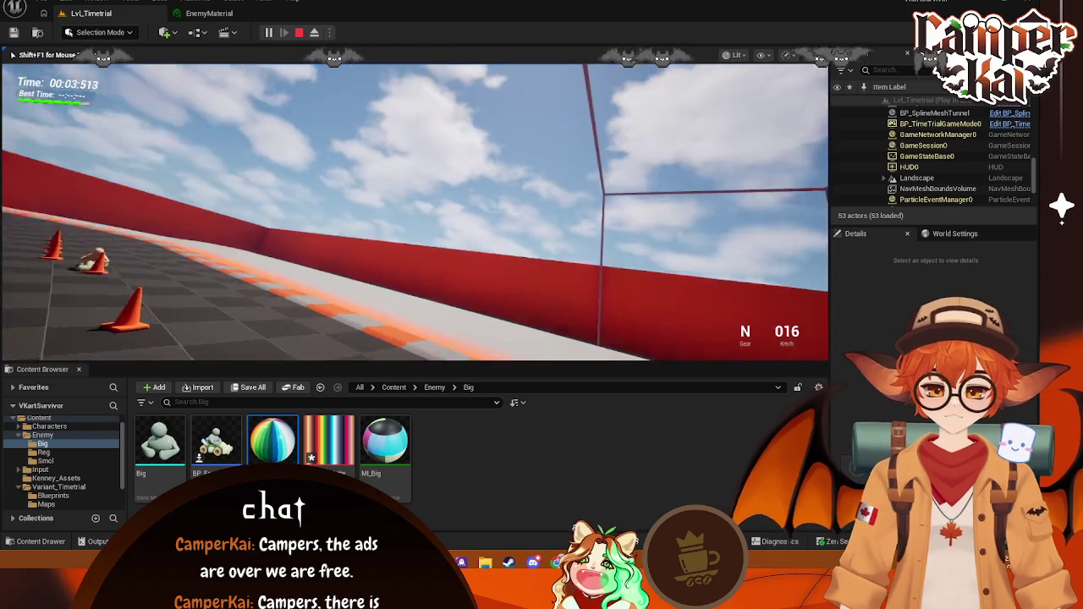
key("a")
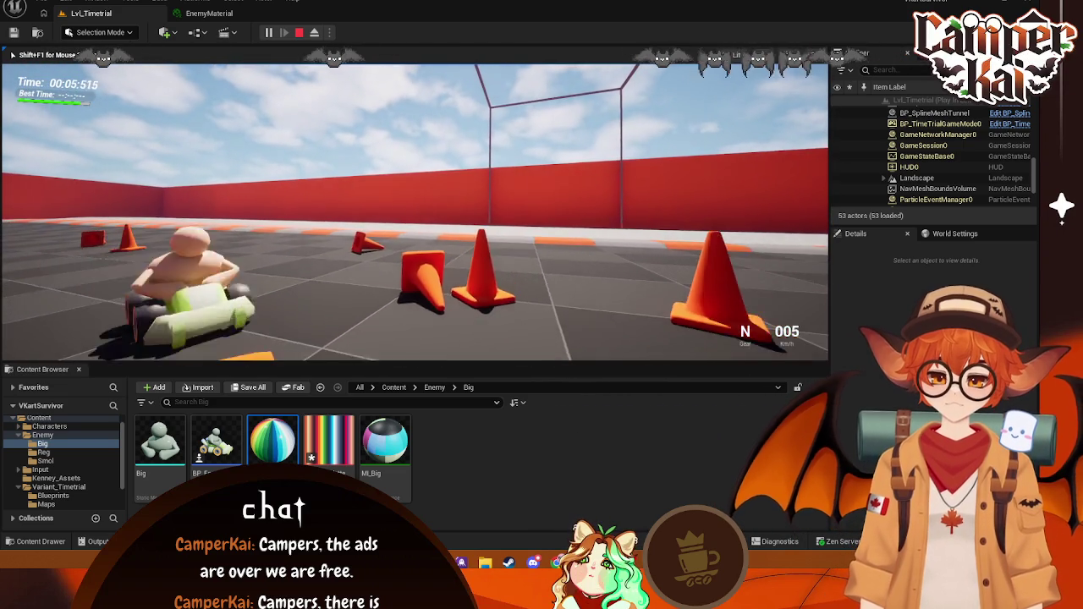
key("a")
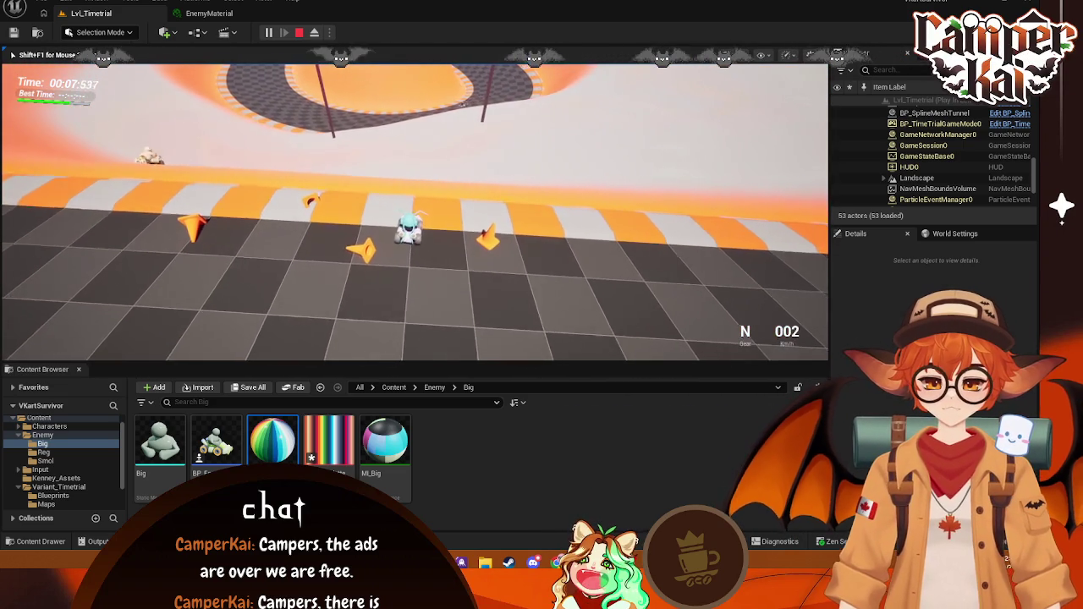
key("Escape")
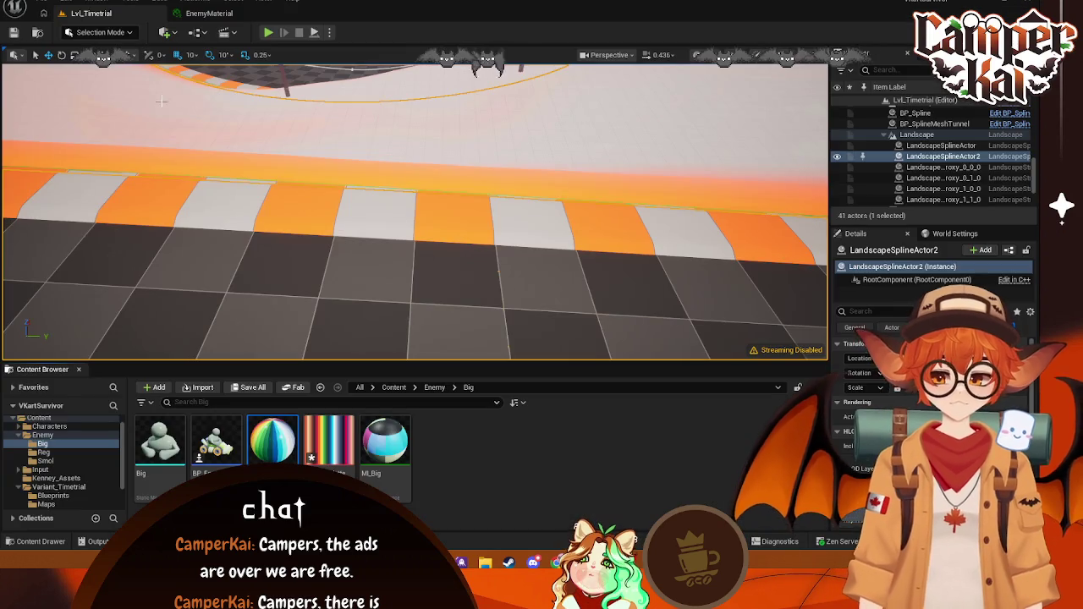
Step: Select BP_EnemyReg in Enemy/Reg, then view the track from above, checking the enemy kart and spline
left_click(49, 453)
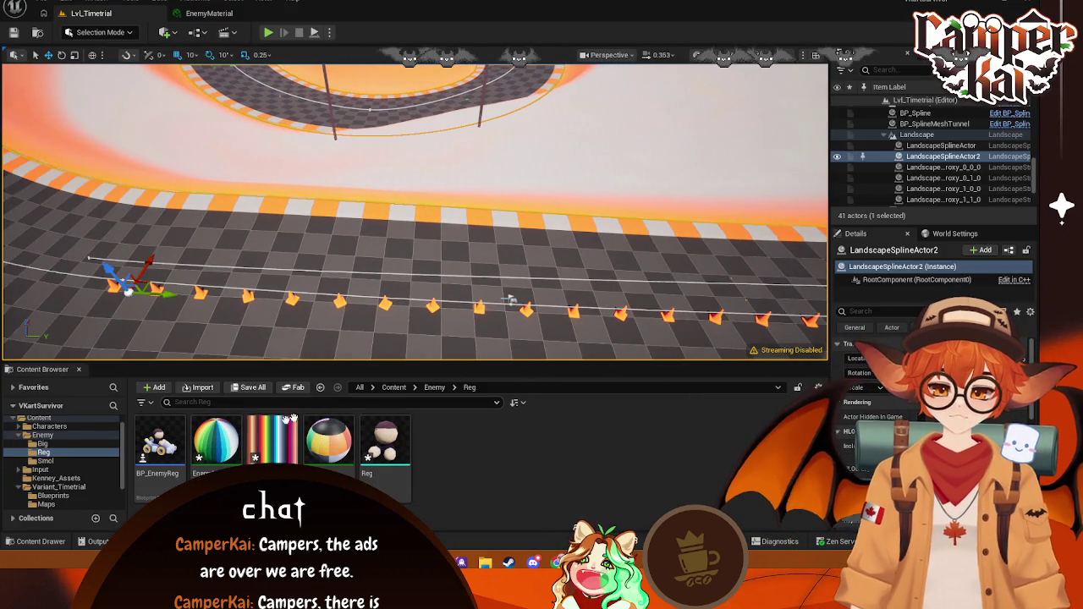
left_click(160, 441)
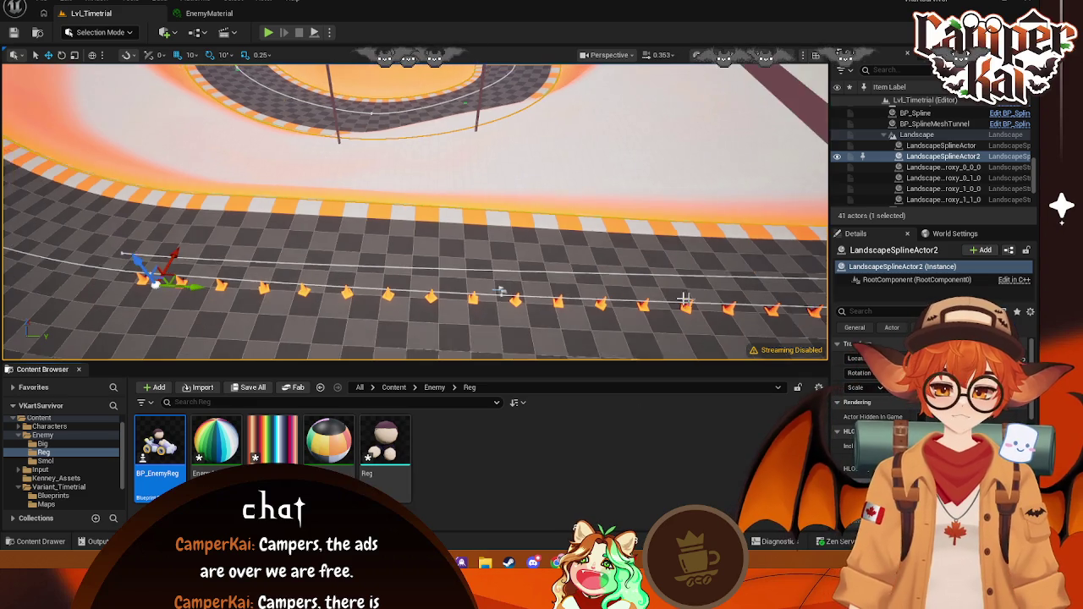
right_click_drag(510, 299, 486, 207)
left_click(486, 207)
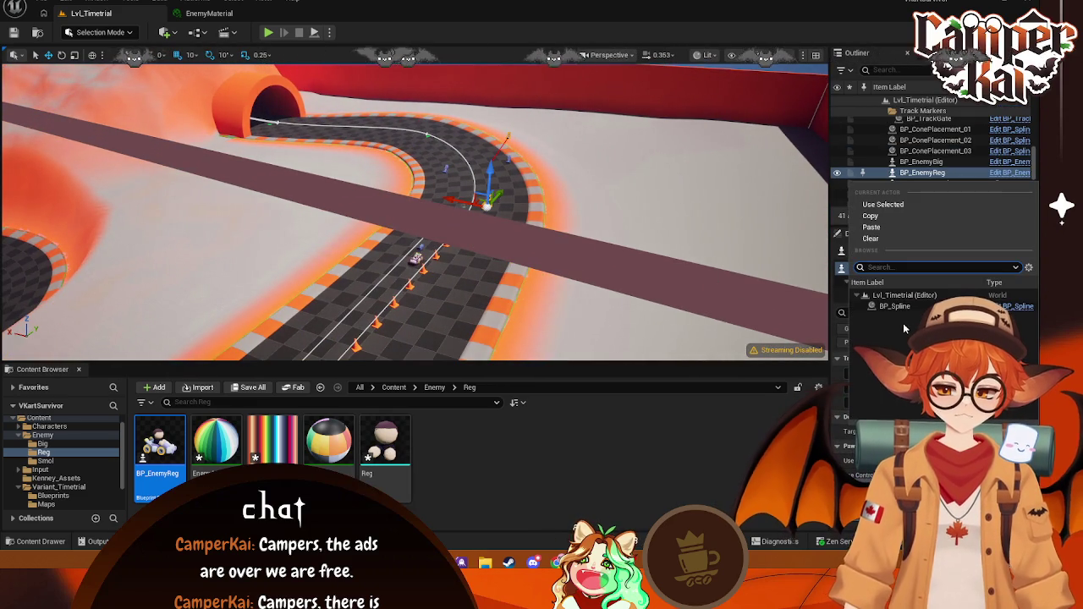
left_click(486, 334)
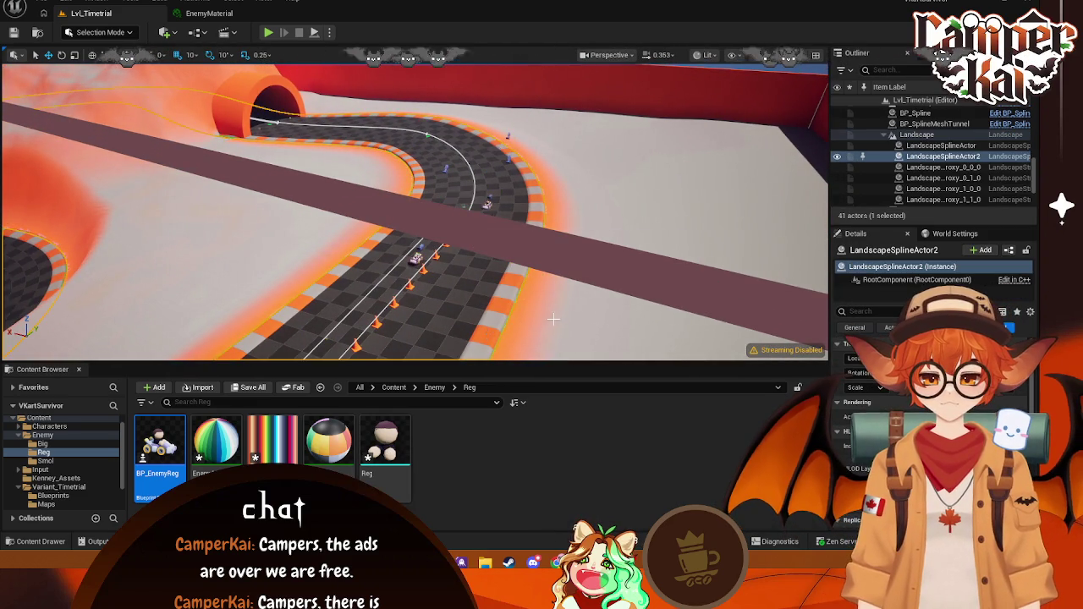
mouse_move(486, 334)
right_mouse_down()
mouse_move(456, 313)
mouse_move(560, 316)
right_mouse_up()
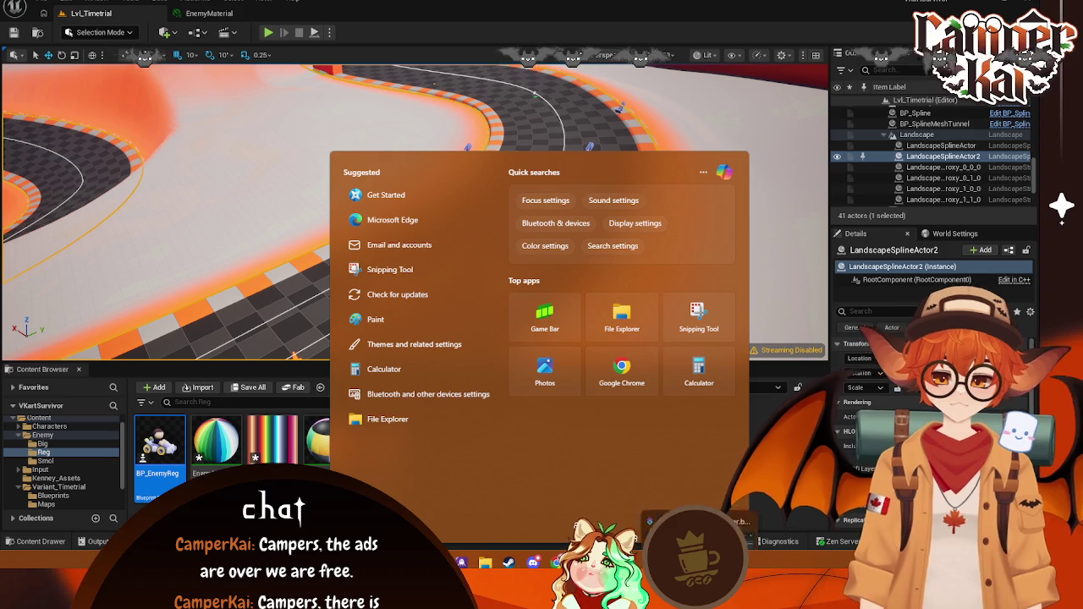
Step: Save the kart-driver model in Blender as VKart.blend
left_click(609, 470)
left_click(29, 13)
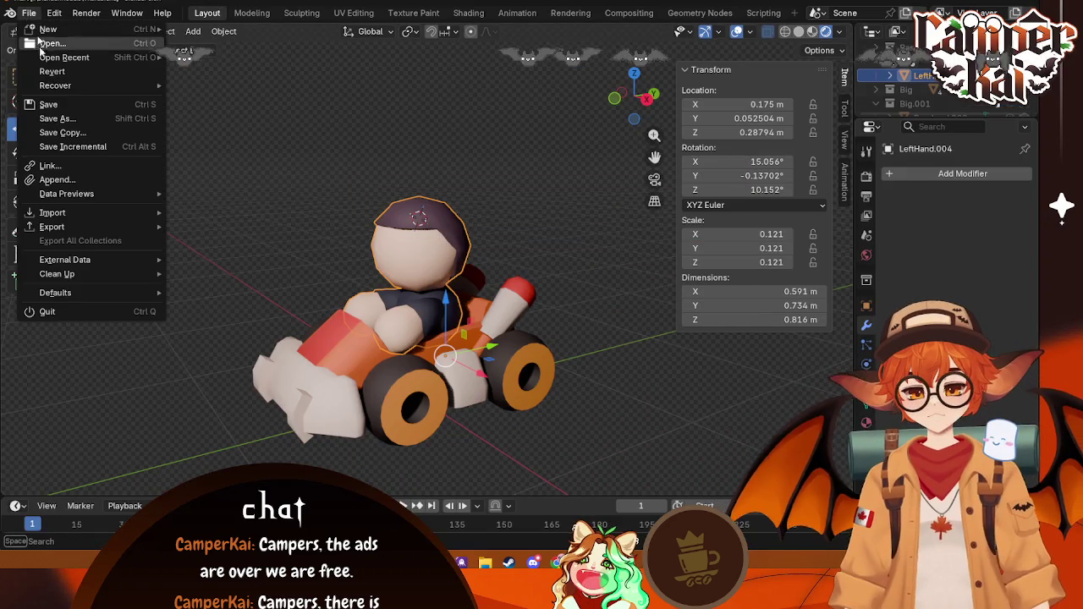
left_click(48, 104)
Step: Bring up the Hytale launcher with a system search for 'hytale'
left_click(1014, 12)
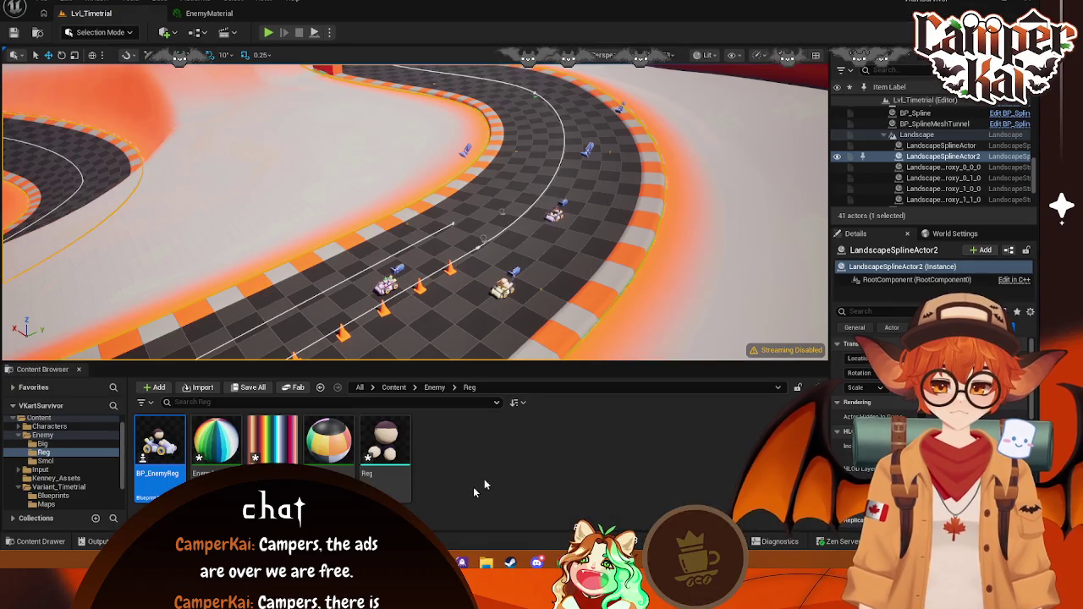
key("super")
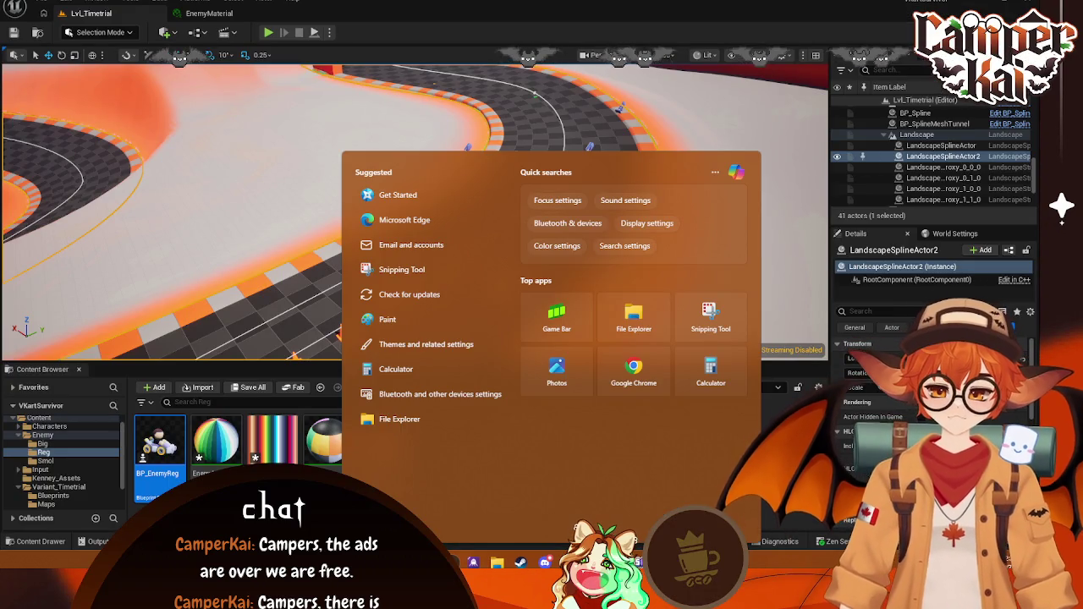
type("hytale")
key("Escape")
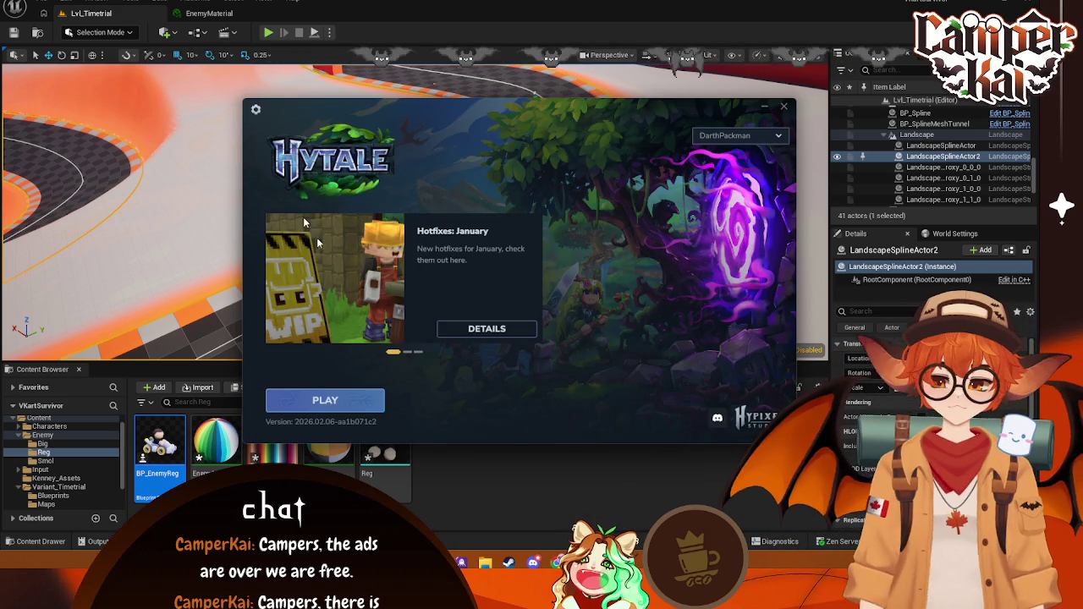
Step: Start Hytale from the launcher and choose Wait when the client stops responding
left_click(313, 399)
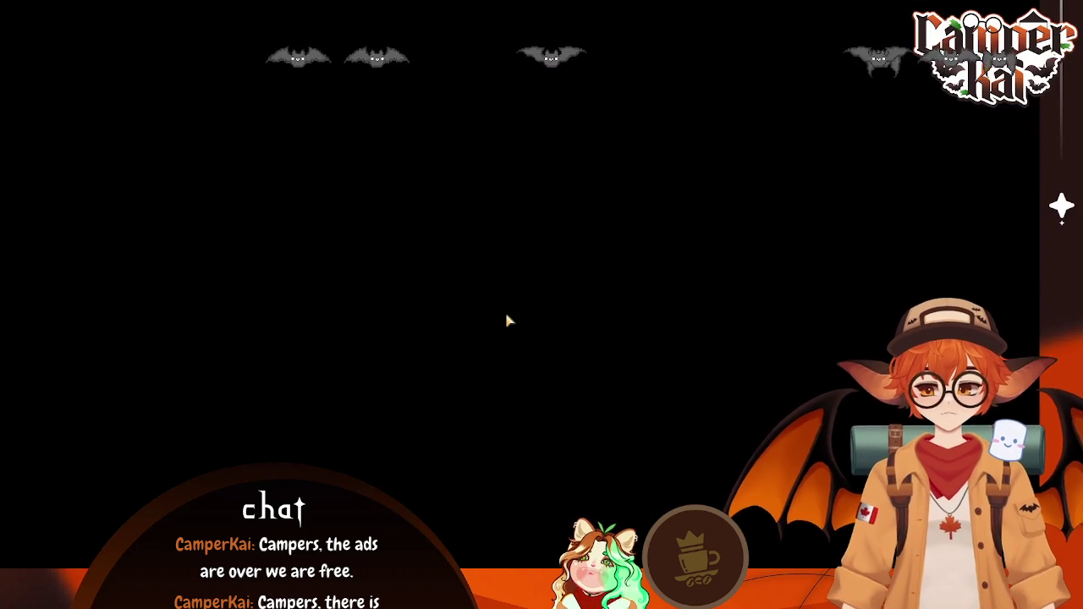
key("alt+Tab")
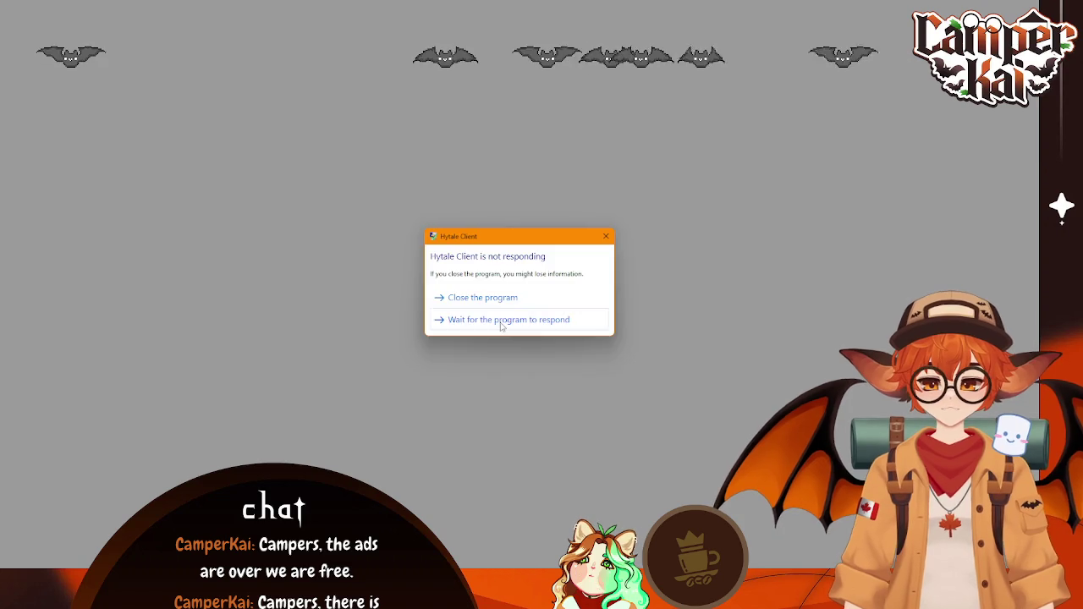
left_click(500, 320)
Step: Reopen the Hytale launcher with a system search for 'hytale'
key("super")
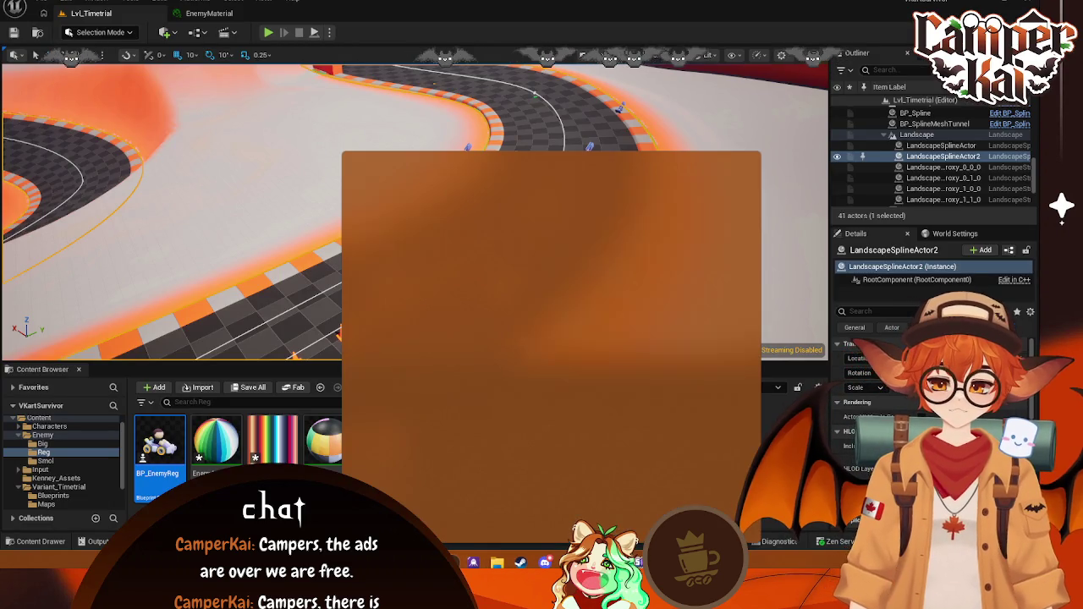
type("hytale")
key("Return")
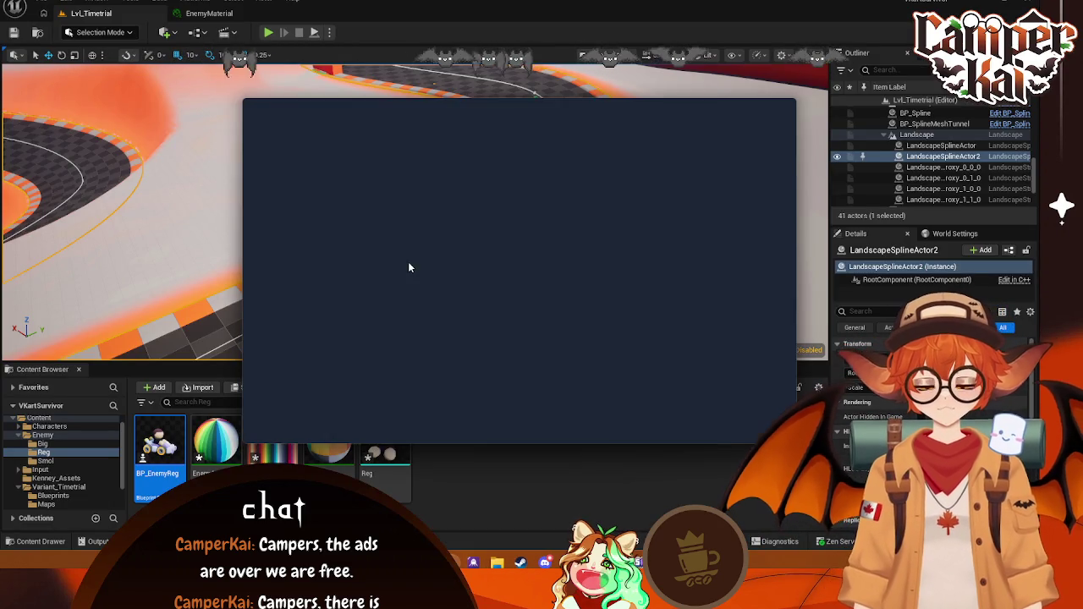
Step: Press PLAY again and climb the ladder out of the wooden house onto the farm
left_click(359, 394)
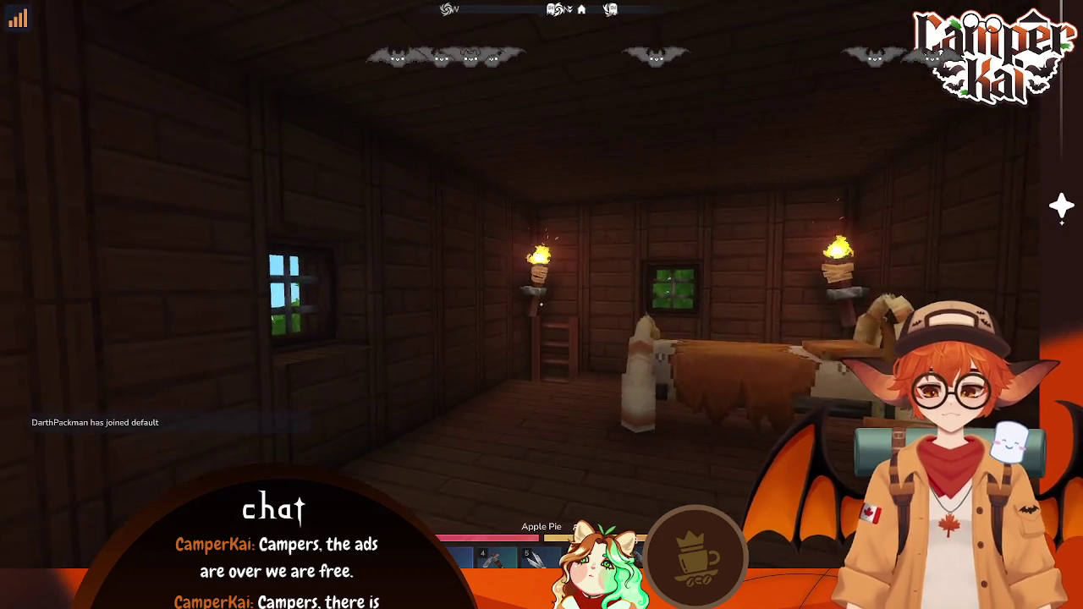
key("w")
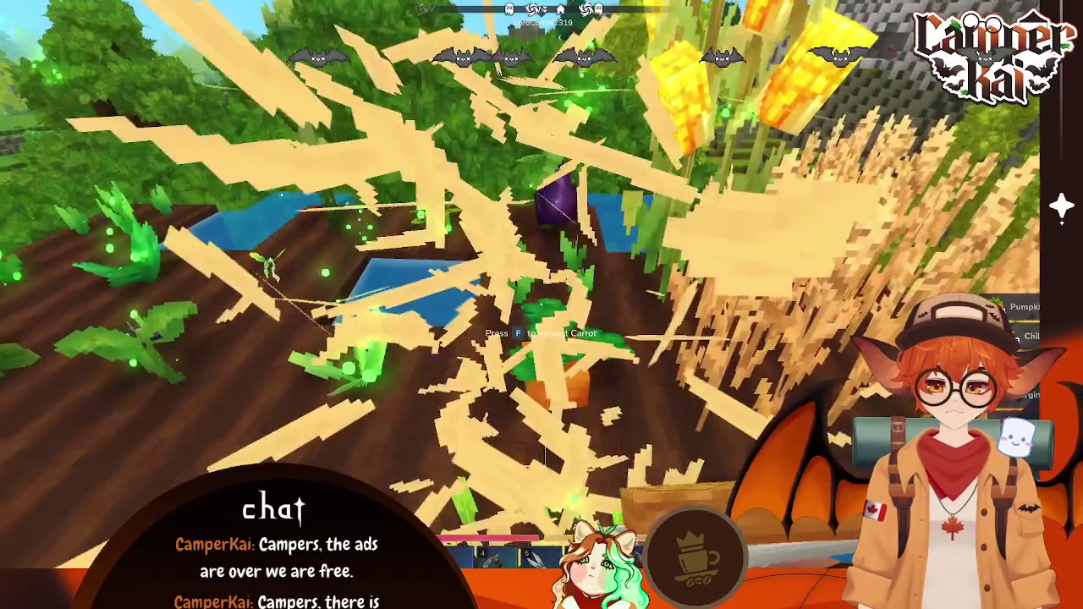
Step: Harvest the carrot, knock apples from the orchard trees, then climb back into the wooden room
key("f")
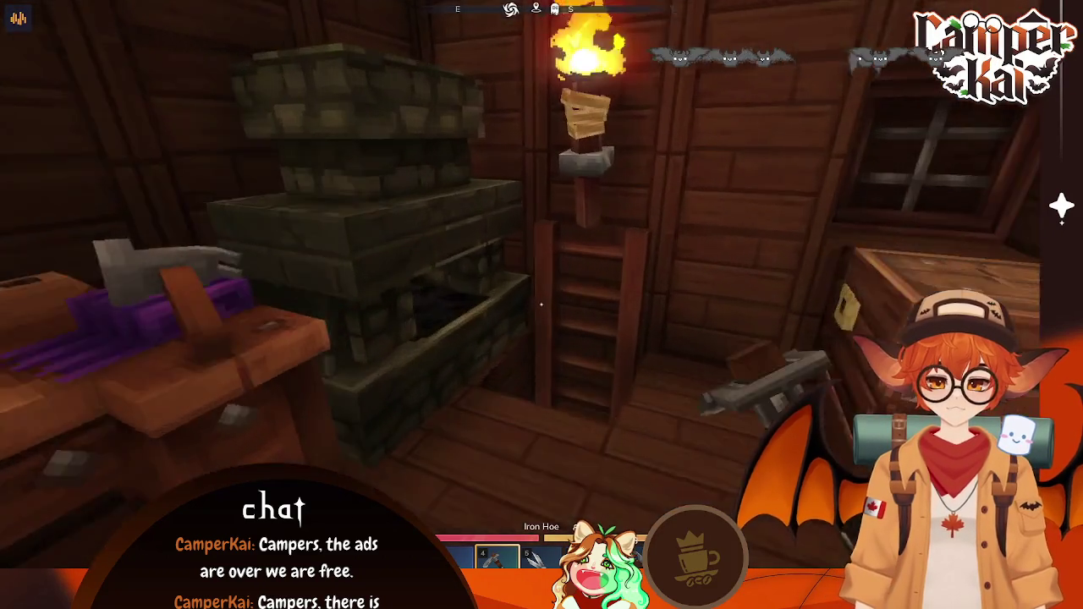
key("w")
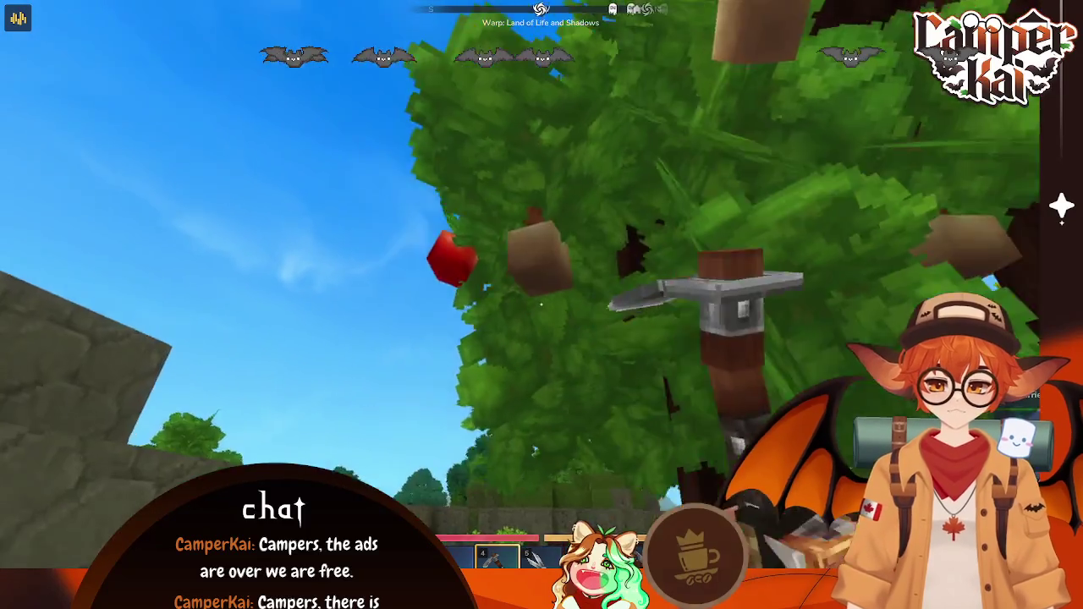
left_click(541, 303)
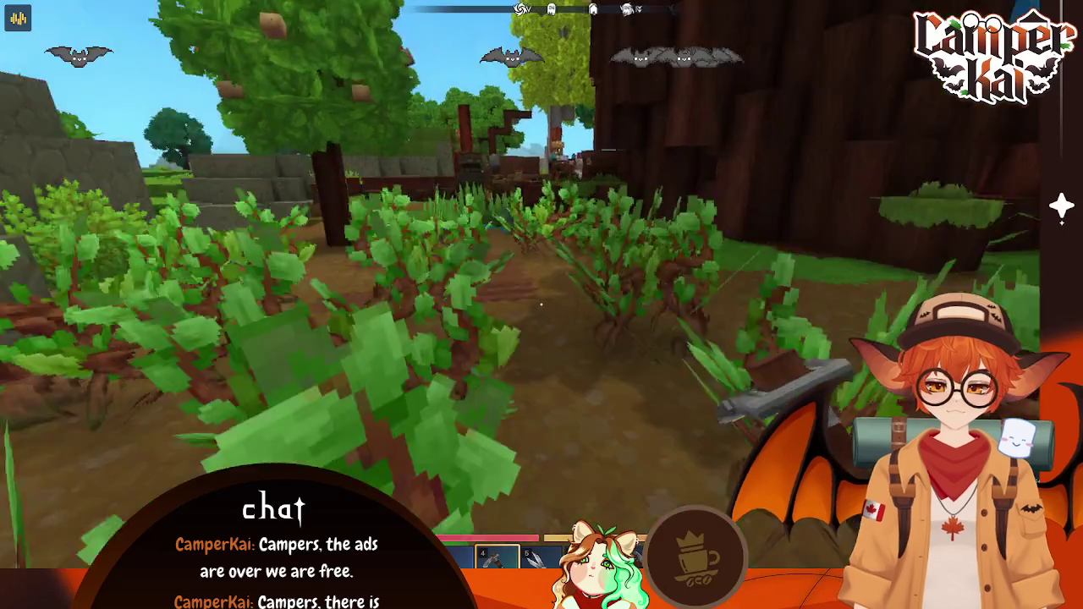
key("w")
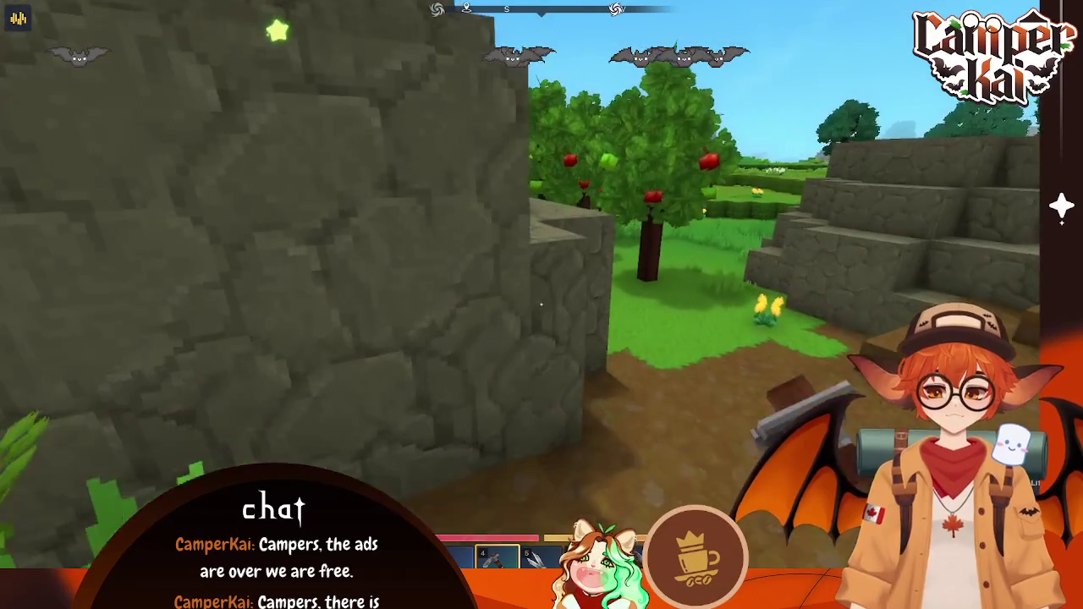
key("w")
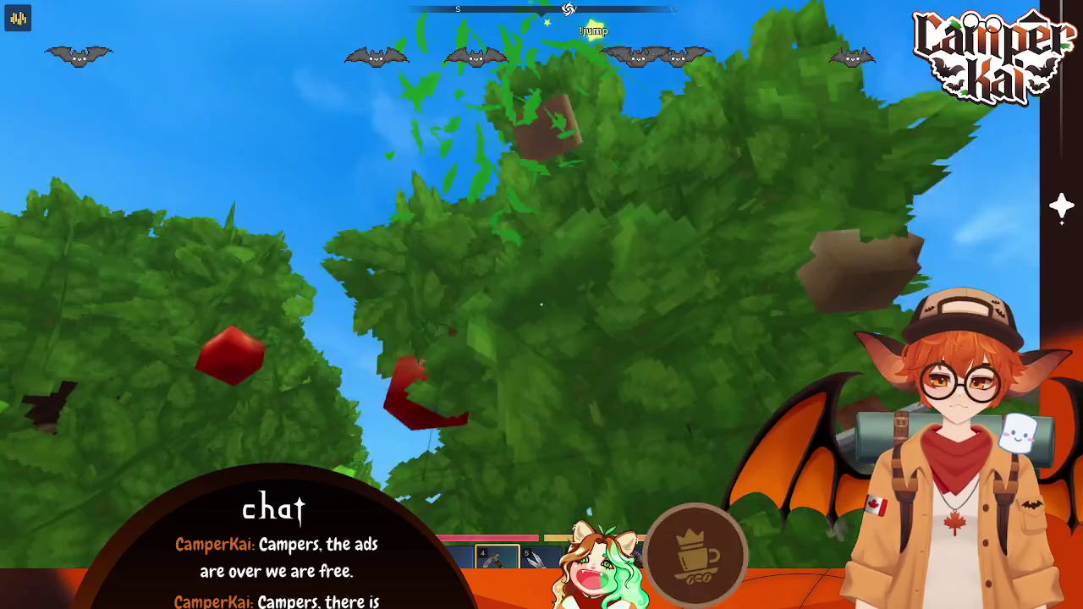
left_click(541, 304)
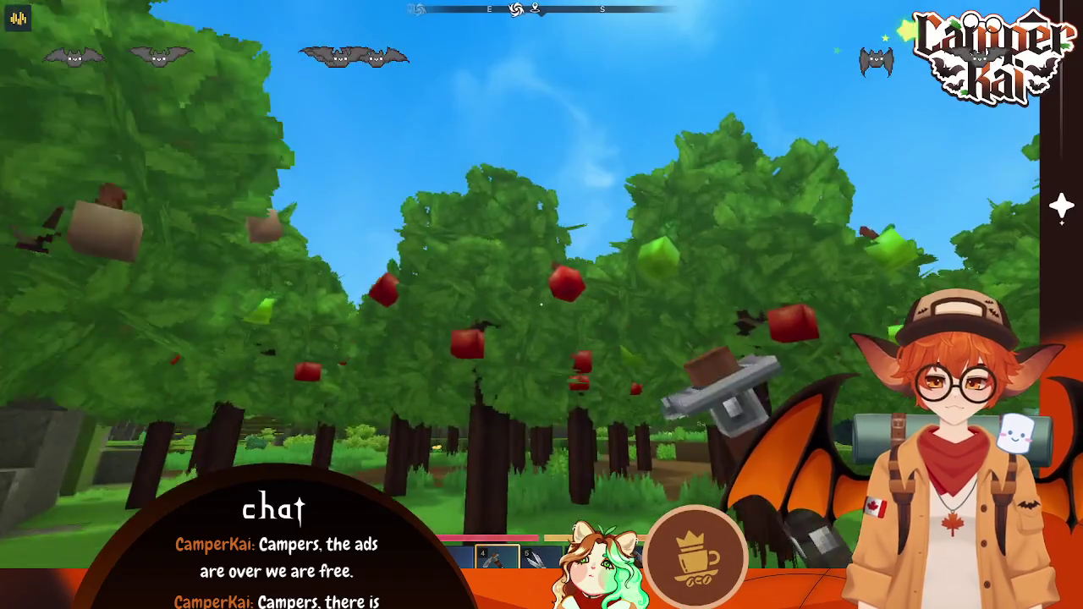
key("w")
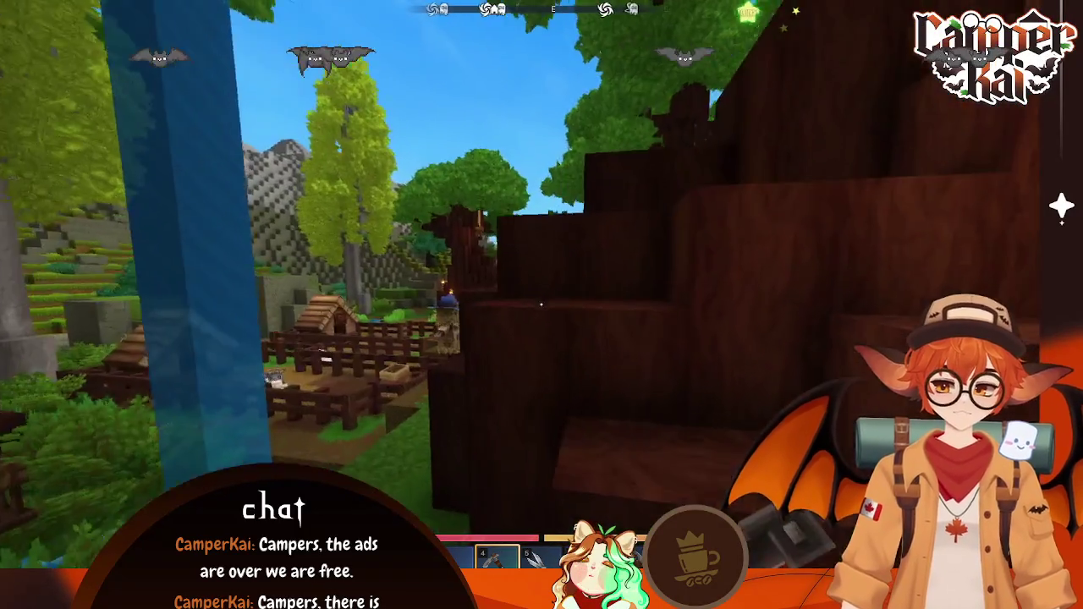
key("w")
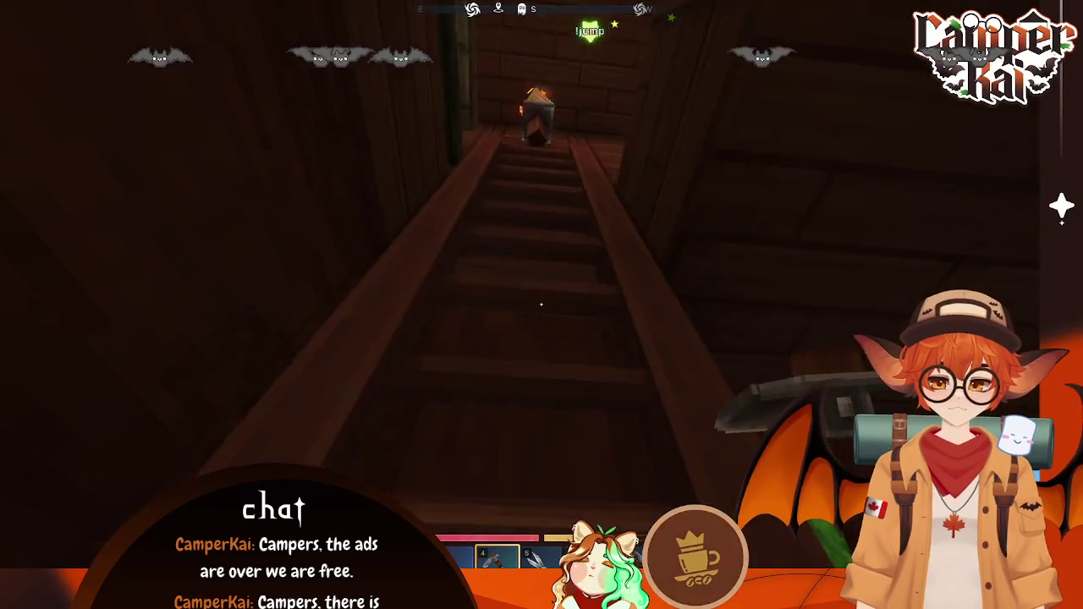
Step: Check the contents of the Crude Double Chests and the Chef's Stove recipes
key("f")
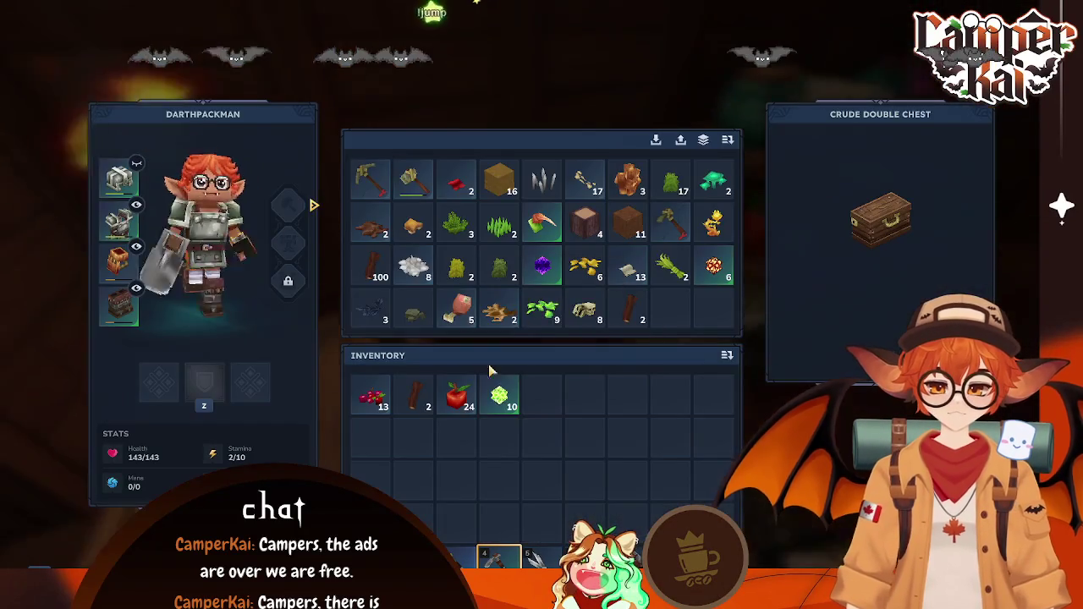
key("Escape")
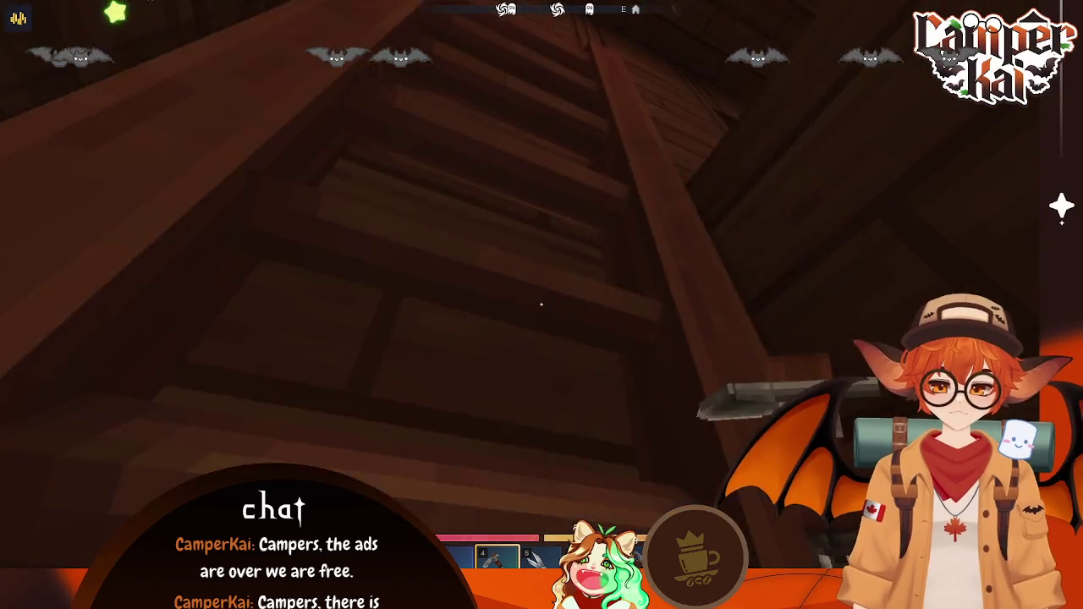
key("w")
key("f")
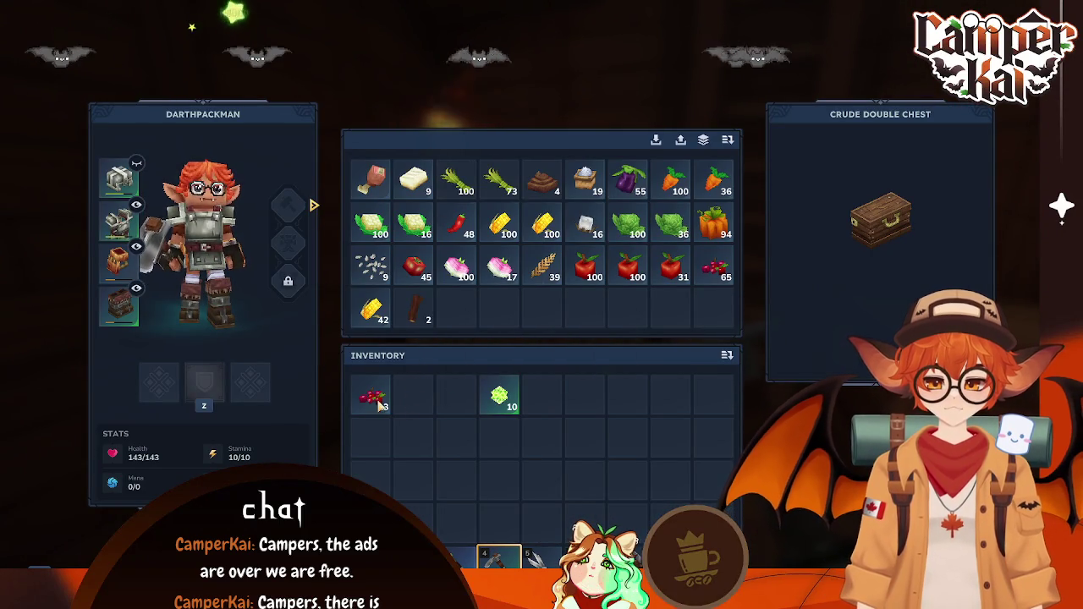
key("Escape")
key("f")
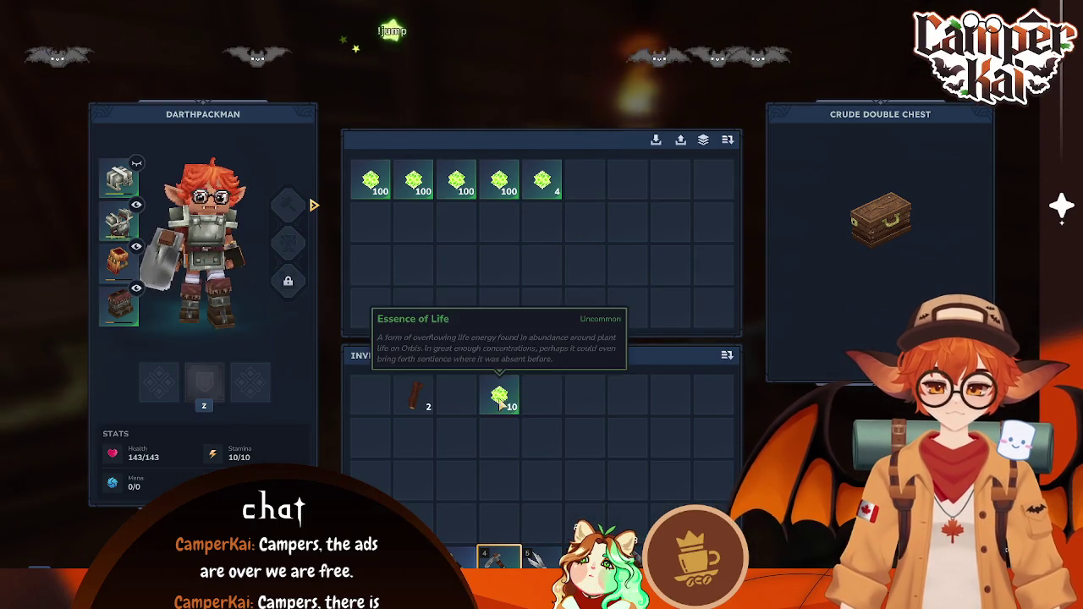
key("Escape")
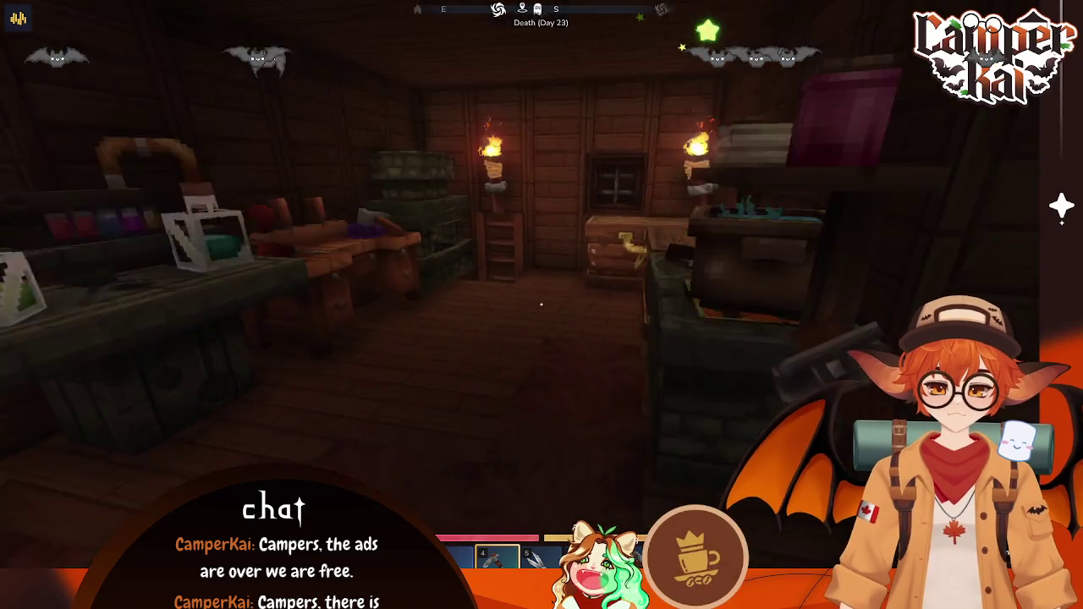
key("f")
key("Escape")
key("f")
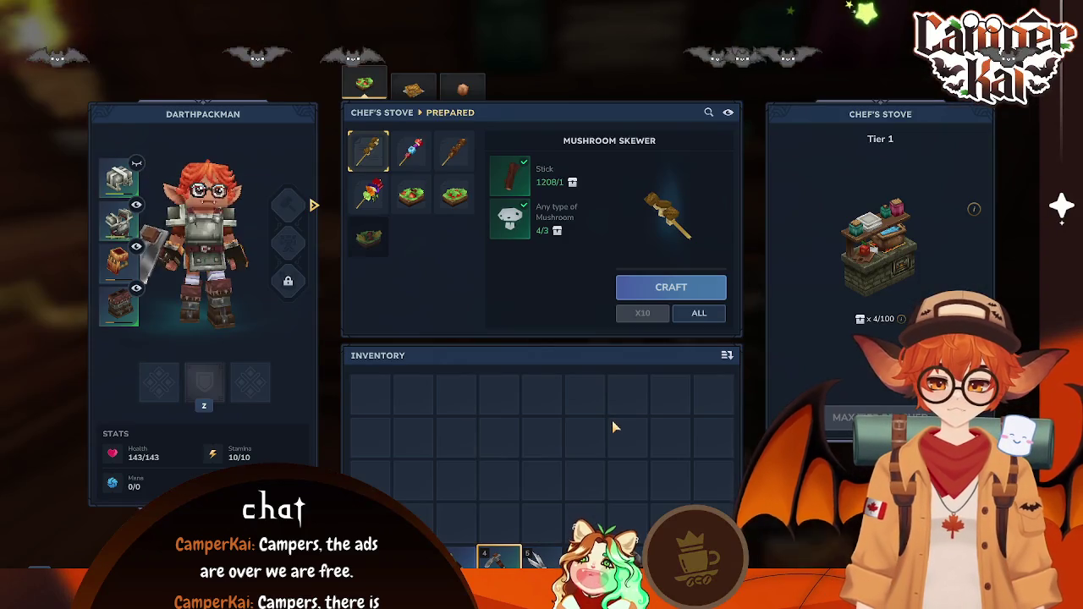
key("Escape")
Step: At the Farmer's Workbench, craft 4 Greater Essence of Life and an Apple Sapling, then view the inventory
key("f")
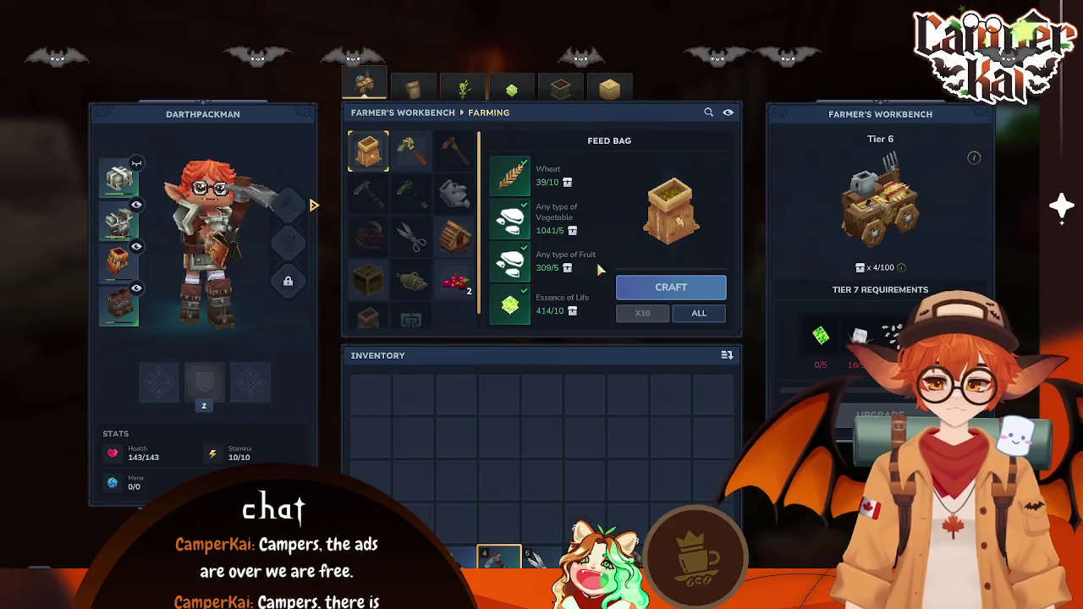
left_click(463, 85)
left_click(512, 84)
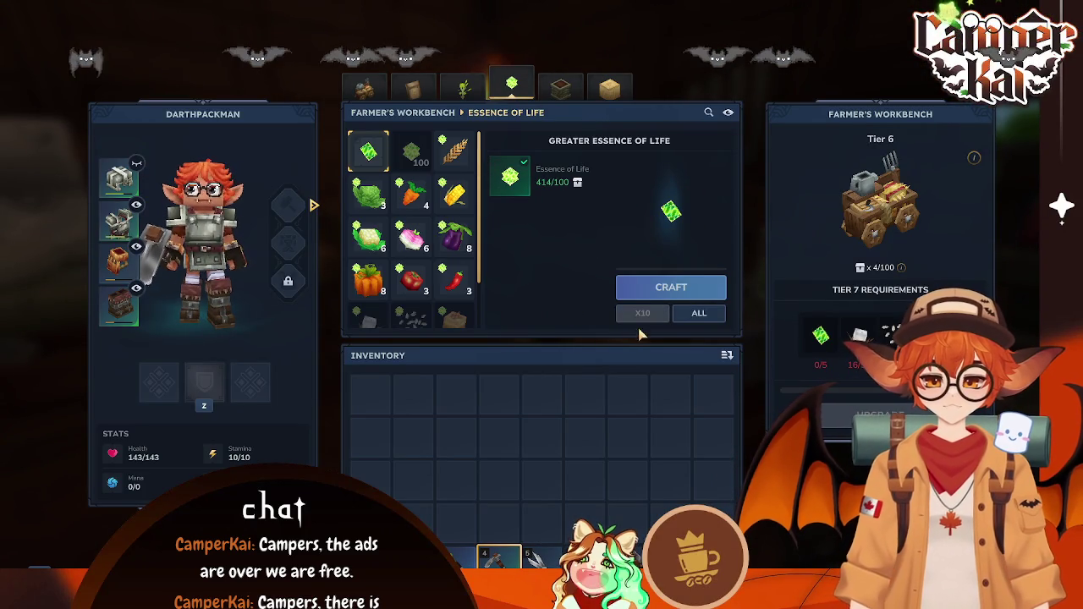
left_click(698, 313)
key("q")
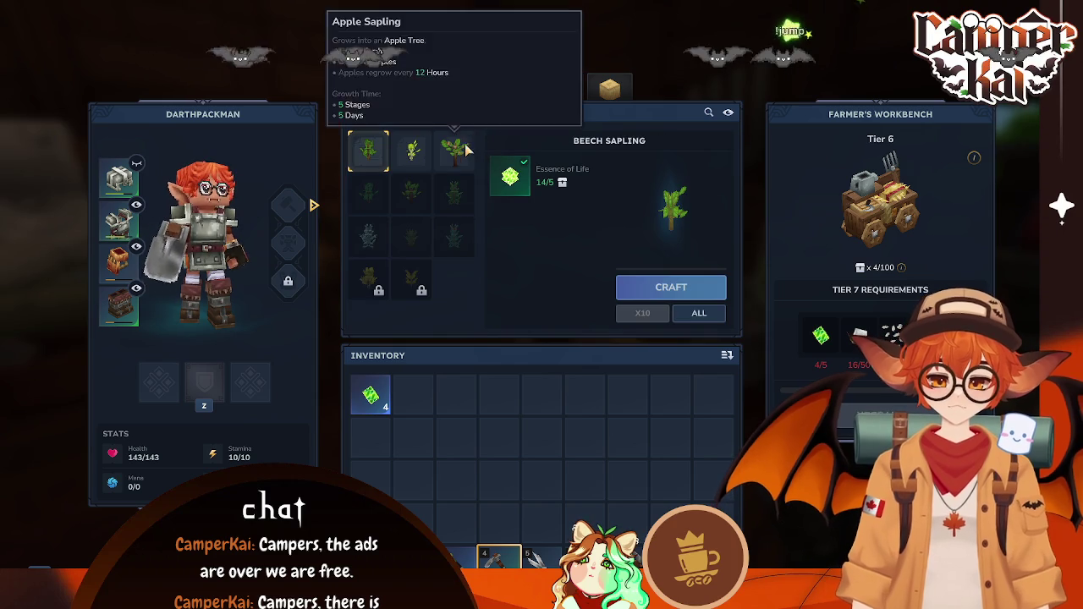
left_click(455, 149)
left_click(671, 287)
key("Escape")
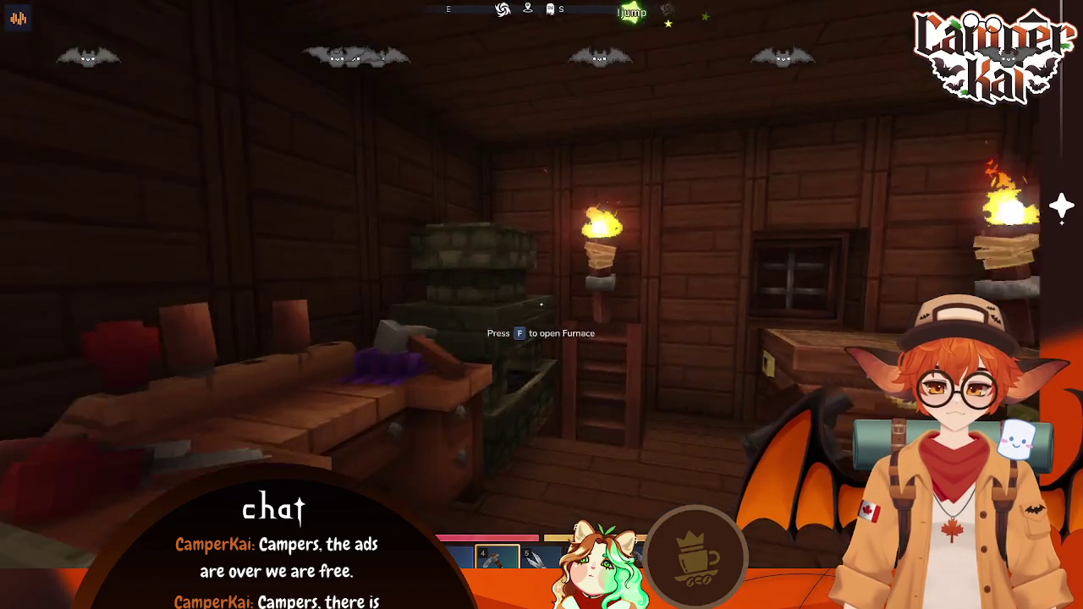
key("Tab")
key("Tab")
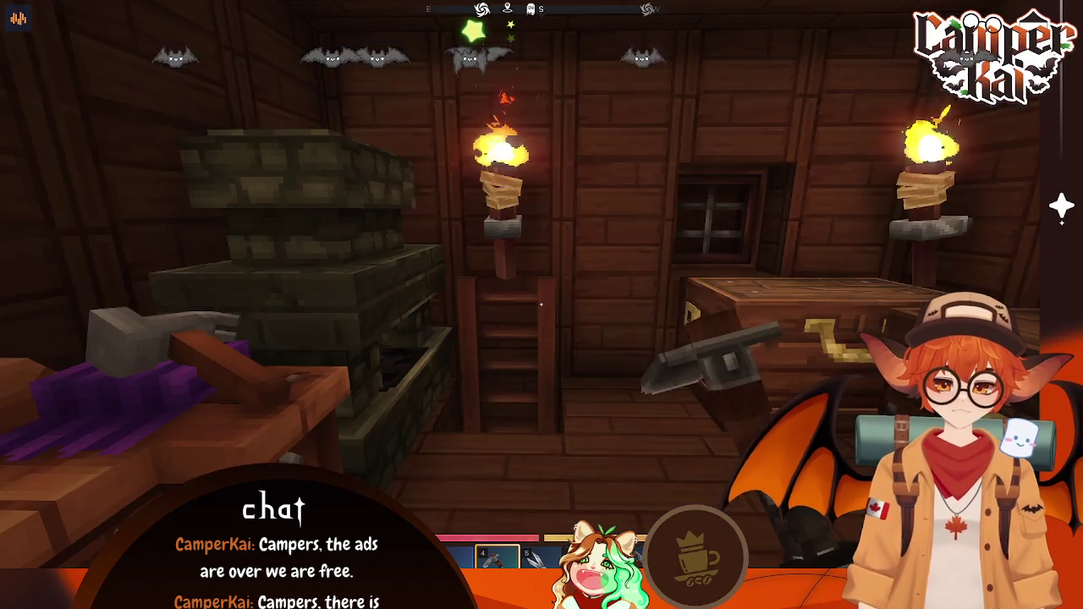
Step: Walk out over the farm and across the stream onto the grass
key("w")
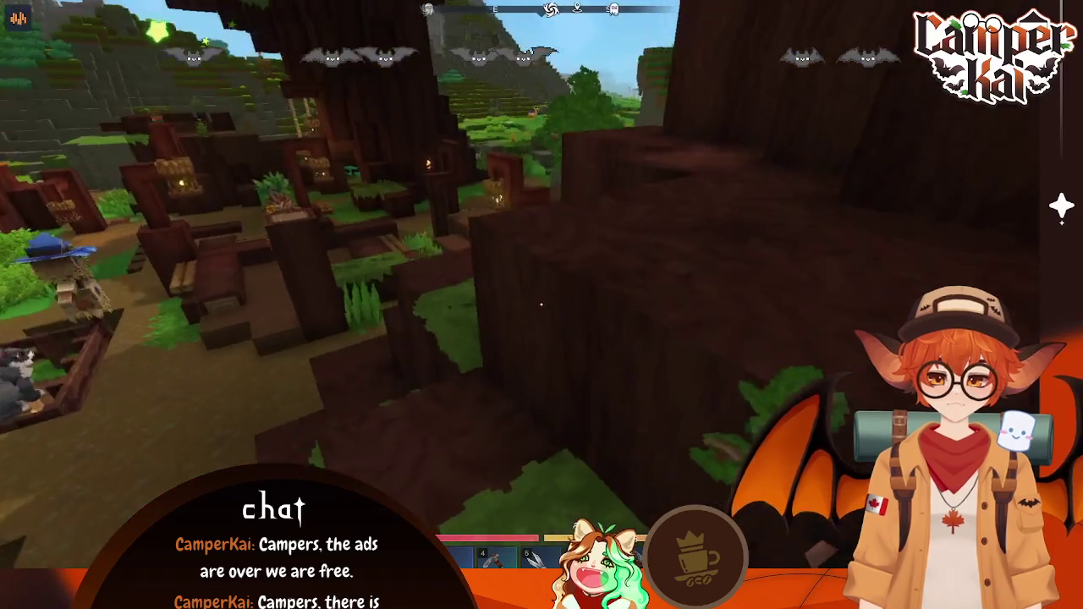
key("w")
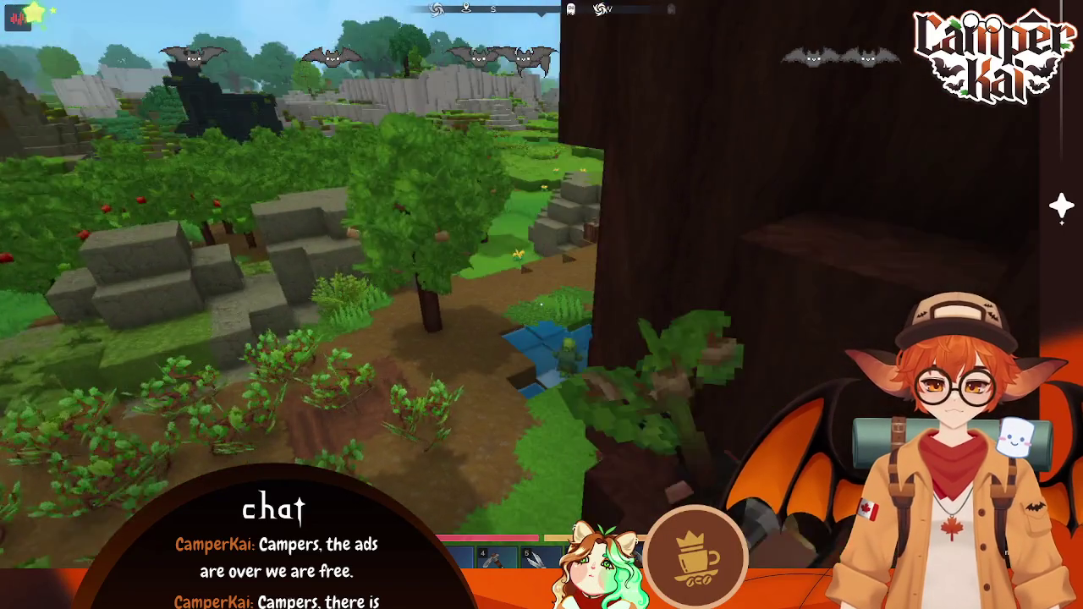
key("w")
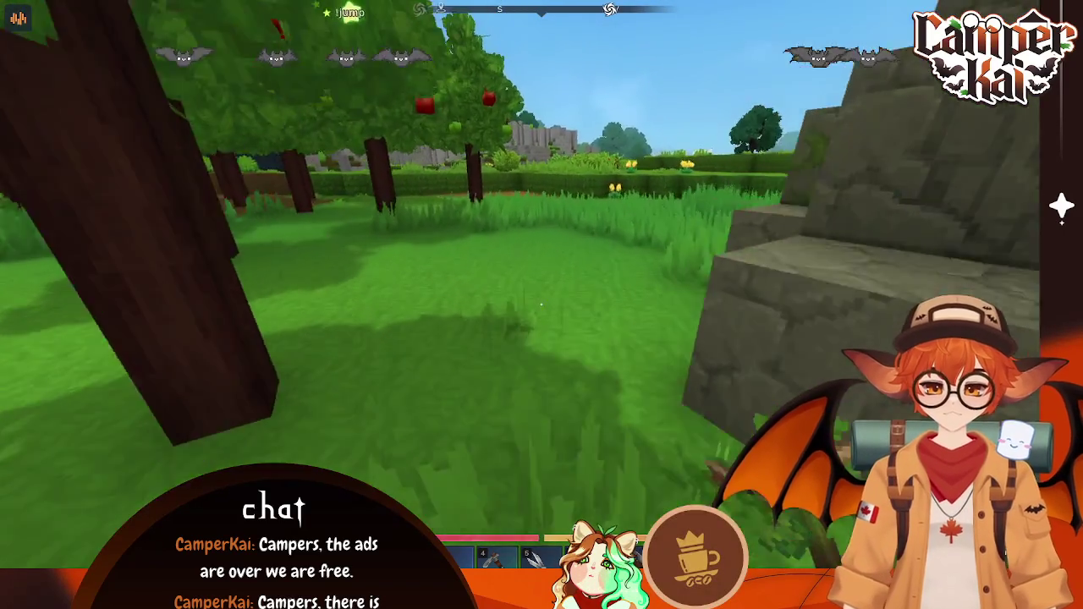
key("s")
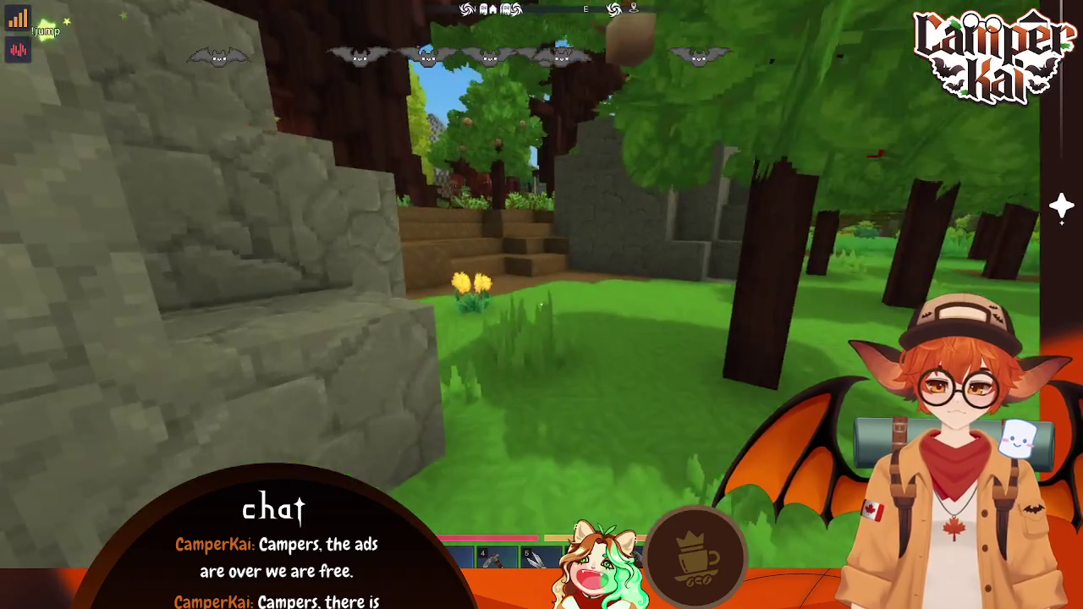
Step: Return up the dirt steps and ladders to the surface and open the pause menu
key("w")
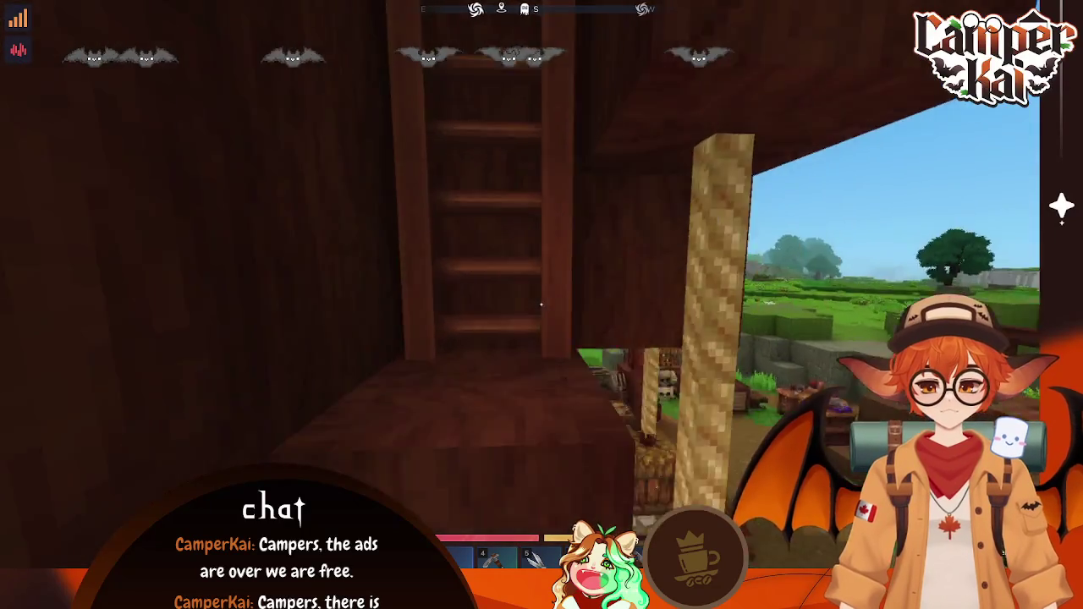
key("w")
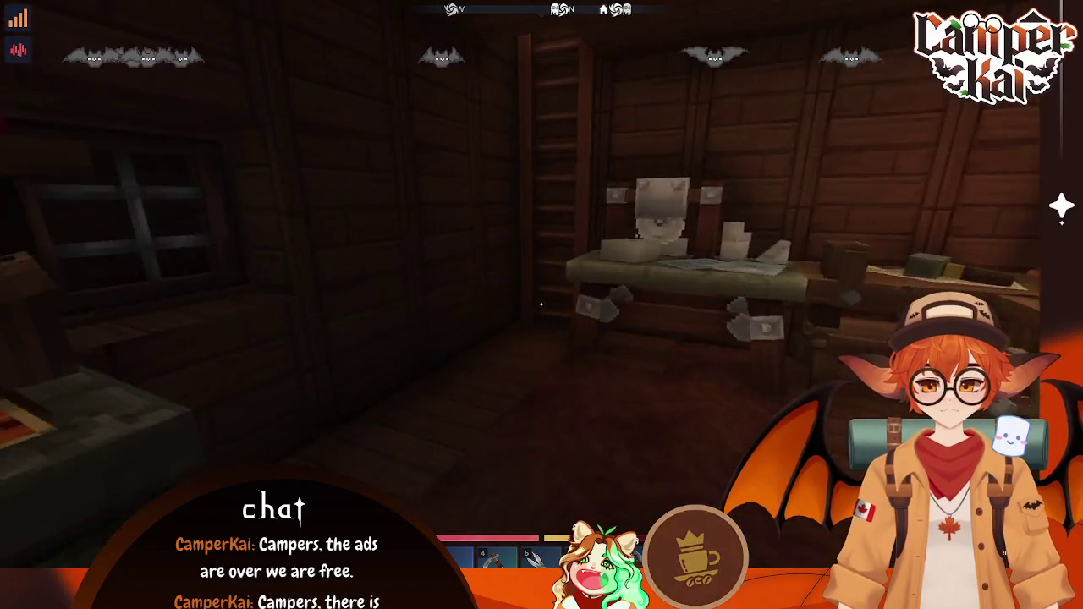
key("w")
key("w")
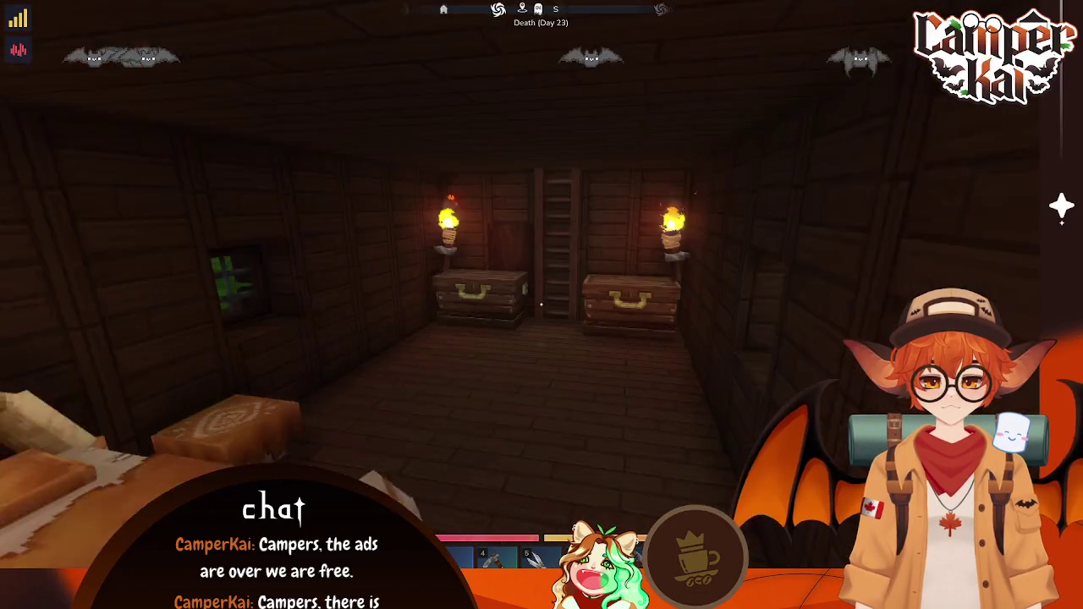
key("w")
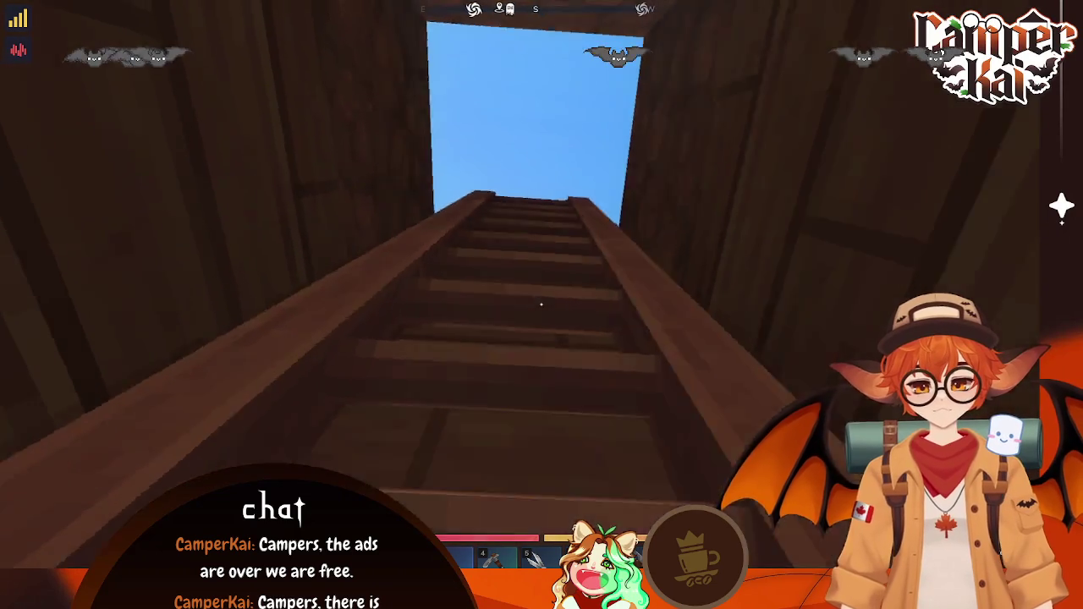
key("w")
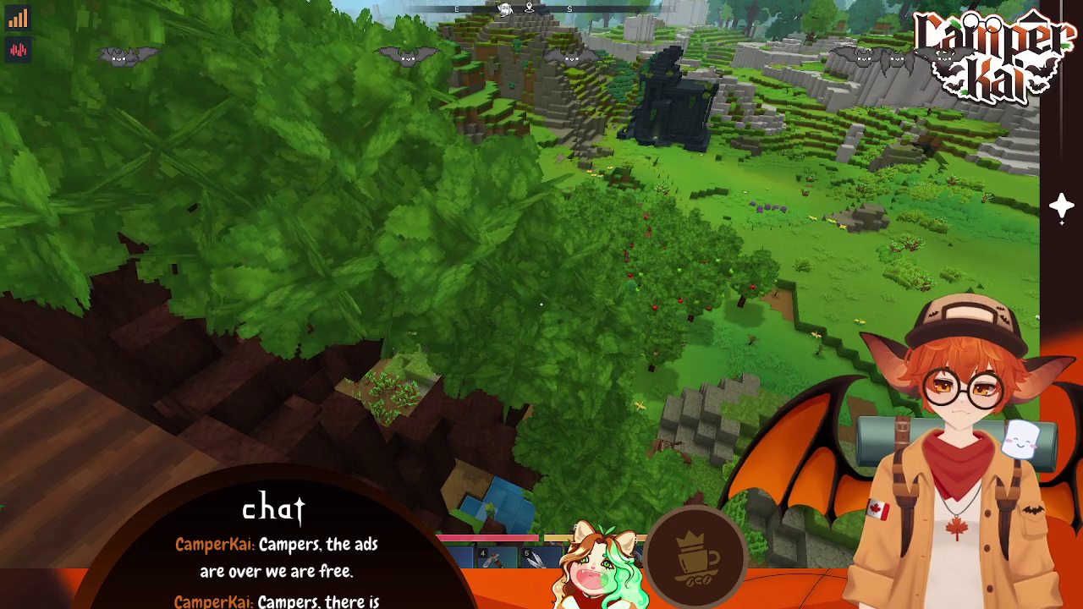
key("Escape")
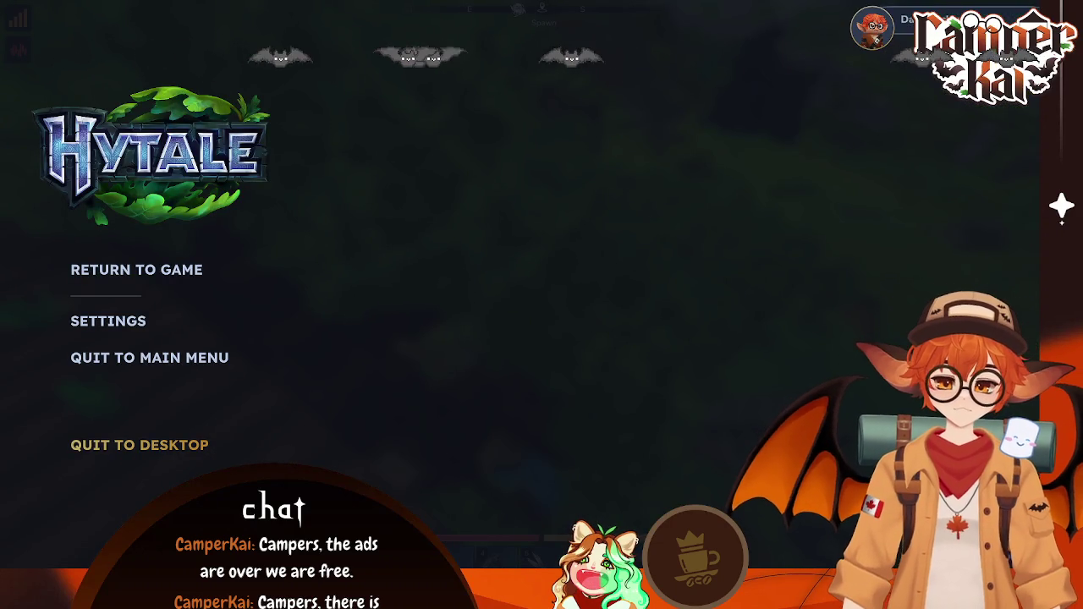
Step: Choose QUIT TO DESKTOP in Hytale's pause menu to return to the Lvl_Timetrial level
left_click(139, 445)
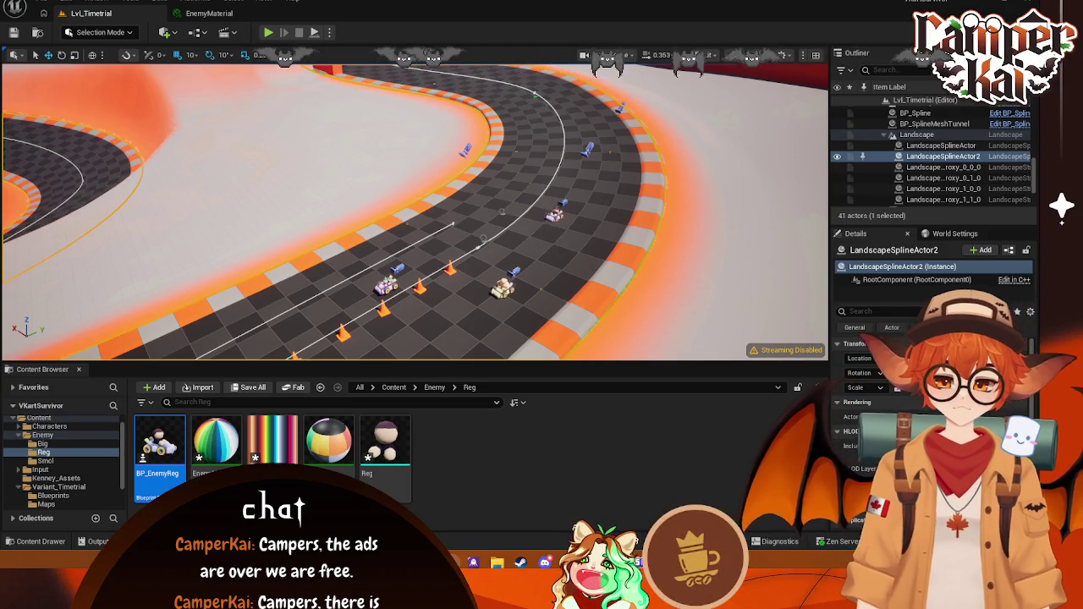
Step: Select the BP_EnemySmol, BP_EnemyBig and BP_EnemyReg karts on the track in turn
left_click(502, 285)
left_click(385, 282)
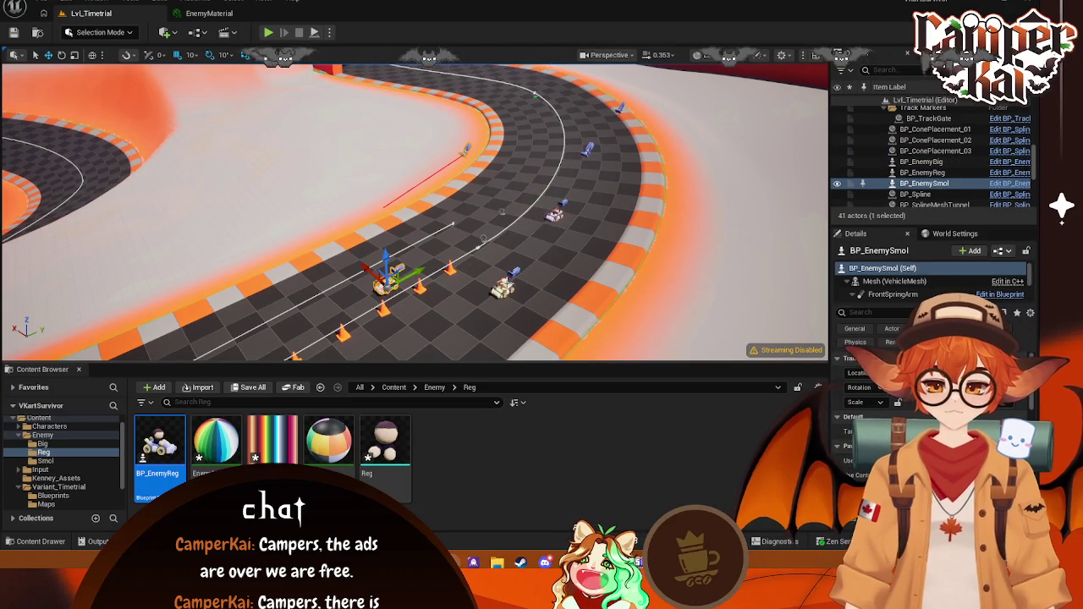
left_click(502, 285)
left_click(554, 214)
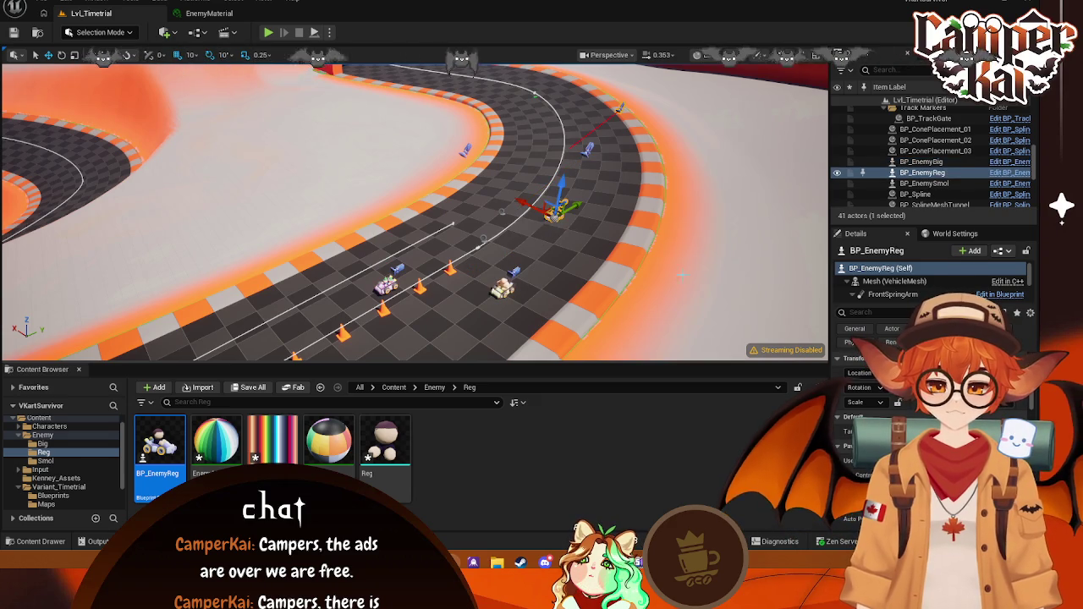
left_click(627, 284)
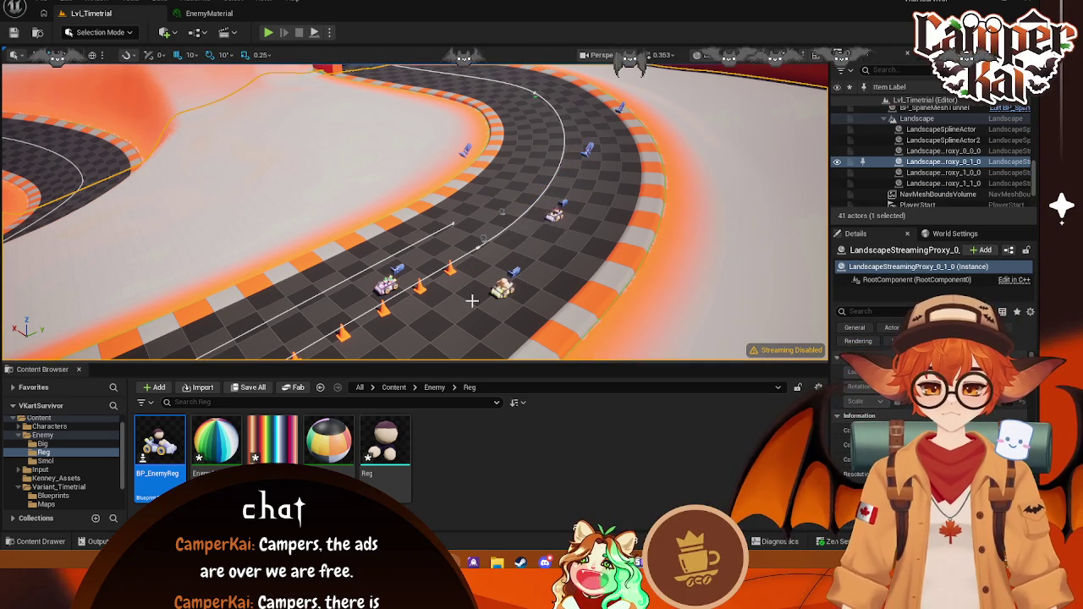
right_click_drag(662, 69, 651, 95)
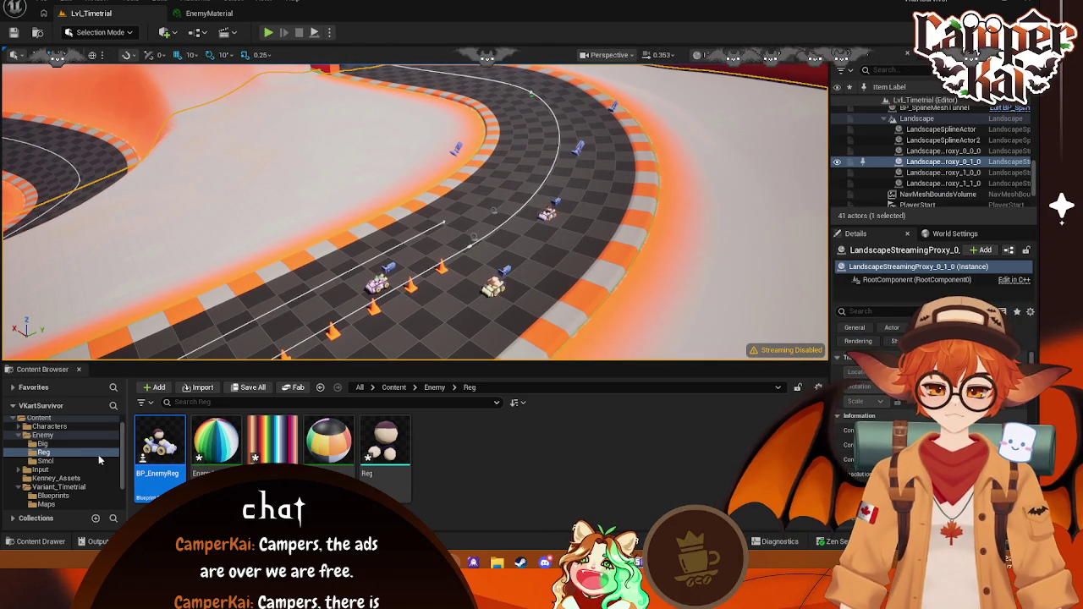
Step: Open BP_Enemy from the Enemy folder and select its BackCamera in the viewport preview
left_click(42, 435)
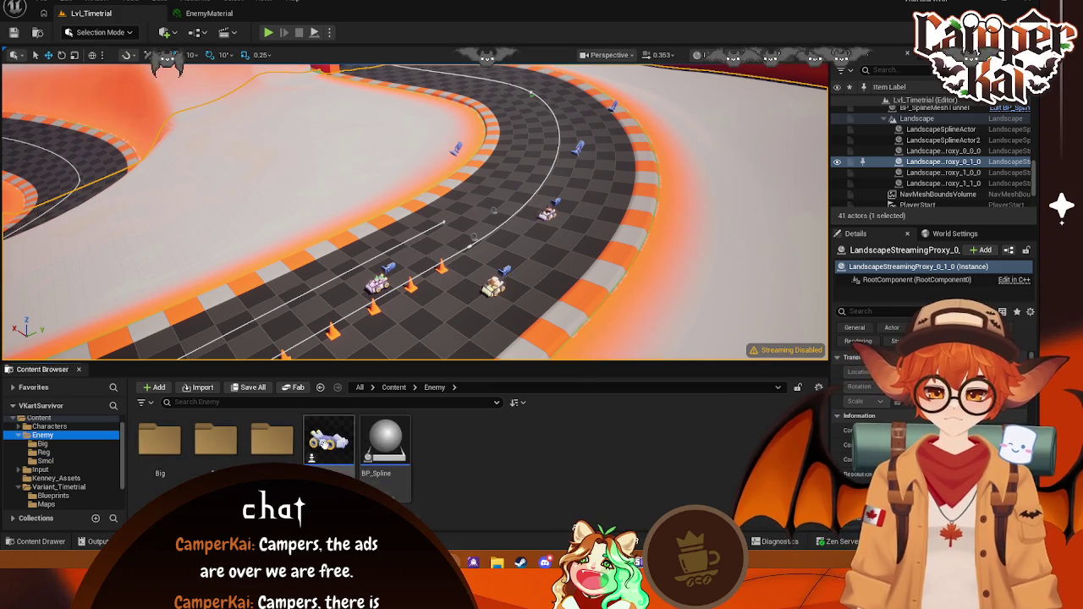
left_click_drag(321, 442, 346, 296)
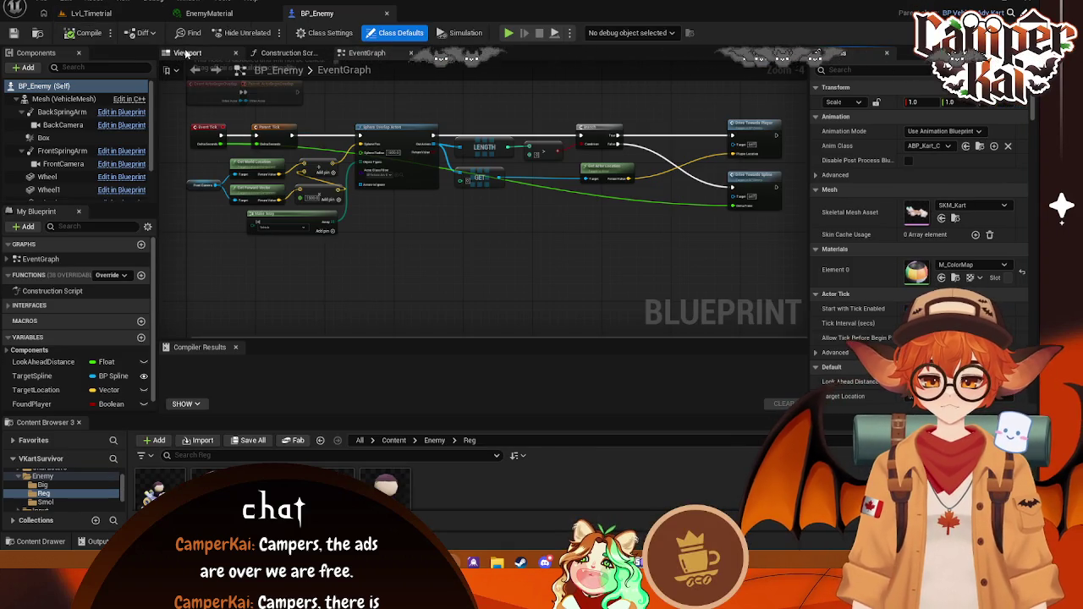
left_click(188, 53)
scroll(440, 174, "down", 3)
scroll(439, 174, "down", 2)
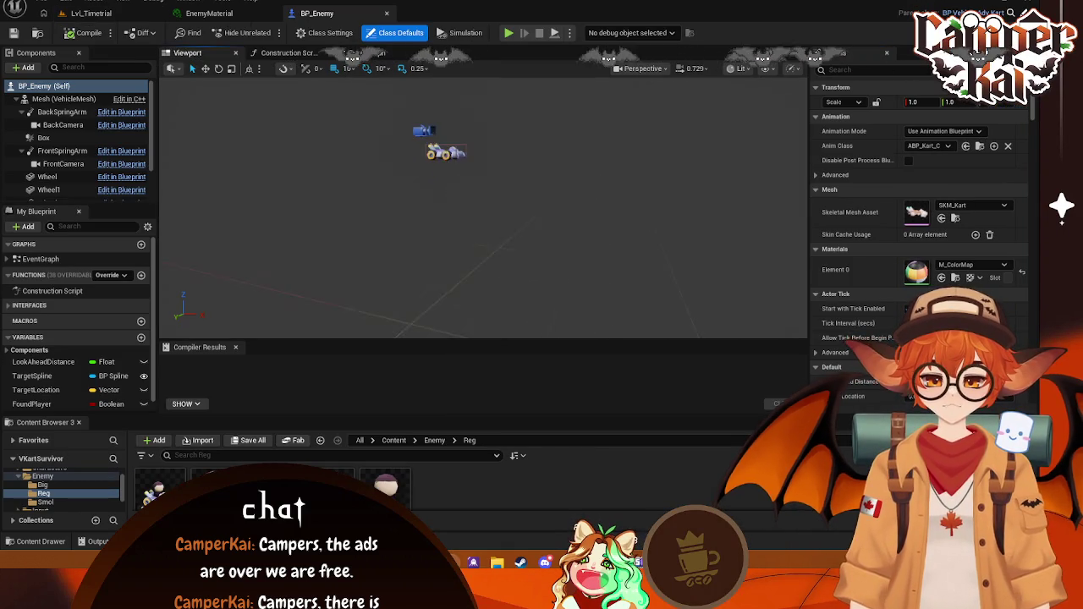
middle_click_drag(465, 201, 575, 316)
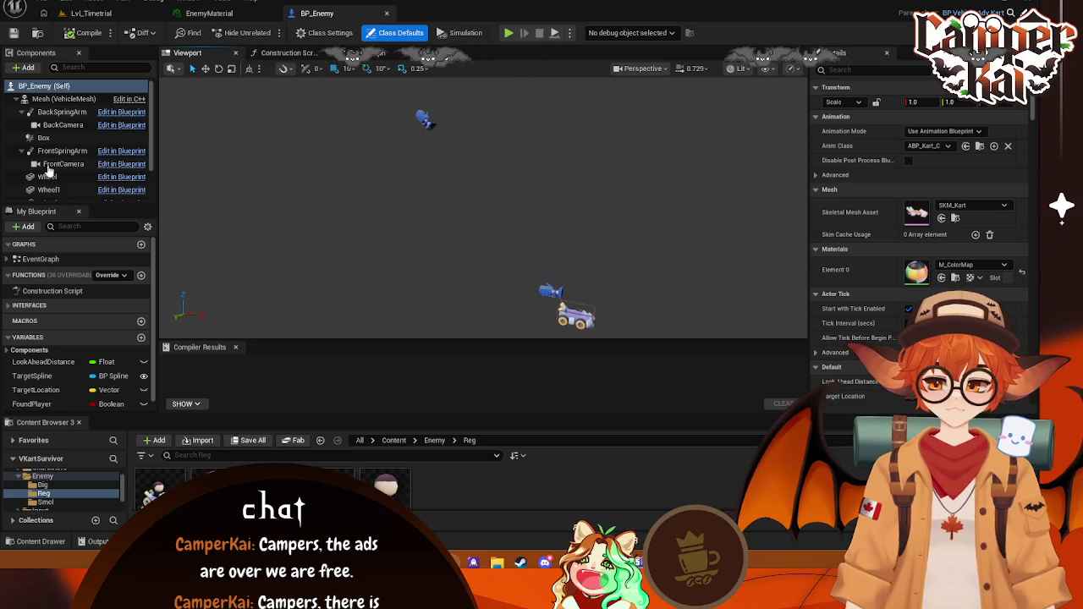
left_click(423, 118)
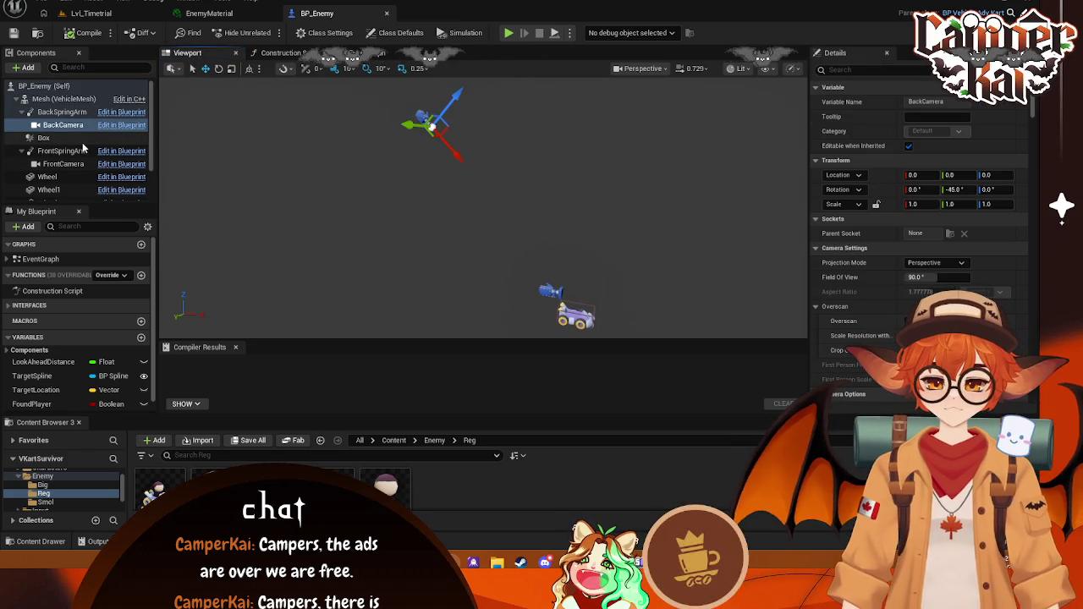
Step: Close the EnemyMaterial editor and expand the Characters content folder
left_click(209, 13)
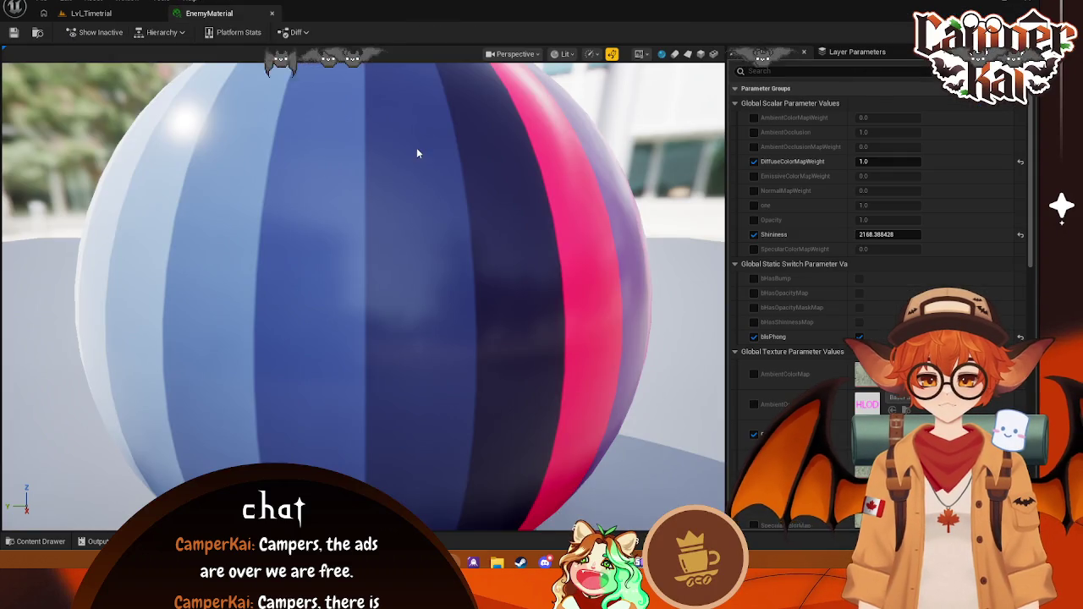
left_click(271, 13)
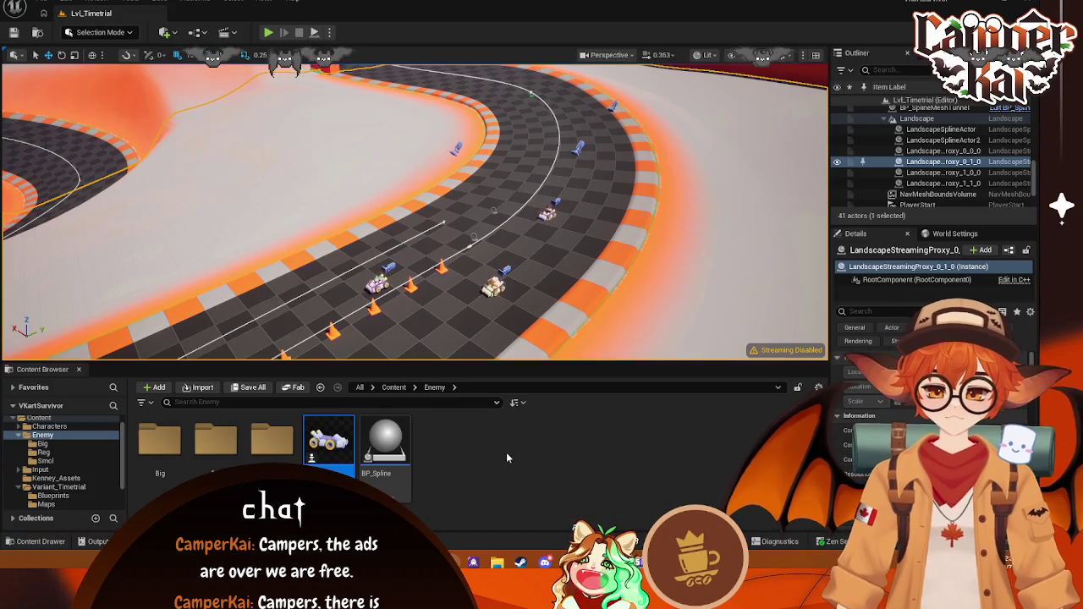
left_click(46, 427)
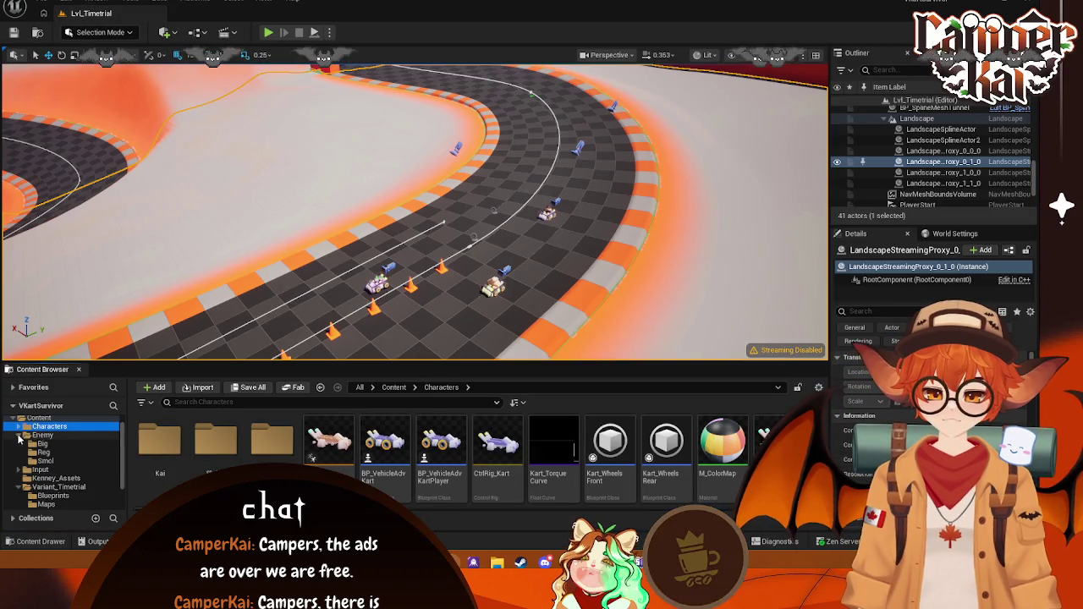
left_click(21, 435)
double_click(51, 426)
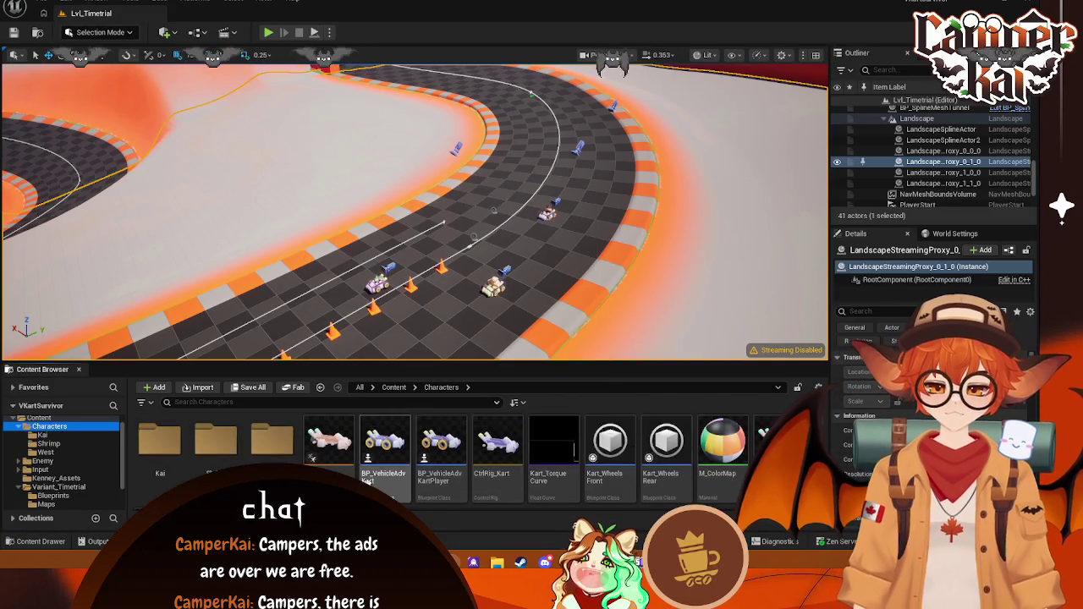
Step: Create a new folder named Crim inside Characters
right_click(355, 468)
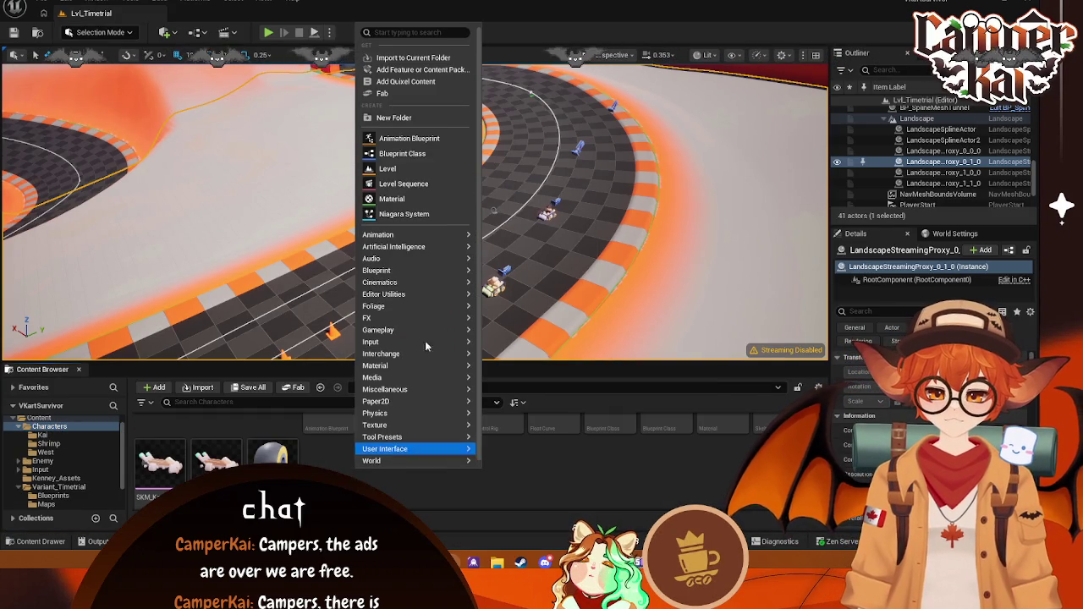
left_click(414, 117)
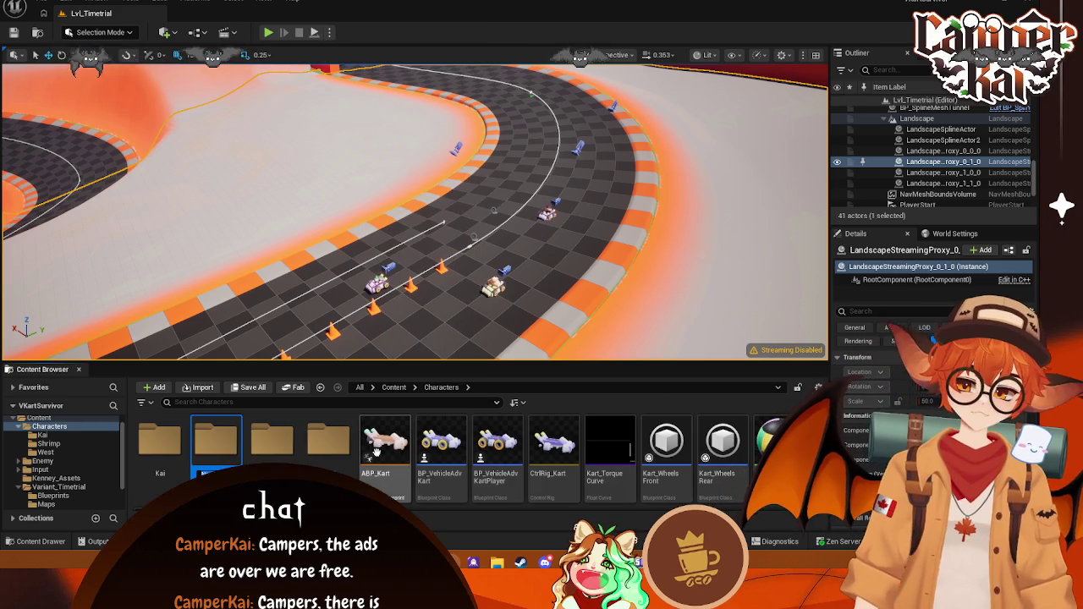
type("Crim")
key("Return")
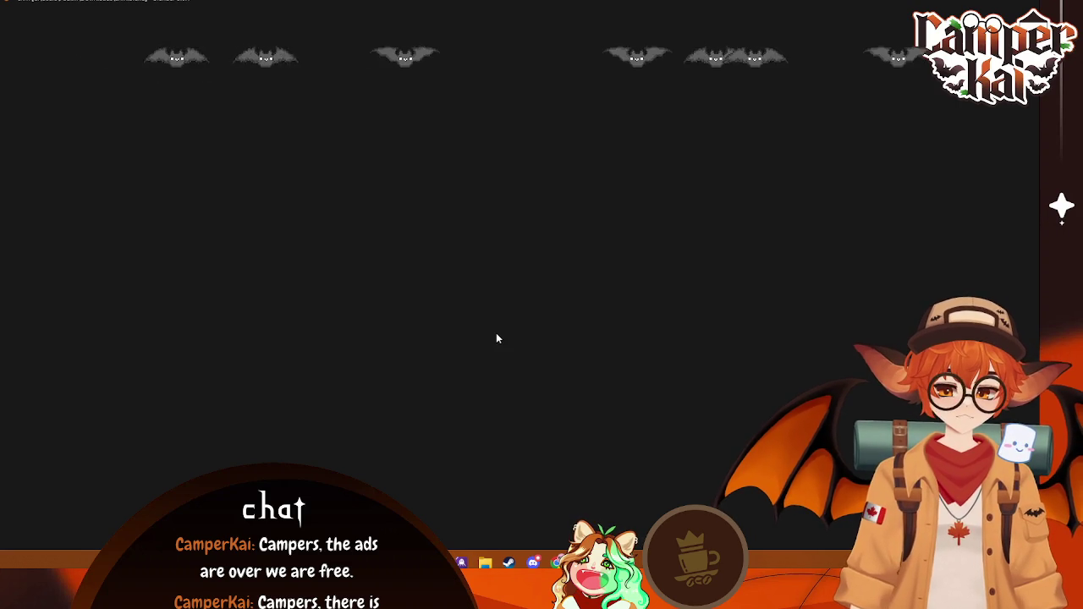
Step: Switch the viewport to Material Preview shading and frame the kart larger
scroll(578, 131, "up", 3)
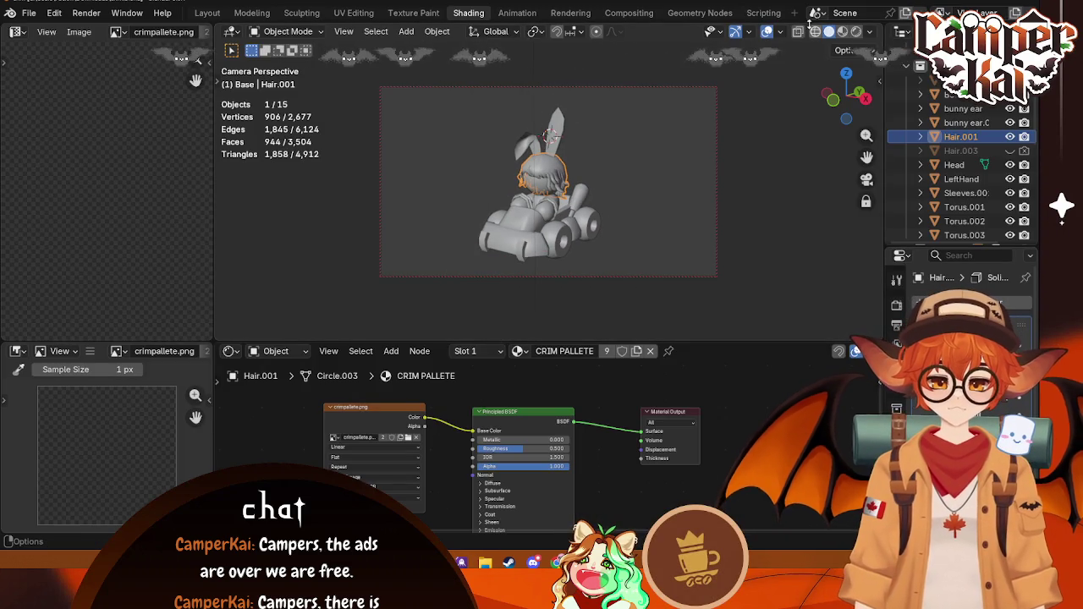
left_click(815, 31)
left_click(829, 32)
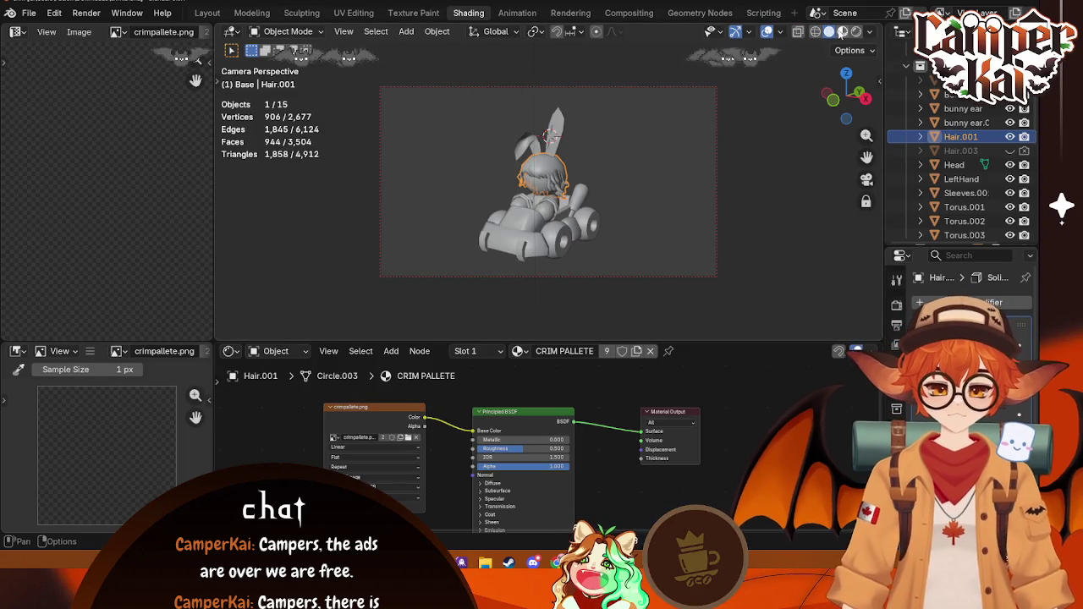
left_click(842, 31)
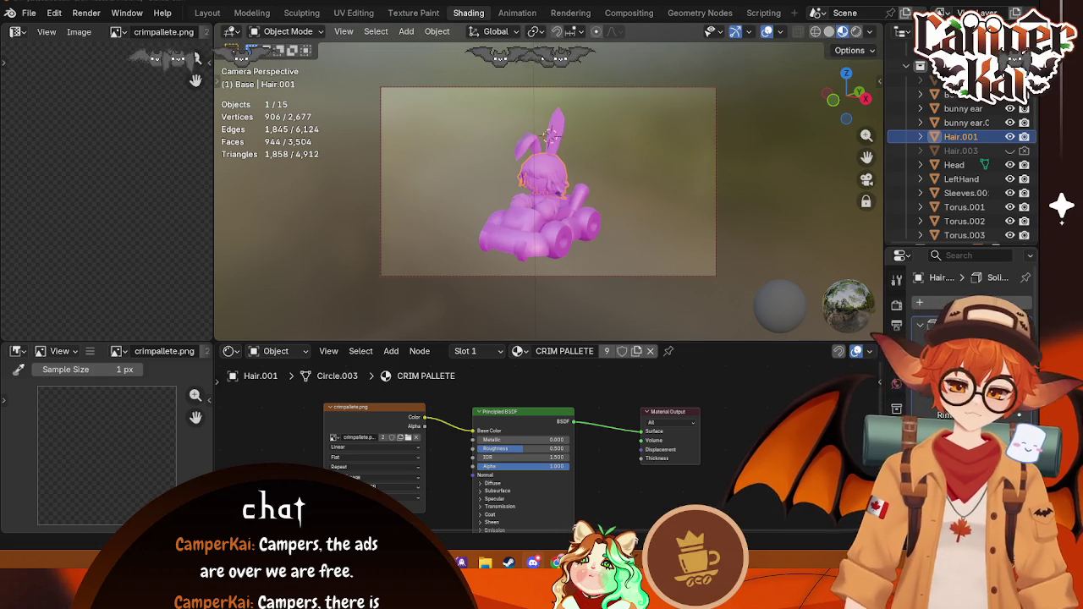
middle_click_drag(722, 190, 503, 234)
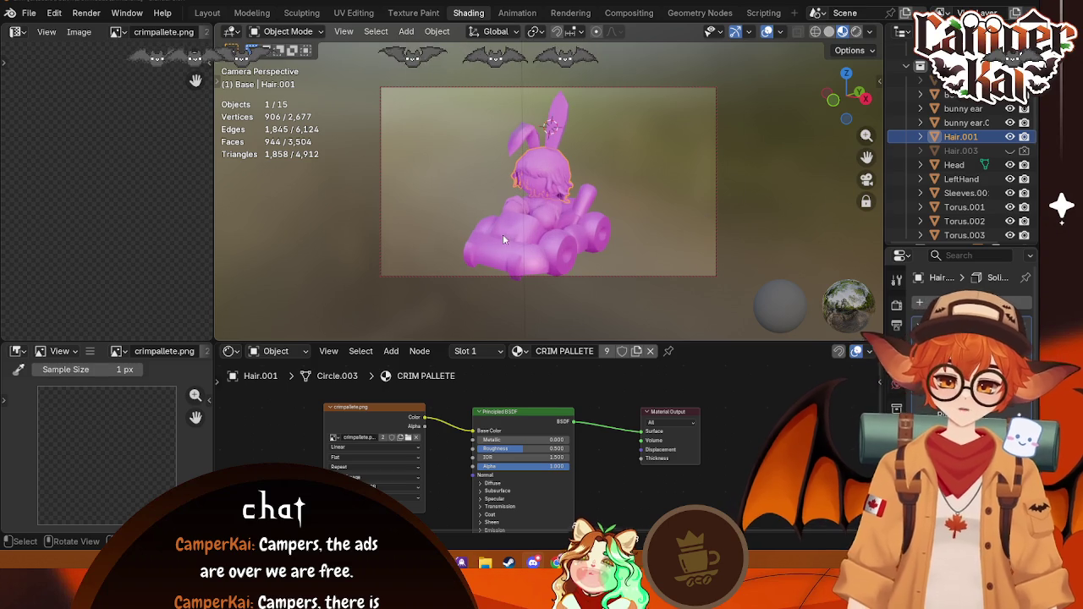
Step: Select Hair.001 and browse for a new image for its palette texture
left_click(560, 136)
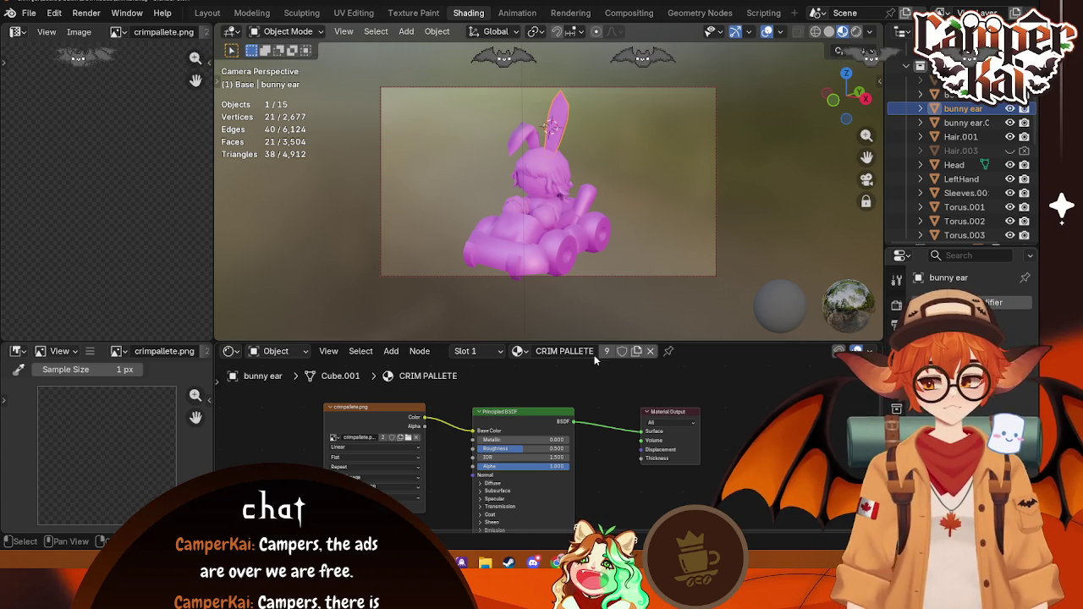
left_click(552, 195)
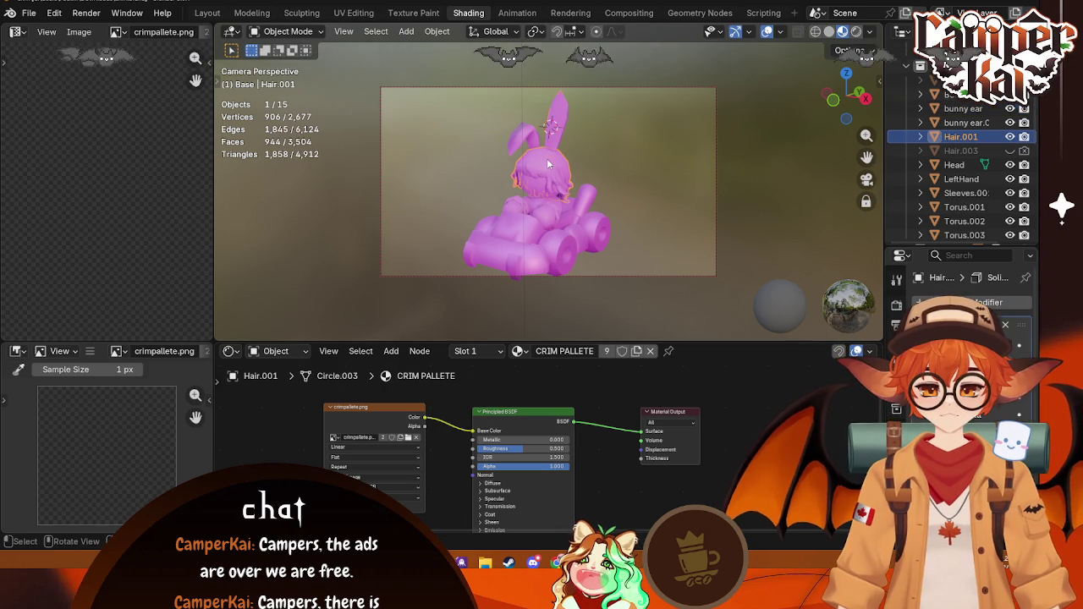
left_click(407, 439)
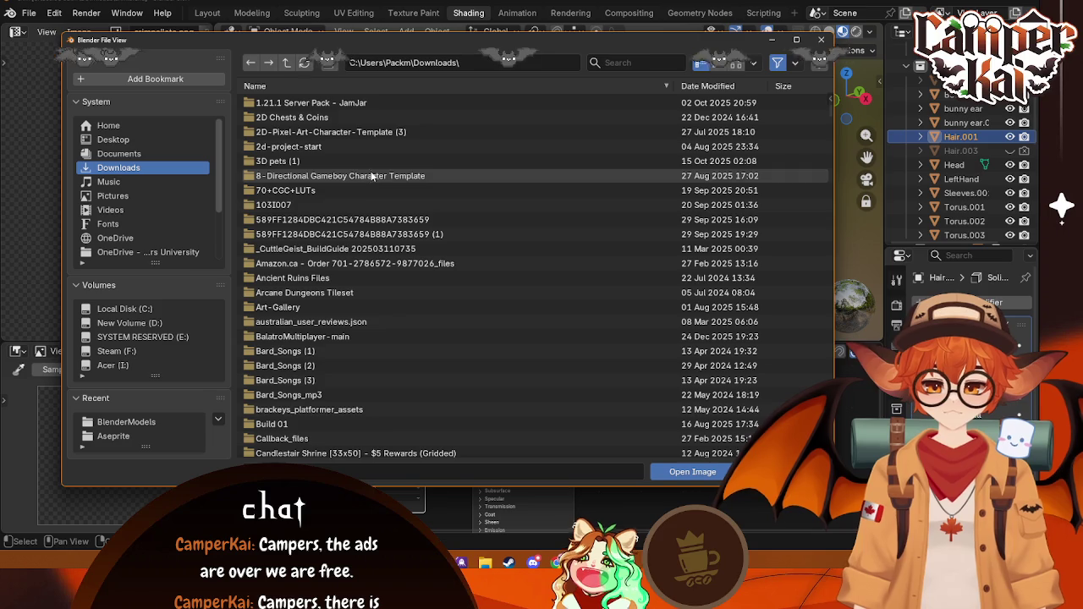
Step: Load crimpallete.png from the BlenderModels folder as the hair's texture
left_click(126, 421)
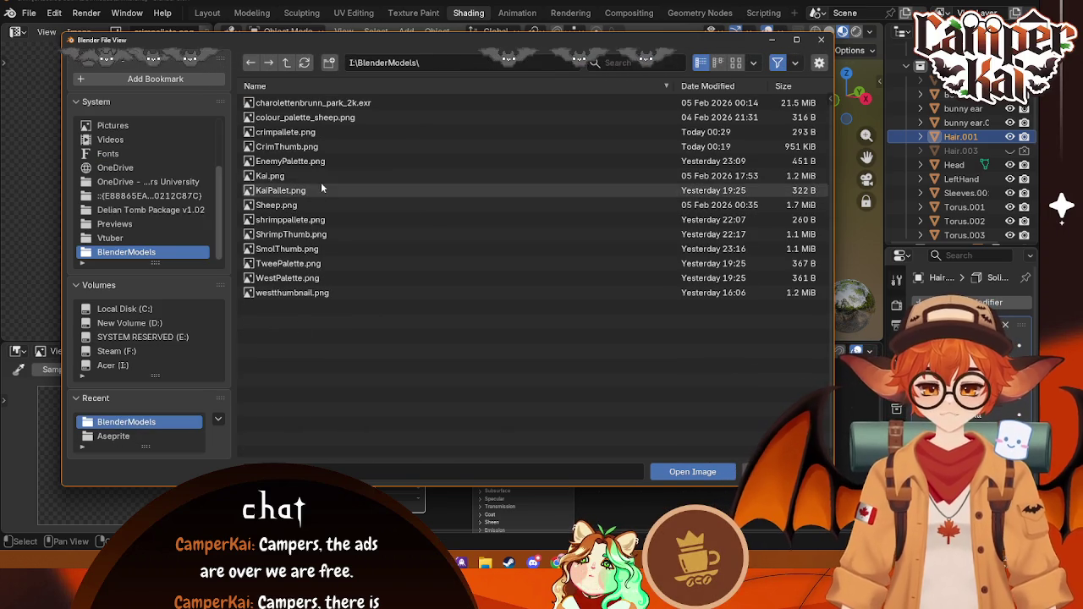
left_click(304, 132)
double_click(304, 132)
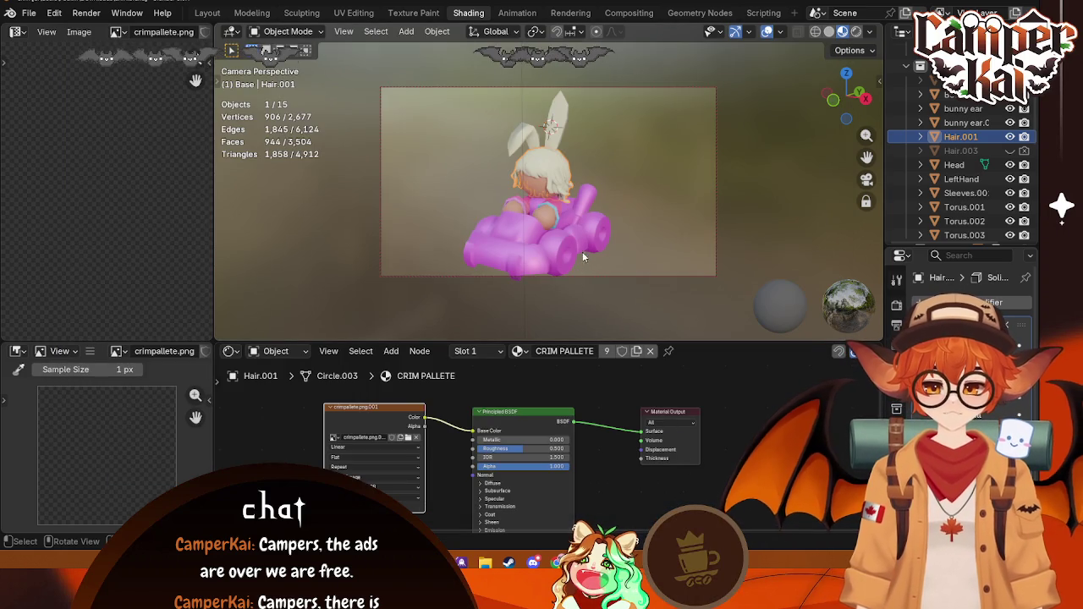
left_click(605, 319)
Step: Select the kart body kart-oobi and its wheels and hide them
left_click(543, 247)
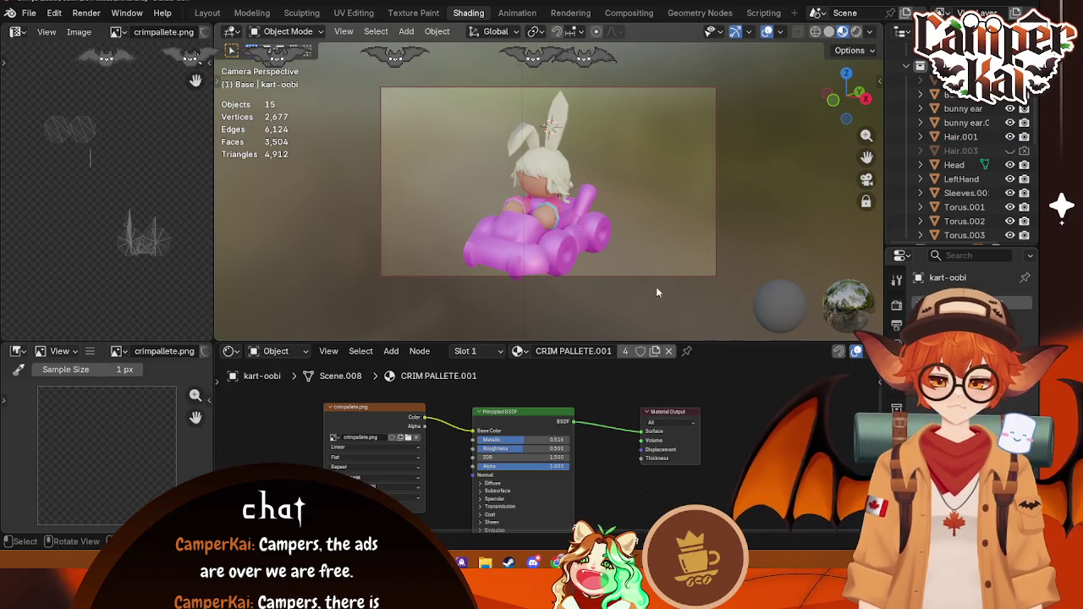
left_click(579, 257)
key("r")
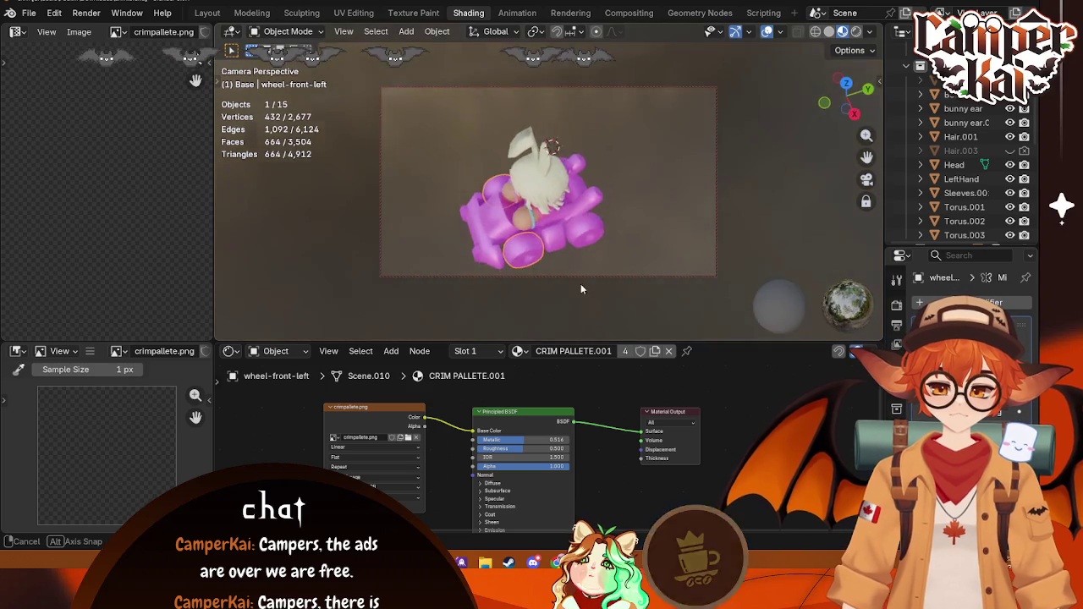
middle_click_drag(620, 223, 570, 228)
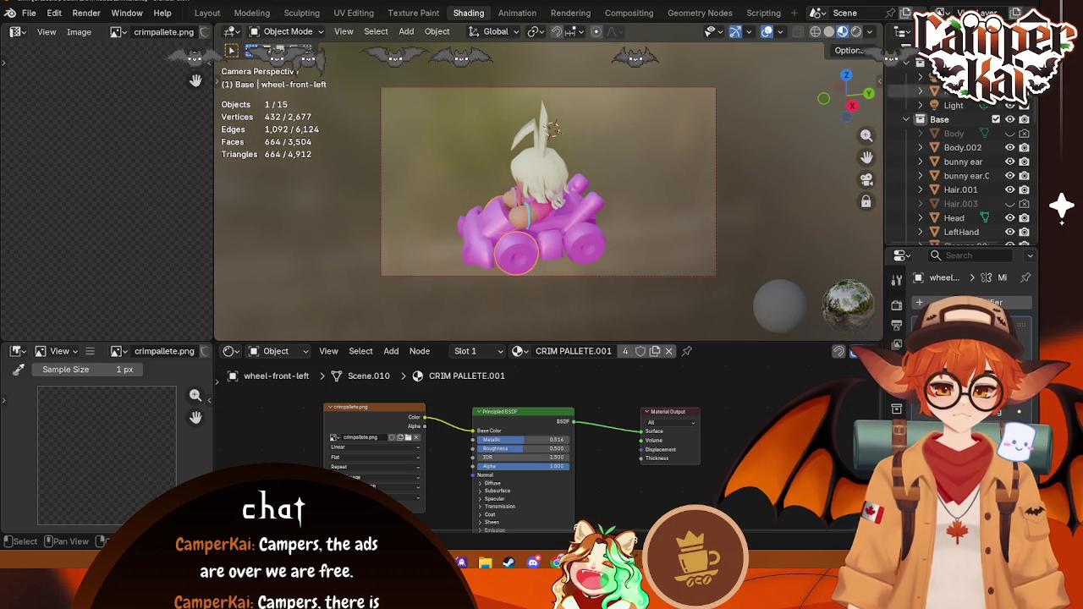
left_click(1009, 90)
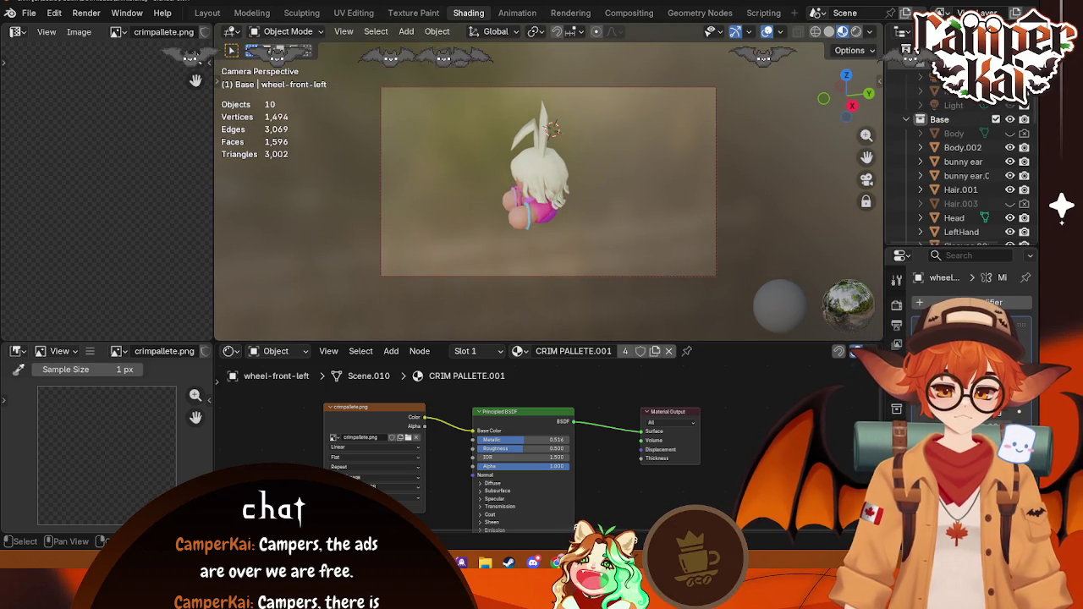
Step: Orbit to a front view of the character and select Body.002
left_click(569, 204)
mouse_move(575, 203)
middle_mouse_down()
mouse_move(598, 199)
mouse_move(645, 294)
middle_mouse_up()
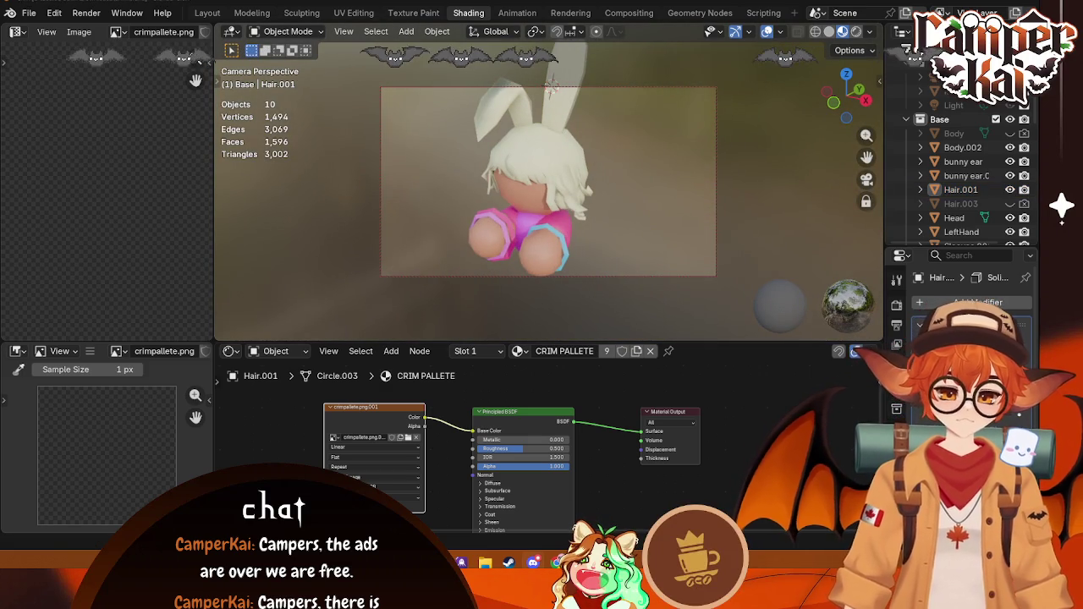
left_click(525, 223)
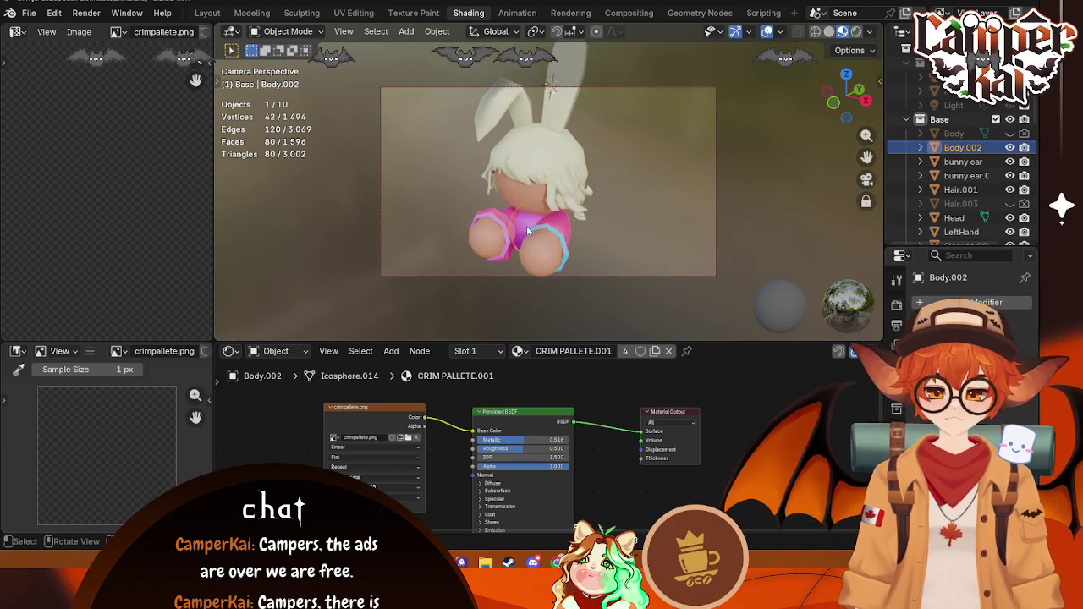
Step: Load crimpallete.png from BlenderModels as the body's texture
left_click(409, 436)
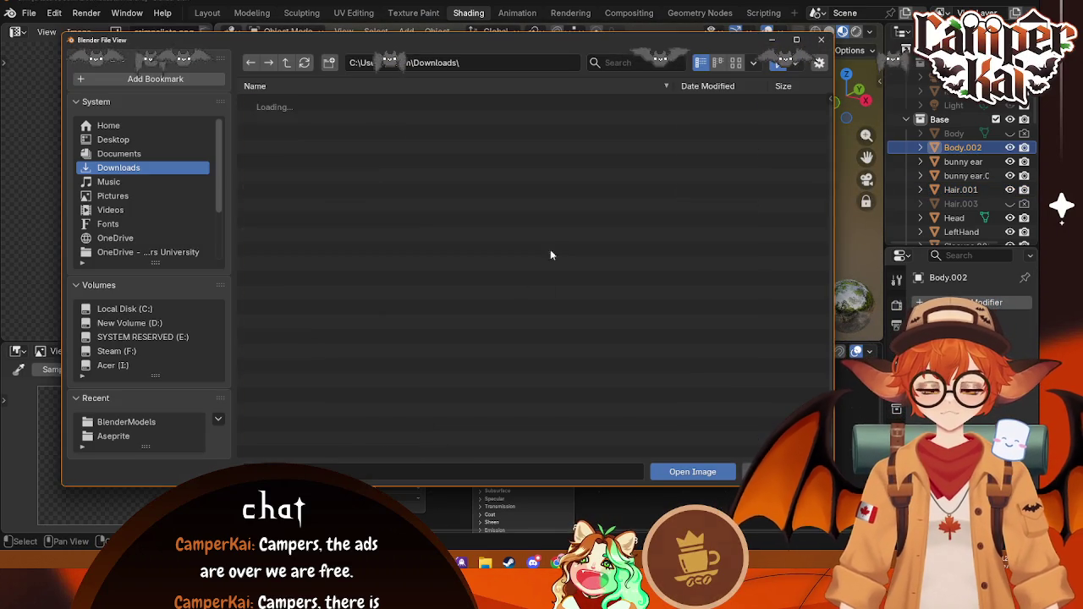
left_click(126, 421)
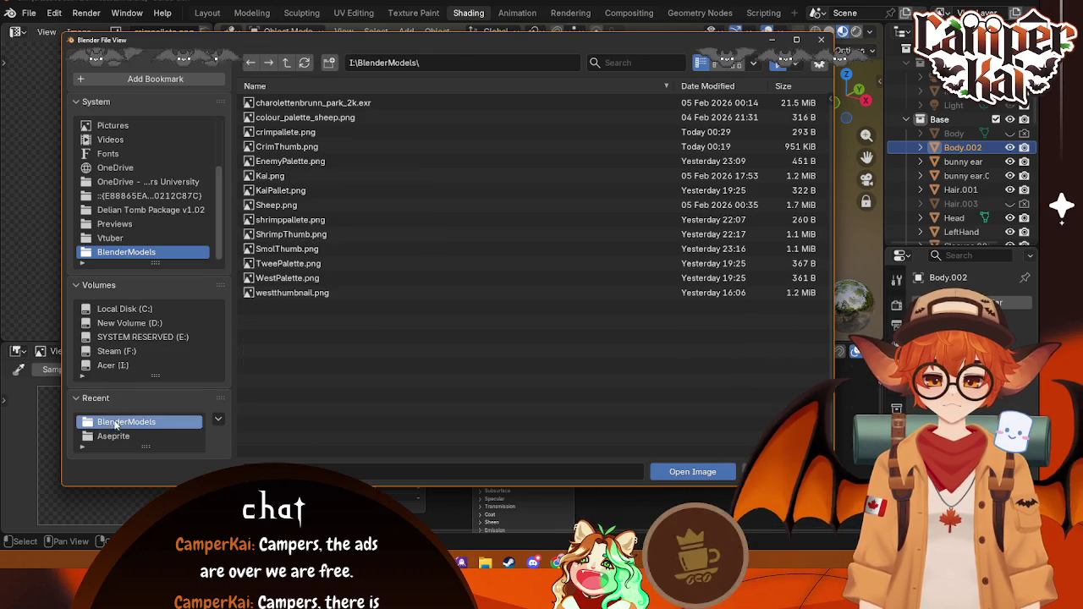
left_click(285, 132)
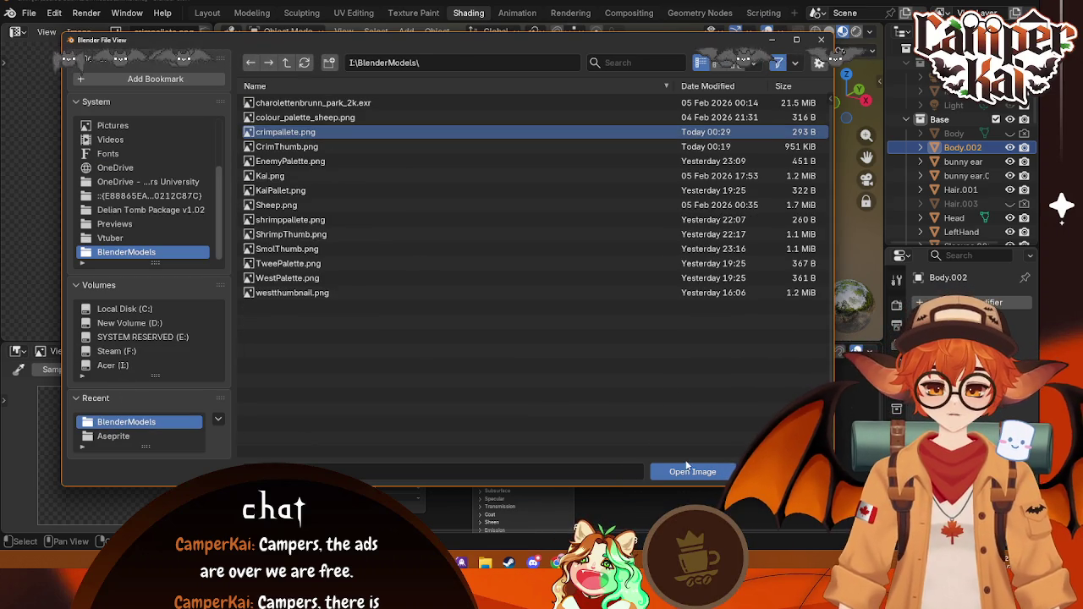
left_click(692, 471)
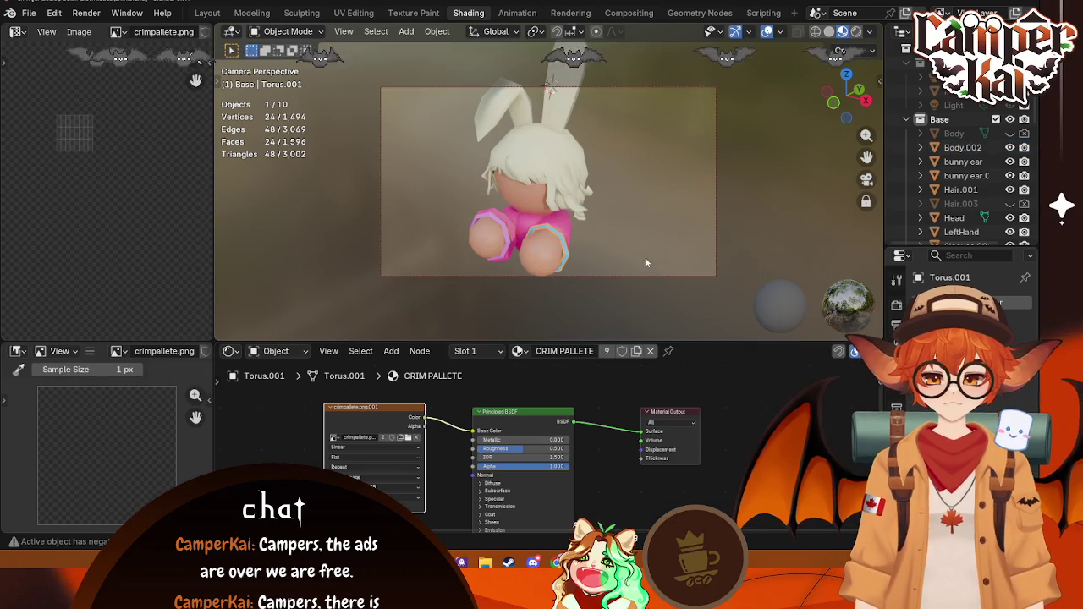
Step: Select the Torus.001 and Torus.002 rings and browse their available materials
middle_click_drag(644, 256, 569, 275)
left_click(527, 247)
left_click(519, 251)
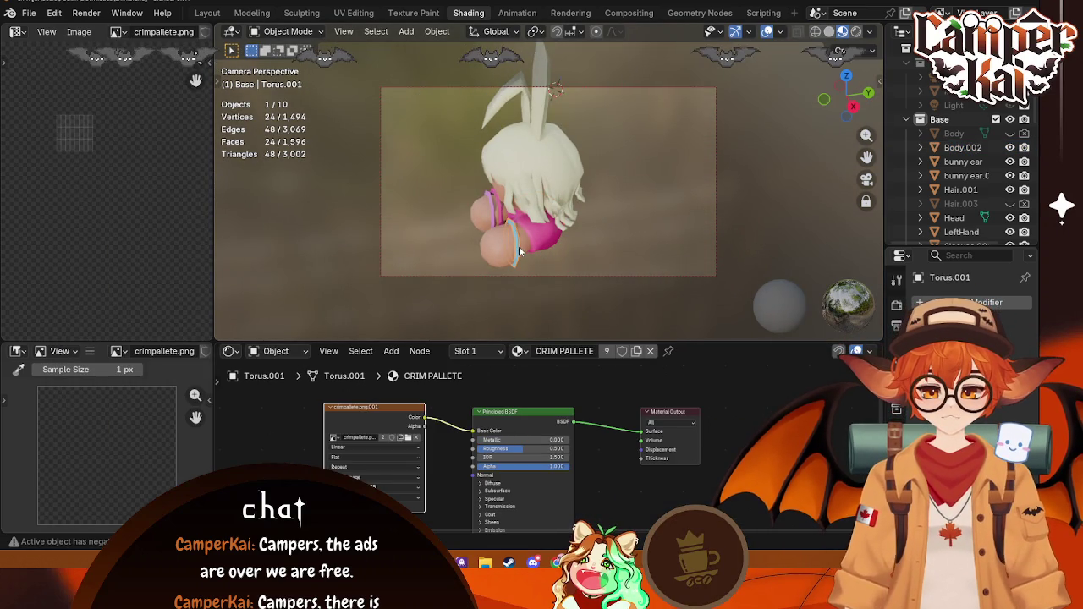
left_click(492, 210)
left_click(518, 350)
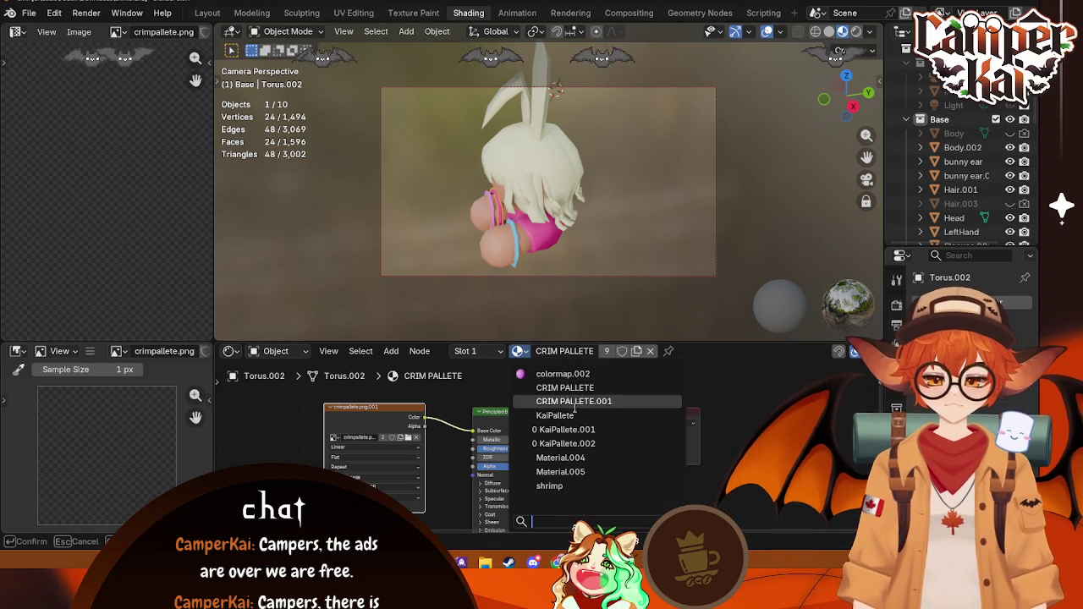
Step: Select the second bunny ear and view it from behind in the Layout workspace
left_click(561, 172)
mouse_move(561, 173)
middle_mouse_down()
mouse_move(512, 223)
mouse_move(612, 274)
mouse_move(541, 172)
middle_mouse_up()
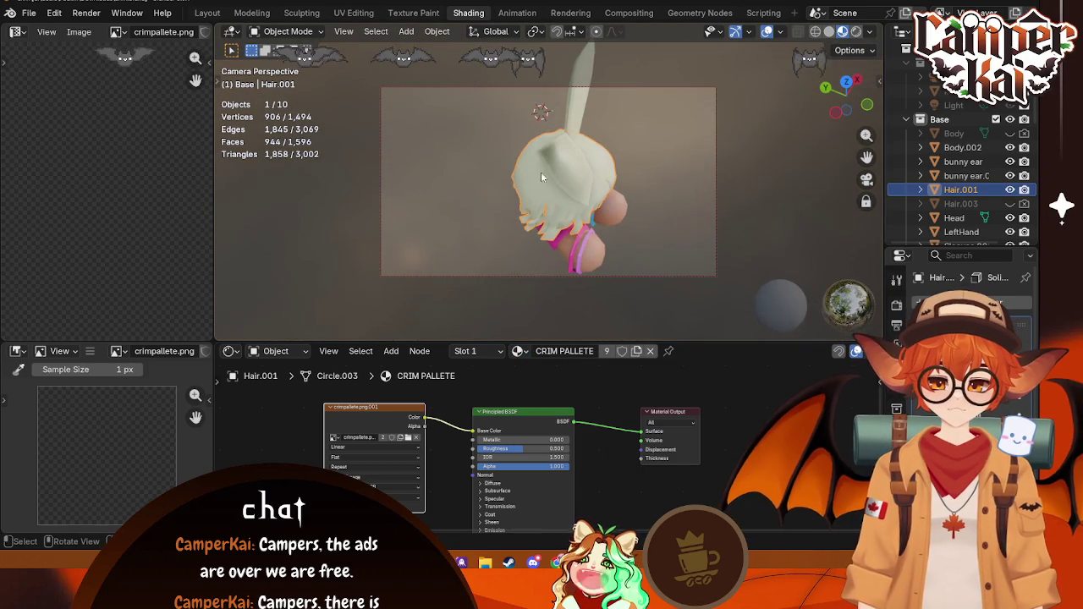
left_click(542, 170)
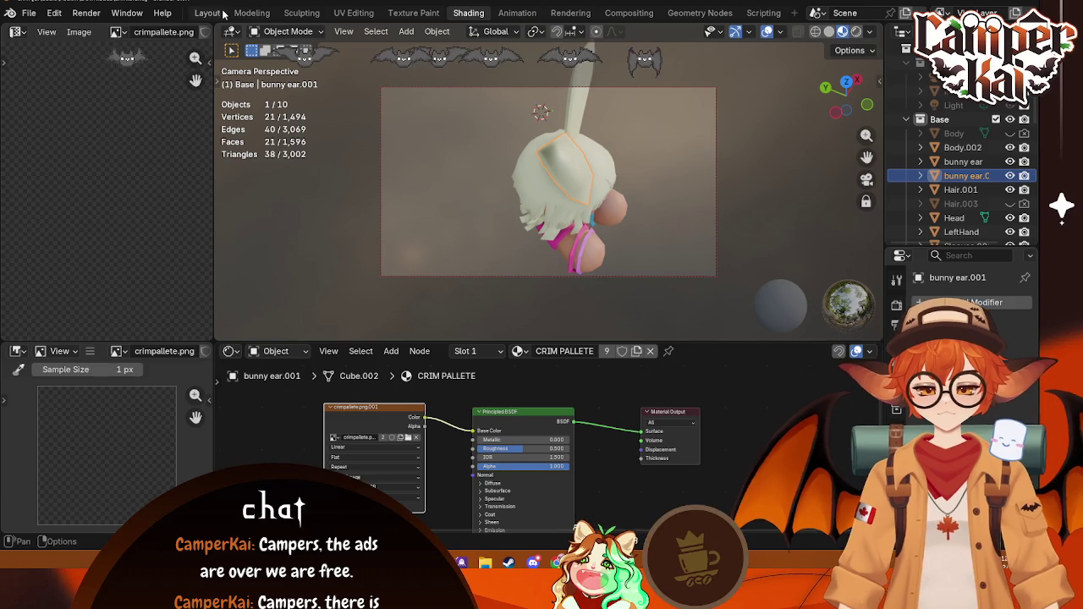
left_click(207, 13)
mouse_move(403, 127)
middle_mouse_down()
mouse_move(433, 168)
mouse_move(549, 156)
mouse_move(455, 294)
middle_mouse_up()
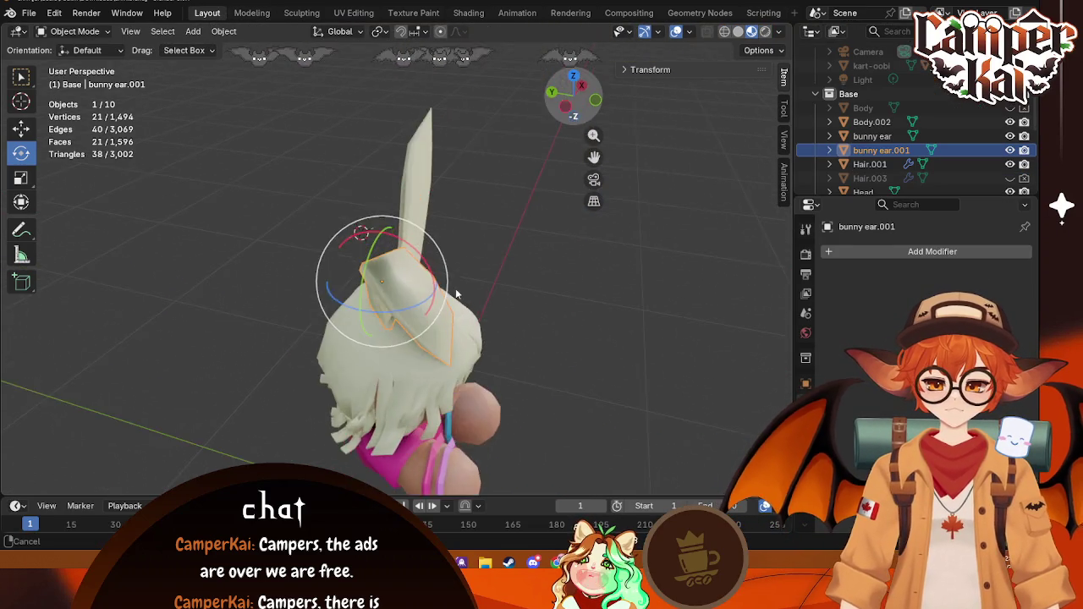
Step: Edit the bunny ear in vertex select mode with a circle-select radius of 1
scroll(455, 294, "up", 5)
key("Tab")
mouse_move(462, 344)
middle_mouse_down()
mouse_move(521, 302)
mouse_move(465, 267)
middle_mouse_up()
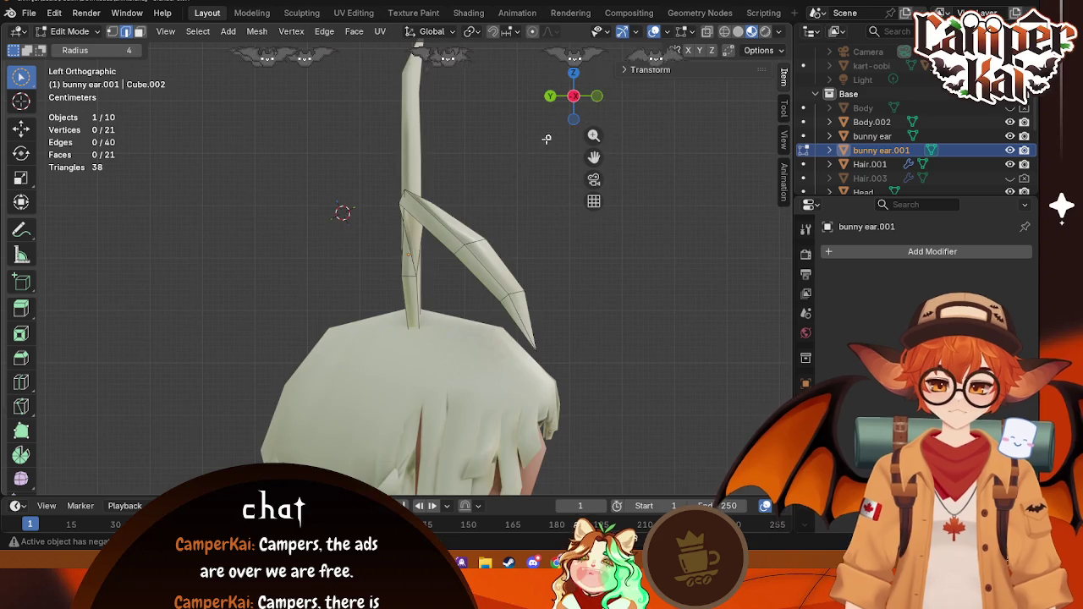
scroll(512, 271, "down", 2)
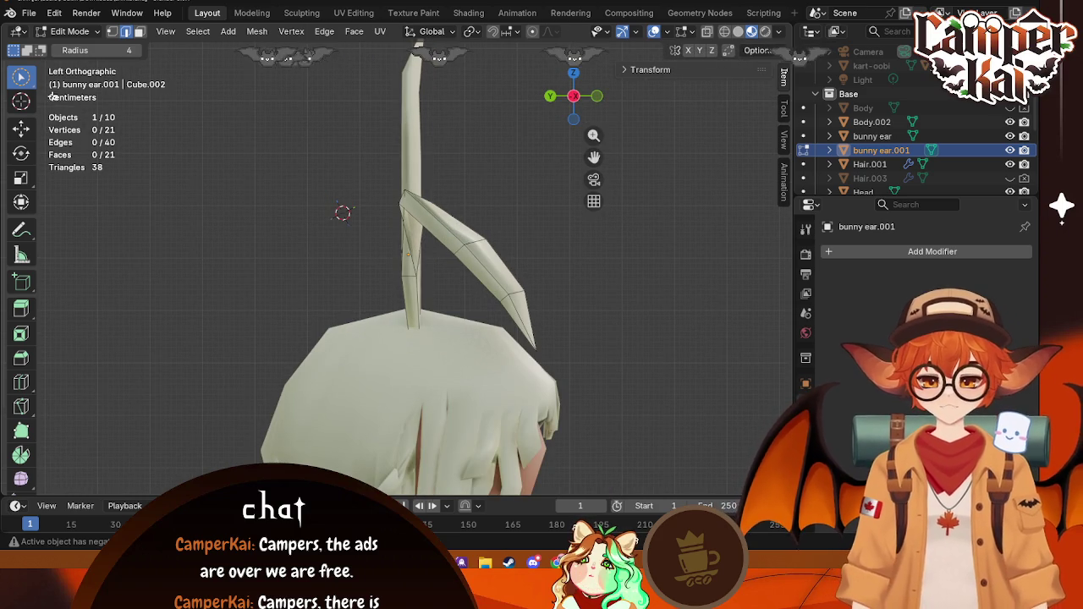
left_click(111, 31)
key("c")
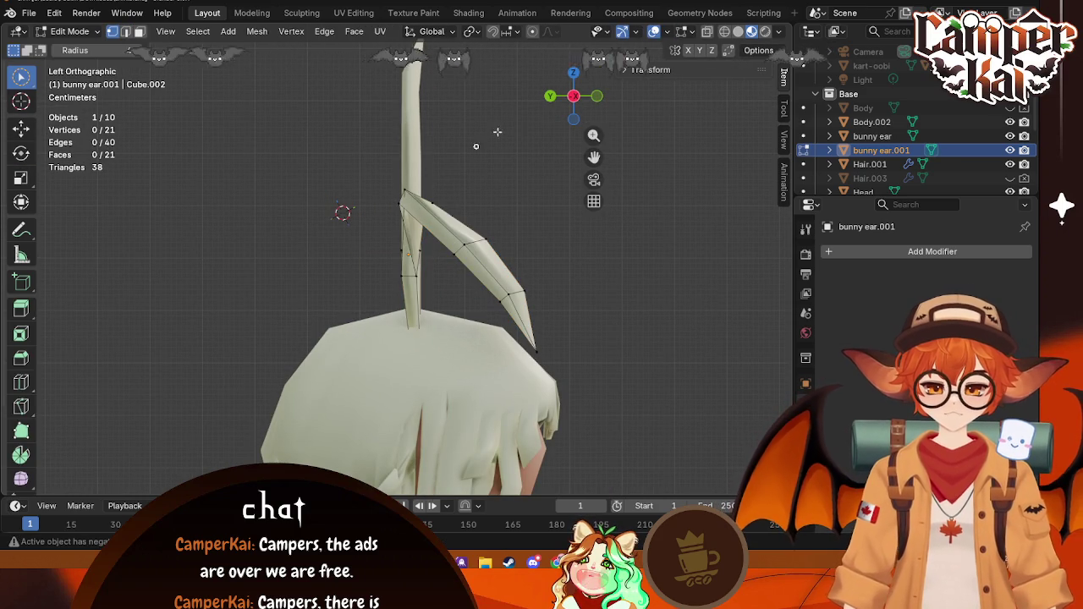
left_click(127, 50)
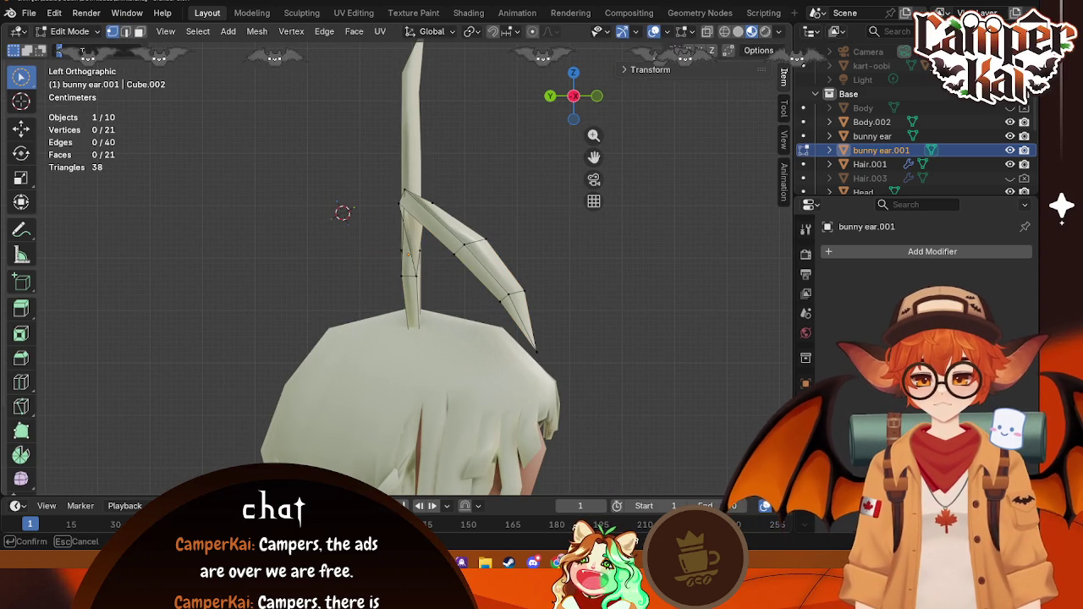
key("Return")
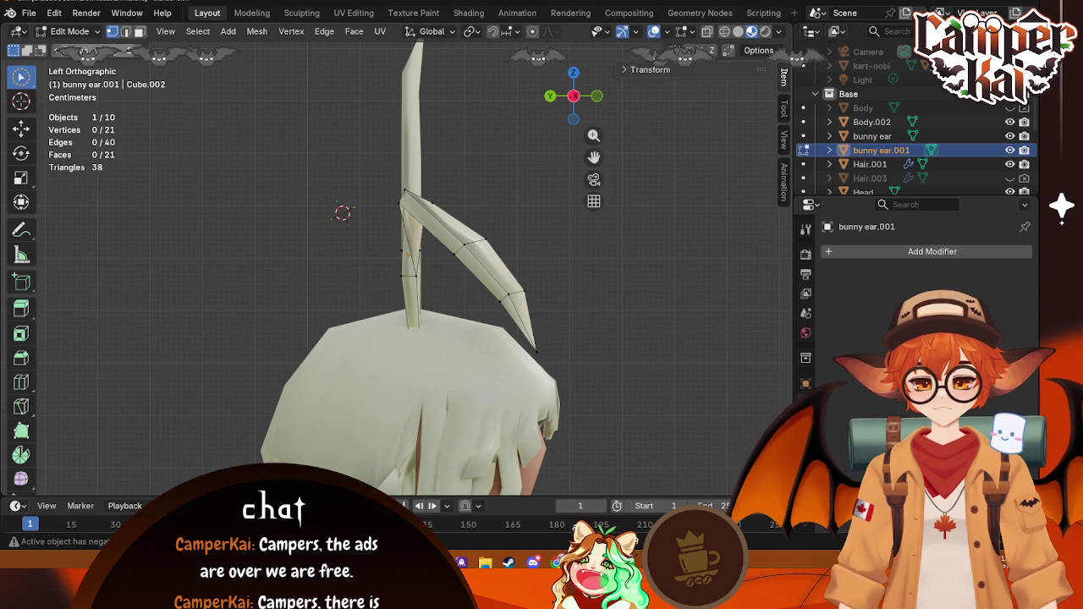
Step: Try selecting an ear vertex, clear it, and switch to Box Select
left_click(397, 202)
key("g")
left_click_drag(461, 239, 461, 175)
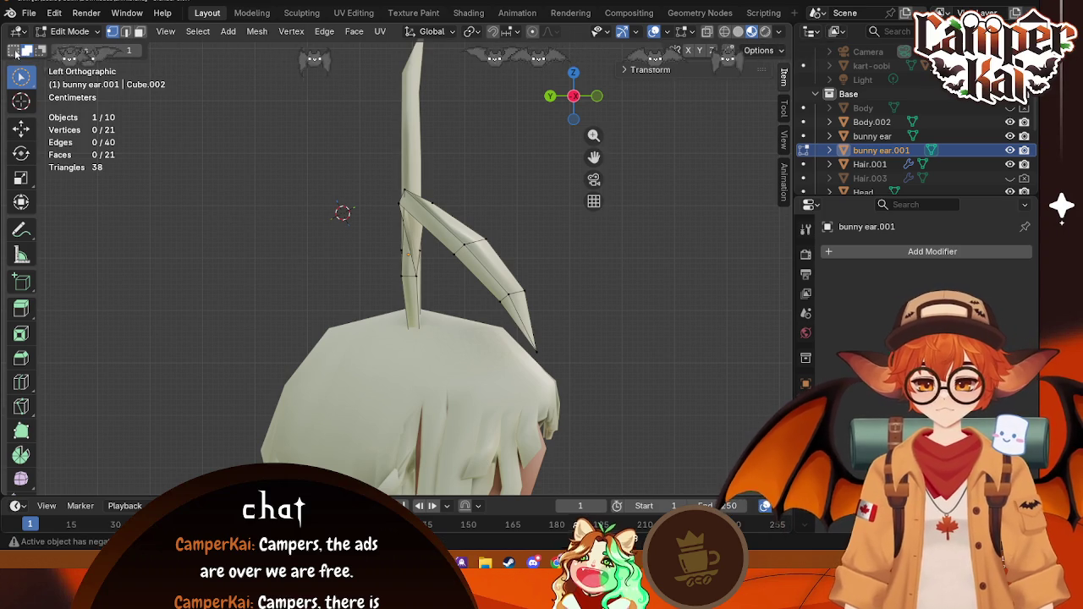
left_click(165, 31)
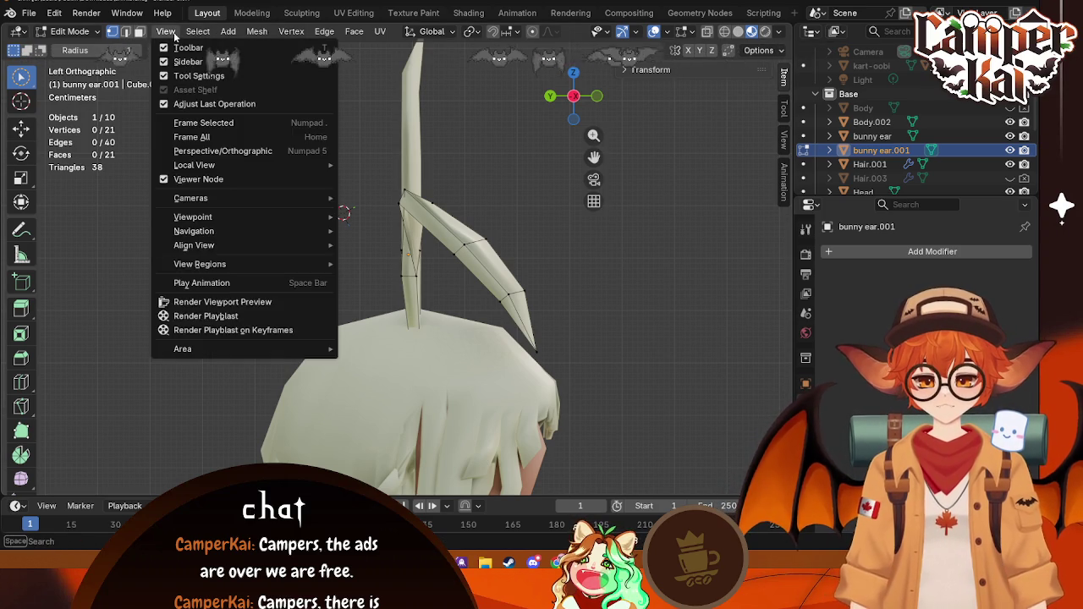
left_click(197, 31)
left_click(192, 33)
left_click(192, 32)
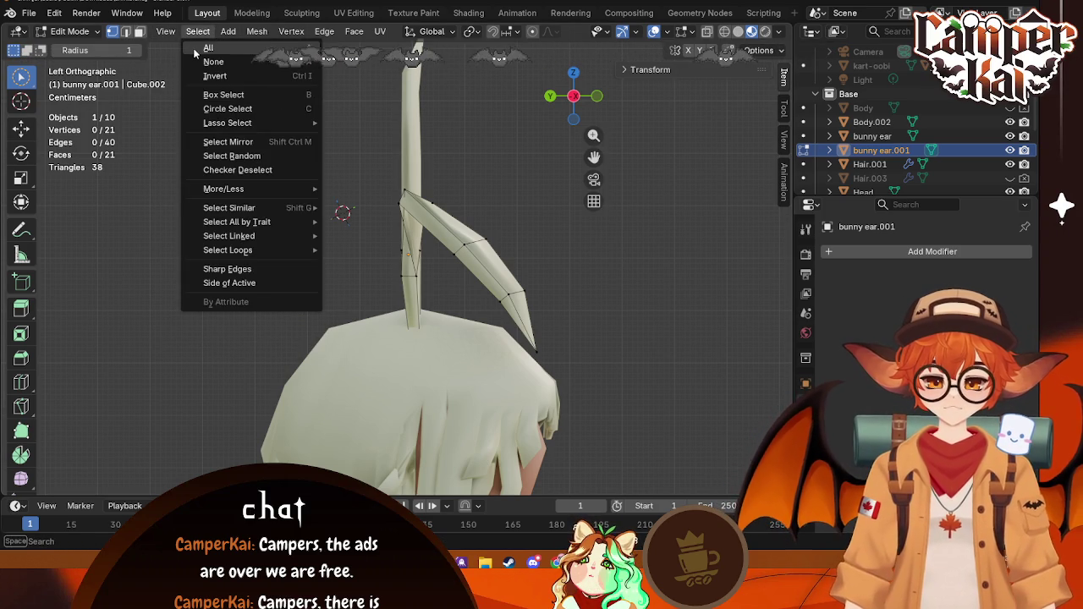
left_click(223, 95)
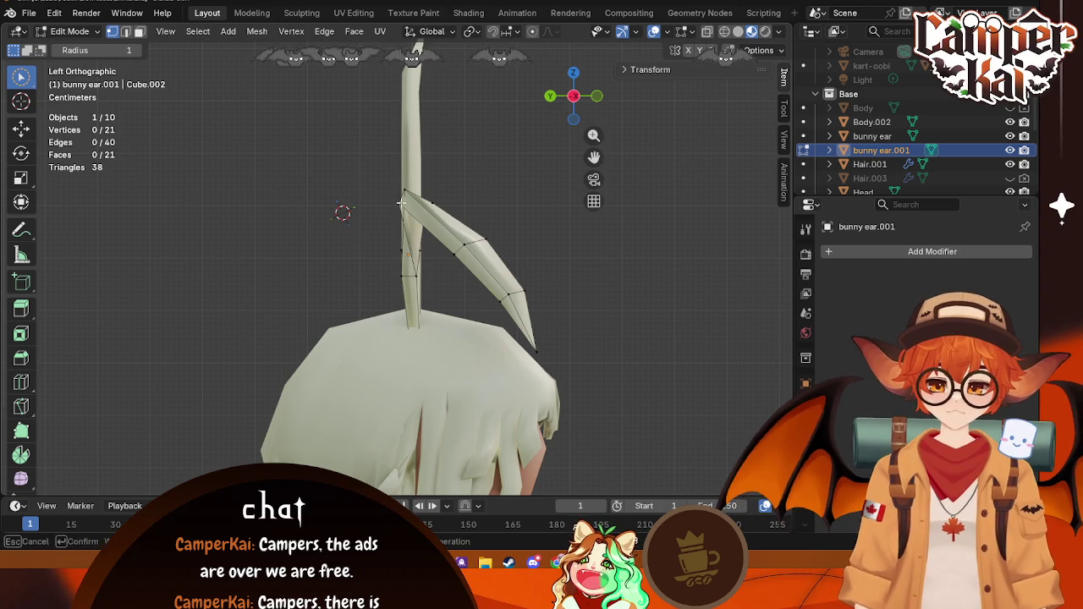
Step: Cancel the move, zoom in on the ear, and switch to the box selection tool
key("g")
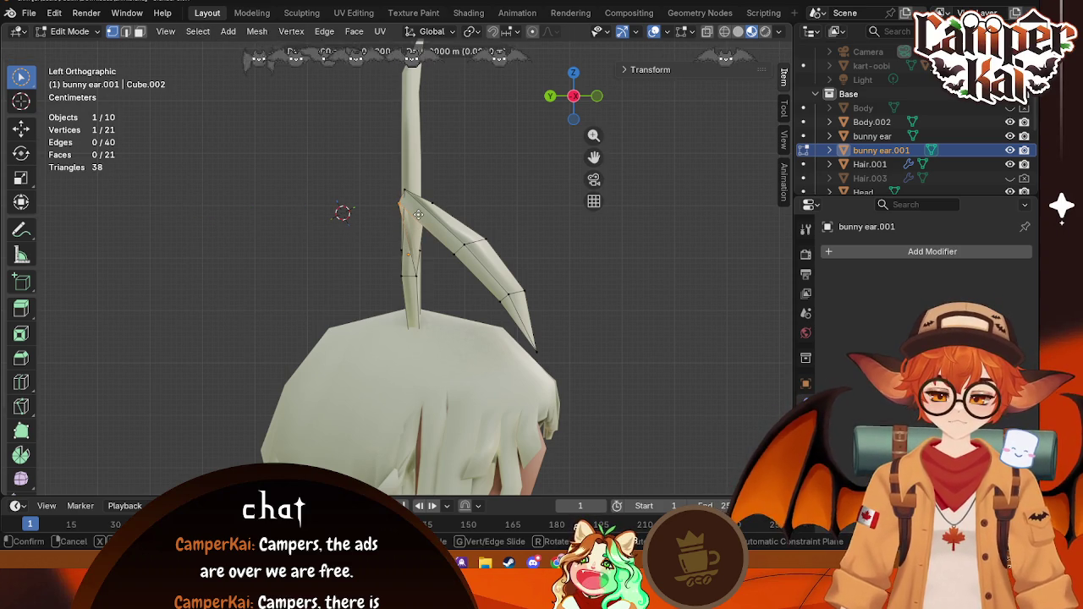
right_click(524, 216)
right_click(540, 212)
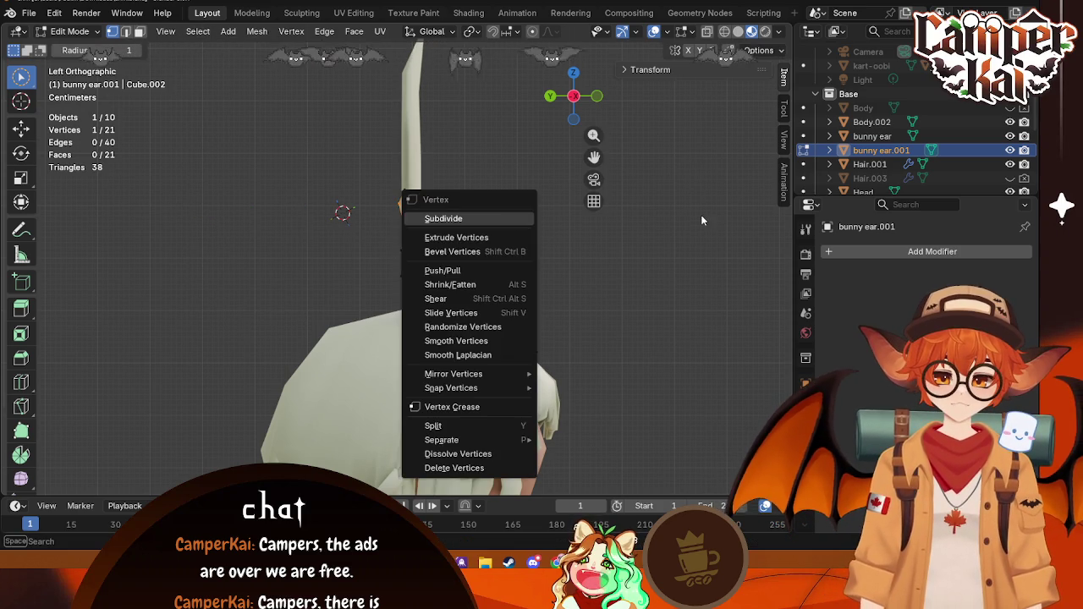
middle_click_drag(700, 220, 643, 228)
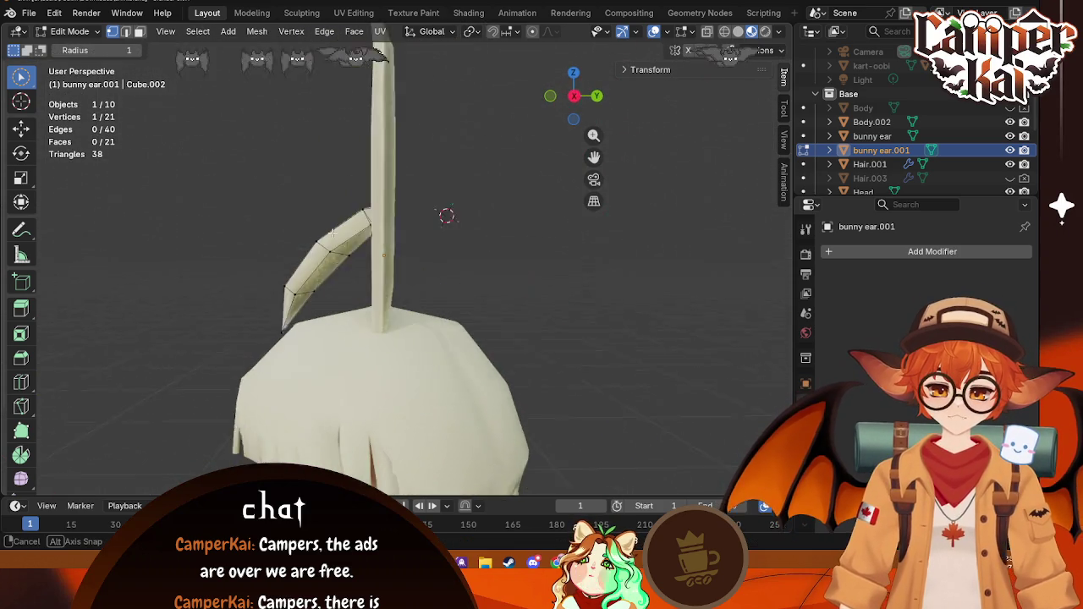
middle_click_drag(333, 232, 355, 209)
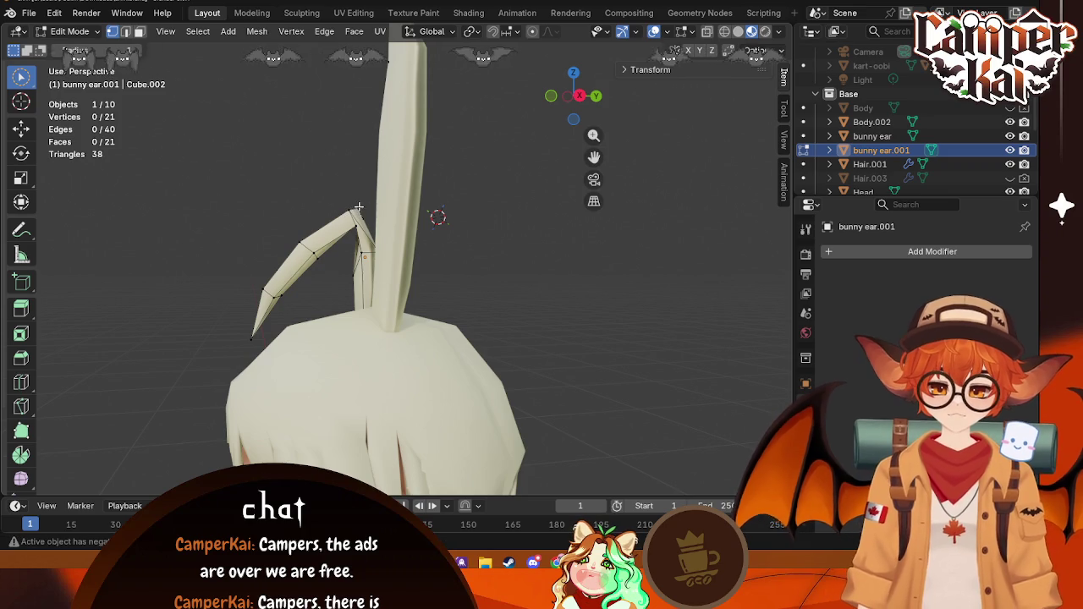
scroll(358, 207, "up", 2)
scroll(357, 203, "up", 3)
scroll(355, 196, "up", 2)
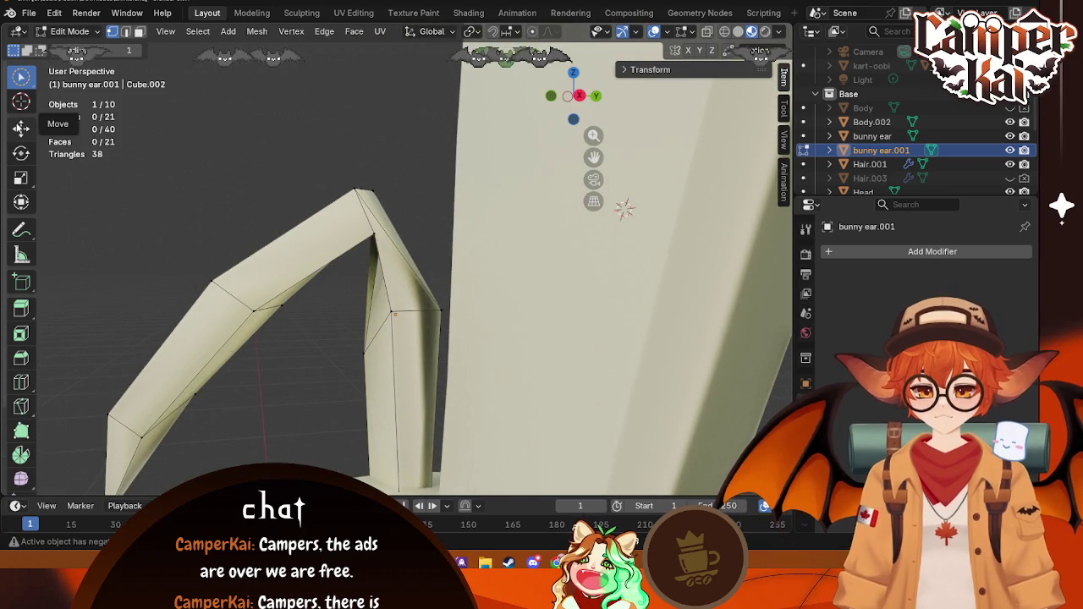
right_click(21, 76)
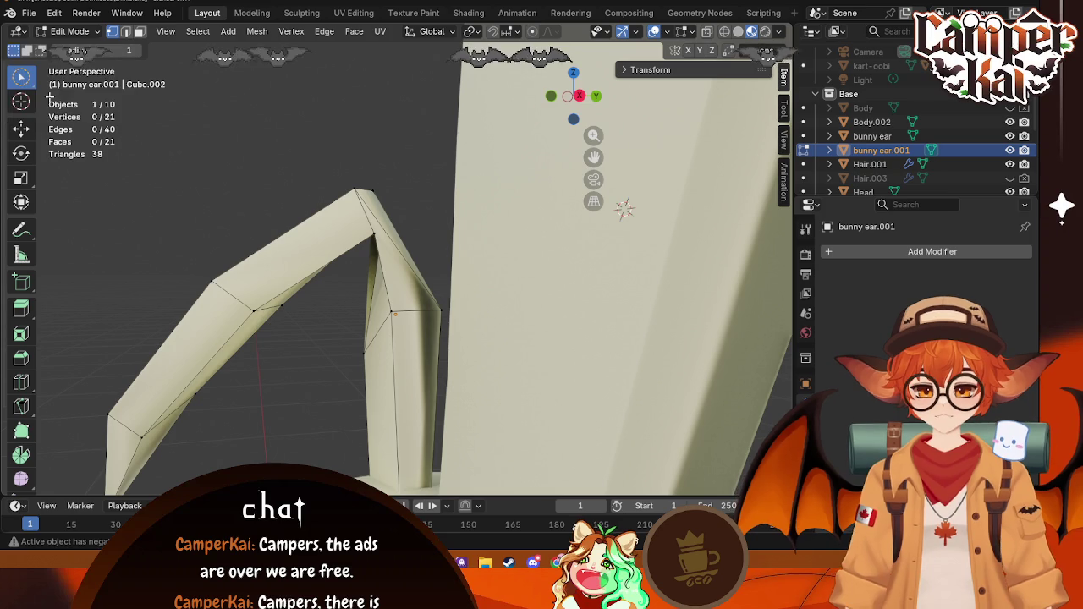
left_click(35, 89)
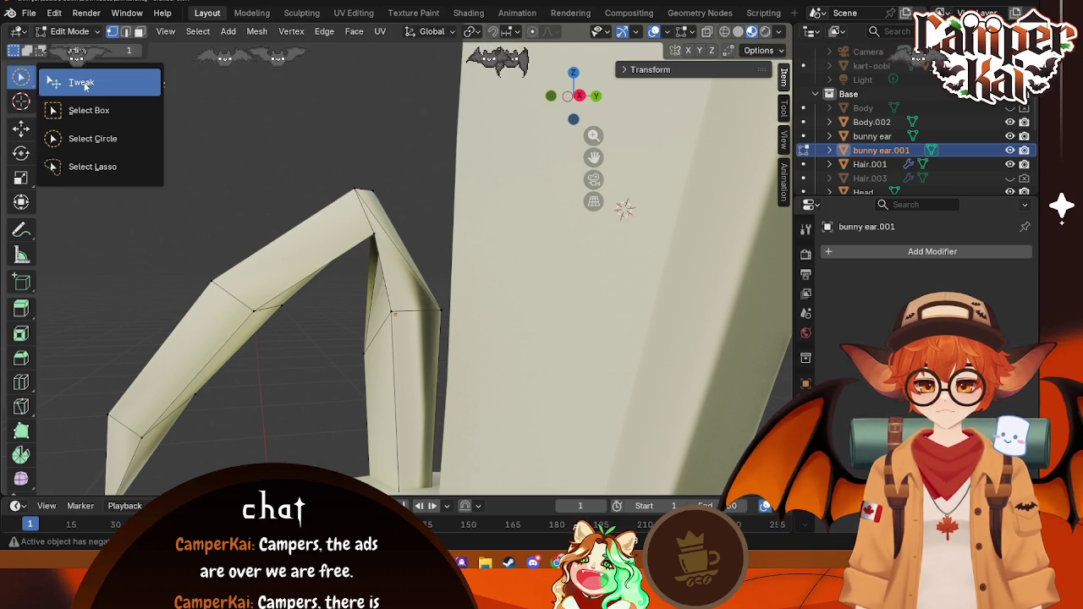
left_click(88, 110)
Step: Move the box-selected fold vertex along Y, then reposition it freely
mouse_move(344, 153)
left_mouse_down()
mouse_move(378, 193)
mouse_move(360, 191)
left_mouse_up()
key("g")
key("x")
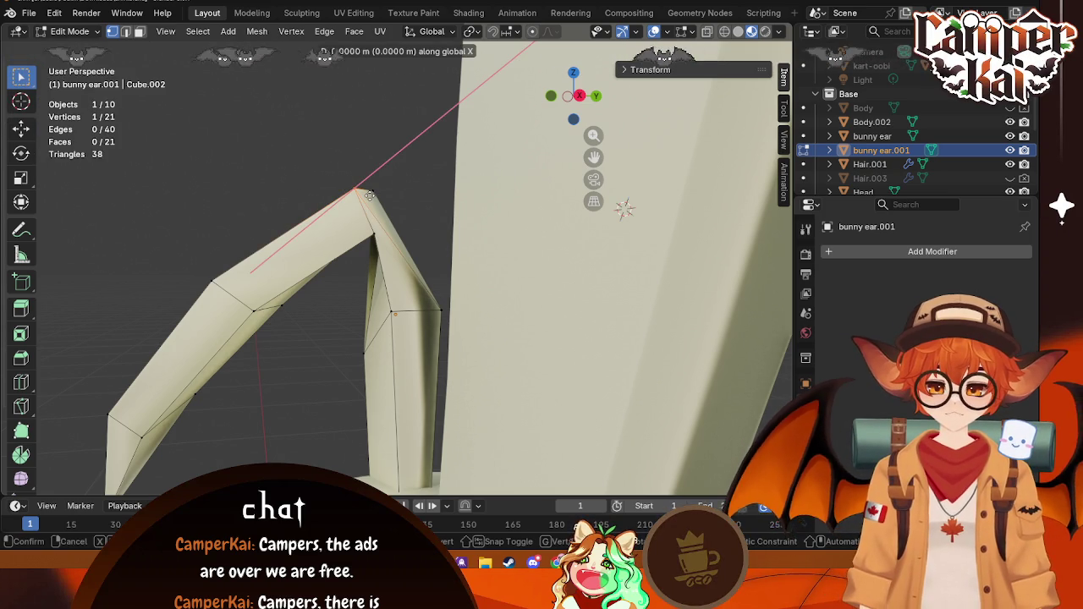
key("y")
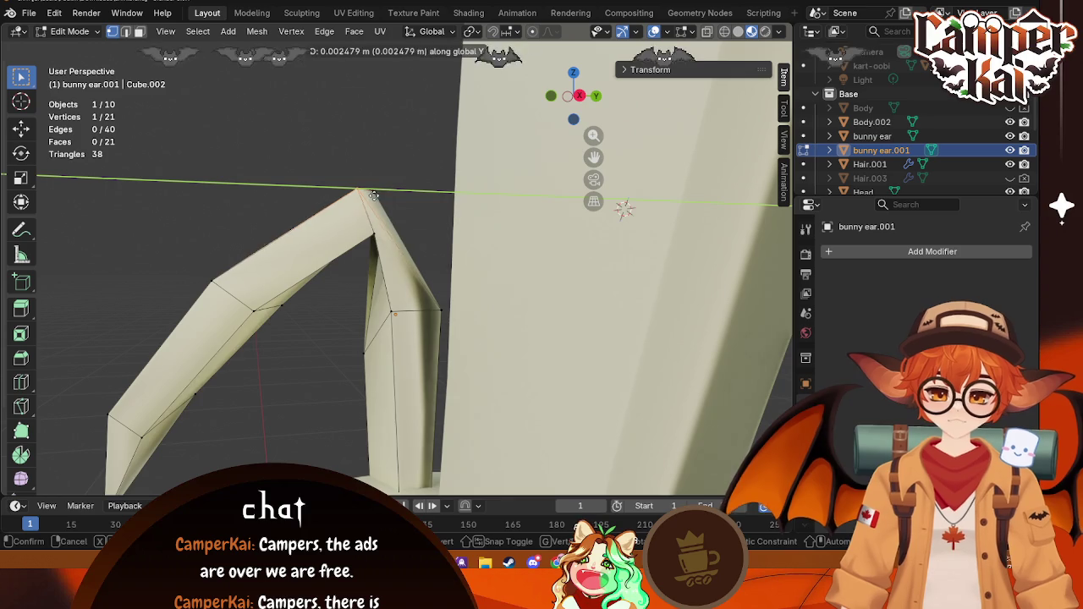
left_click(415, 193)
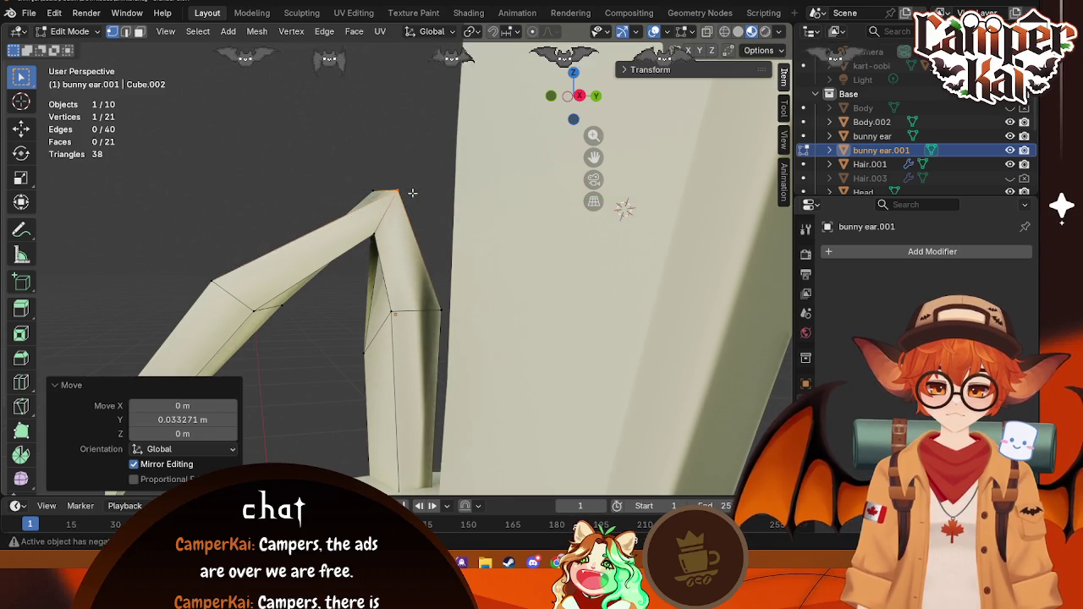
mouse_move(415, 193)
middle_mouse_down()
mouse_move(418, 340)
mouse_move(343, 339)
mouse_move(510, 300)
mouse_move(380, 241)
middle_mouse_up()
left_click(358, 216)
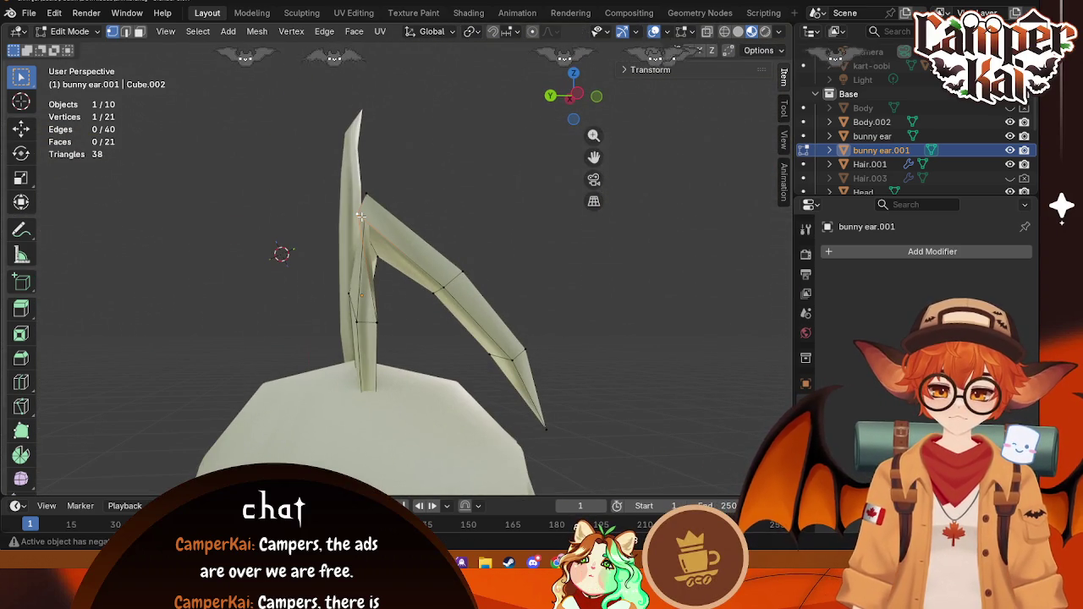
key("g")
left_click(382, 226)
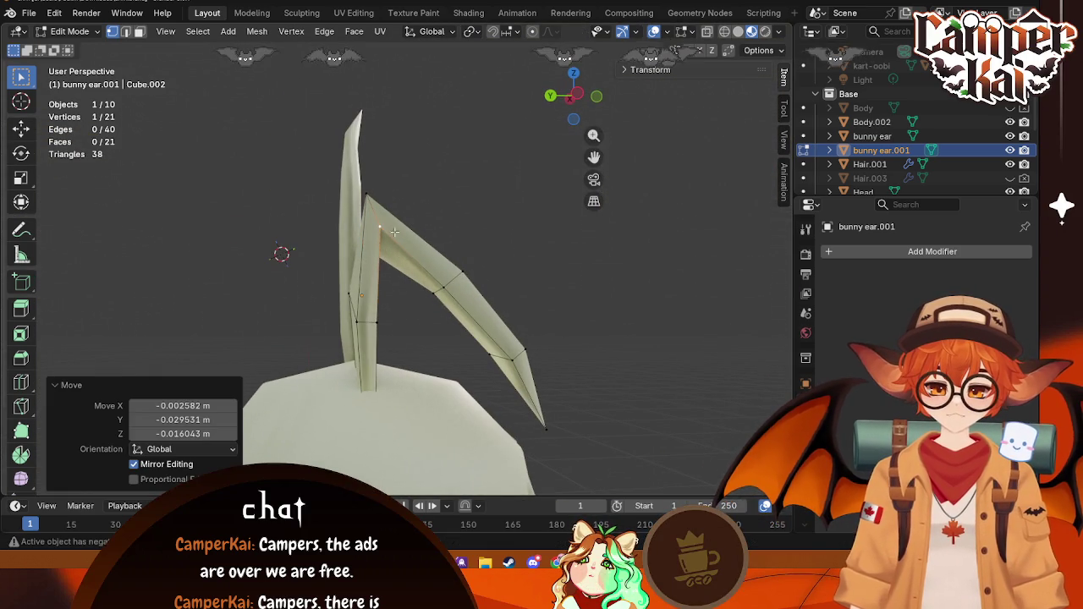
Step: Inspect the fold from the side and turn on X-ray to reveal hidden vertices
mouse_move(382, 227)
middle_mouse_down()
mouse_move(489, 228)
mouse_move(472, 339)
mouse_move(380, 339)
mouse_move(474, 343)
mouse_move(471, 316)
middle_mouse_up()
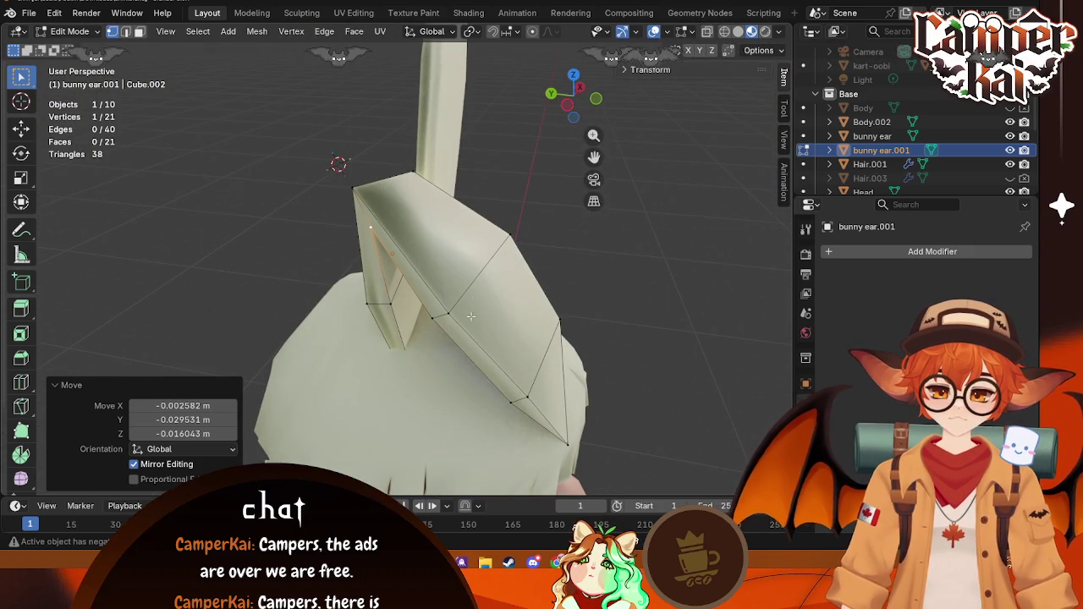
mouse_move(622, 283)
middle_mouse_down()
mouse_move(529, 317)
mouse_move(550, 254)
middle_mouse_up()
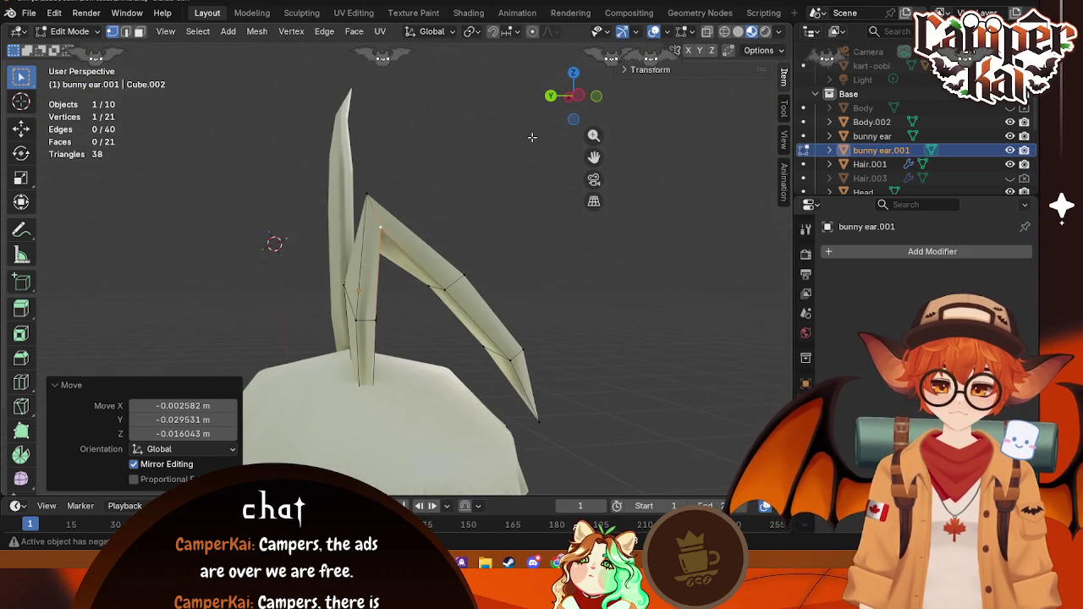
left_click(577, 100)
scroll(446, 263, "up", 3)
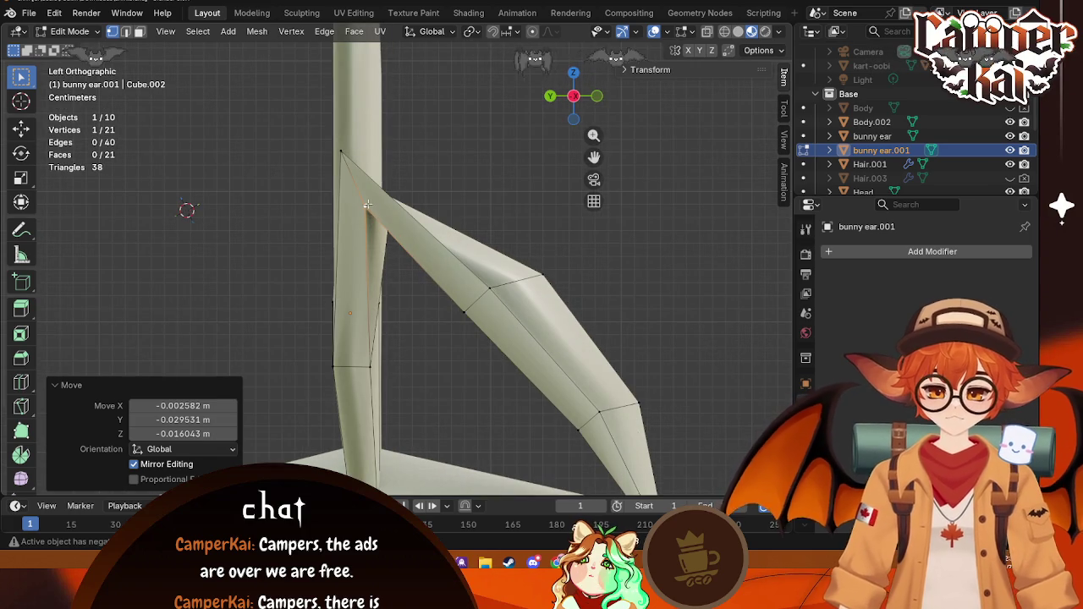
scroll(369, 233, "down", 3)
left_click(629, 290)
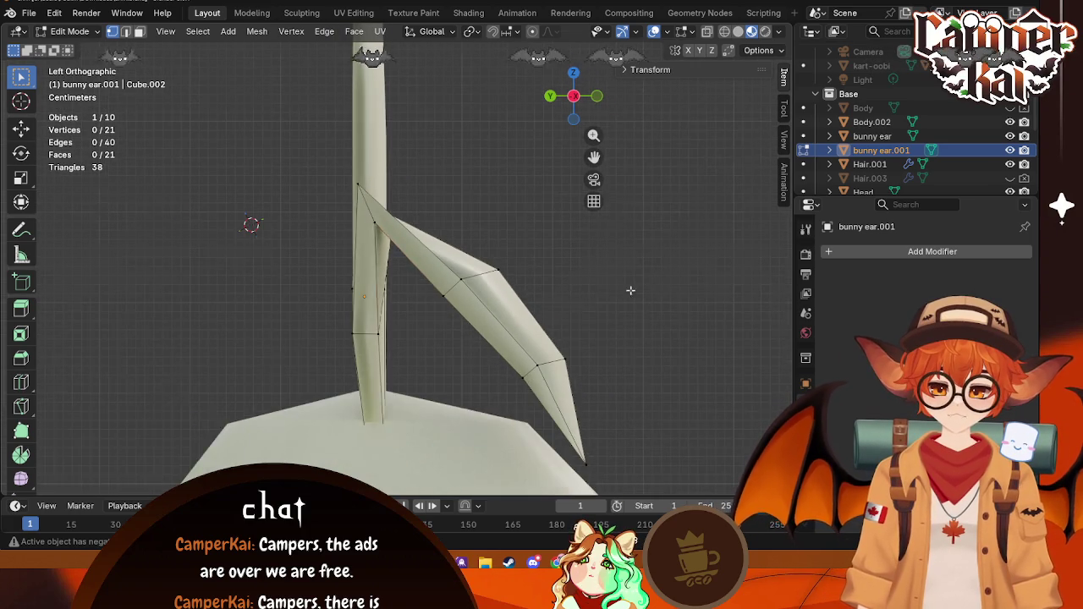
middle_click_drag(628, 290, 571, 309)
key("alt+z")
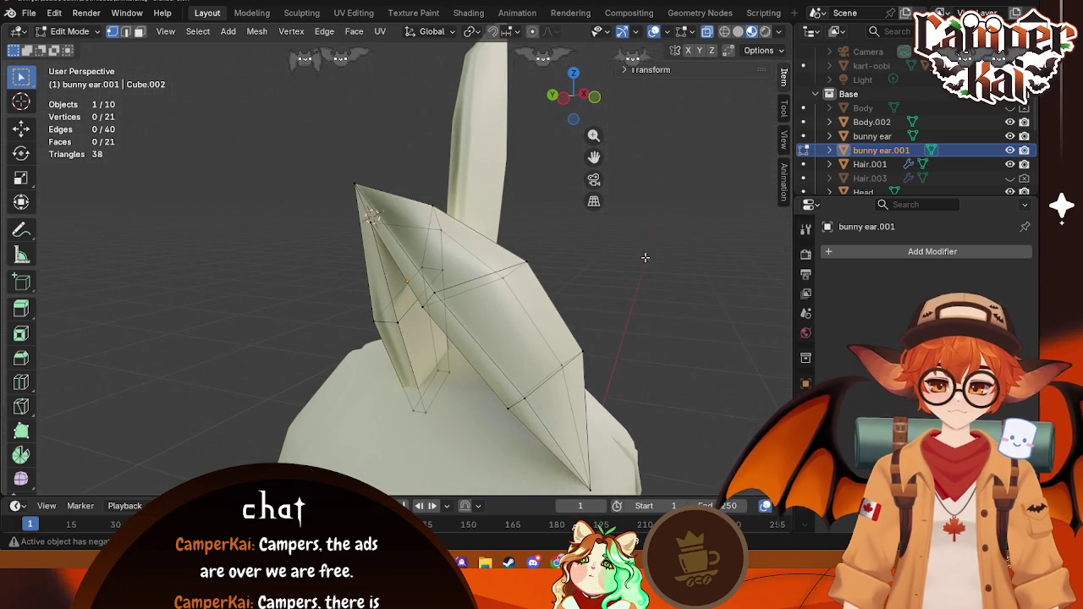
mouse_move(645, 257)
middle_mouse_down()
mouse_move(479, 320)
mouse_move(513, 288)
mouse_move(504, 296)
middle_mouse_up()
Step: Check the ear in Front view and return to Object Mode
key("KP_1")
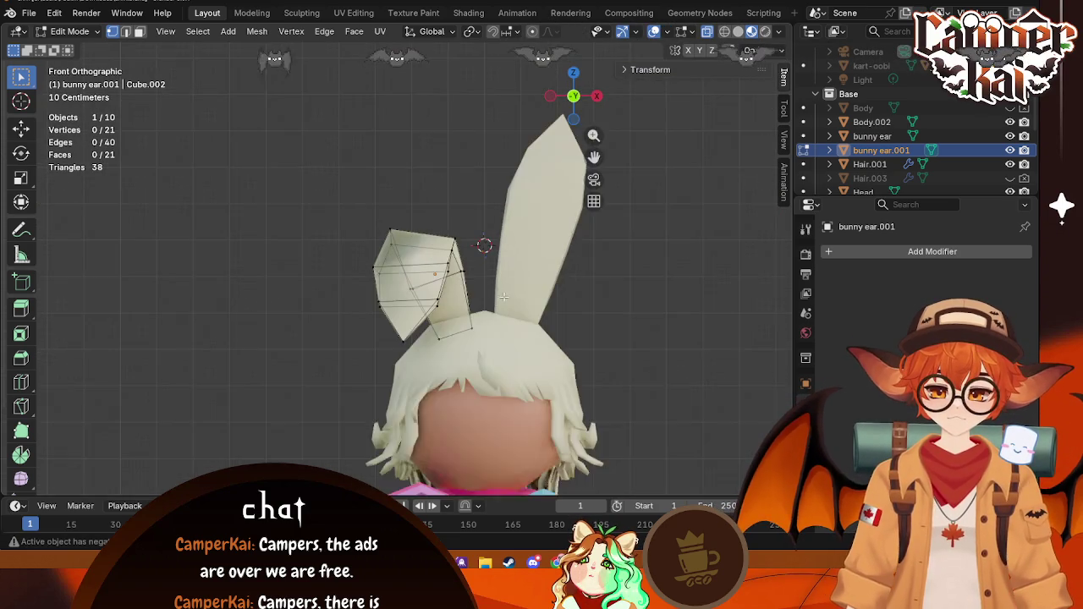
scroll(503, 296, "up", 2)
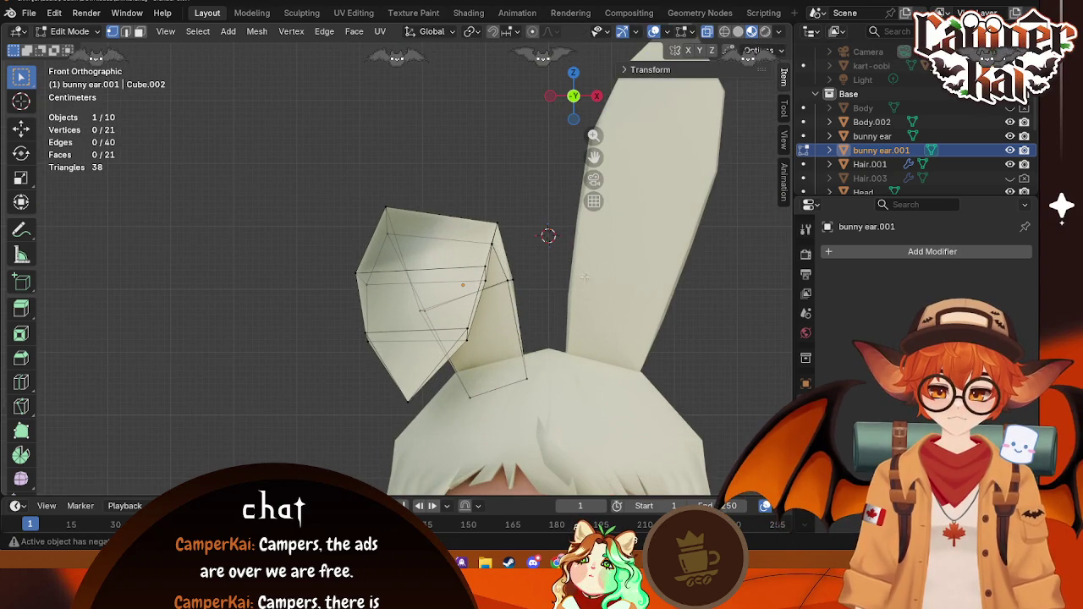
scroll(584, 277, "down", 3)
key("Tab")
left_click(692, 32)
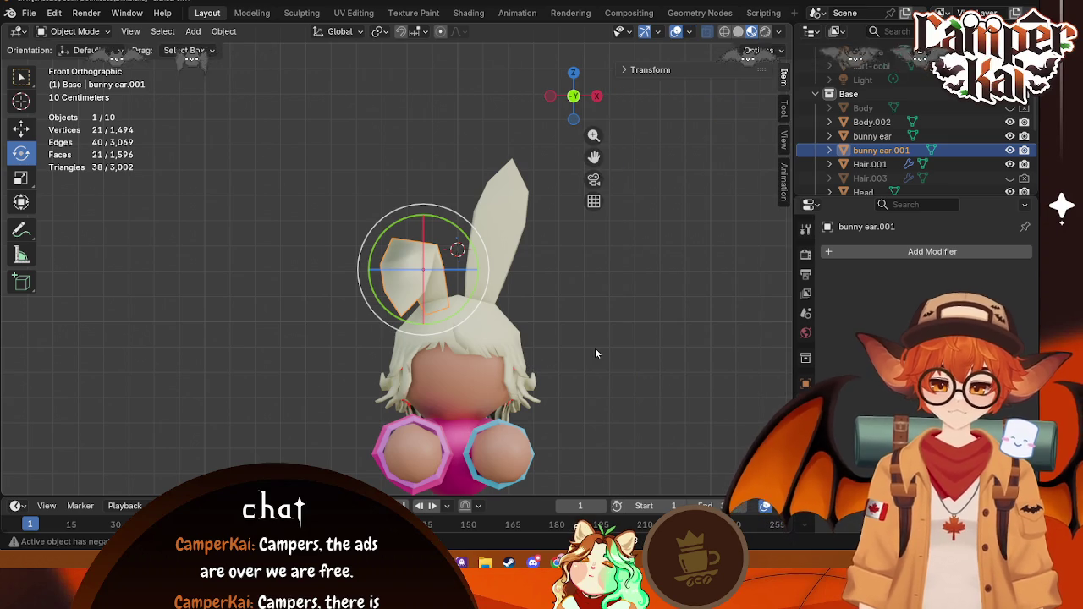
Step: Switch the viewport to Solid shading, leave Edit Mode, and deselect the bent ear
key("Tab")
middle_click_drag(595, 347, 568, 333)
left_click(737, 31)
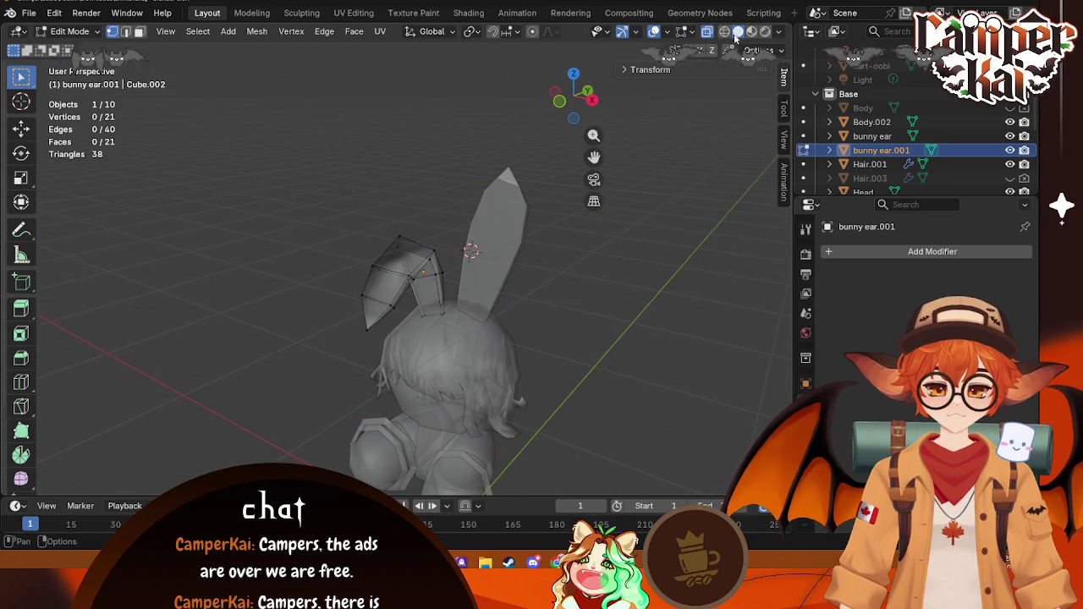
scroll(557, 335, "down", 3)
key("Tab")
scroll(510, 287, "up", 3)
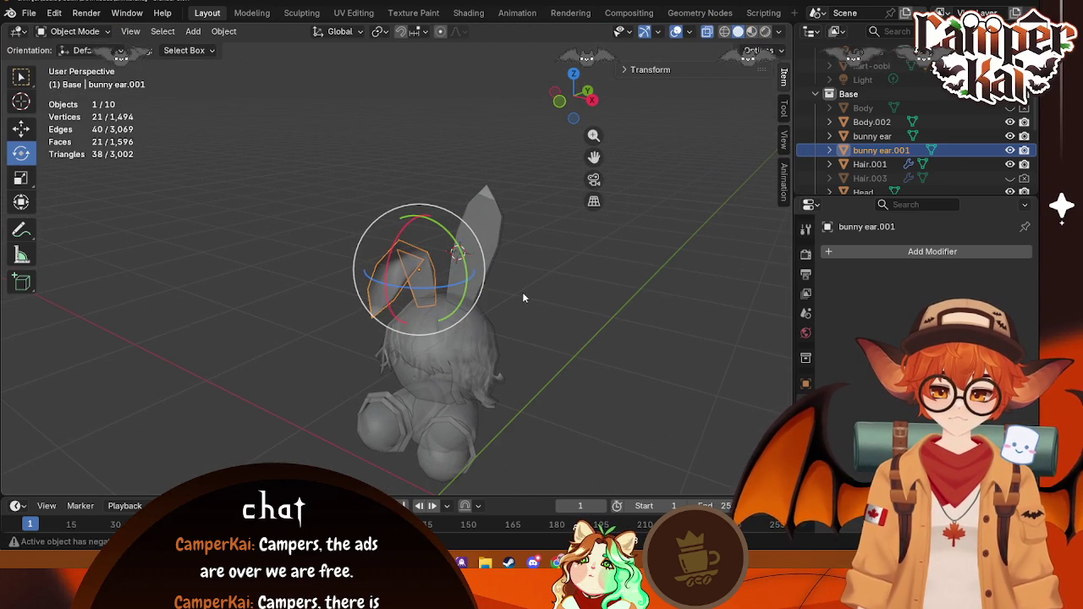
left_click(603, 305)
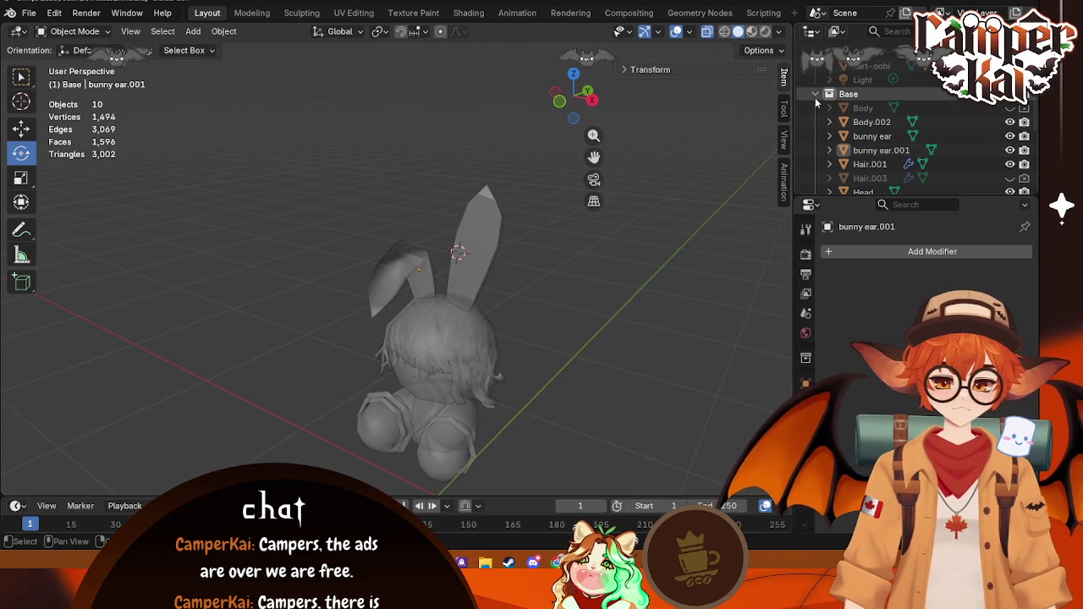
Step: Expand the Base collection in the outliner and delete the hidden Body object
left_click(815, 94)
left_click(836, 124)
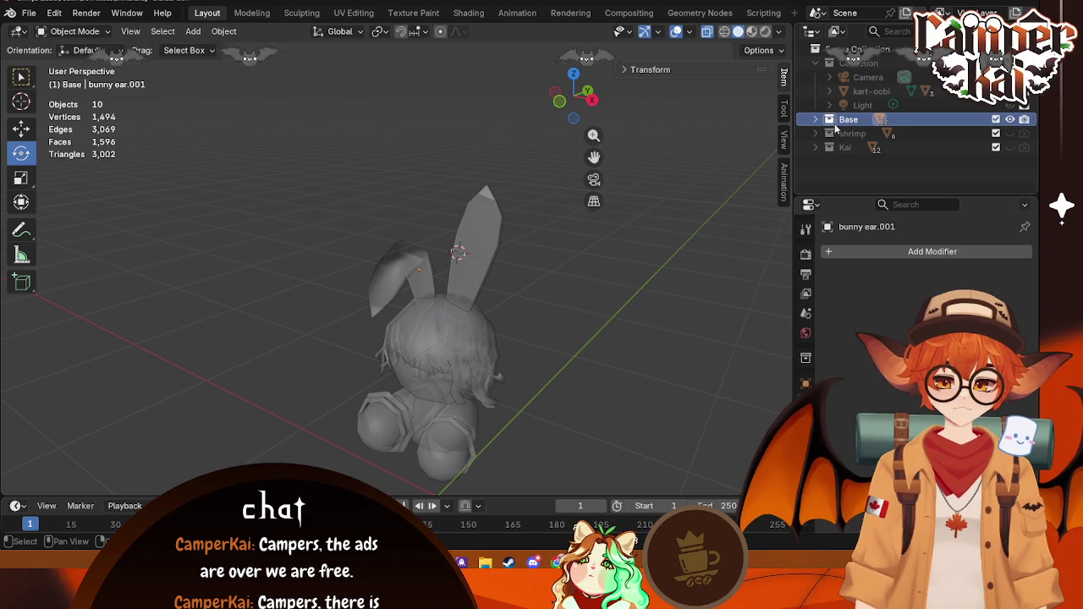
key("Tab")
key("Tab")
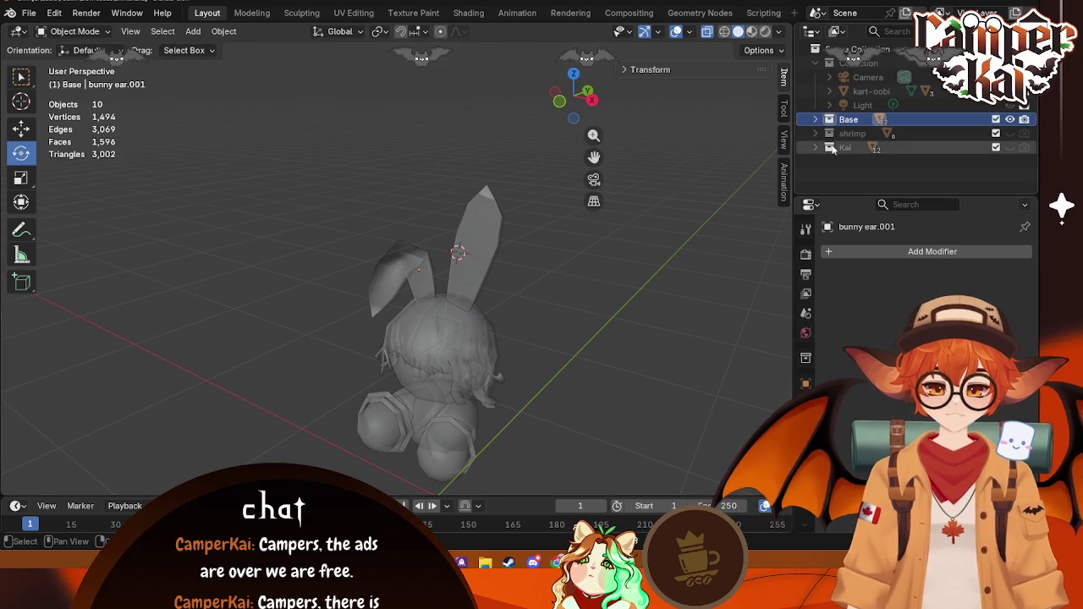
left_click(814, 120)
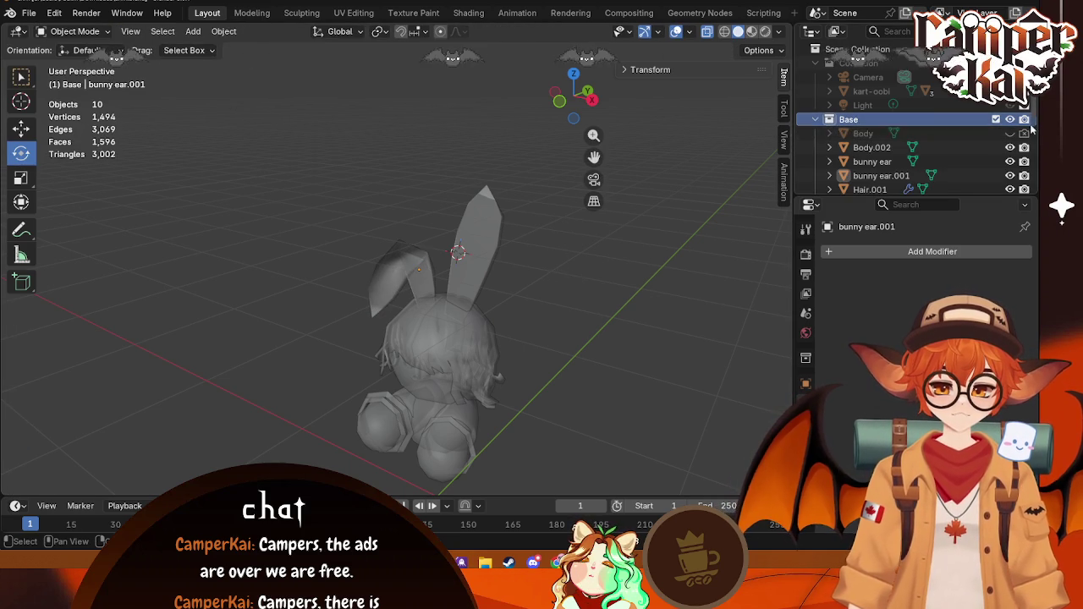
left_click(872, 148)
left_click(870, 135)
key("Delete")
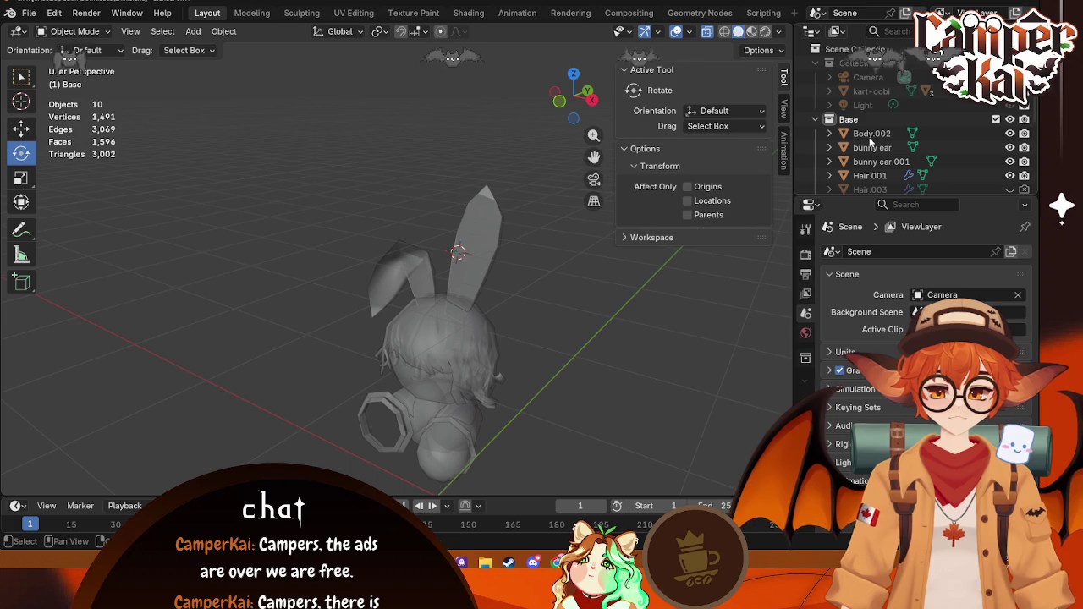
Step: Delete the hidden Hair.003 object and select Body.002 as the first part
scroll(871, 148, "down", 2)
left_click(878, 160)
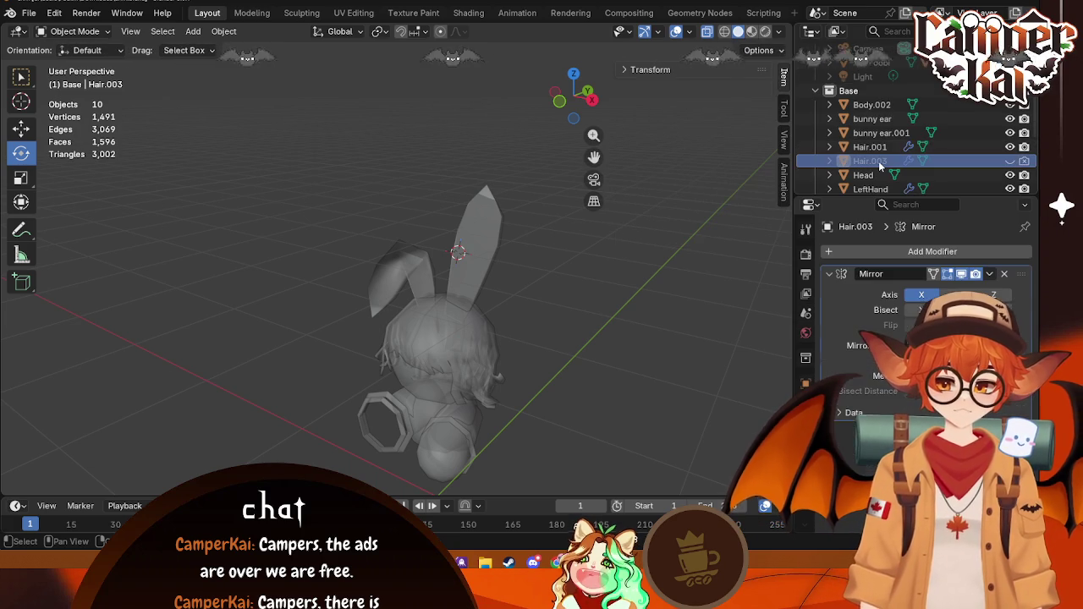
key("Delete")
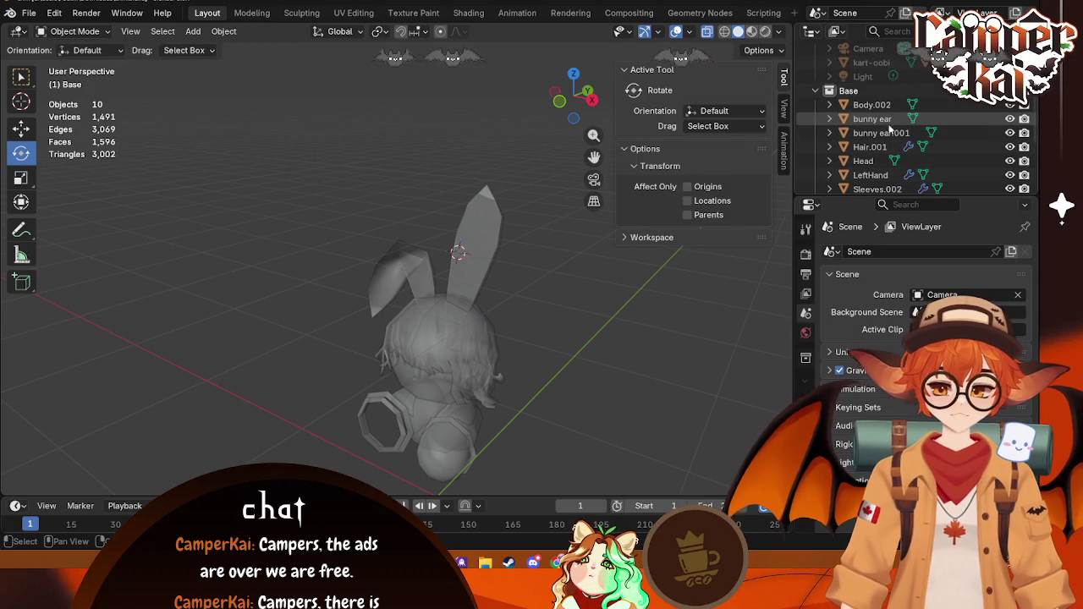
left_click(871, 104)
scroll(880, 153, "down", 4)
Step: Select Body.002 through Torus.003 and switch the viewport to Material Preview
left_click(886, 174, "shift")
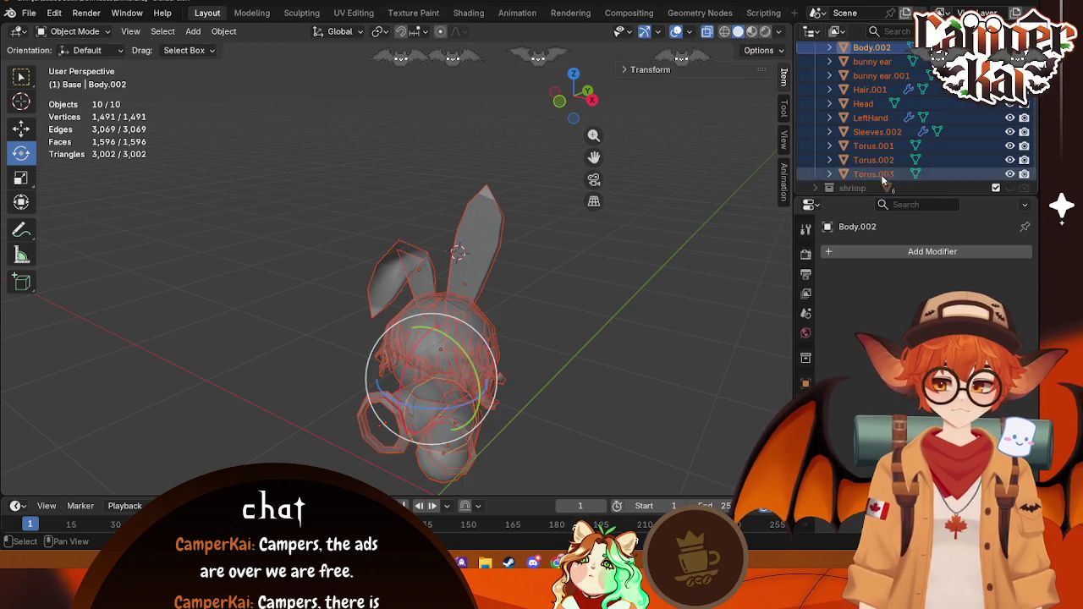
mouse_move(610, 393)
middle_mouse_down()
mouse_move(604, 357)
mouse_move(625, 339)
middle_mouse_up()
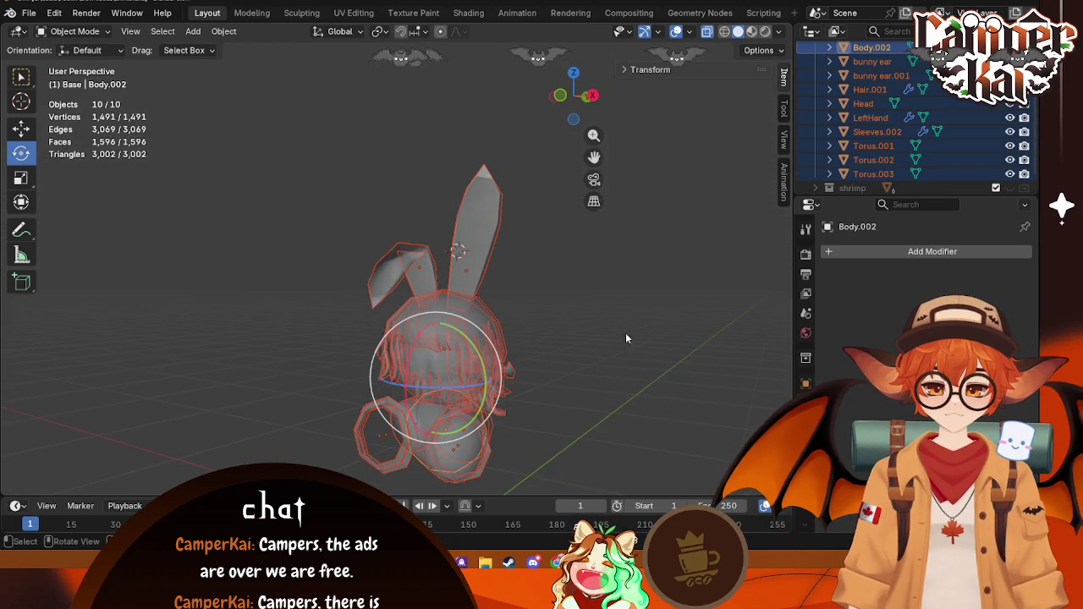
left_click(722, 32)
left_click(750, 32)
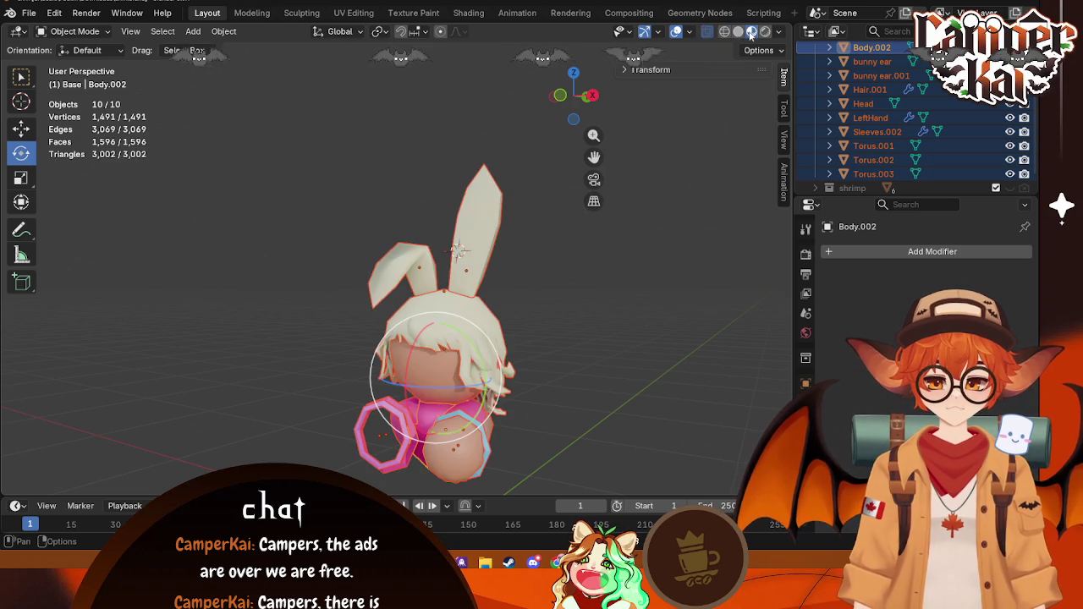
left_click(690, 32)
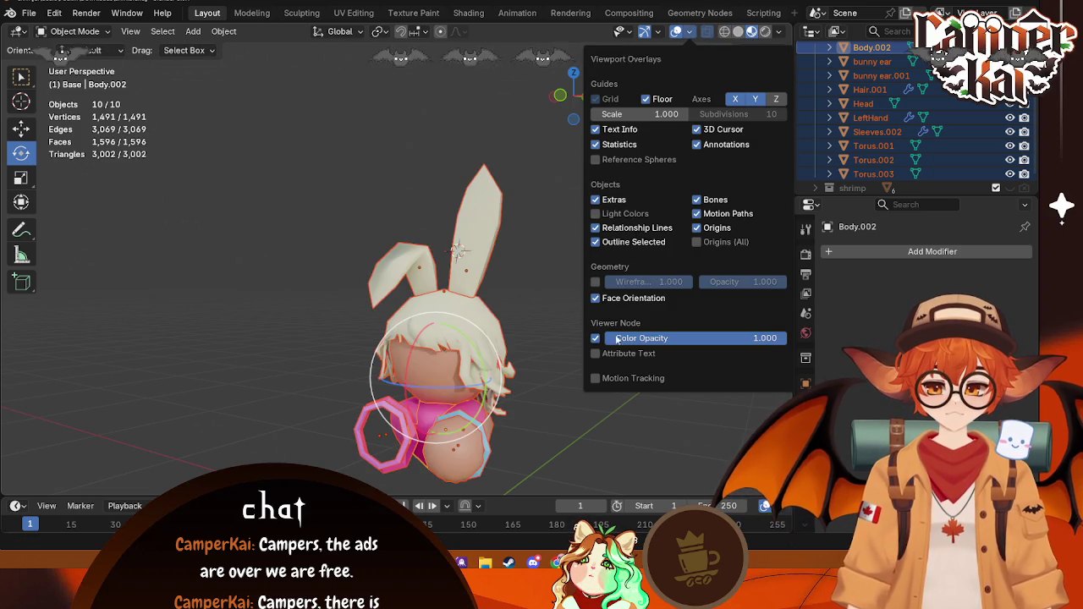
middle_click_drag(511, 297, 554, 384)
scroll(914, 127, "up", 5)
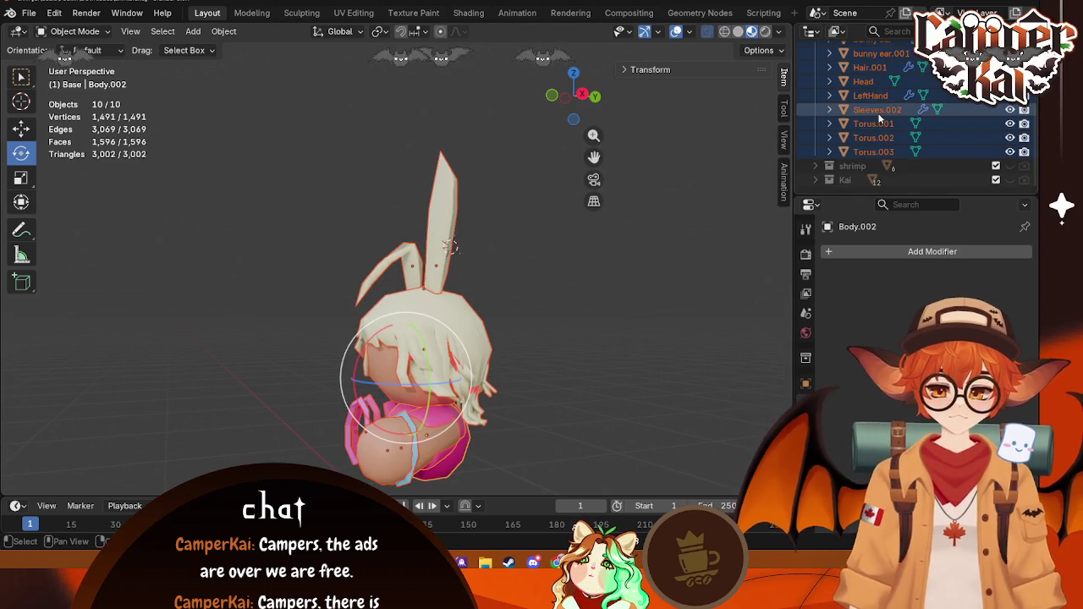
Step: Deselect the parts, then undo the Body deletion and a repeated delete attempt
left_click(871, 133)
left_click(596, 361)
middle_click_drag(595, 361, 664, 406)
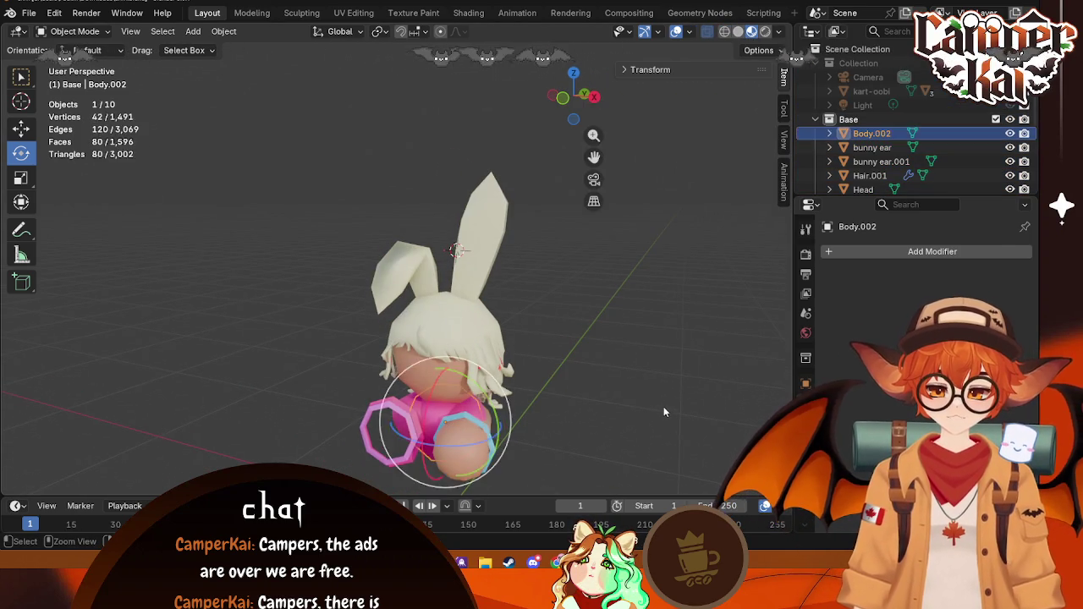
key("ctrl+z")
key("ctrl+z")
key("ctrl+z")
key("ctrl+z")
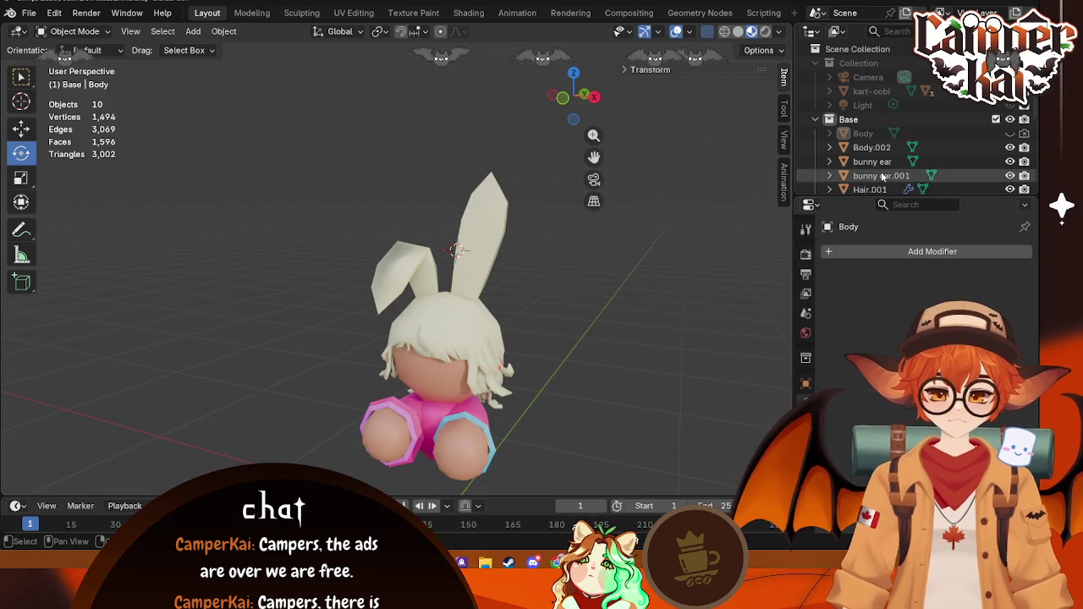
scroll(1015, 137, "down", 2)
scroll(1013, 152, "down", 2)
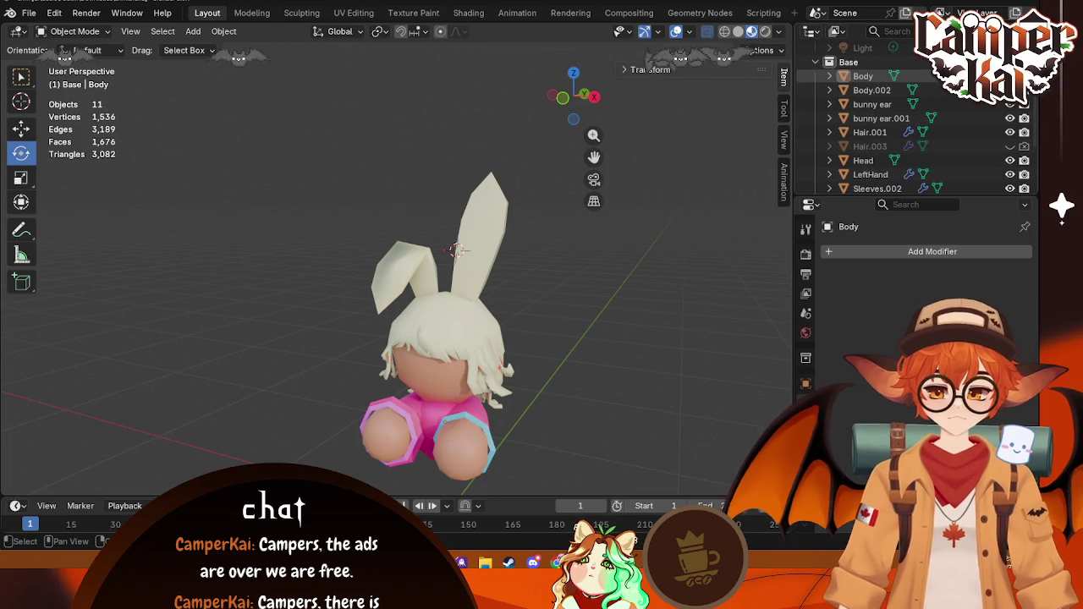
key("Delete")
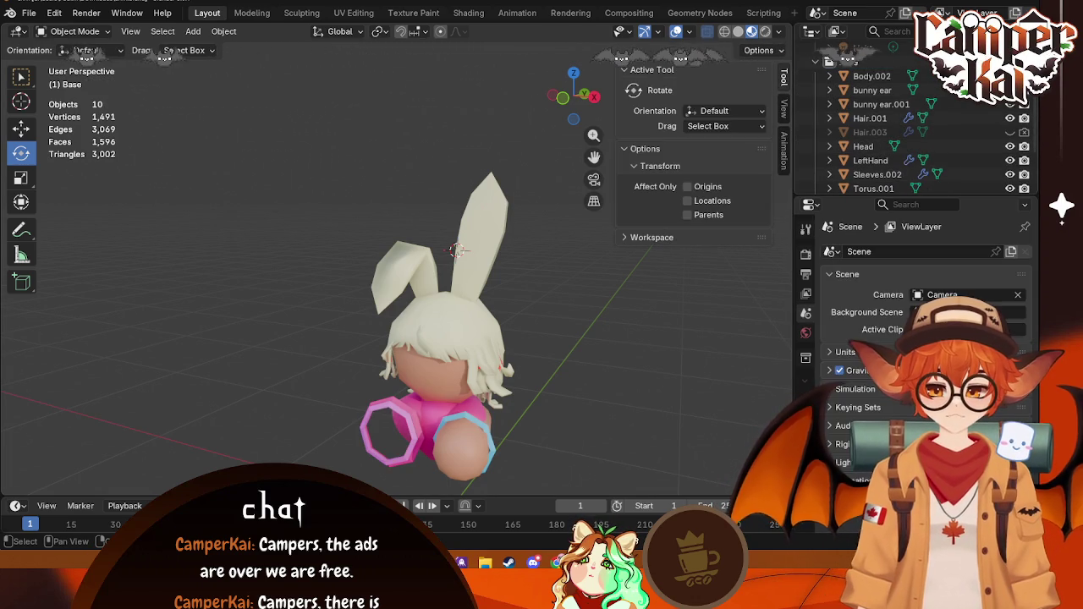
key("ctrl+z")
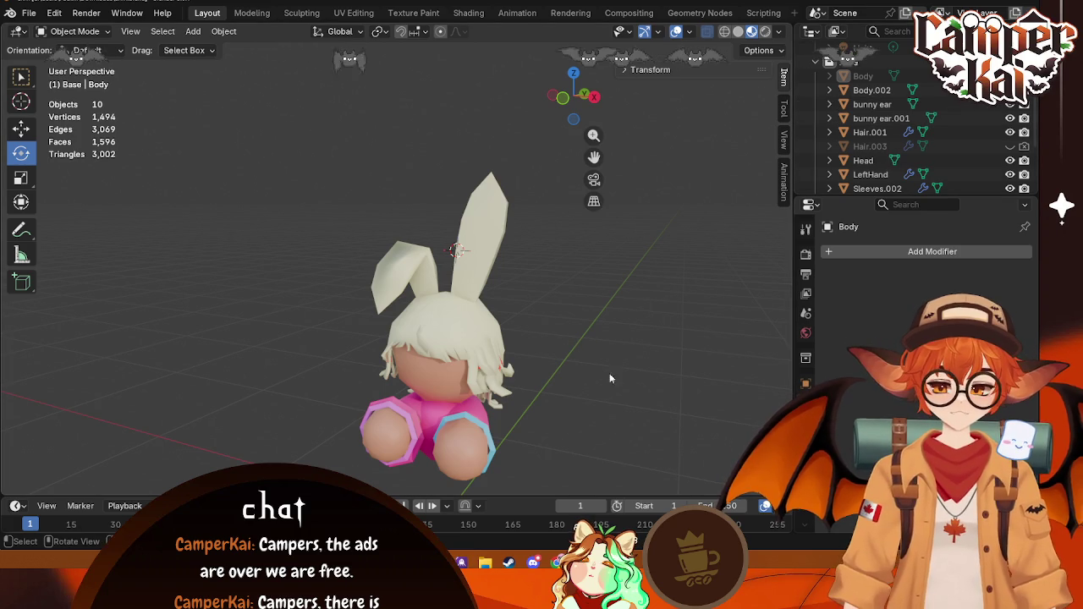
Step: Select the hidden Body object in the outliner and delete it
left_click(458, 455)
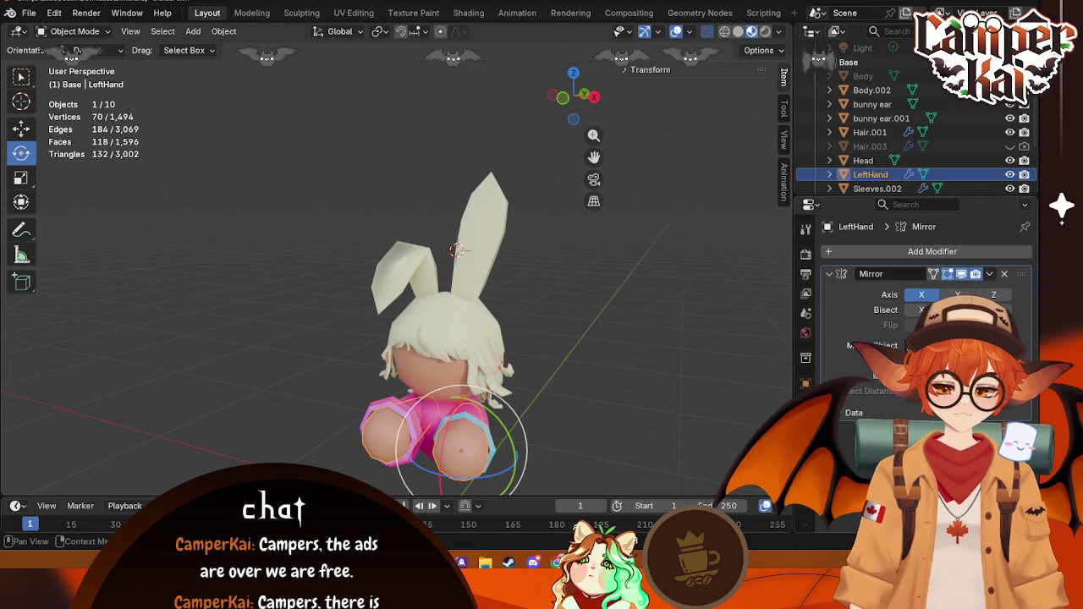
left_click(433, 409)
left_click(646, 348)
left_click(863, 76)
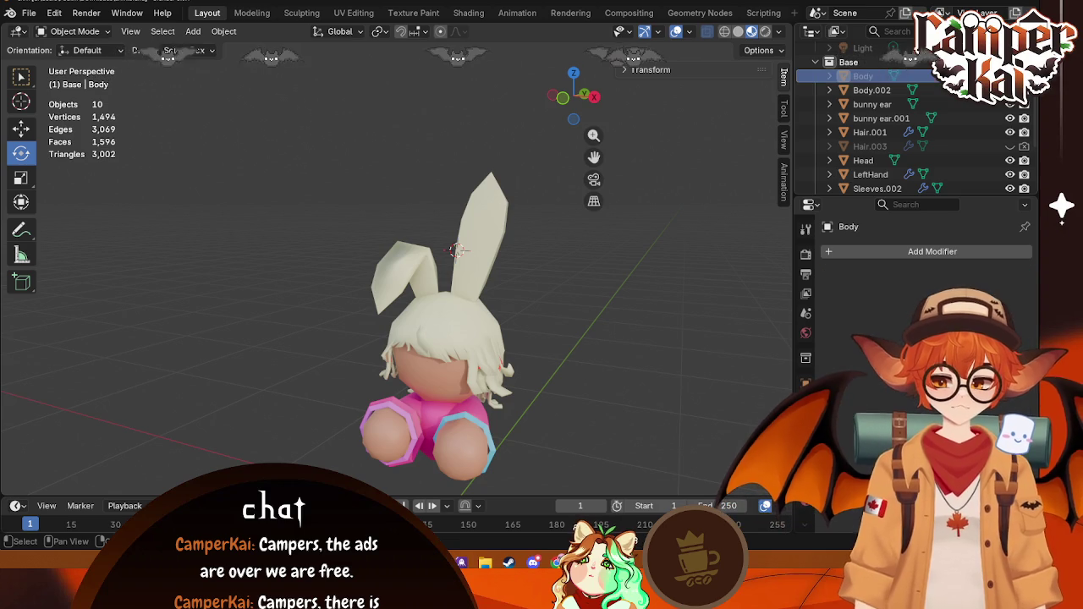
key("Delete")
mouse_move(627, 341)
middle_mouse_down()
mouse_move(620, 393)
mouse_move(551, 382)
mouse_move(614, 355)
mouse_move(547, 375)
mouse_move(440, 360)
middle_mouse_up()
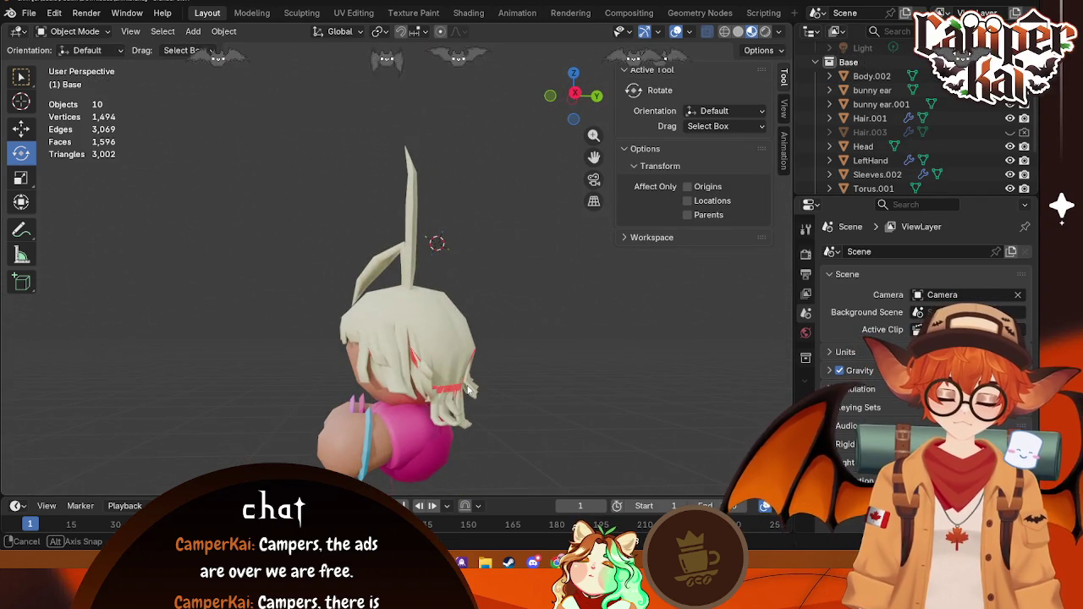
Step: Inspect the hair and the whole character, then select Body.002 in the outliner
left_click(430, 359)
scroll(429, 359, "up", 5)
middle_click_drag(341, 389, 341, 355)
scroll(472, 335, "down", 3)
middle_click_drag(474, 334, 593, 366)
scroll(594, 366, "down", 3)
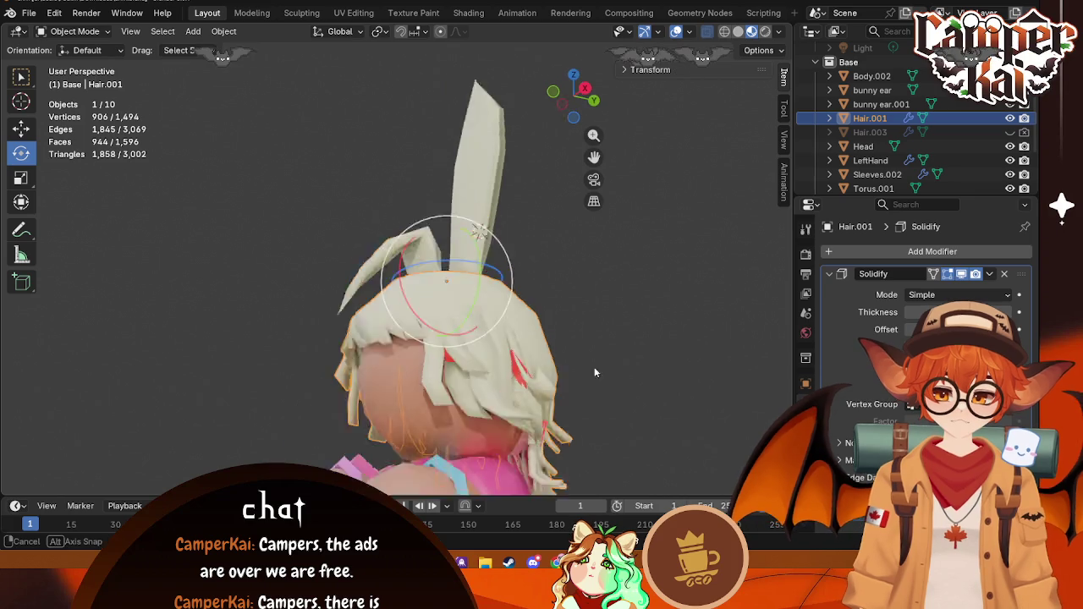
scroll(609, 384, "down", 3)
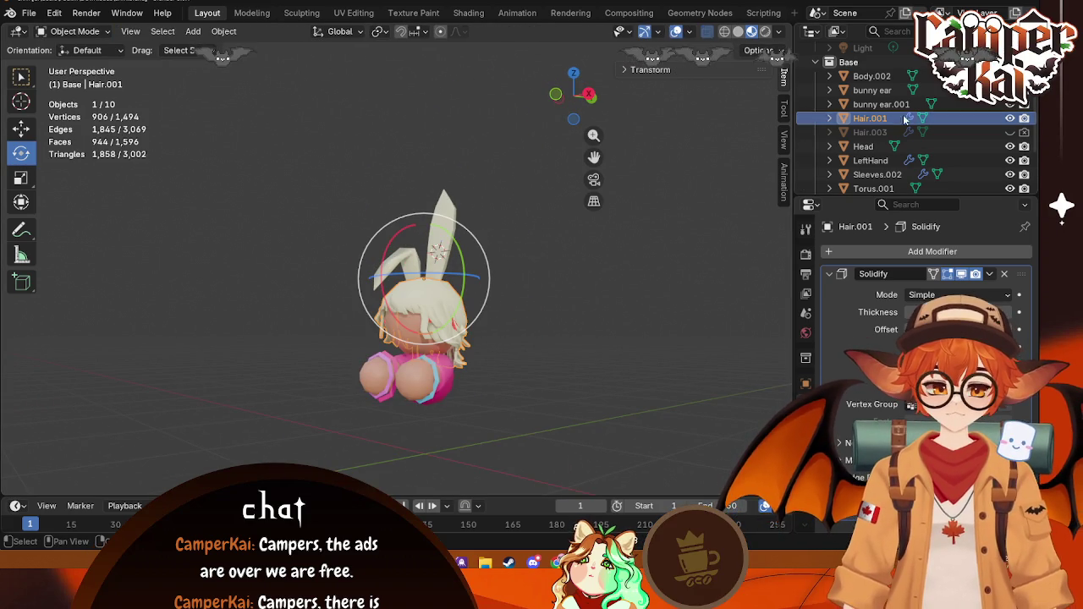
left_click(871, 76)
scroll(888, 159, "down", 3)
Step: Select all ten parts and convert them to mesh
key("a")
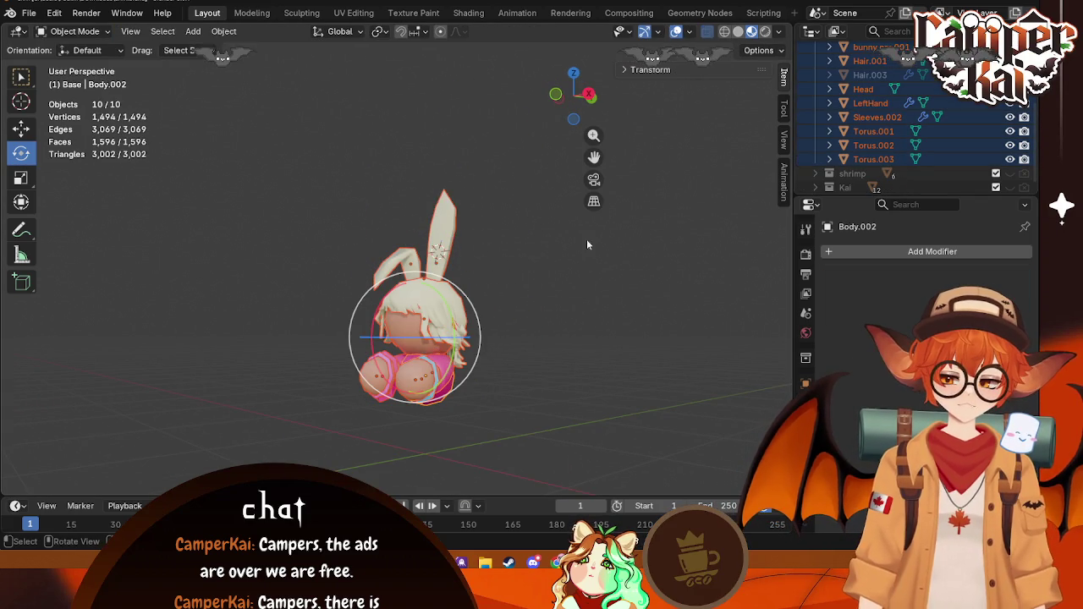
right_click(457, 308)
left_click(520, 321)
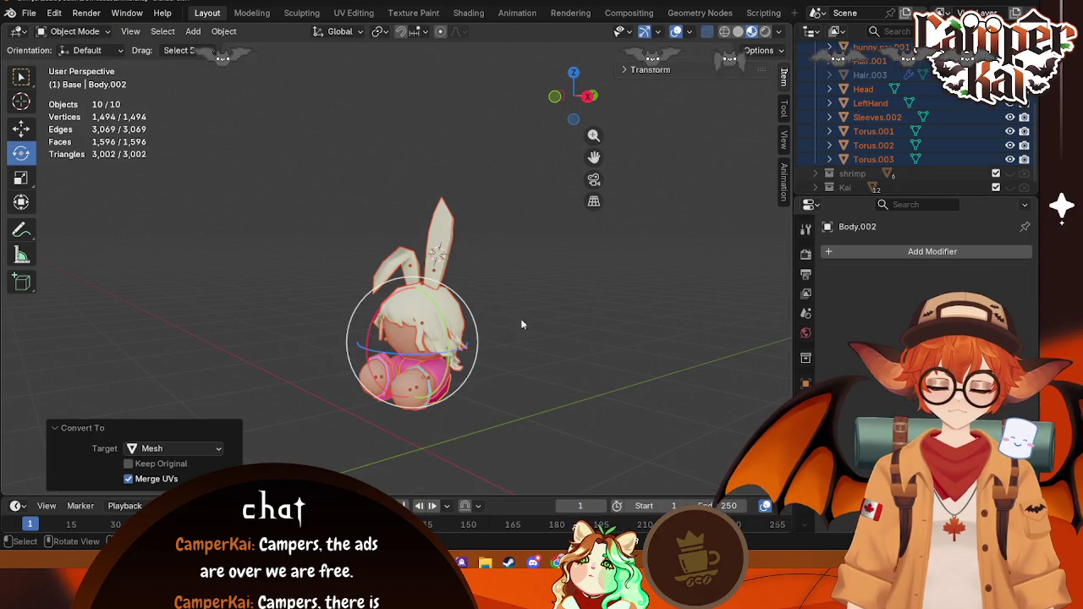
right_click(438, 306)
key("Escape")
scroll(529, 347, "up", 5)
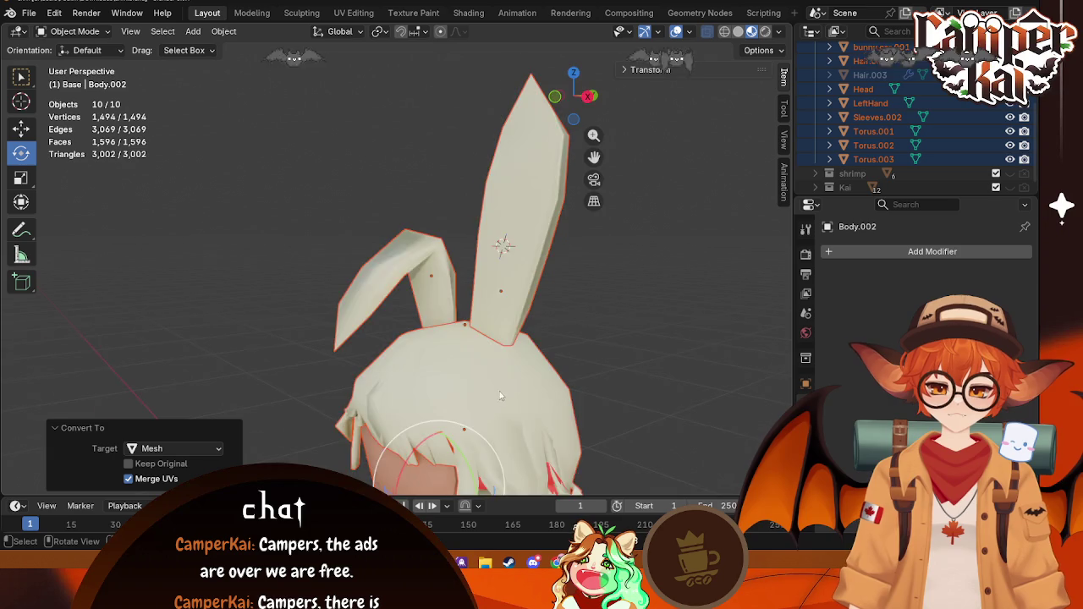